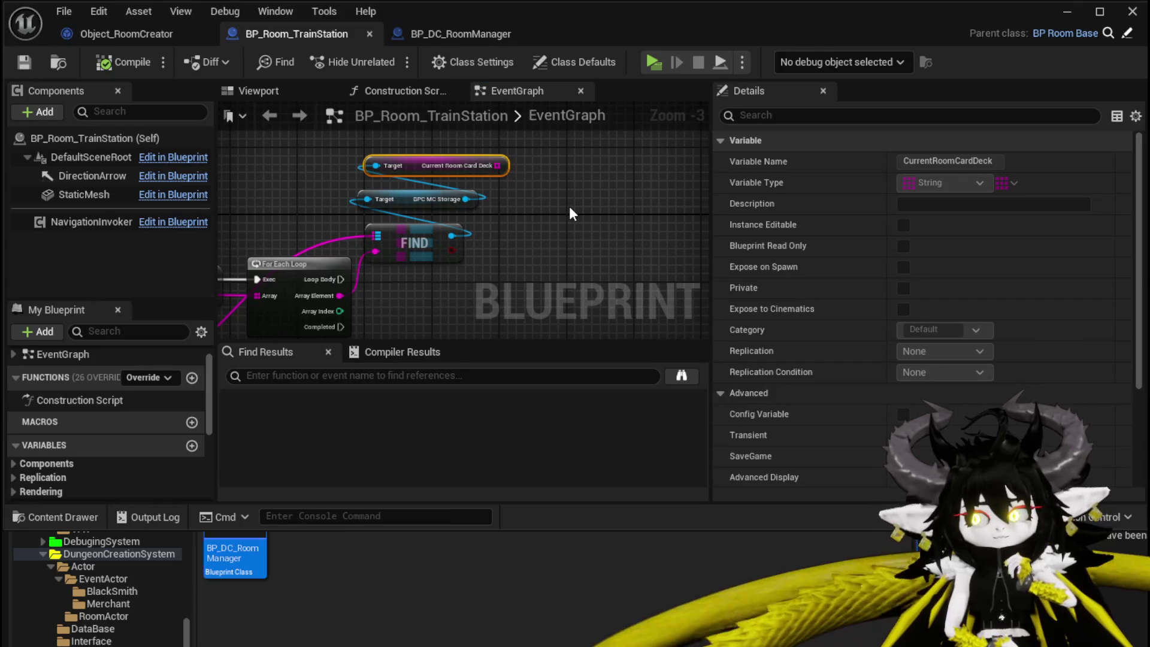
Pan the graph, switch via Object_RoomCreator to BP_DC_RoomManager, and scroll My Blueprint to Functions.
mouse_move(569, 206)
mouse_down()
mouse_move(643, 113)
mouse_move(653, 118)
mouse_up()
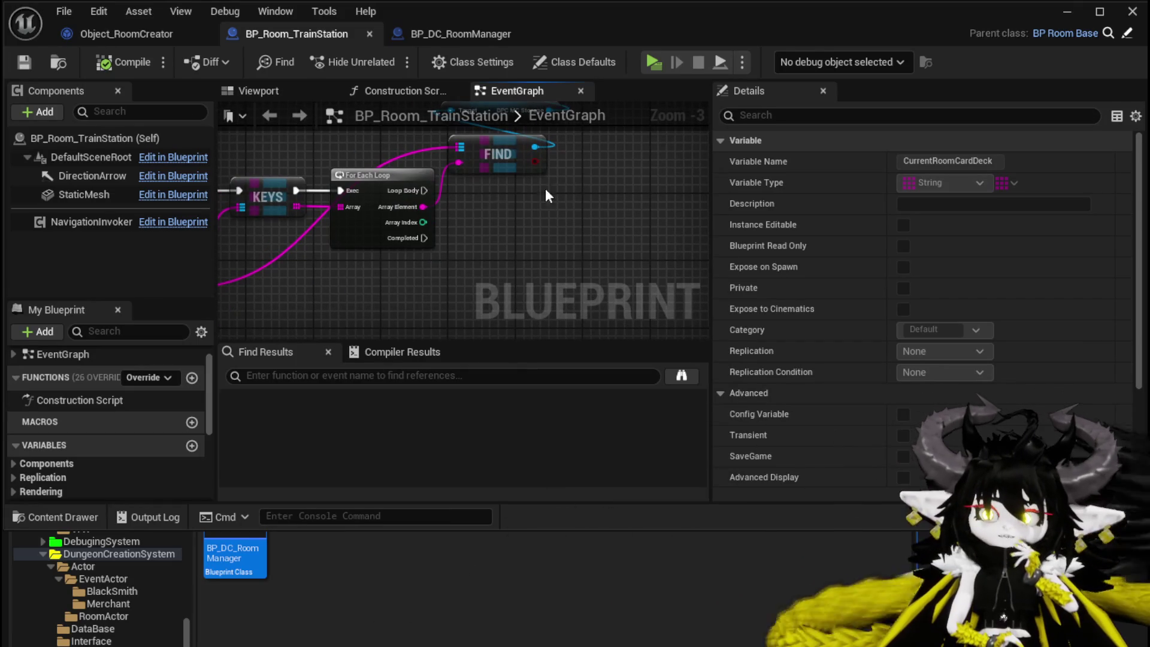
click(154, 33)
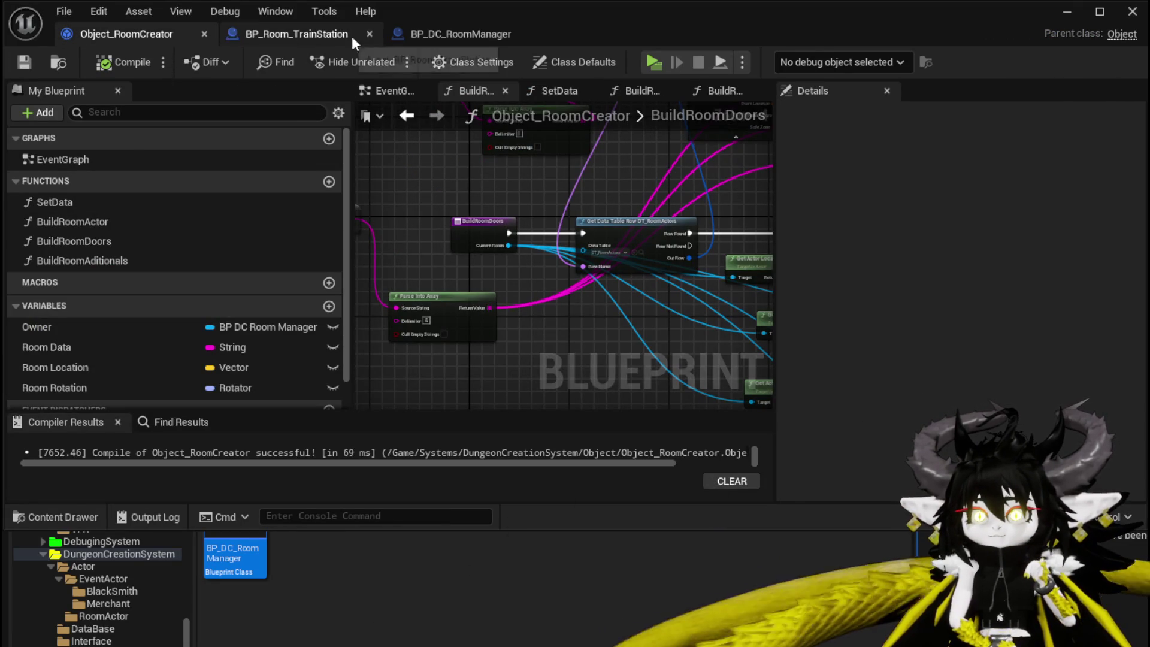
click(422, 33)
scroll(131, 464, down, 1)
scroll(131, 463, down, 1)
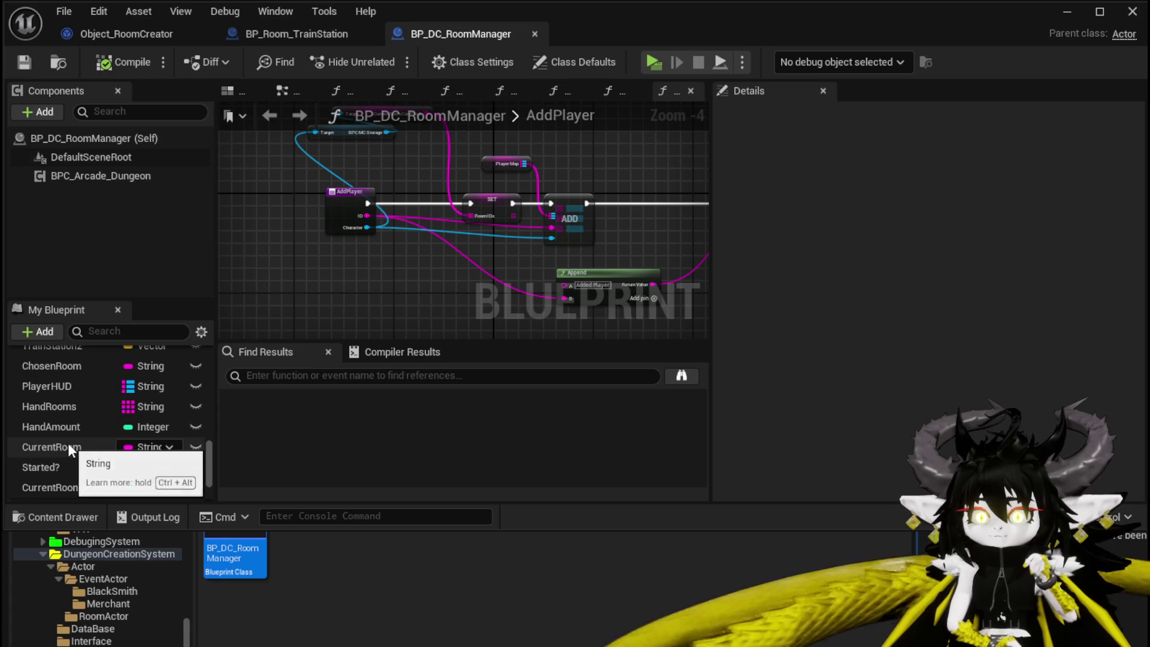
scroll(108, 449, down, 3)
scroll(101, 451, up, 6)
scroll(101, 452, up, 10)
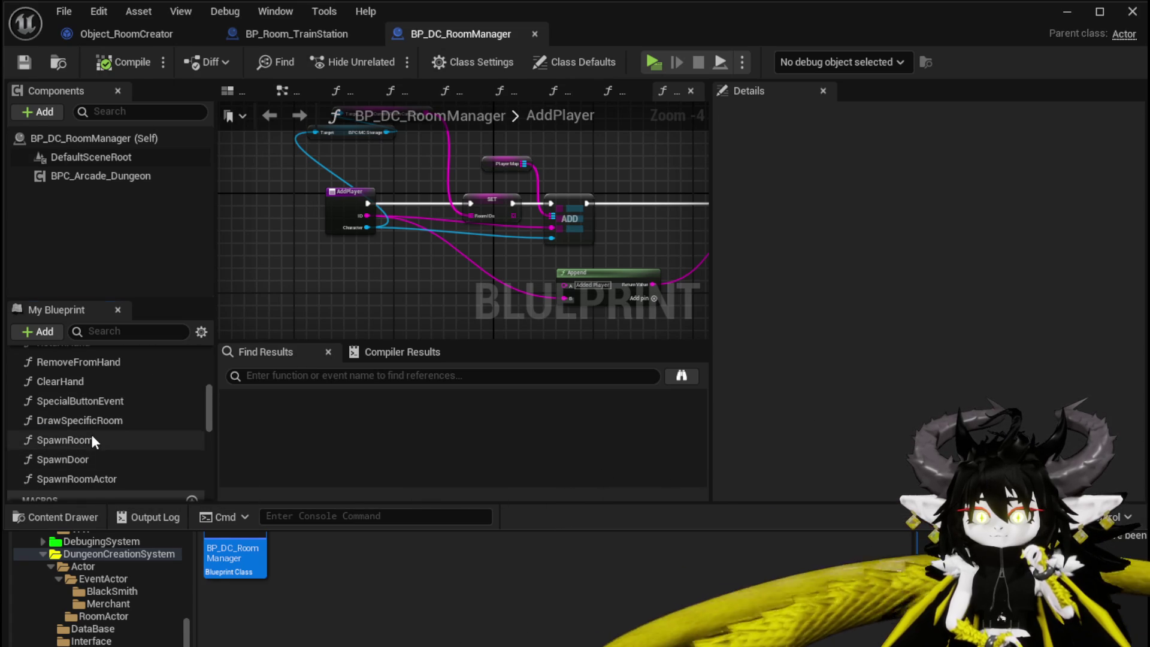
Open SpawnRoom and pan through its construct, Set Data, Build Room Actor, Doors and Aditionals nodes.
double_click(91, 440)
scroll(412, 251, up, 2)
scroll(426, 266, down, 1)
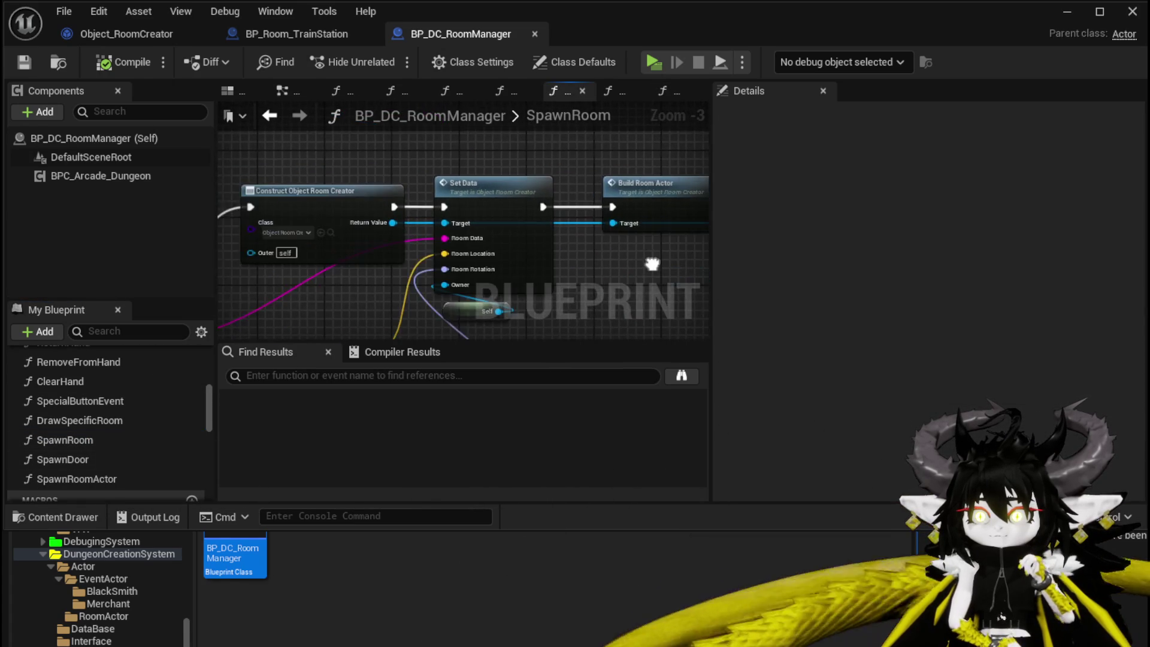
drag(647, 263, 418, 124)
scroll(360, 166, up, 2)
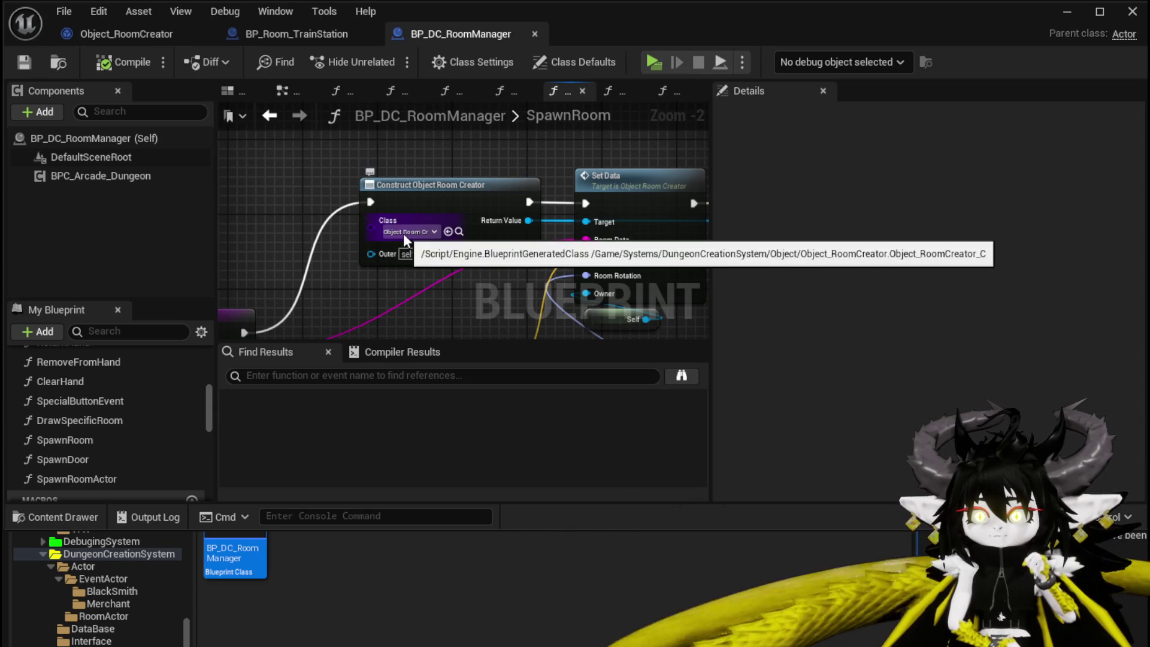
drag(525, 163, 308, 162)
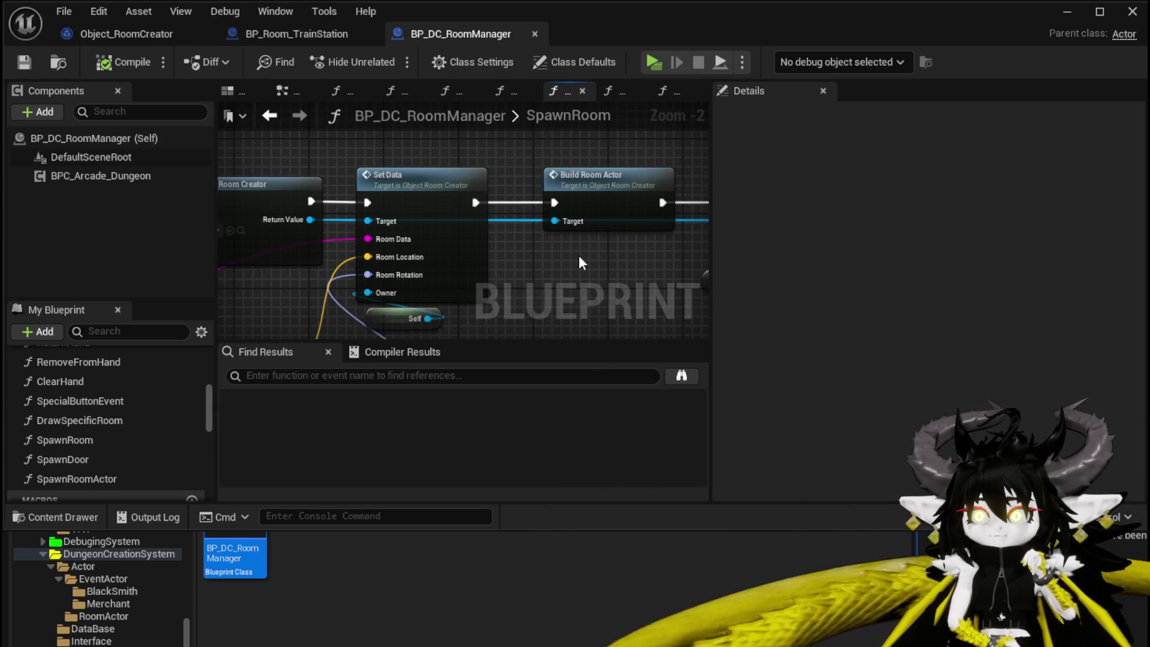
drag(579, 257, 228, 252)
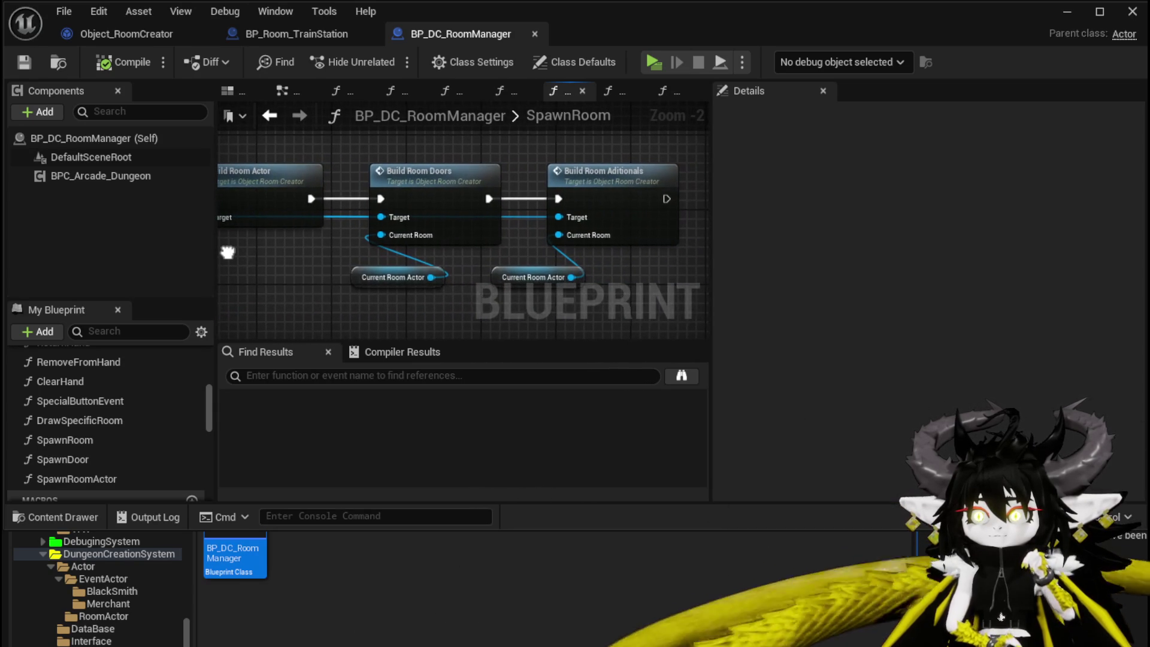
Inspect SpawnRoom's data table row lookup nodes, then open the RemoveFromHand graph.
scroll(228, 246, down, 2)
mouse_move(303, 243)
mouse_down()
mouse_move(298, 133)
mouse_move(277, 131)
mouse_move(574, 133)
mouse_up()
scroll(539, 196, down, 3)
scroll(460, 210, up, 3)
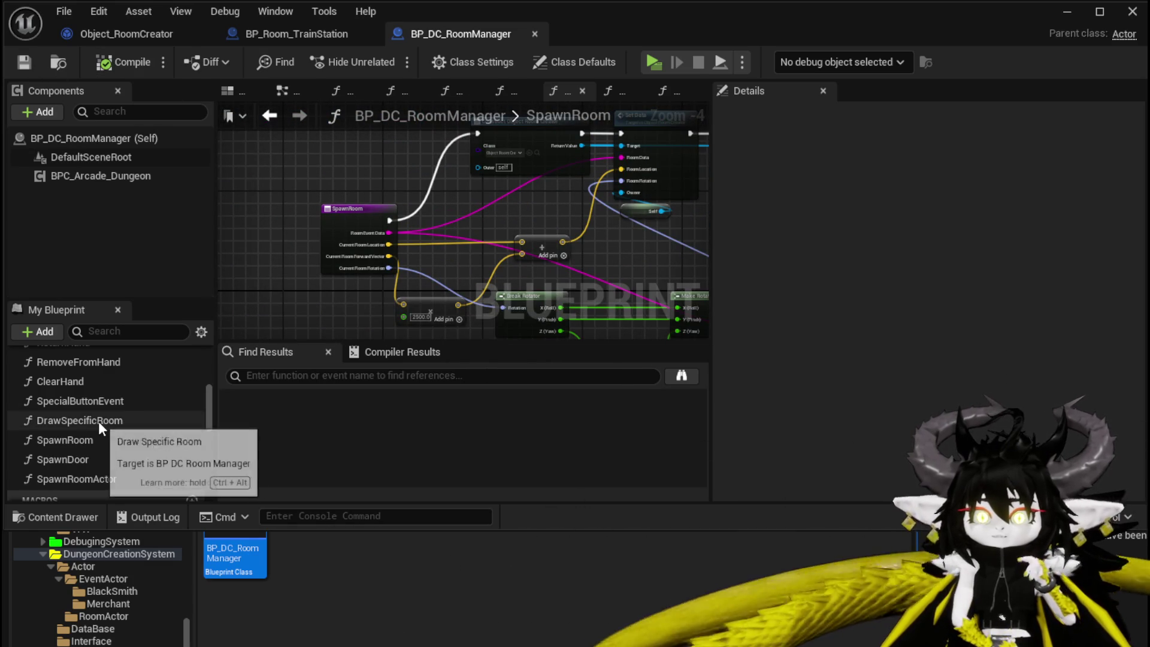
scroll(125, 419, up, 1)
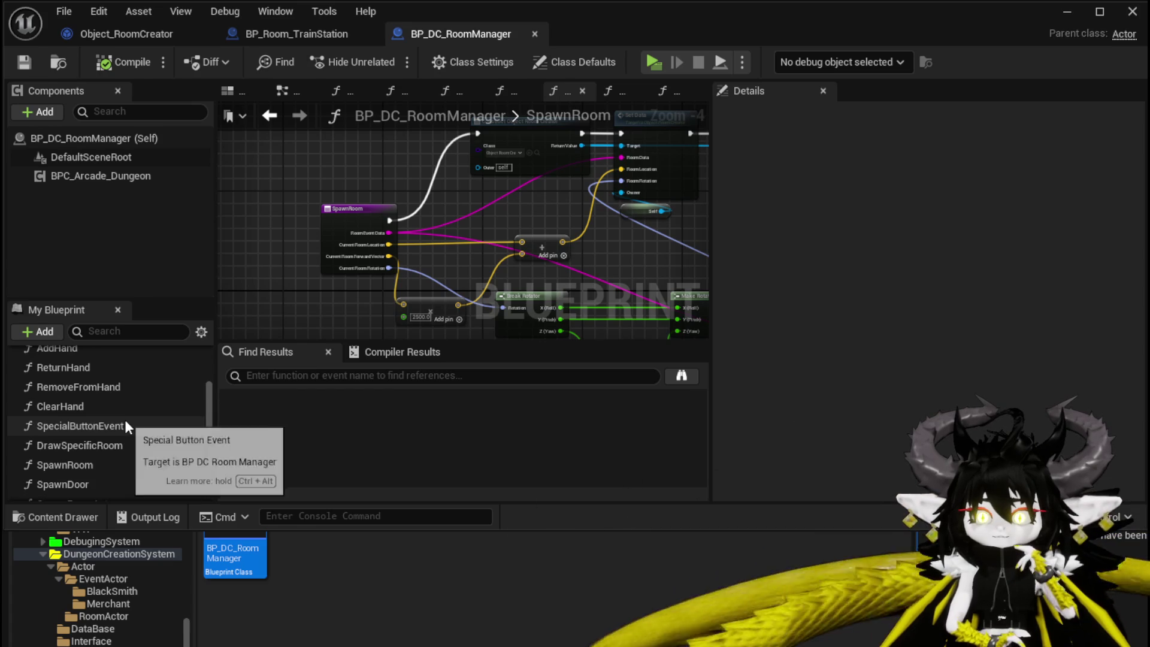
double_click(117, 394)
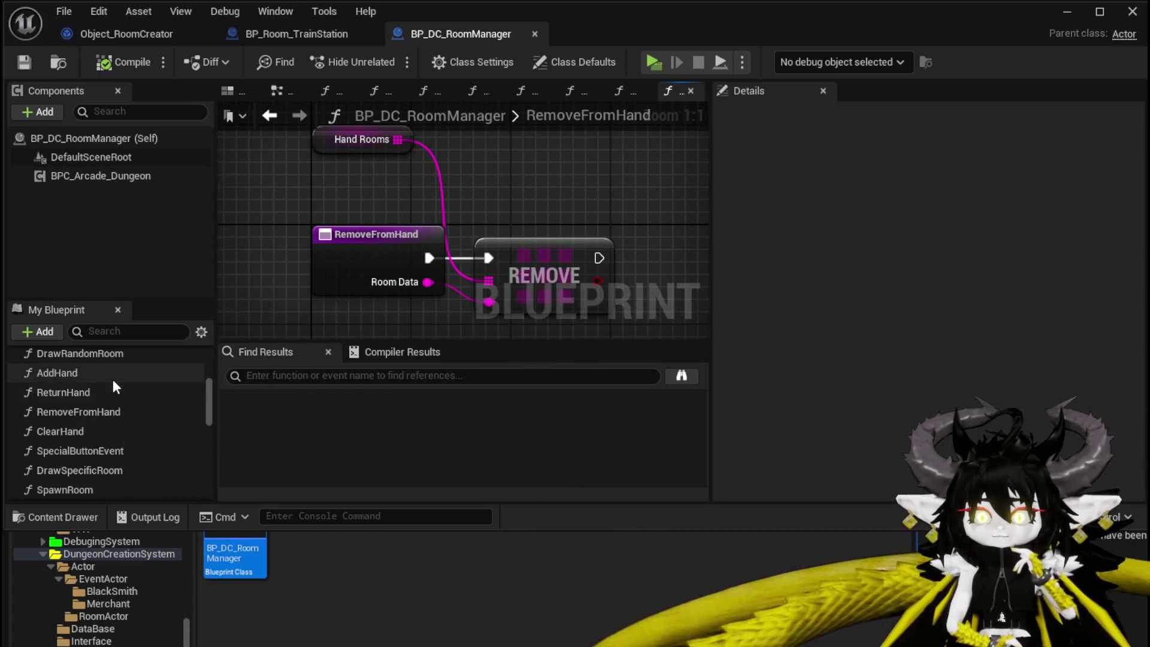
Open the ReturnHand function graph and look over its logic.
scroll(112, 376, up, 1)
double_click(107, 390)
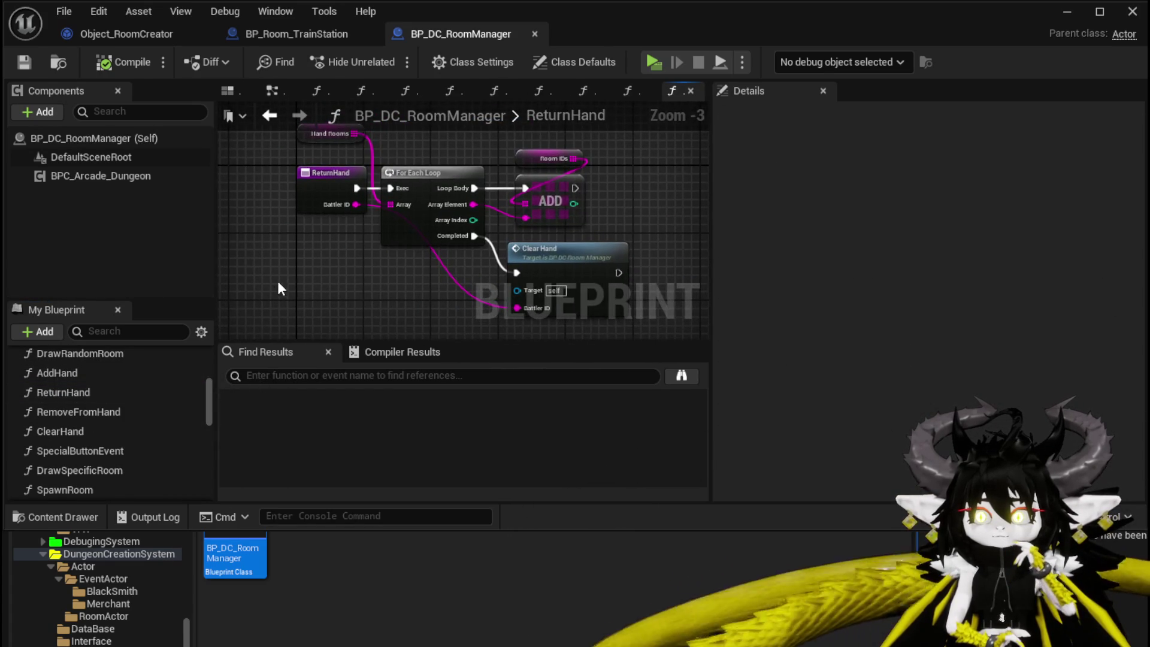
drag(284, 282, 282, 287)
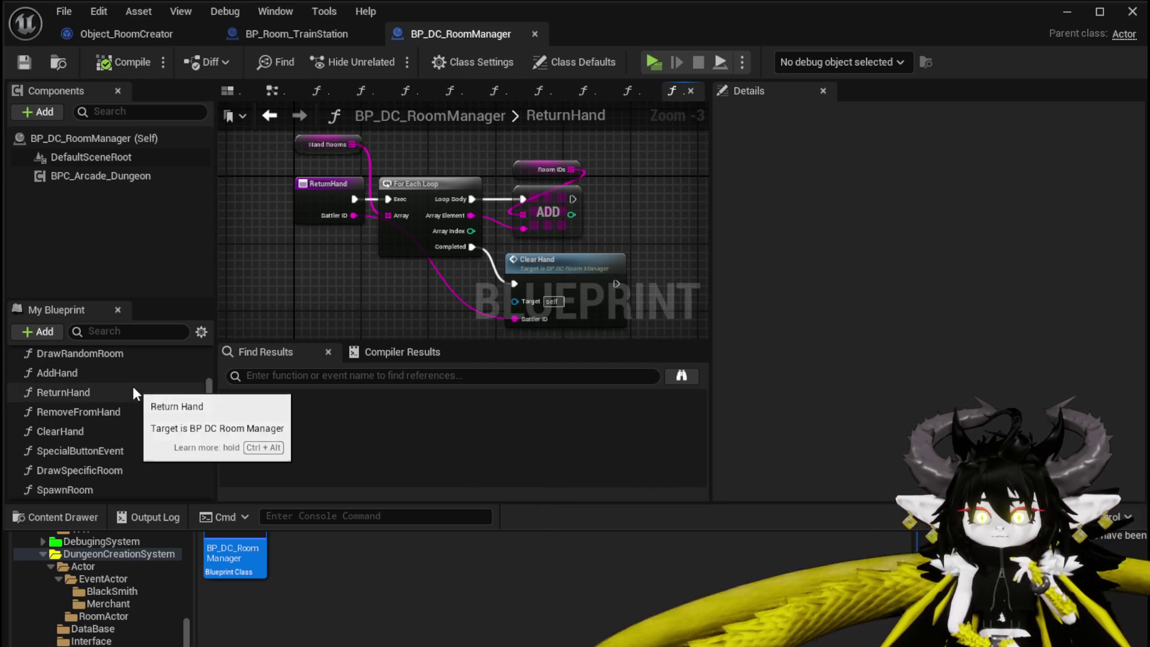
Scroll the function list to the top and reopen the AddPlayer graph.
scroll(132, 387, up, 2)
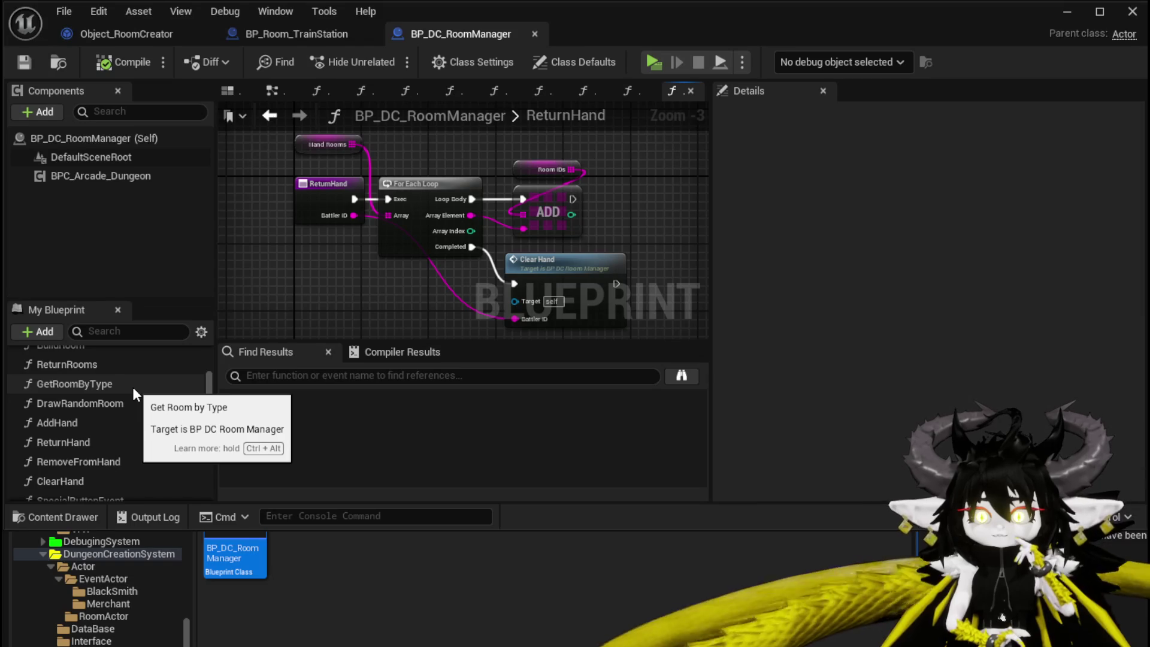
scroll(131, 387, up, 3)
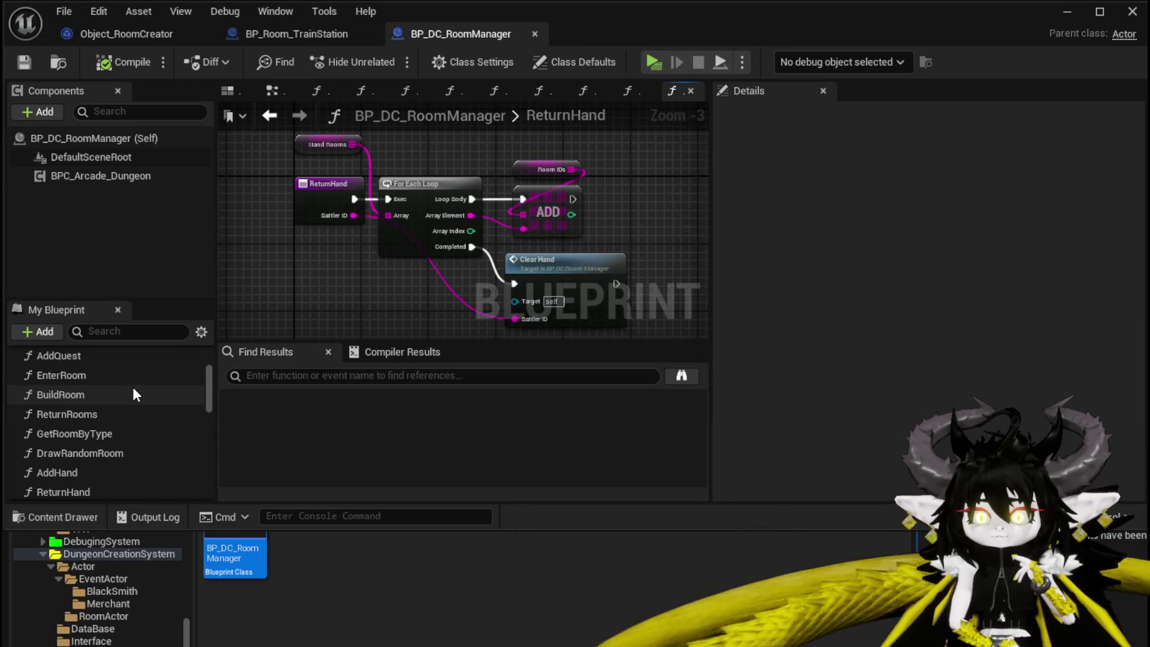
scroll(133, 394, up, 3)
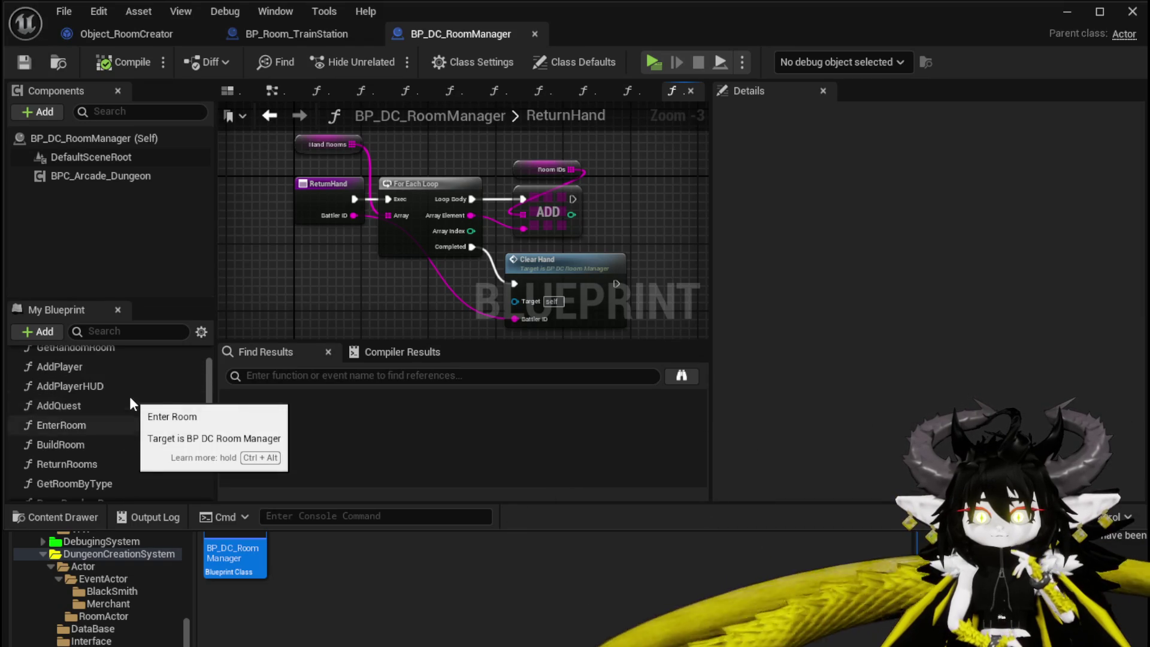
scroll(129, 397, up, 3)
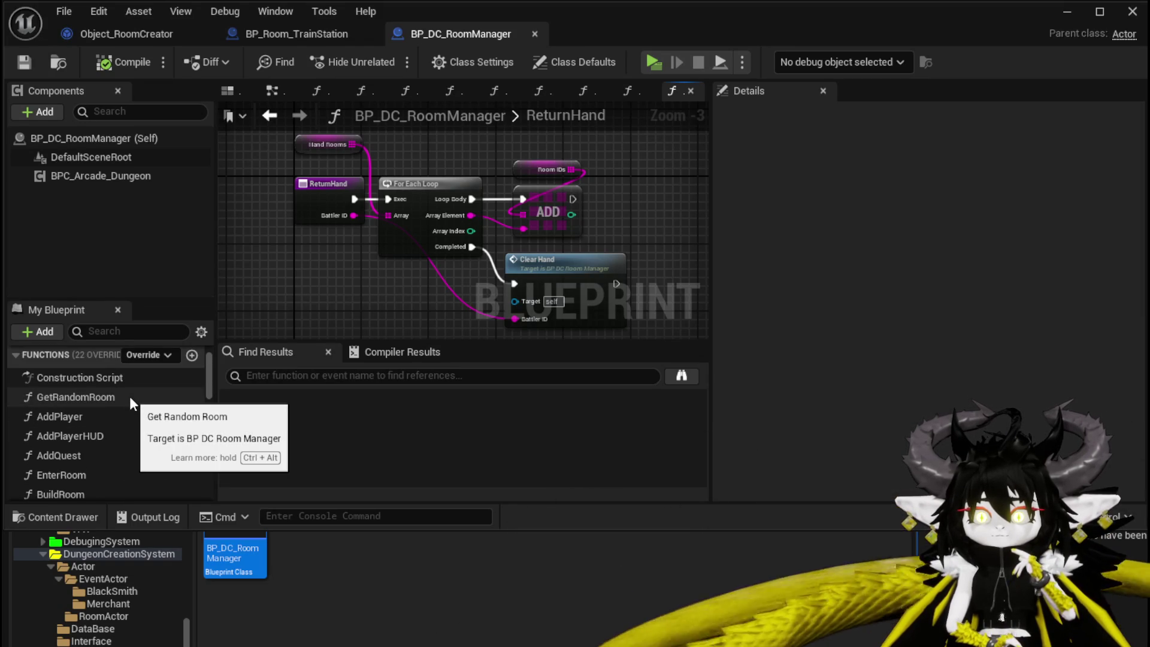
double_click(108, 414)
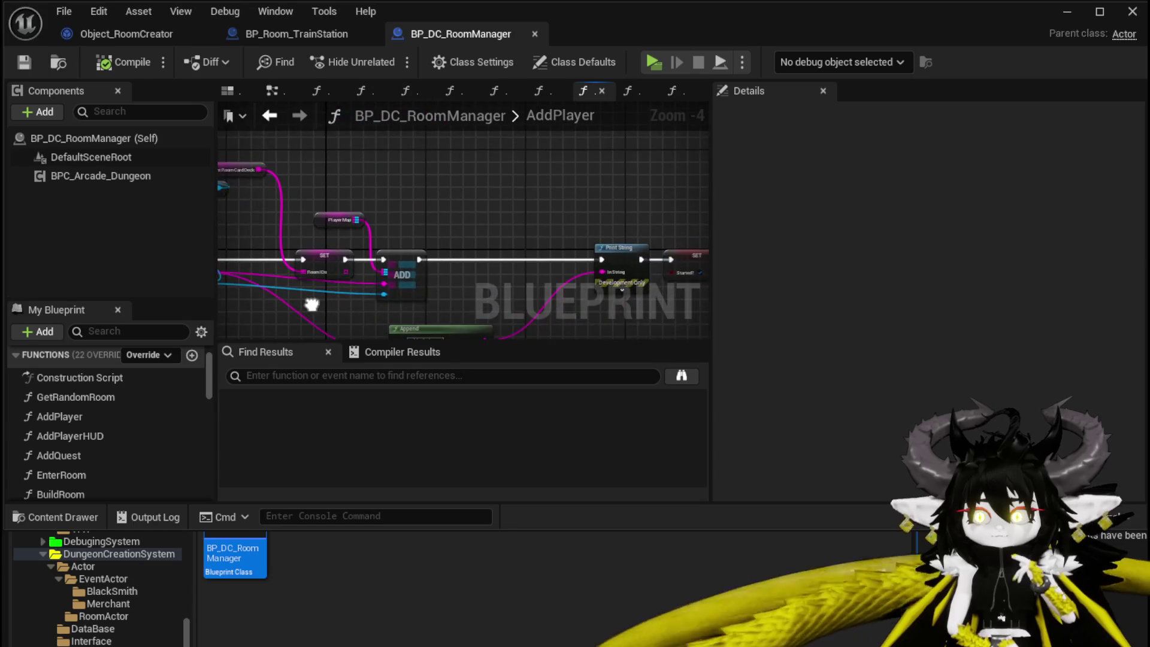
Inspect the RoomIDs variable on AddPlayer's SET node, then switch to BP_Room_TrainStation.
scroll(296, 227, up, 3)
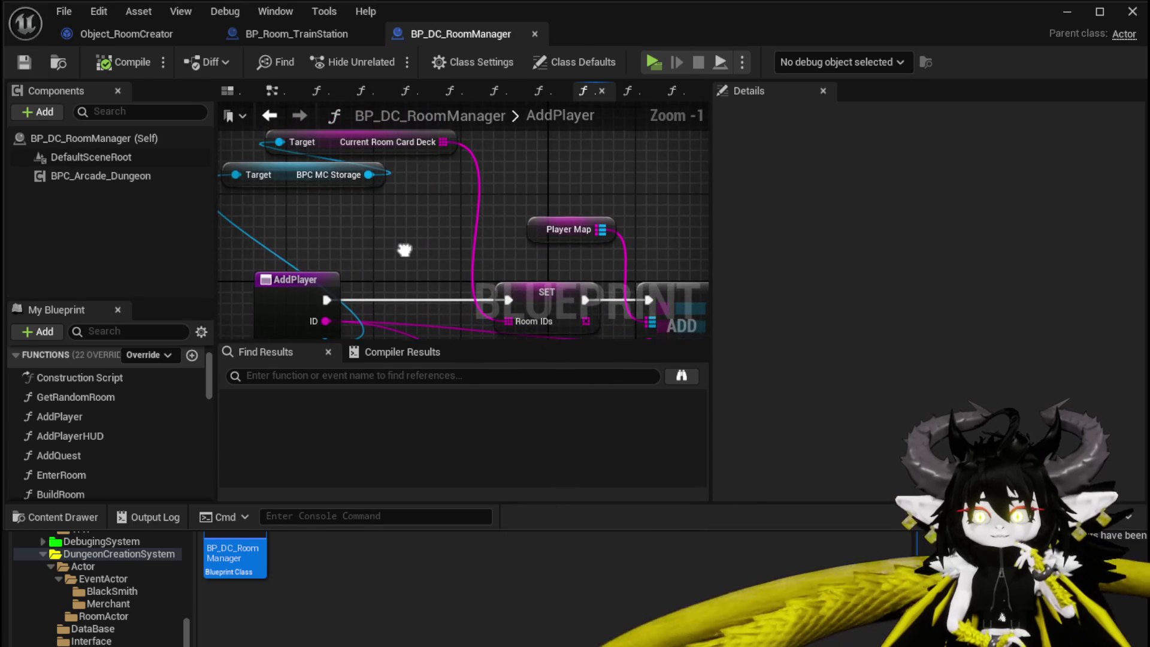
scroll(404, 256, down, 1)
click(377, 264)
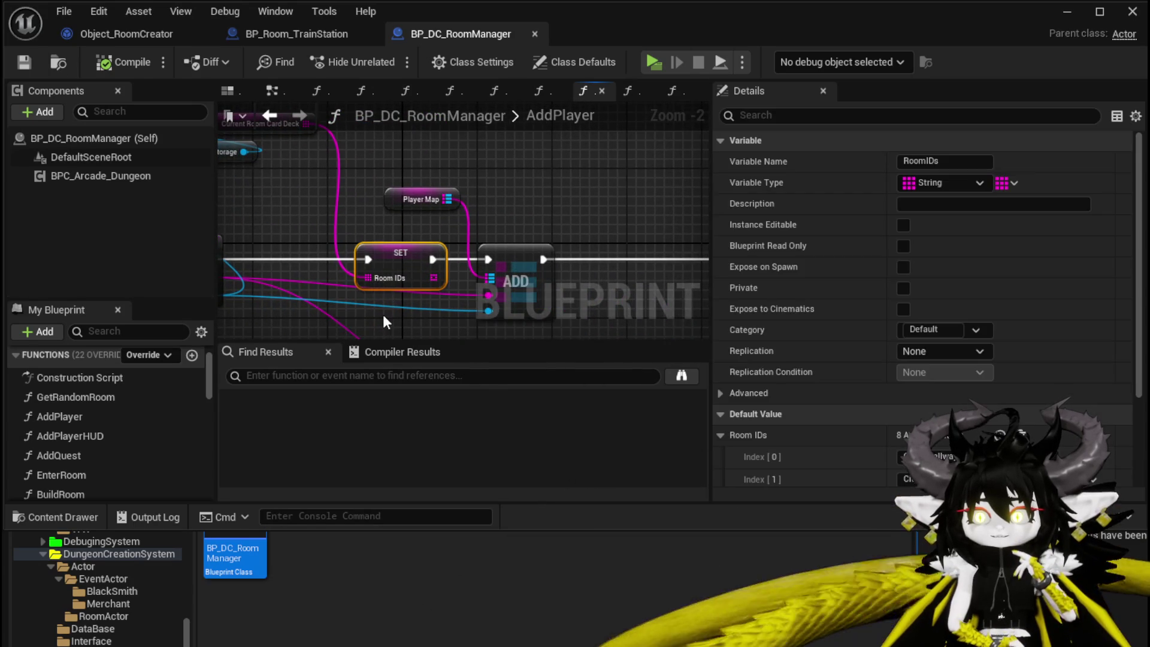
click(320, 206)
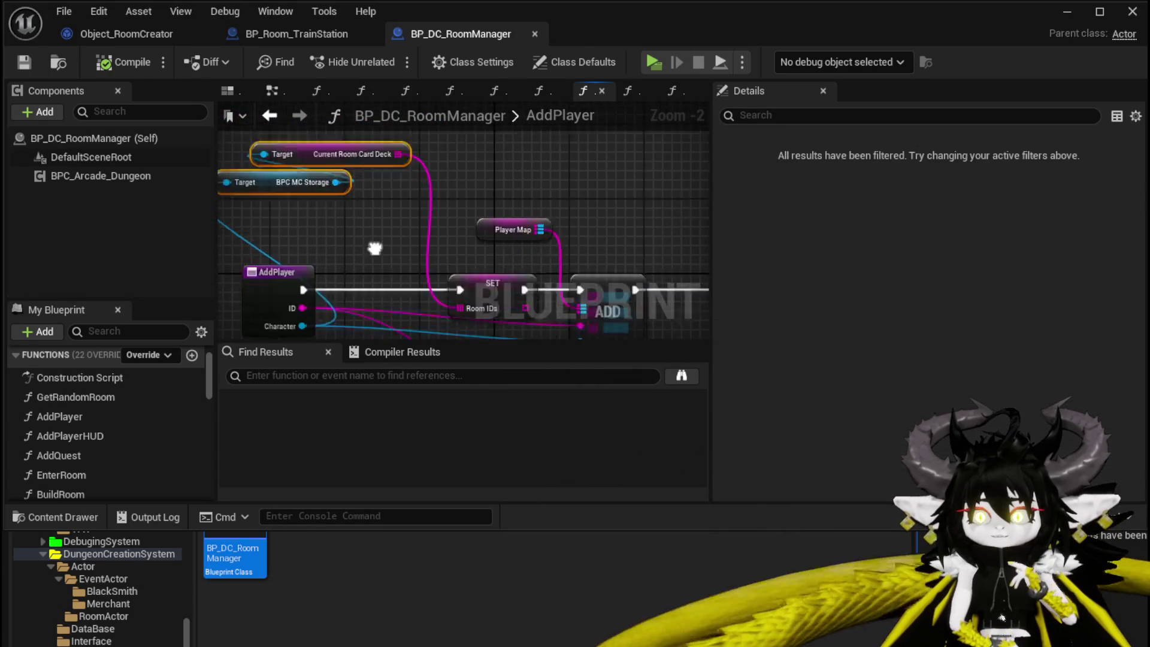
drag(433, 207, 405, 218)
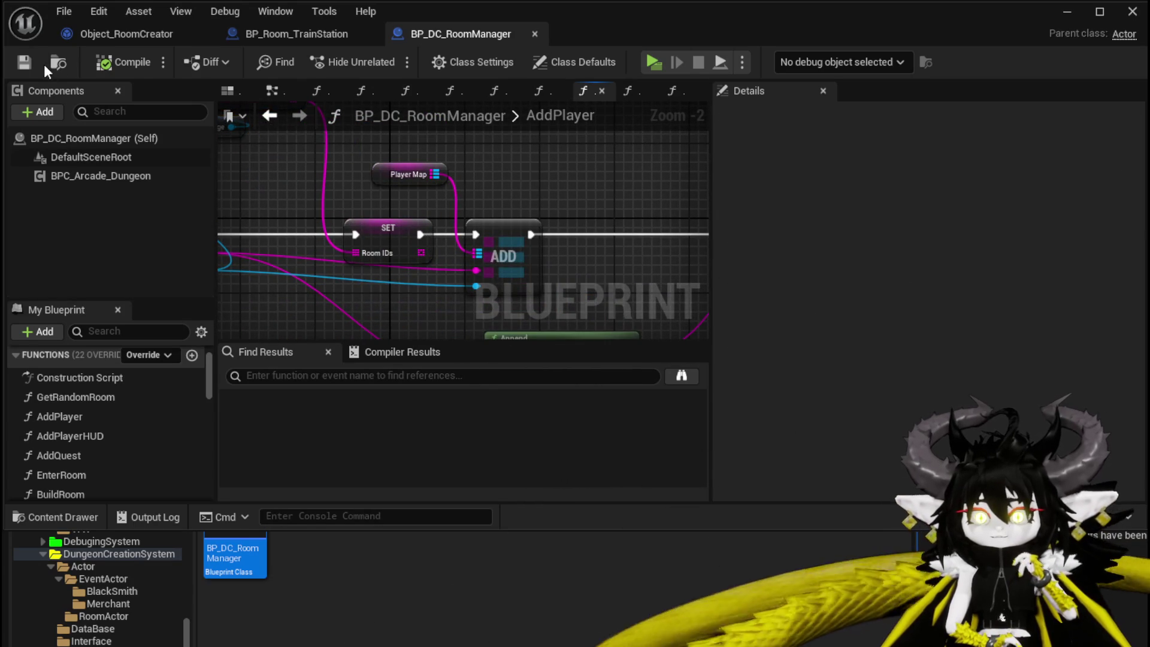
click(304, 29)
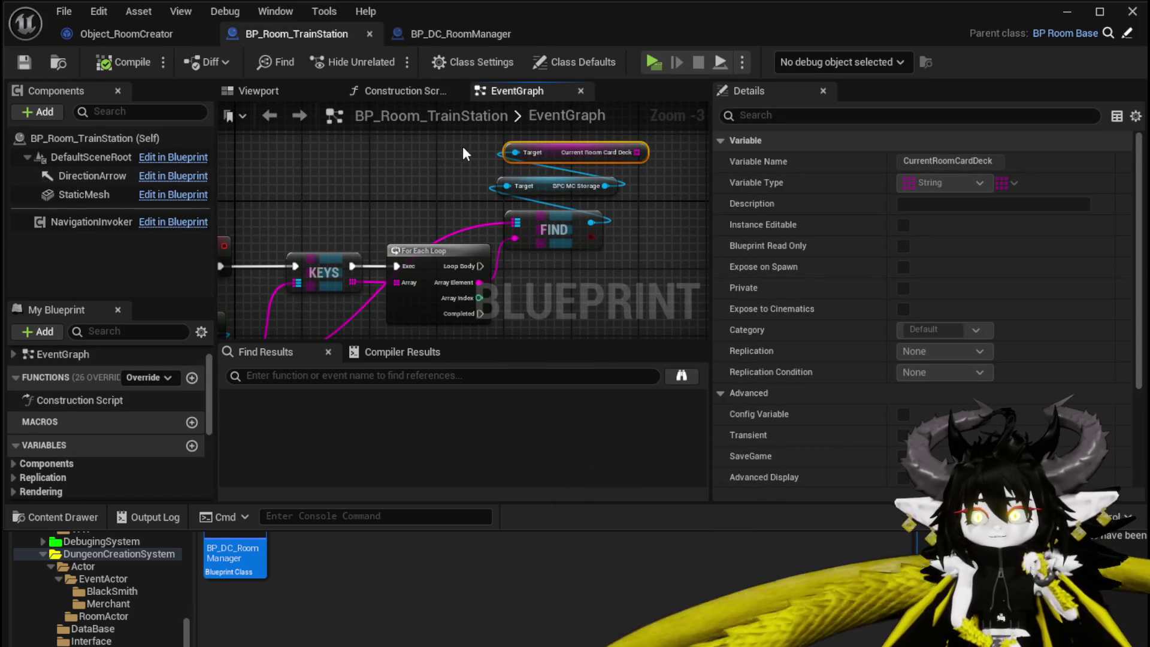
Delete the old Current Room Card Deck, FIND and KEYS lookup nodes in BP_Room_TrainStation.
drag(462, 155, 596, 219)
key(Delete)
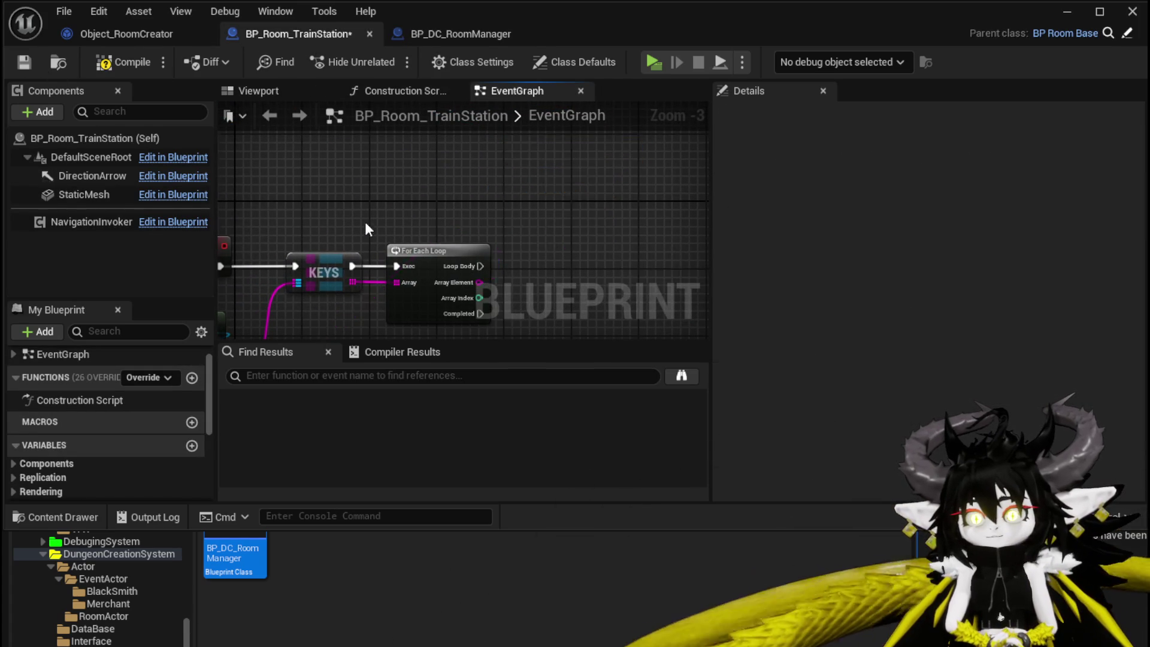
key(Delete)
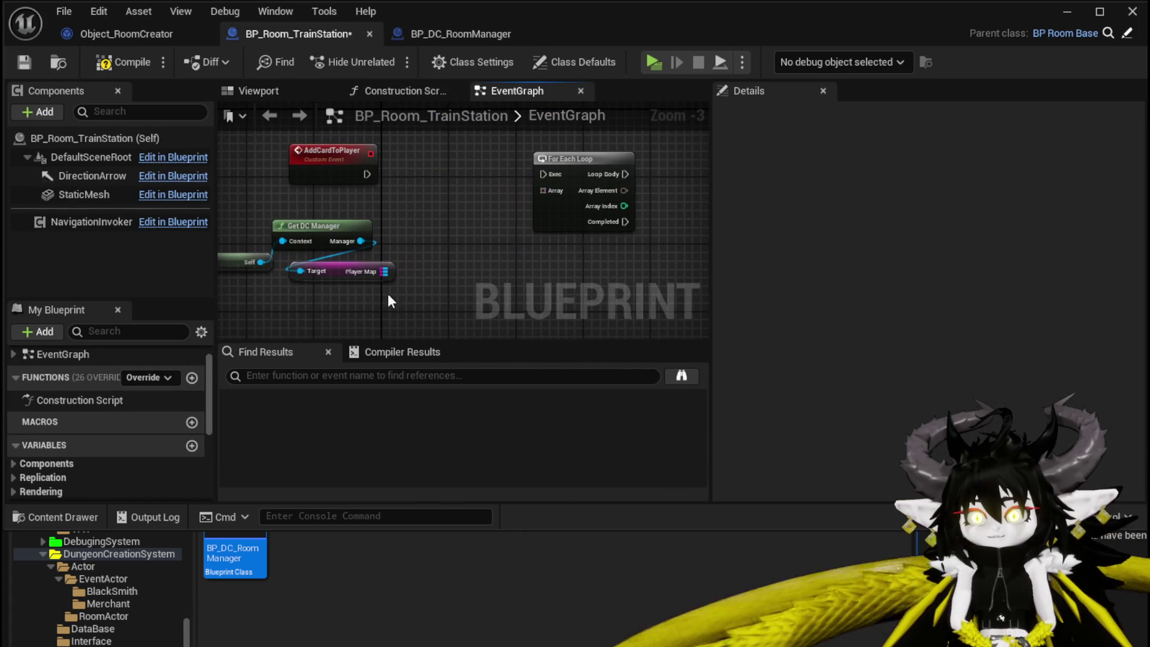
Add a Get Room IDs node from the DC Manager output and compile BP_Room_TrainStation.
drag(360, 240, 444, 250)
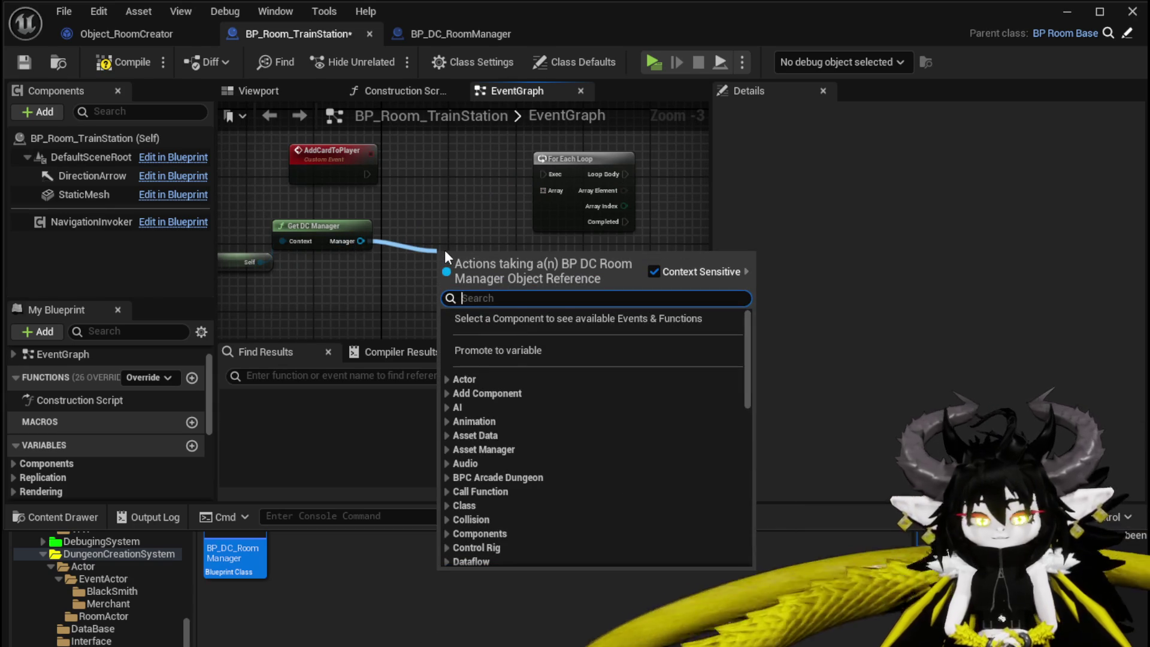
text(RoomID)
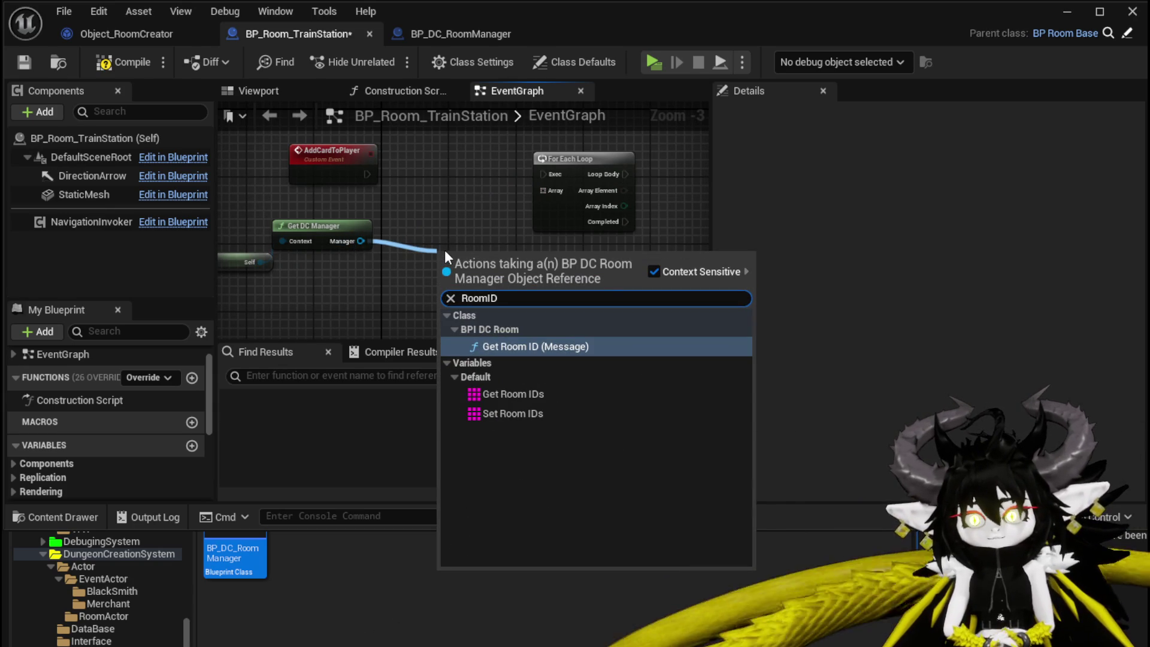
click(515, 393)
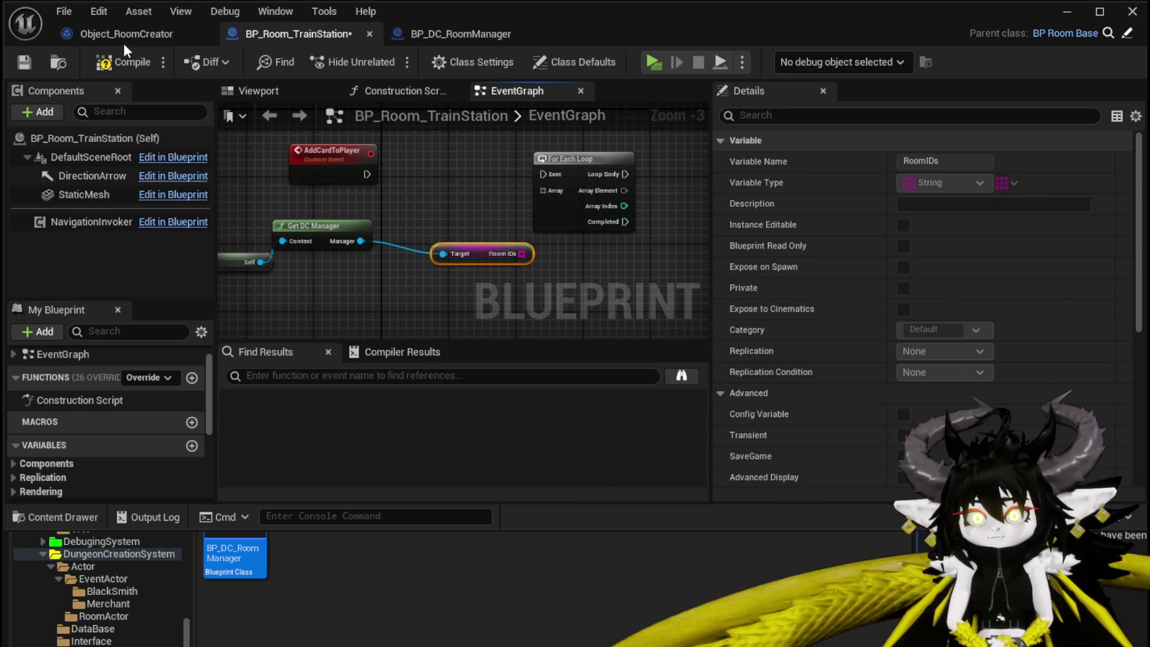
click(124, 62)
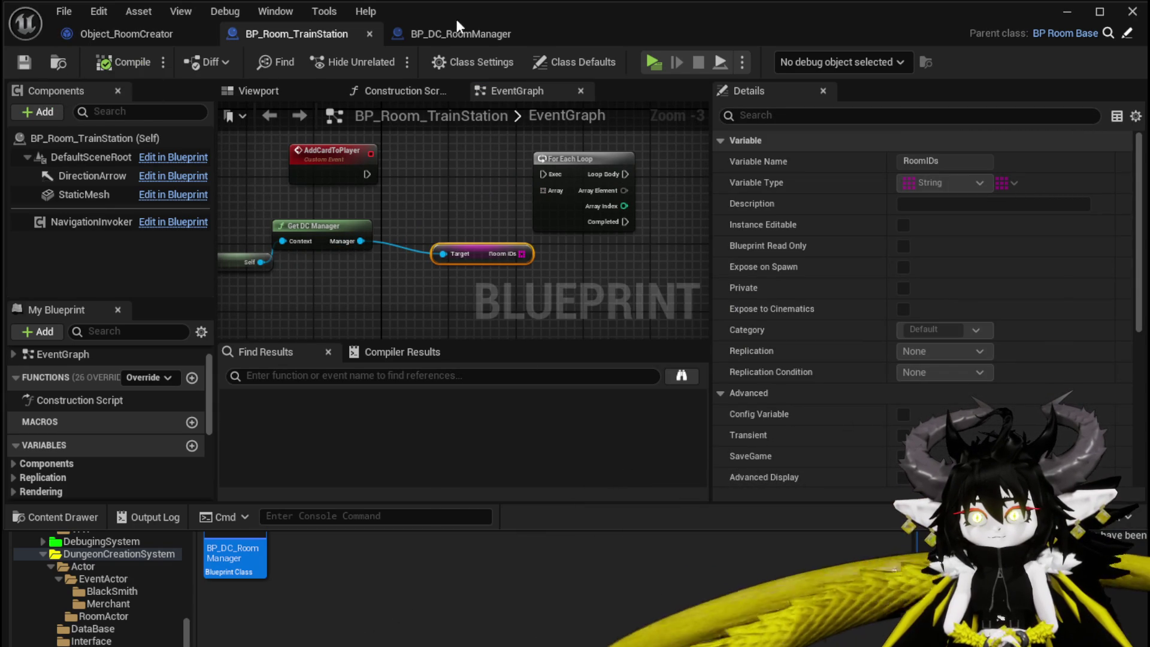
click(471, 32)
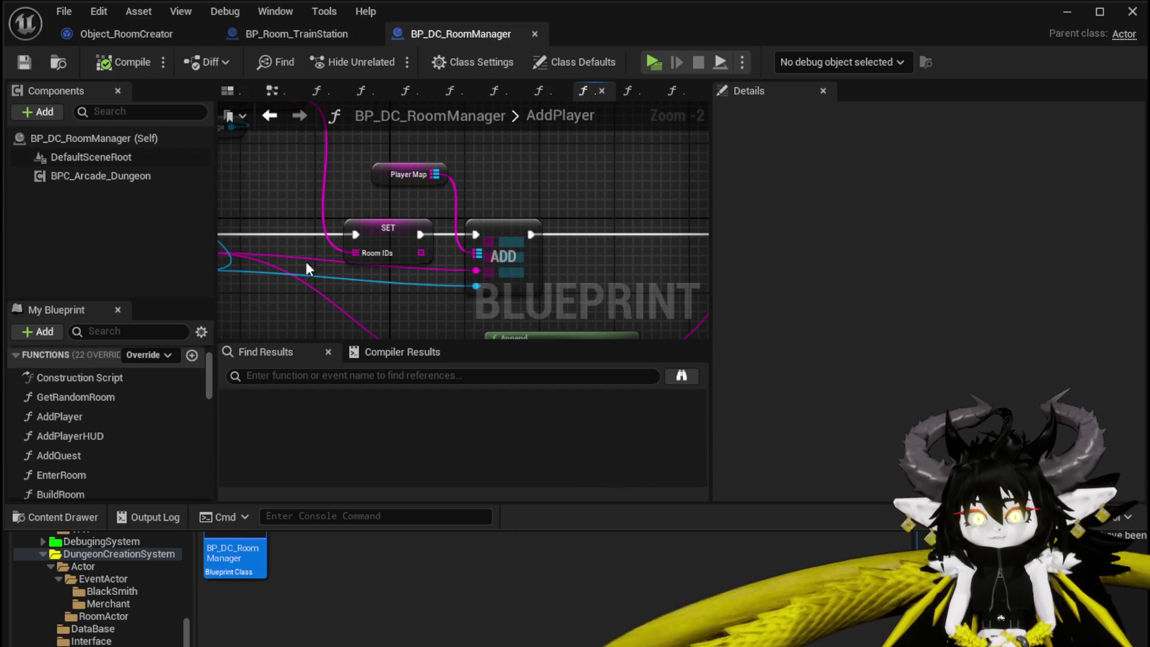
Rename the RoomIDs variable to CurrentRoomCardDeck in the SET node's Details.
click(385, 224)
scroll(142, 383, down, 10)
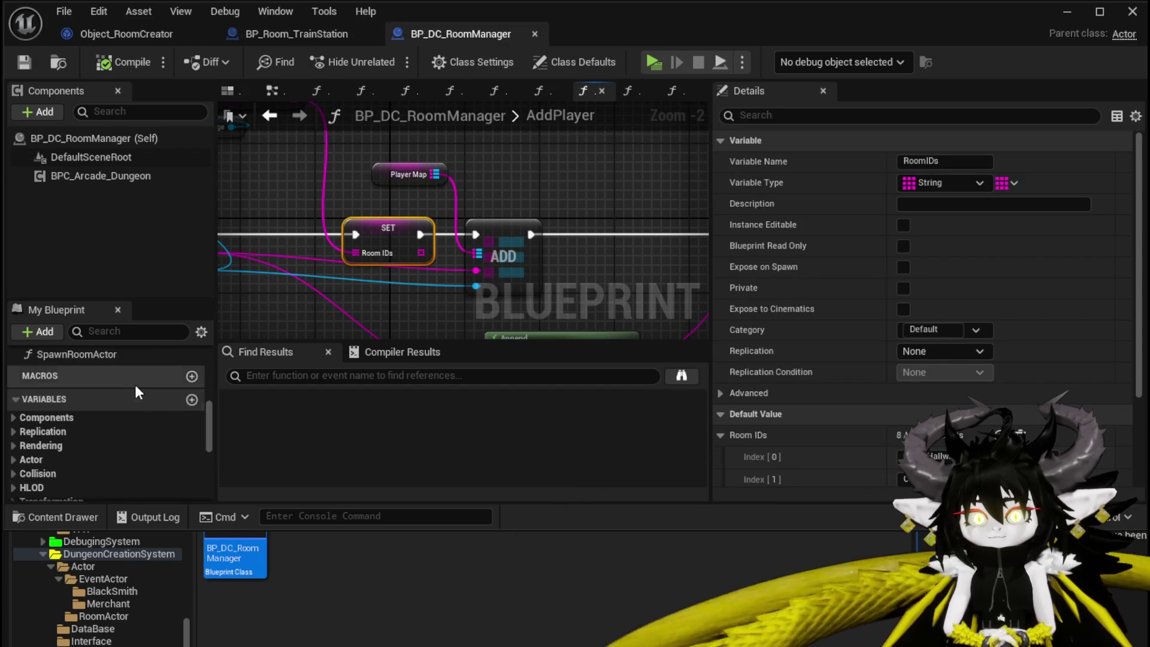
scroll(106, 427, down, 3)
scroll(74, 449, up, 2)
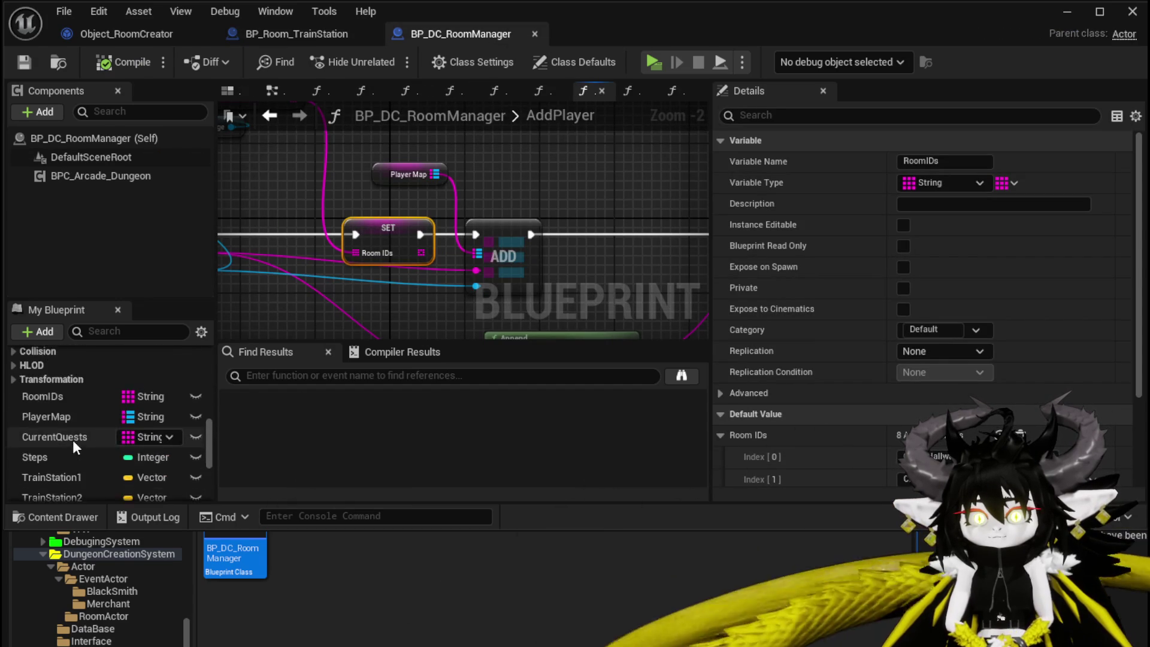
scroll(69, 383, down, 1)
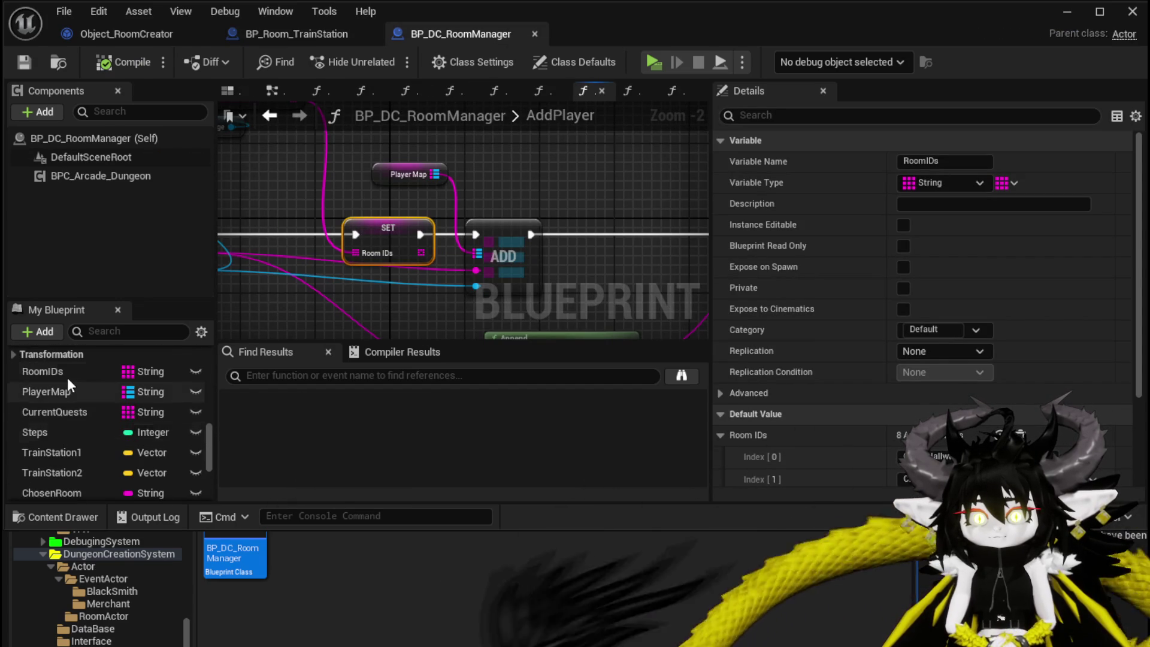
click(928, 161)
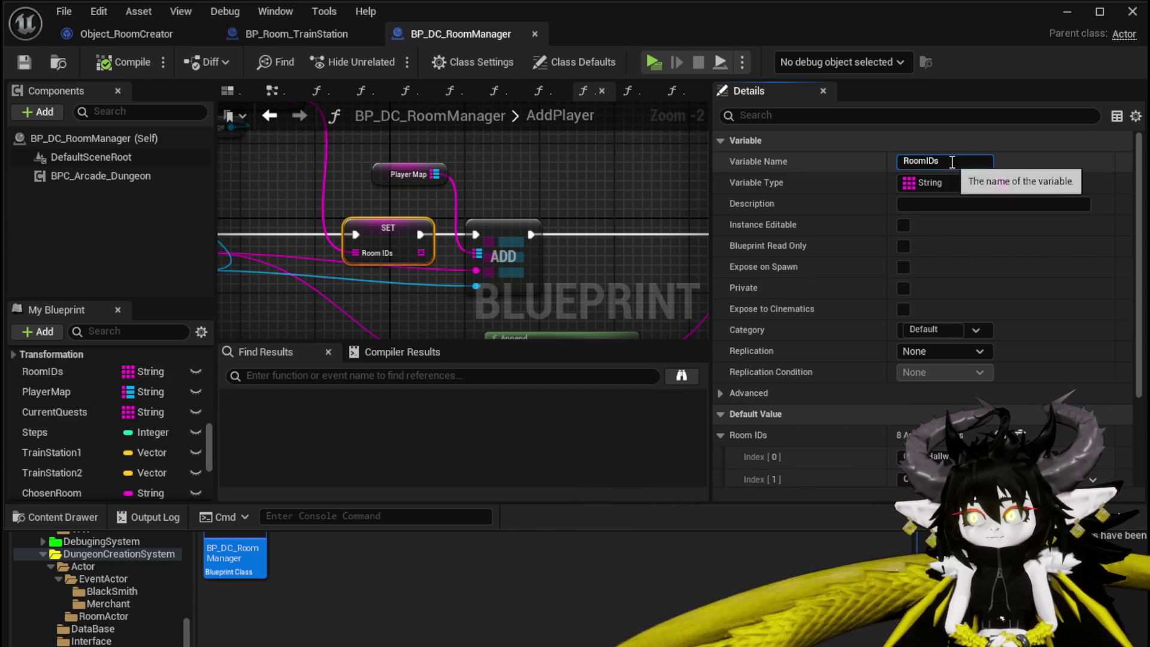
click(928, 161)
text(Curren)
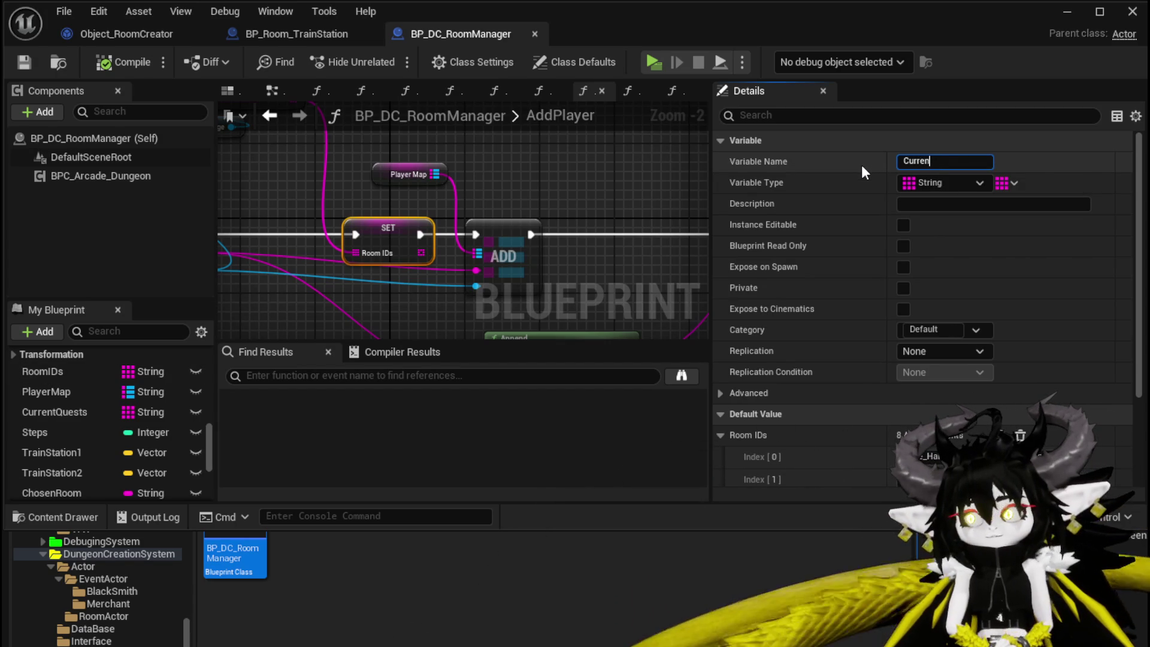
text(tRoomCar)
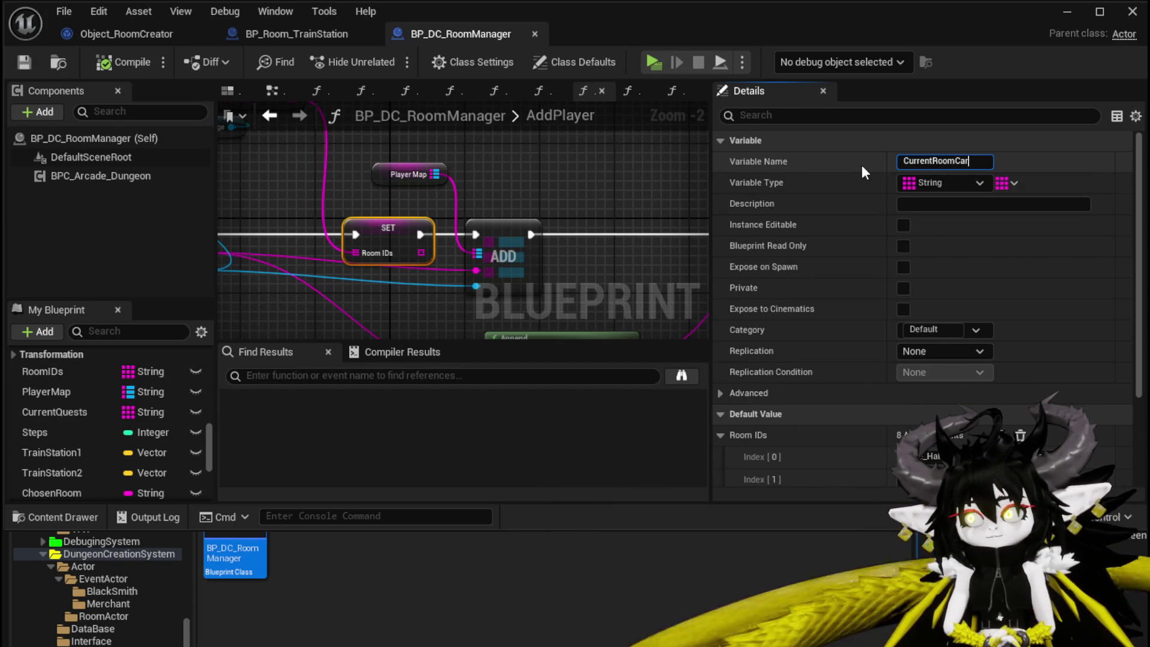
text(dDeck)
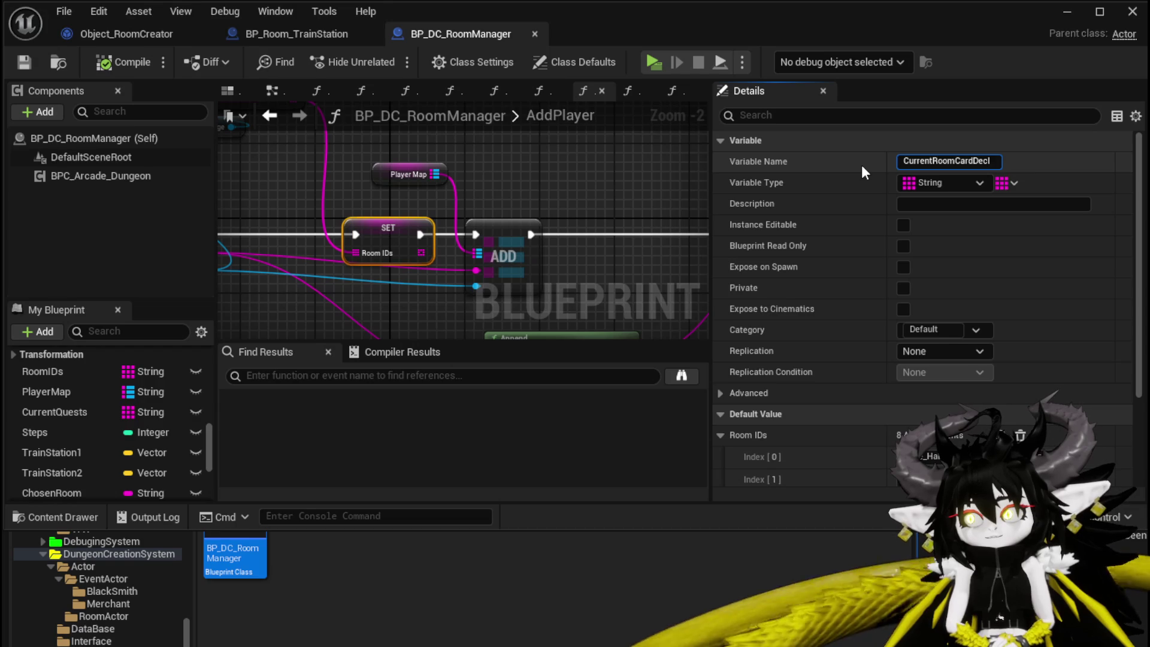
key(Return)
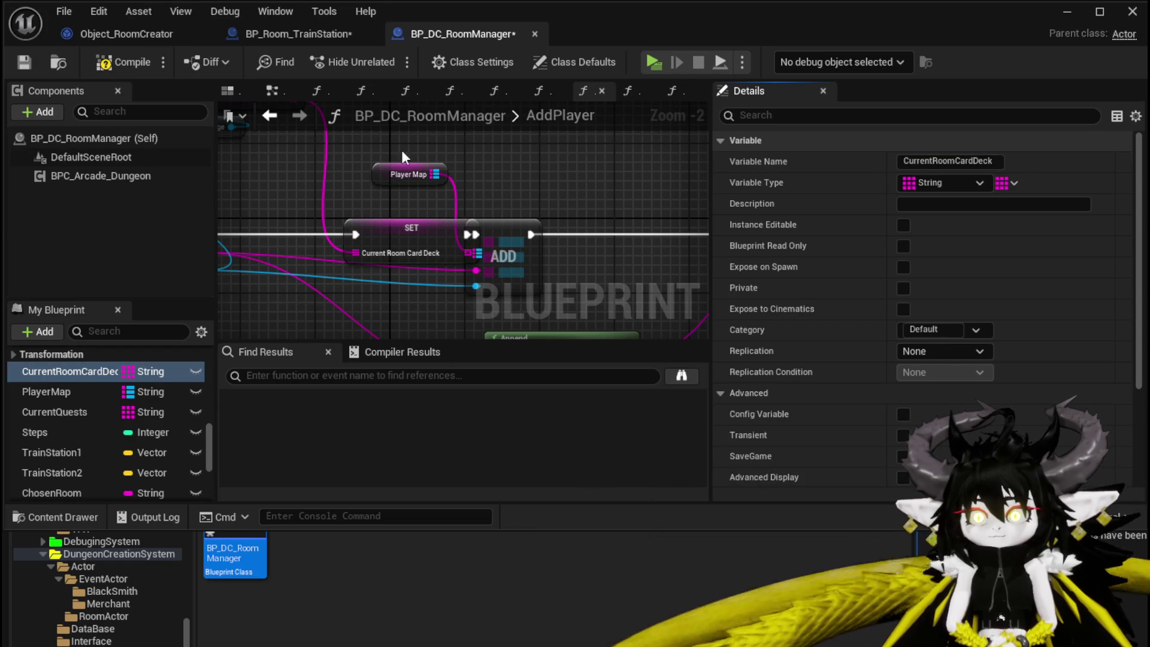
Compile and save BP_DC_RoomManager, then return to BP_Room_TrainStation.
drag(412, 235, 346, 235)
click(137, 62)
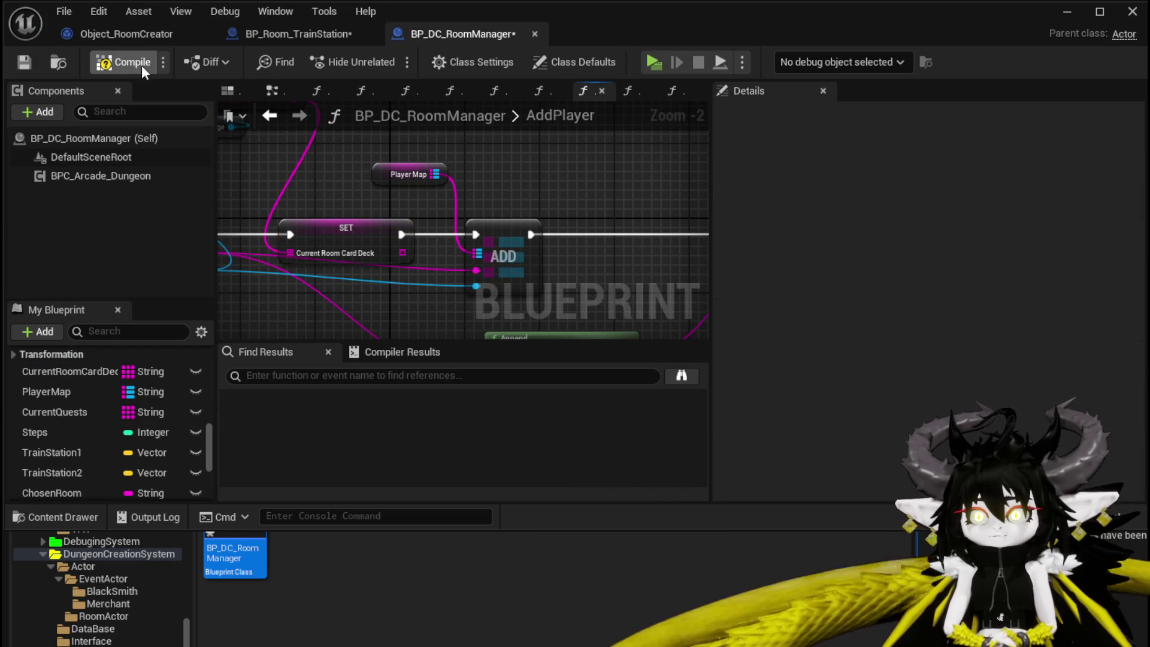
click(27, 63)
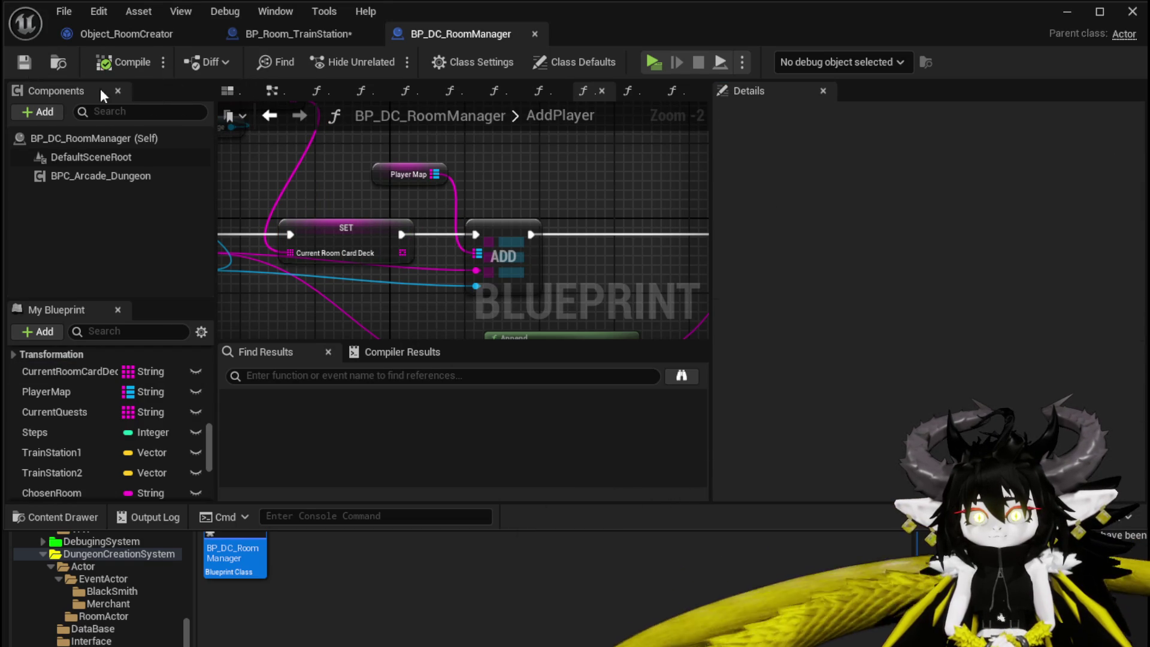
click(284, 34)
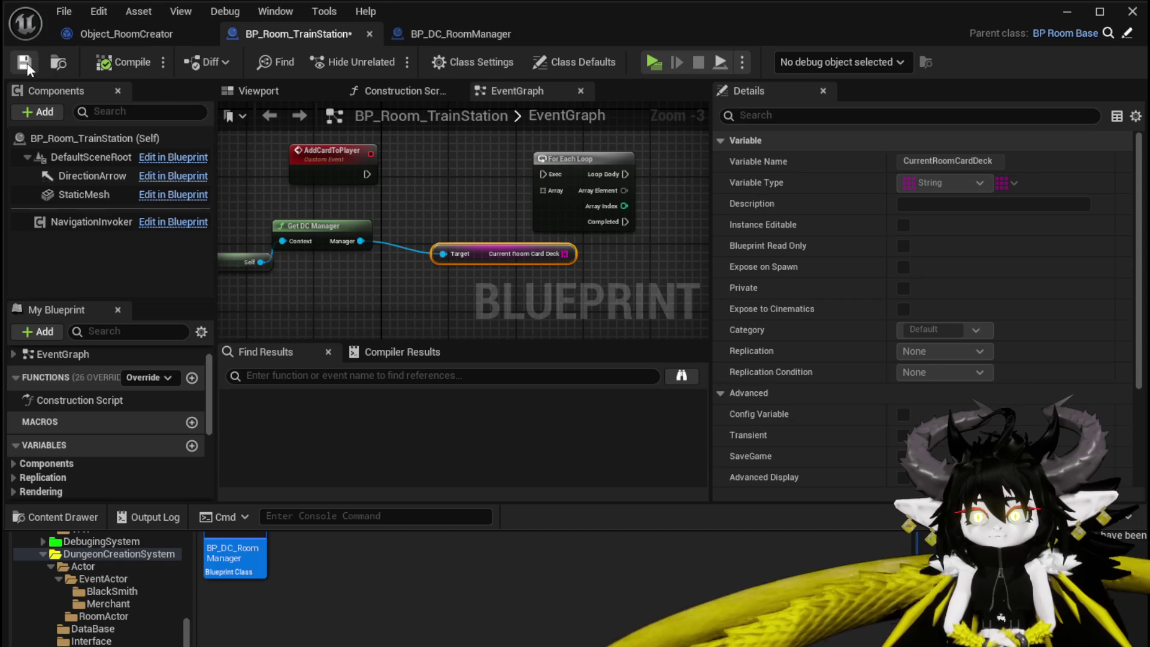
Run an Array ADD node on Current Room Card Deck from AddCardToPlayer, deleting the For Each Loop.
mouse_move(558, 253)
mouse_down()
mouse_move(432, 280)
mouse_move(468, 204)
mouse_up()
text(add)
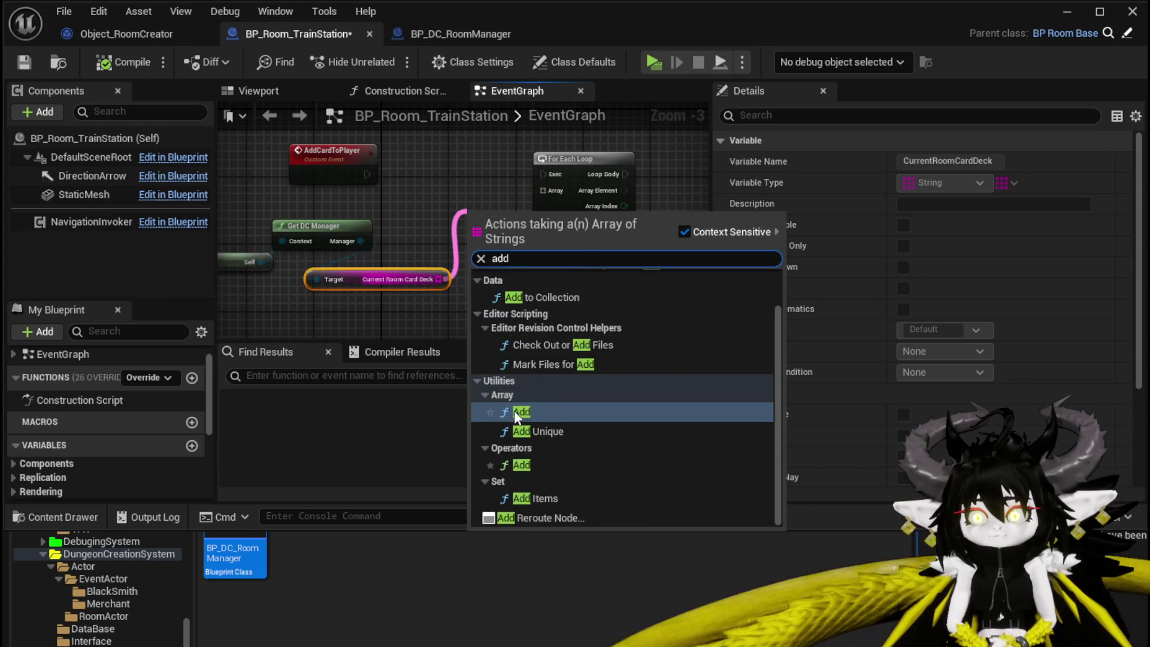
click(514, 411)
mouse_move(367, 174)
mouse_down()
mouse_move(476, 225)
mouse_move(606, 163)
mouse_move(627, 173)
mouse_up()
click(601, 185)
key(Delete)
Set the ADD node's item to 'Train' and compile and save BP_Room_TrainStation.
click(462, 201)
click(122, 62)
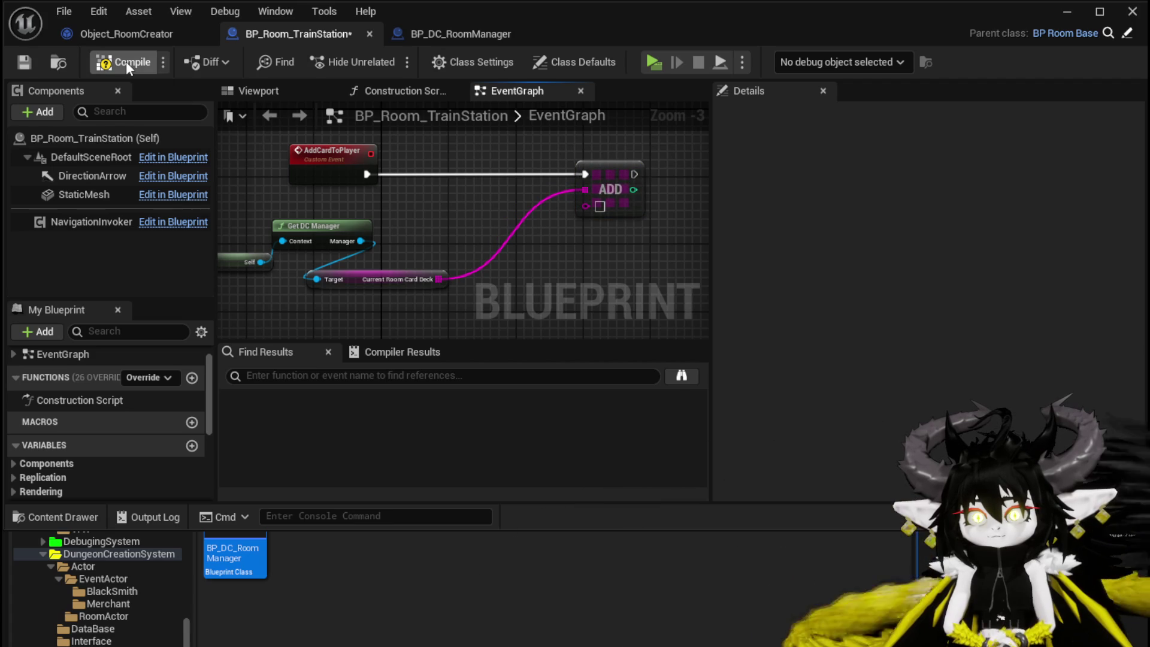
click(24, 61)
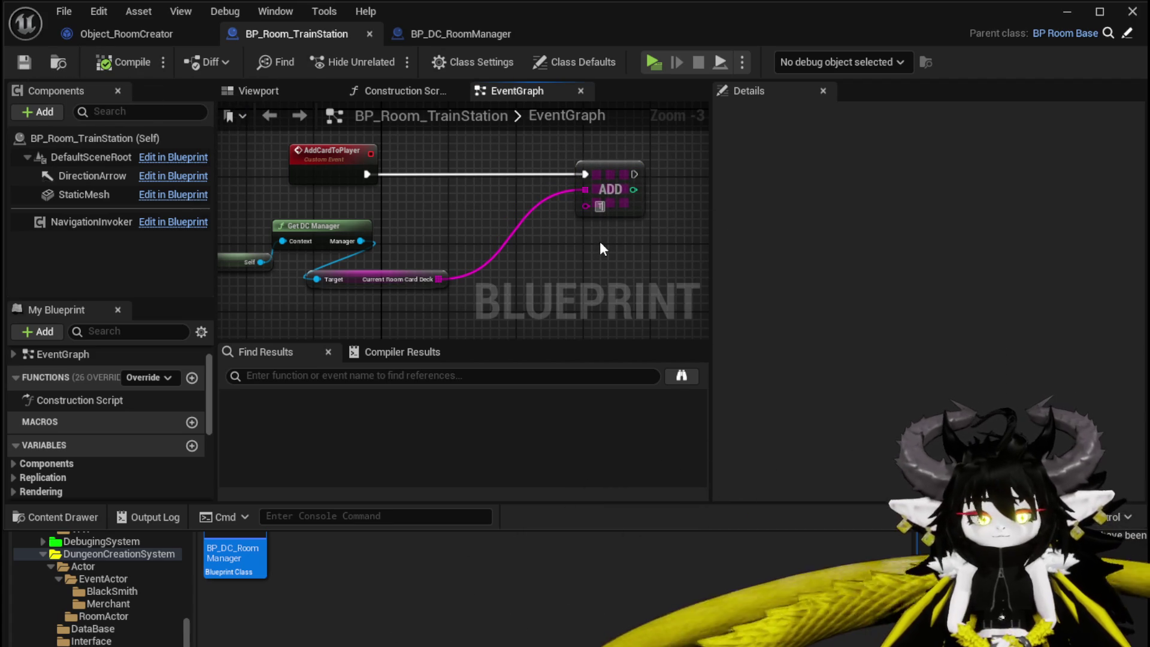
text(rain)
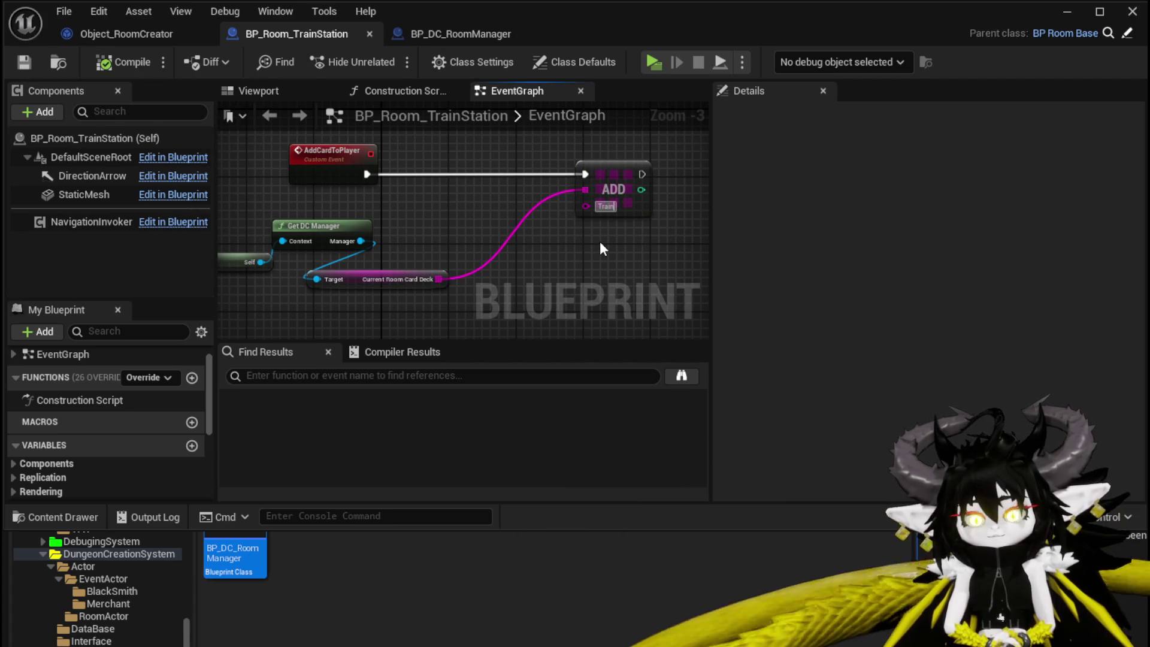
key(Return)
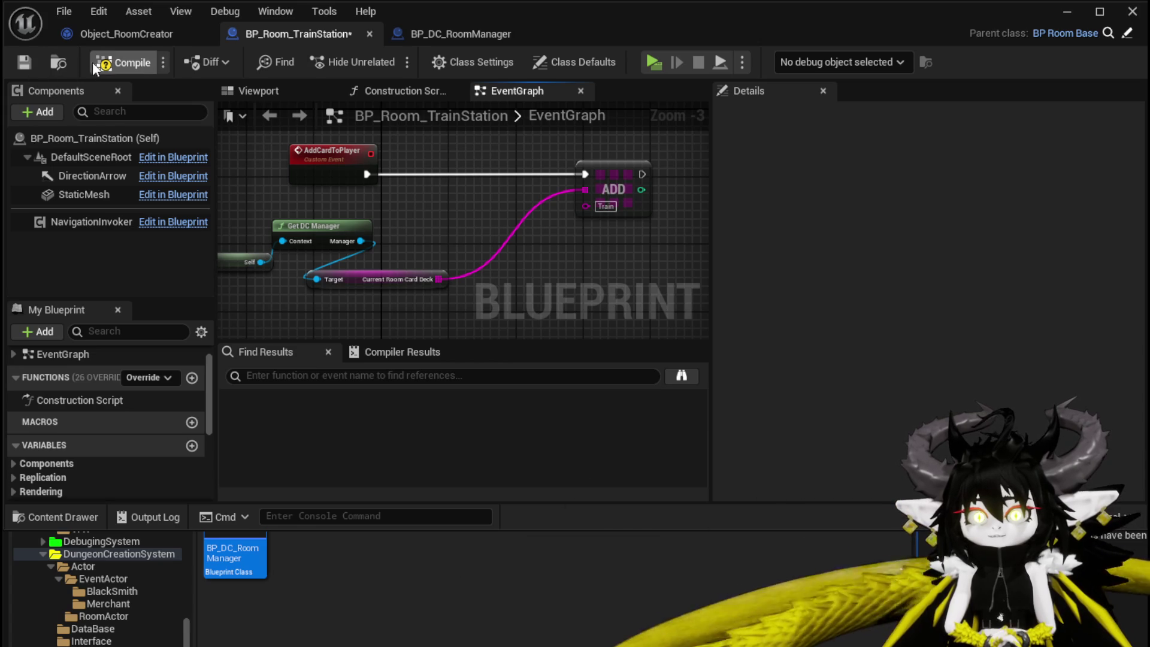
click(95, 67)
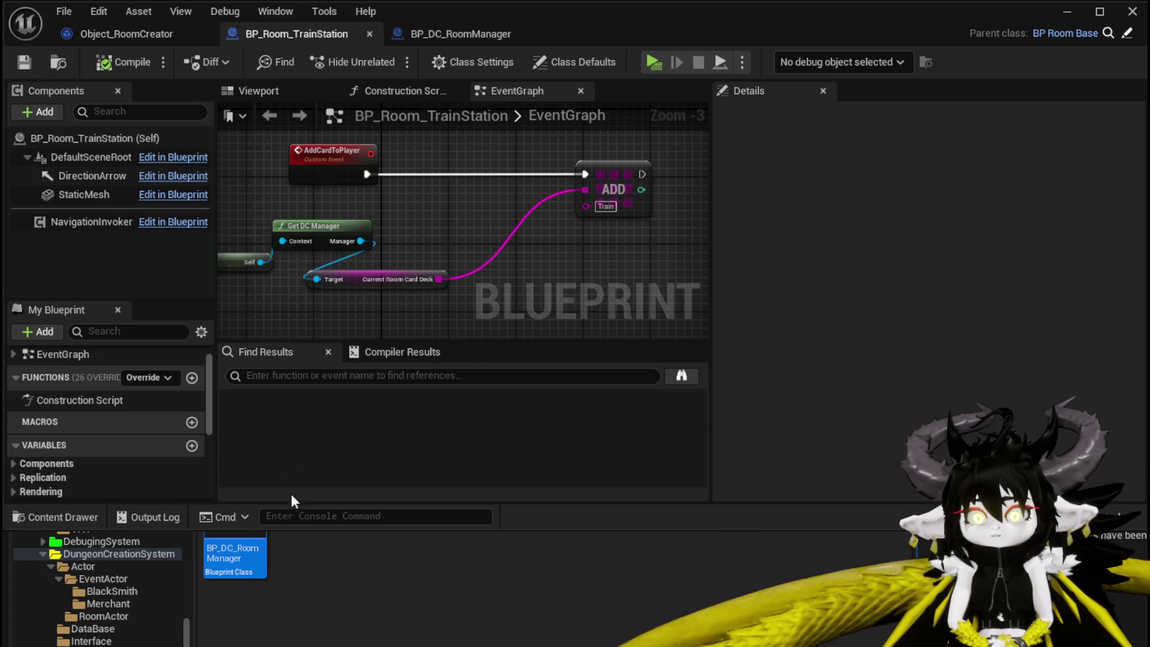
Open DT_RoomActors from the DataBase folder and copy the City_TrainStation2 row name.
click(114, 627)
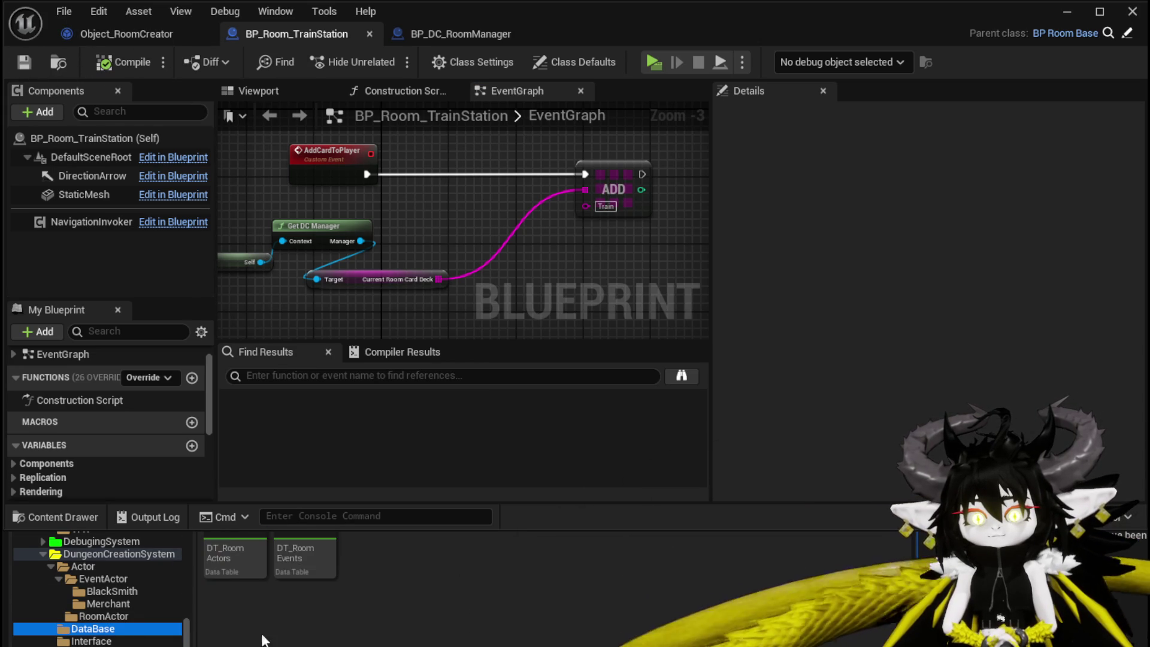
double_click(219, 544)
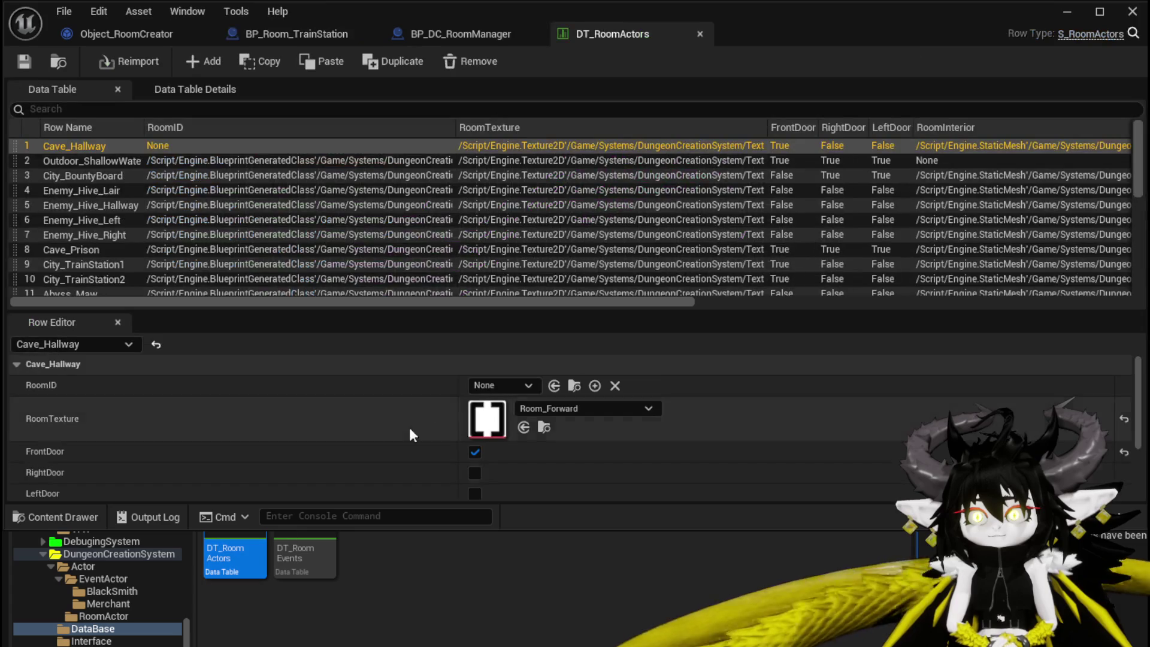
right_click(93, 275)
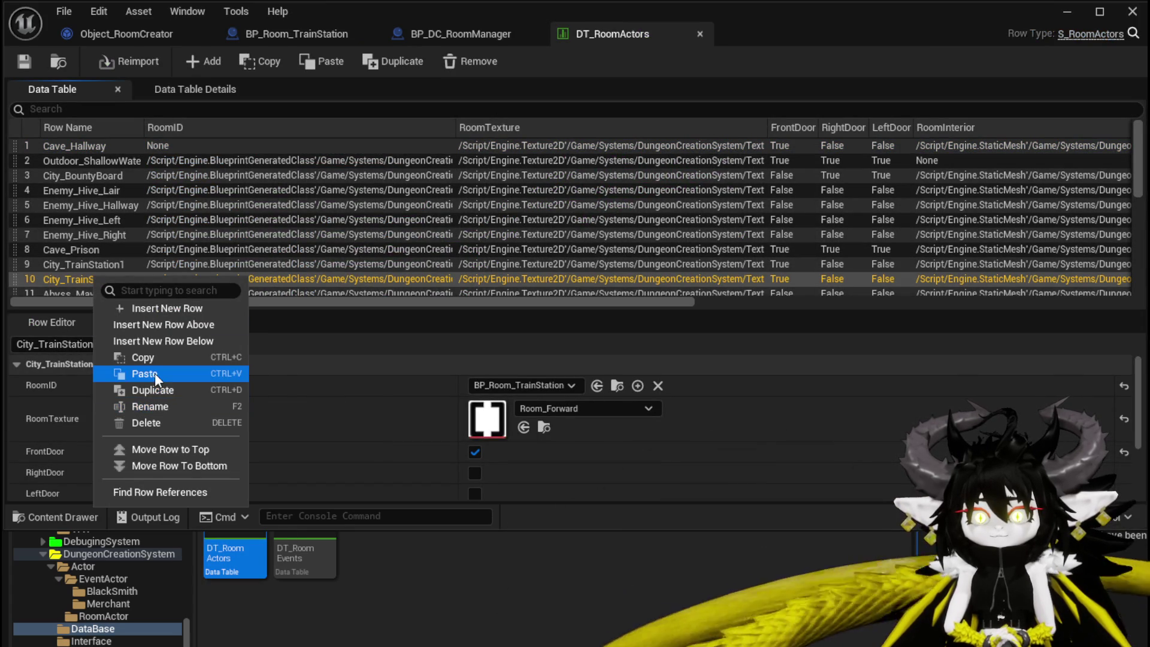
key(Escape)
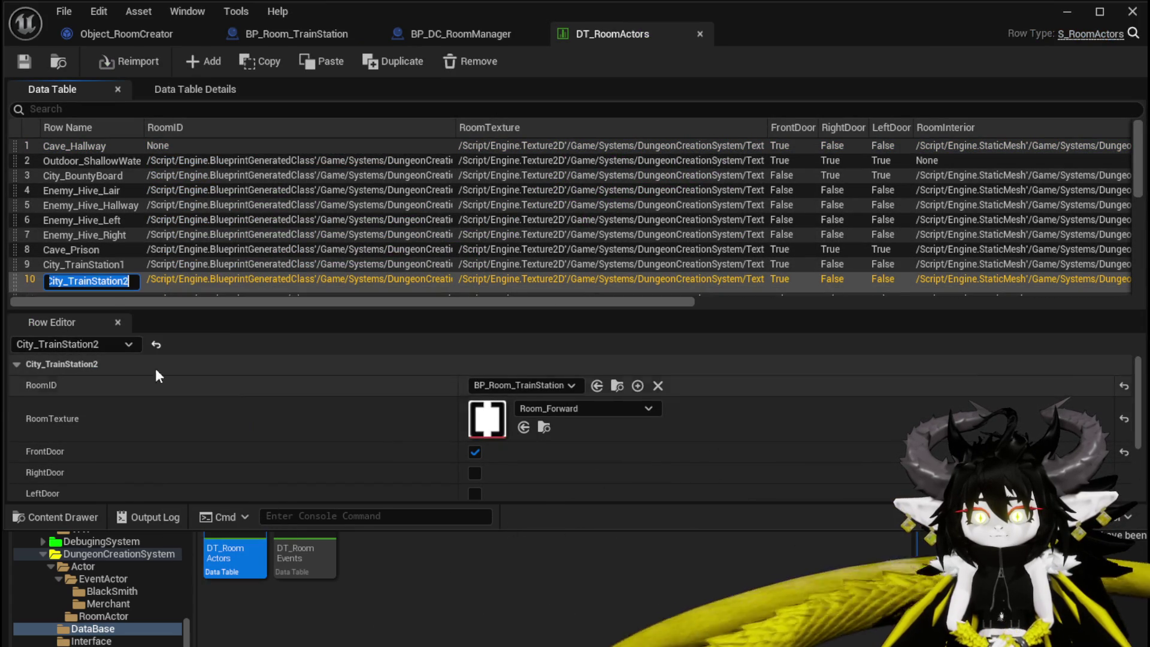
Paste City_TrainStation2 as the ADD node's item, then compile and save BP_Room_TrainStation.
click(281, 34)
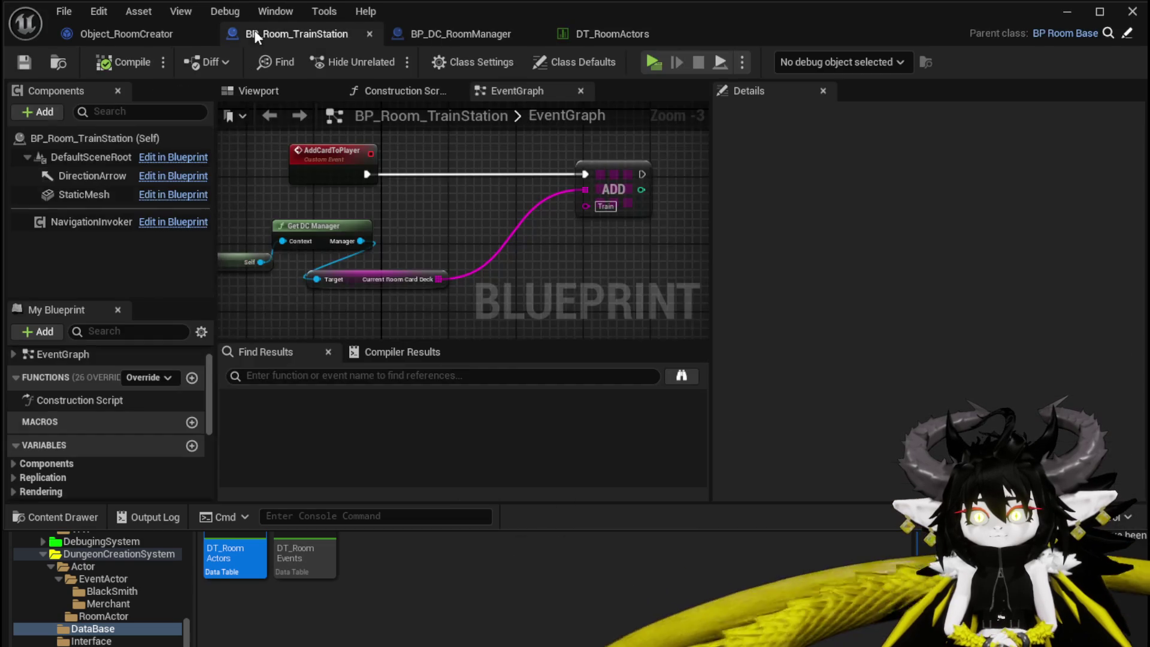
click(606, 206)
text(City_TrainStation2)
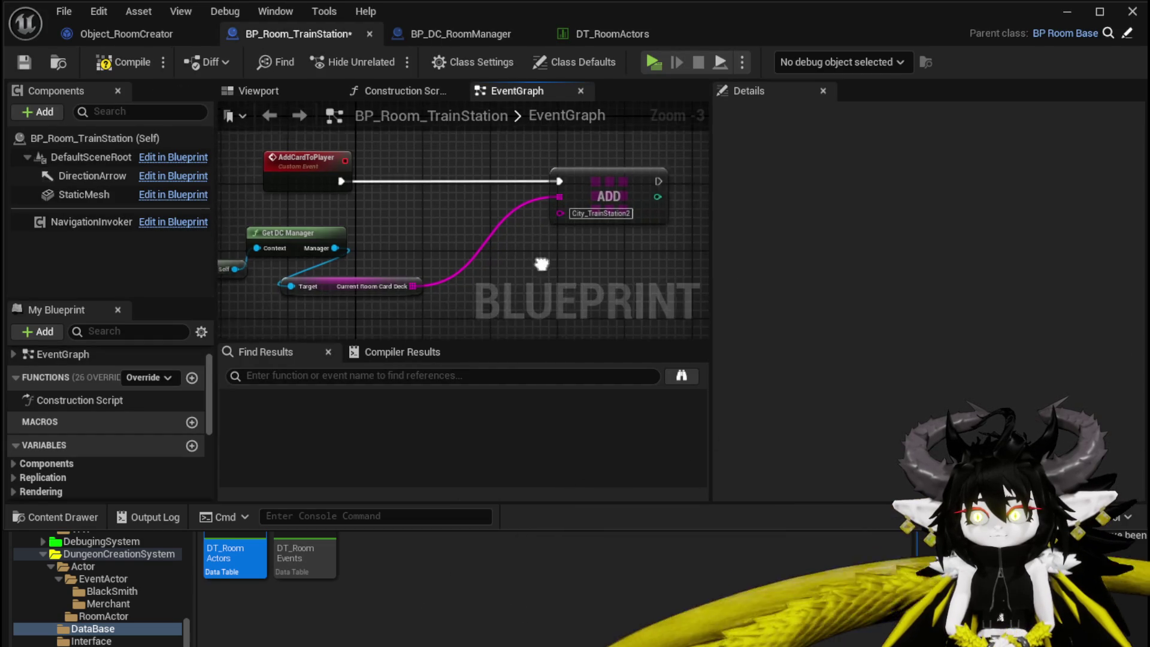
click(125, 61)
click(24, 62)
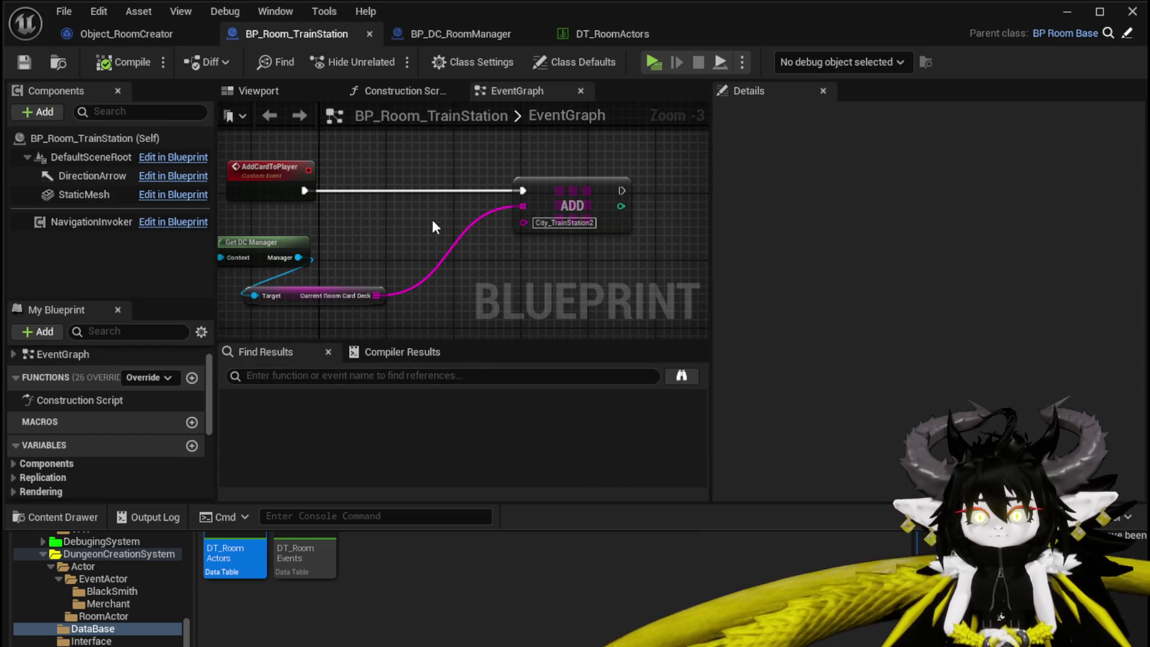
Move the Self, Get DC Manager and Target nodes to the top right of the graph.
mouse_move(382, 222)
mouse_down()
mouse_move(469, 278)
mouse_move(466, 206)
mouse_up()
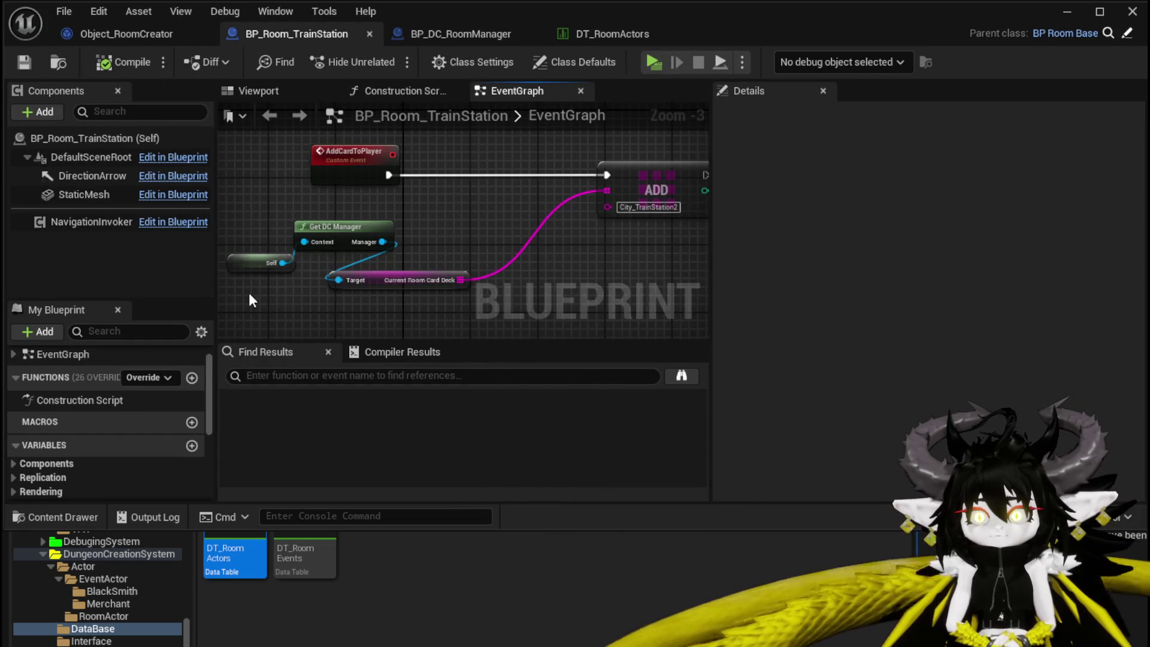
drag(250, 300, 447, 232)
mouse_move(360, 315)
mouse_down()
mouse_move(610, 142)
mouse_move(597, 164)
mouse_up()
click(500, 183)
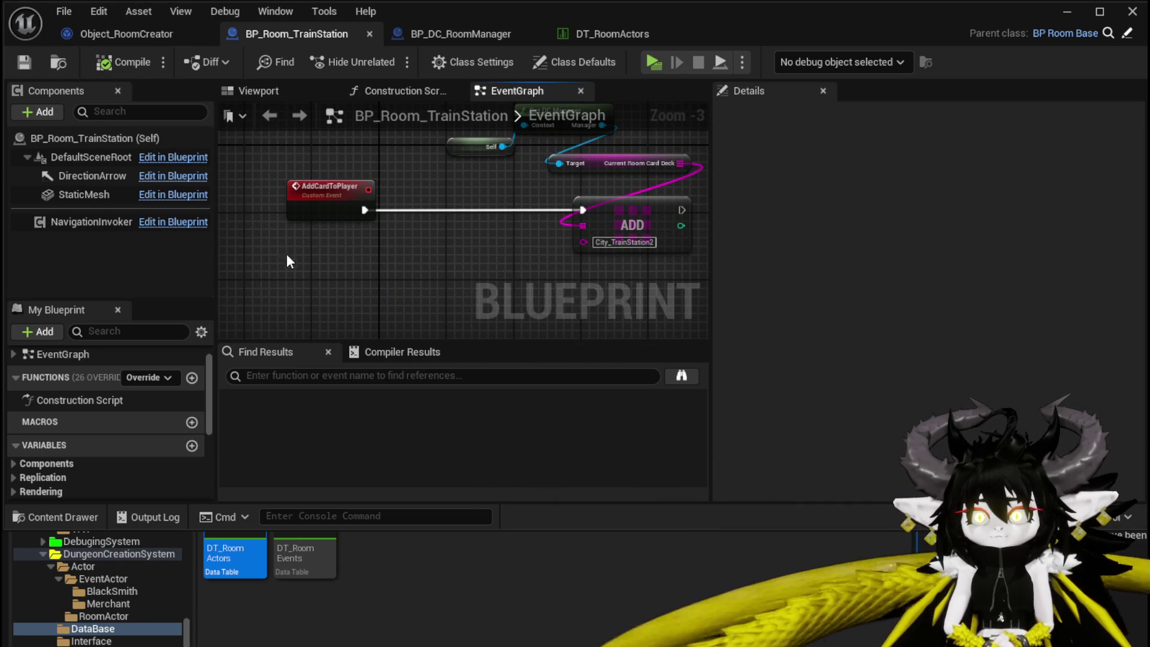
Add a Print String node after ADD with the text 'Added new Room'.
drag(521, 219, 642, 217)
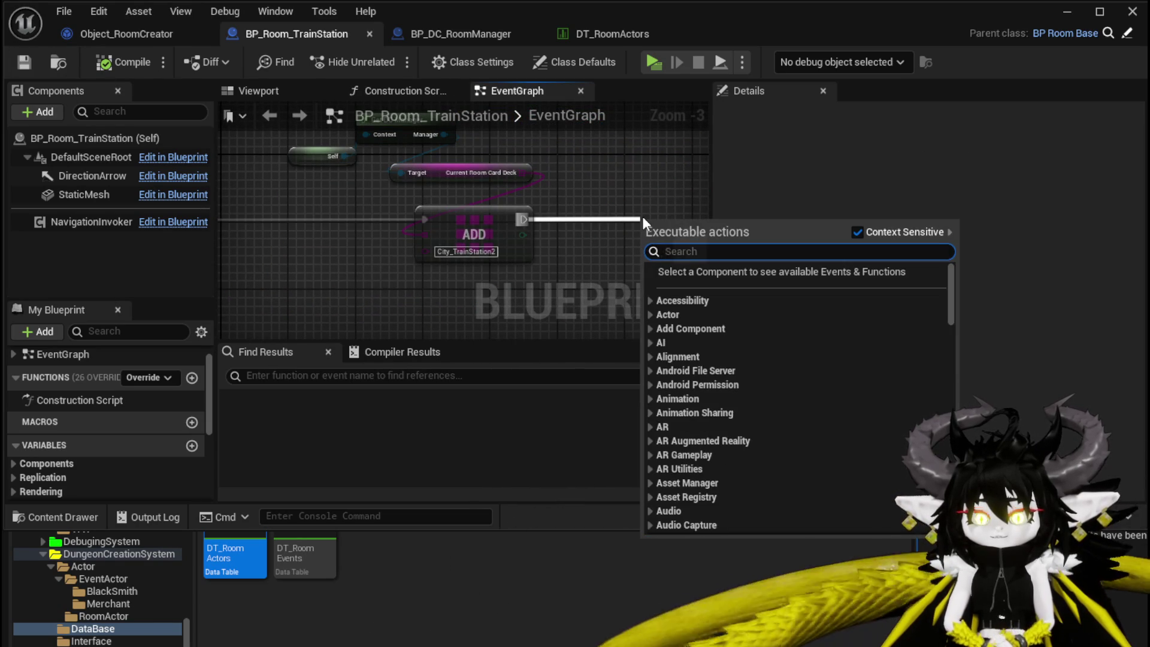
text(String)
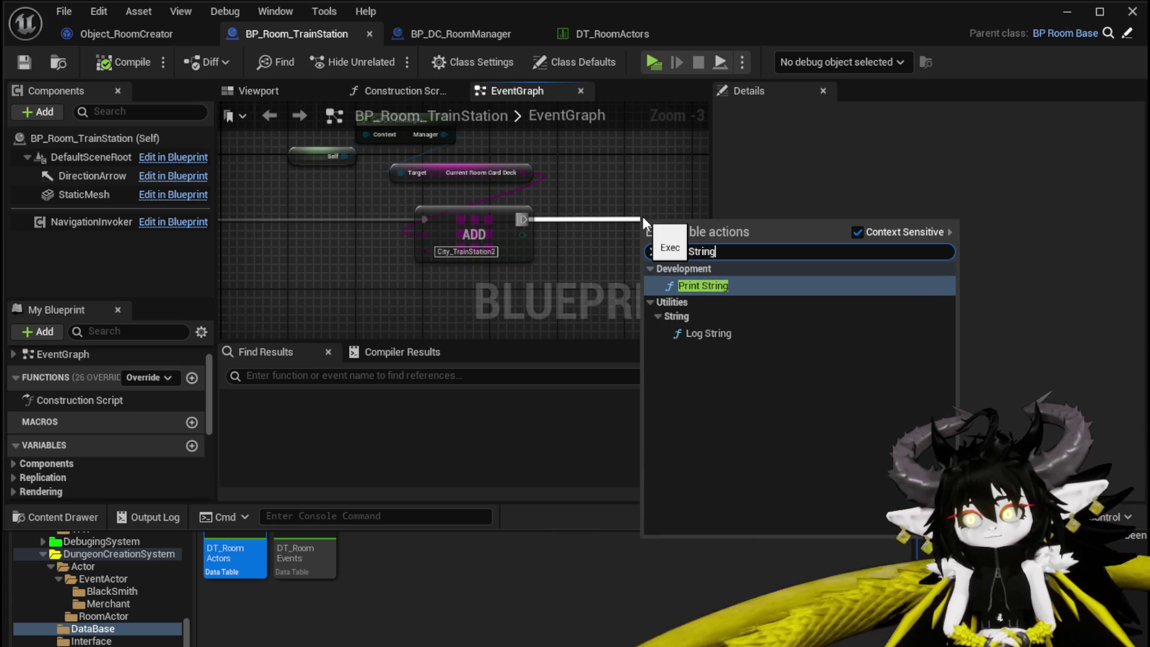
key(Return)
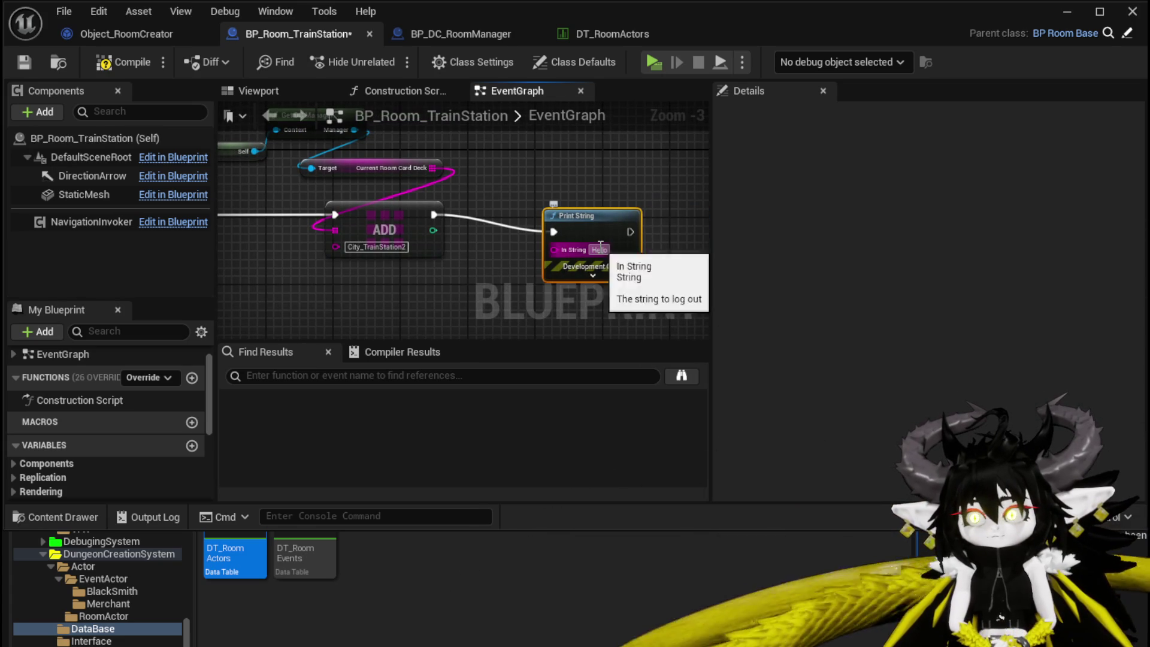
click(599, 249)
text(Added)
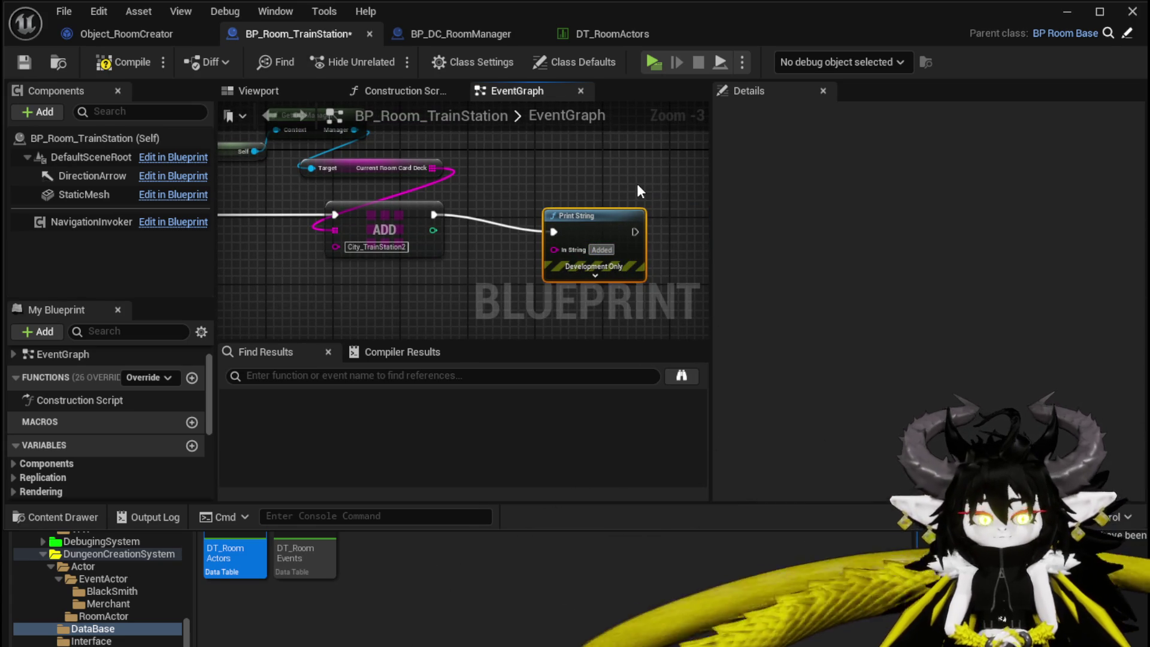
text( new Room)
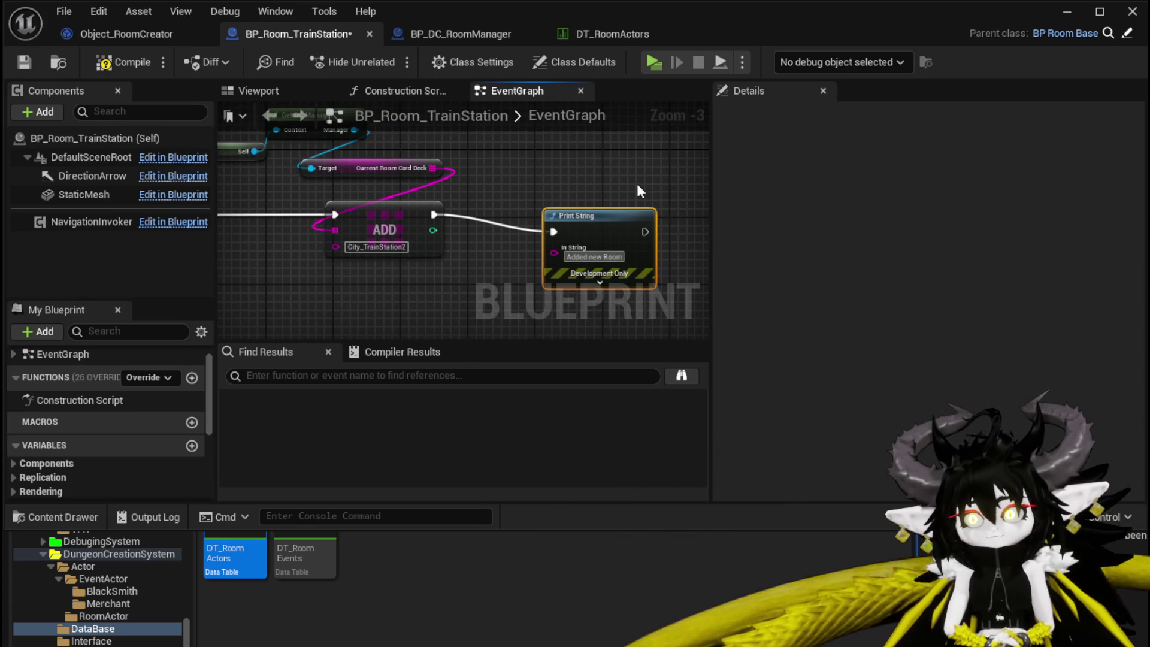
Expand the Print String options and set its Duration to 180.
click(600, 282)
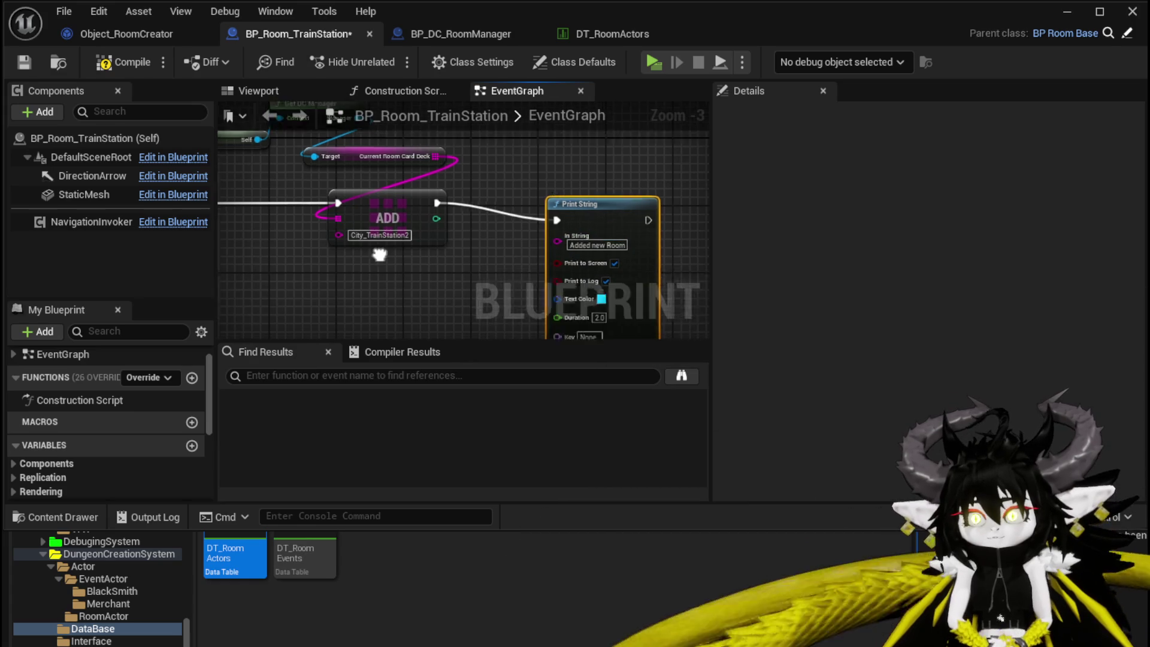
drag(379, 255, 400, 193)
click(624, 256)
text(180)
click(430, 241)
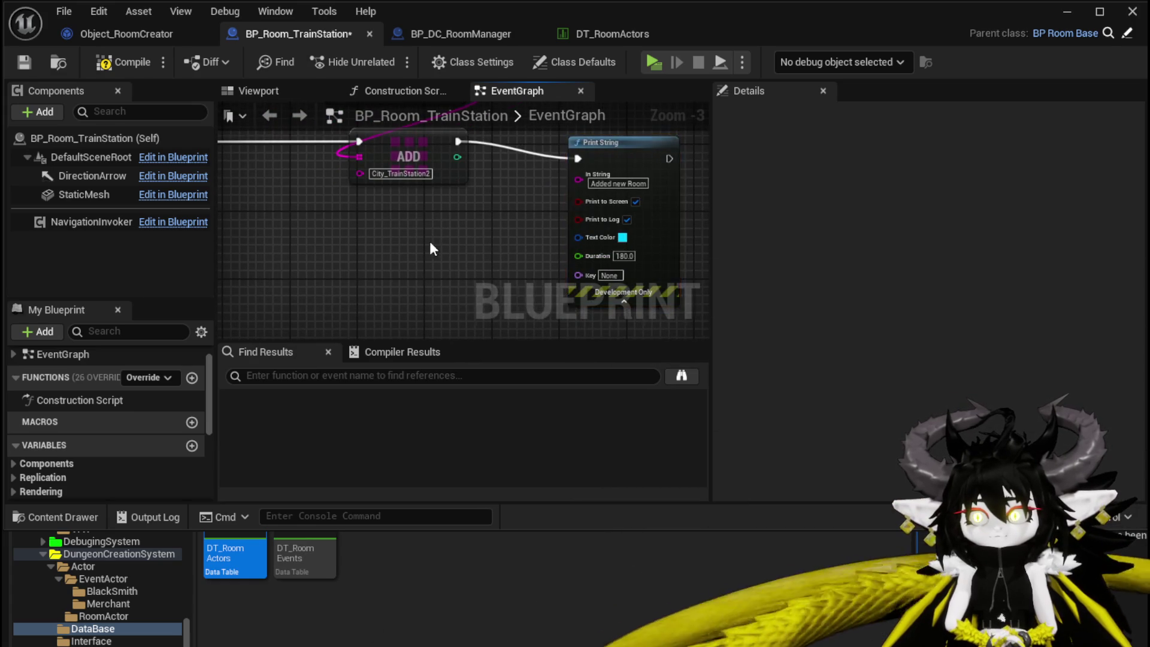
Add an Event BeginPlay node that calls Add Card to Player, and arrange them.
right_click(333, 217)
text(eve)
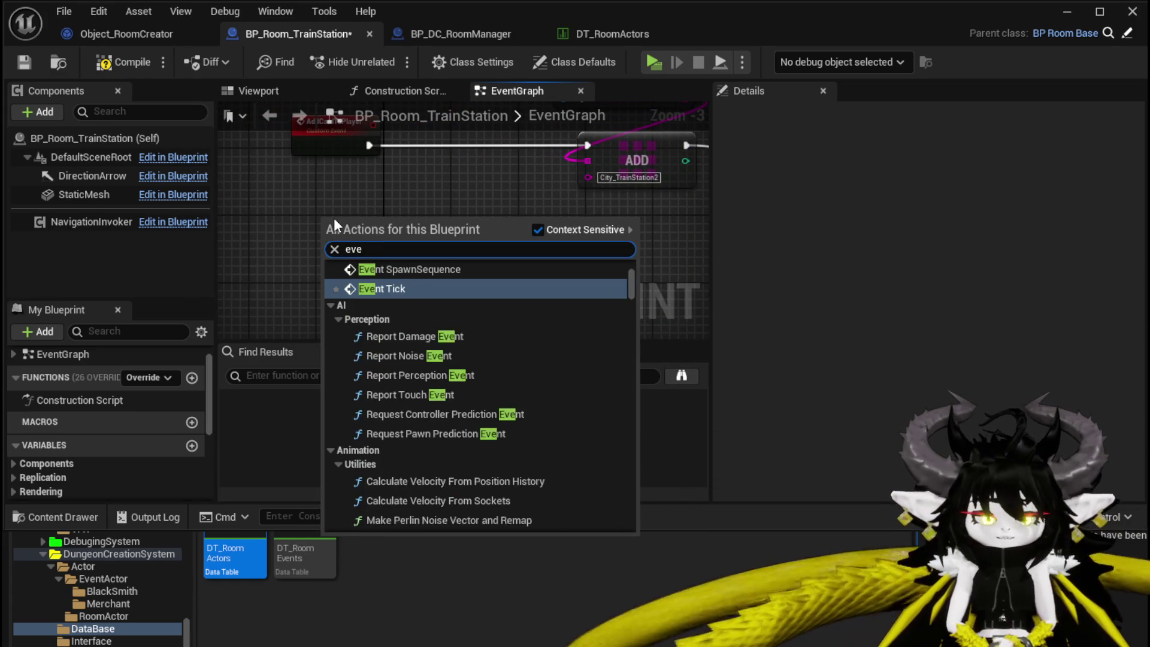
text(nt be)
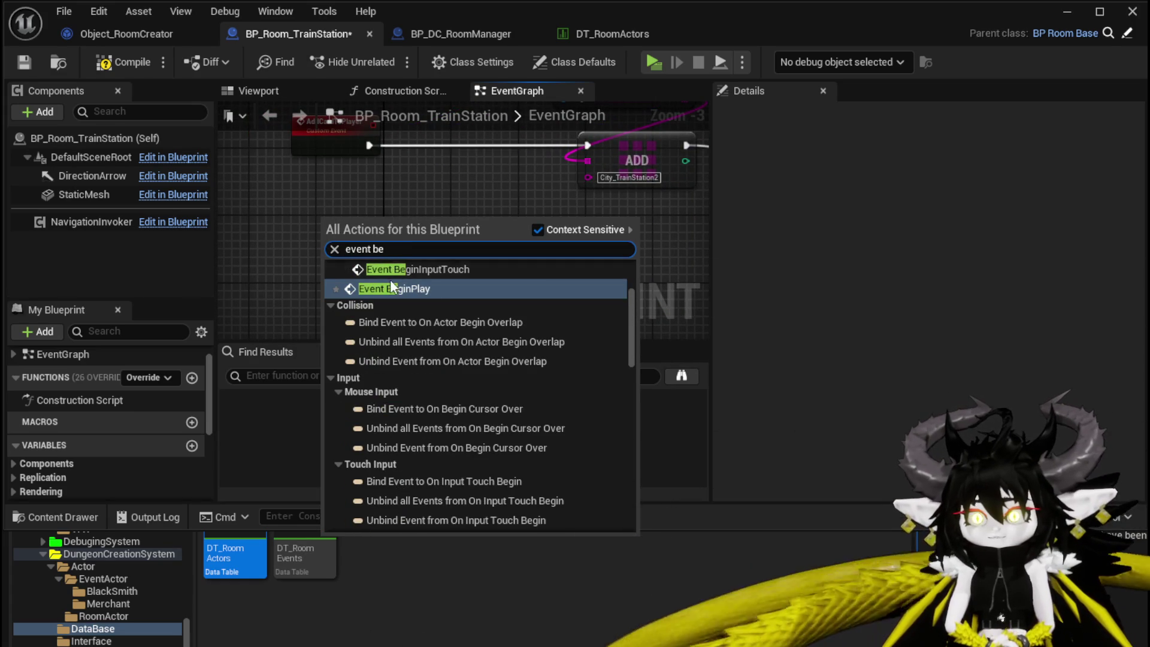
click(390, 288)
mouse_move(360, 231)
mouse_down()
mouse_move(248, 189)
mouse_move(263, 263)
mouse_move(297, 246)
mouse_move(360, 247)
mouse_up()
text(addc)
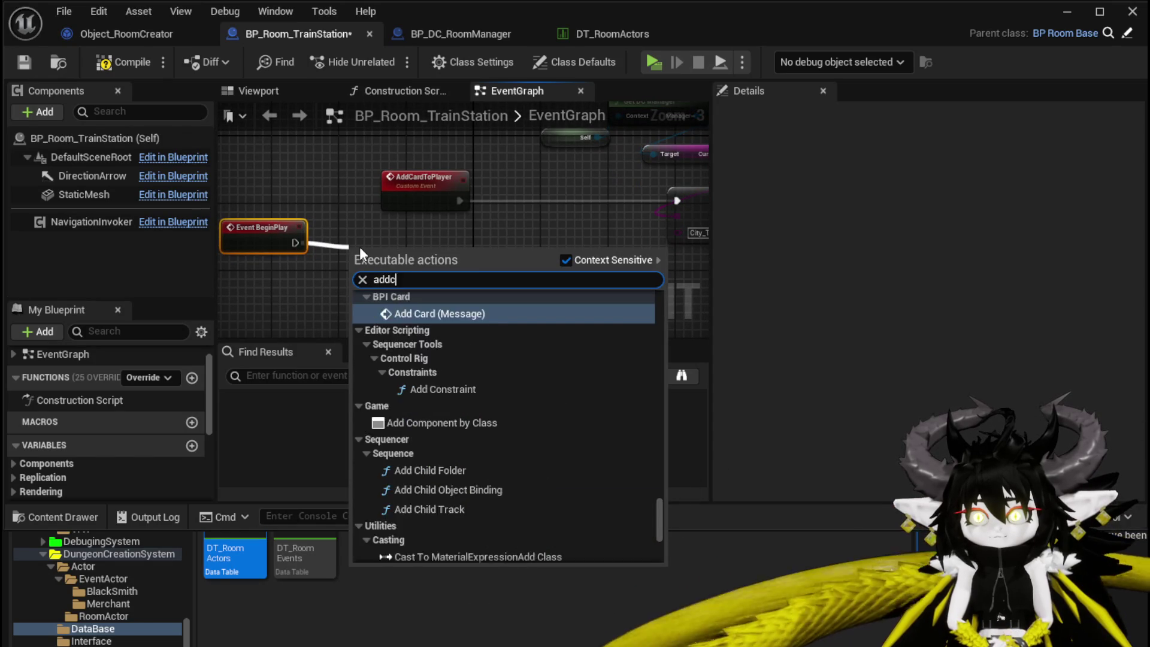
text(ard)
click(421, 311)
drag(279, 233, 281, 262)
drag(369, 260, 369, 294)
click(368, 230)
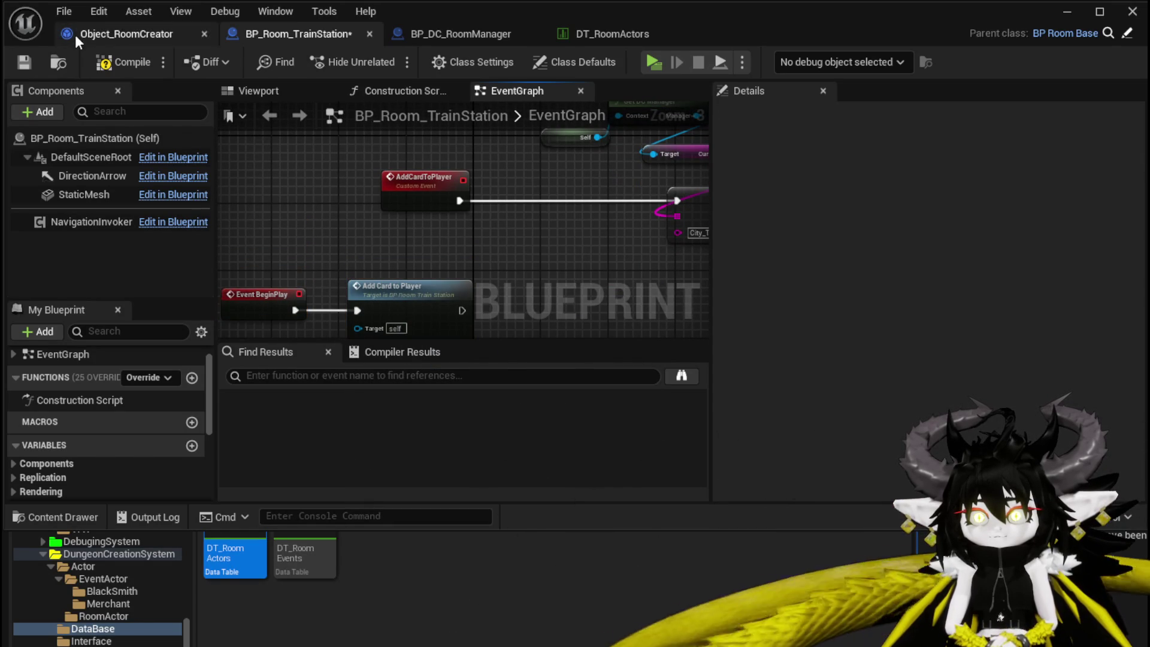
Compile BP_Room_TrainStation and save the selected content with Ctrl+Shift+S.
click(24, 62)
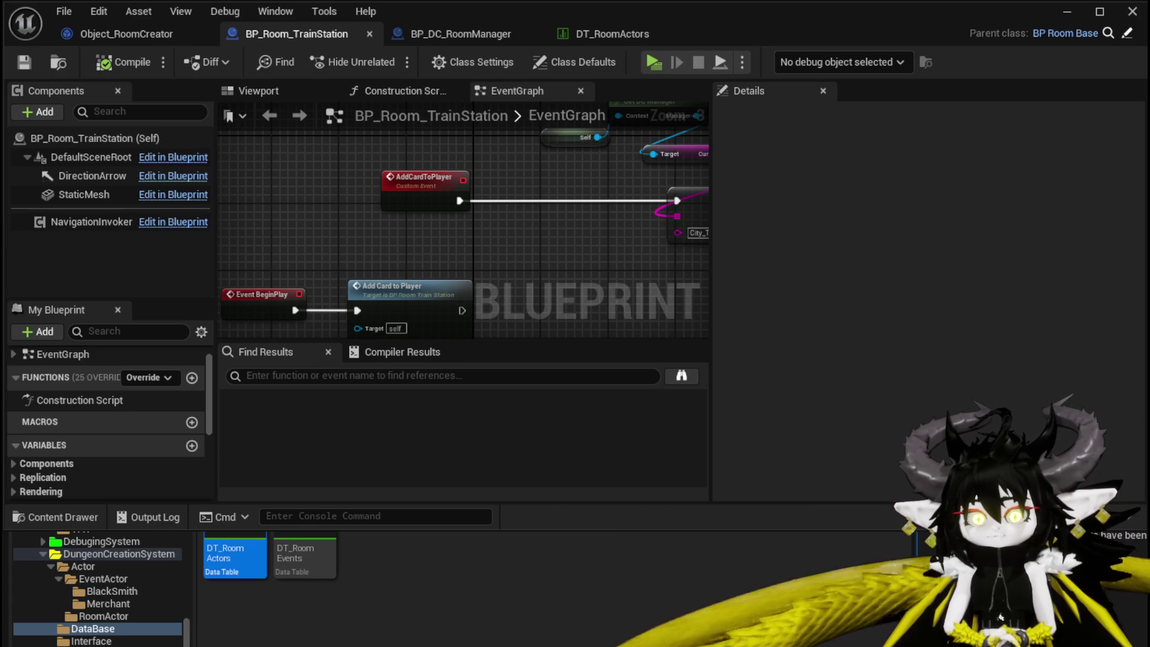
key(ctrl+shift+s)
click(856, 585)
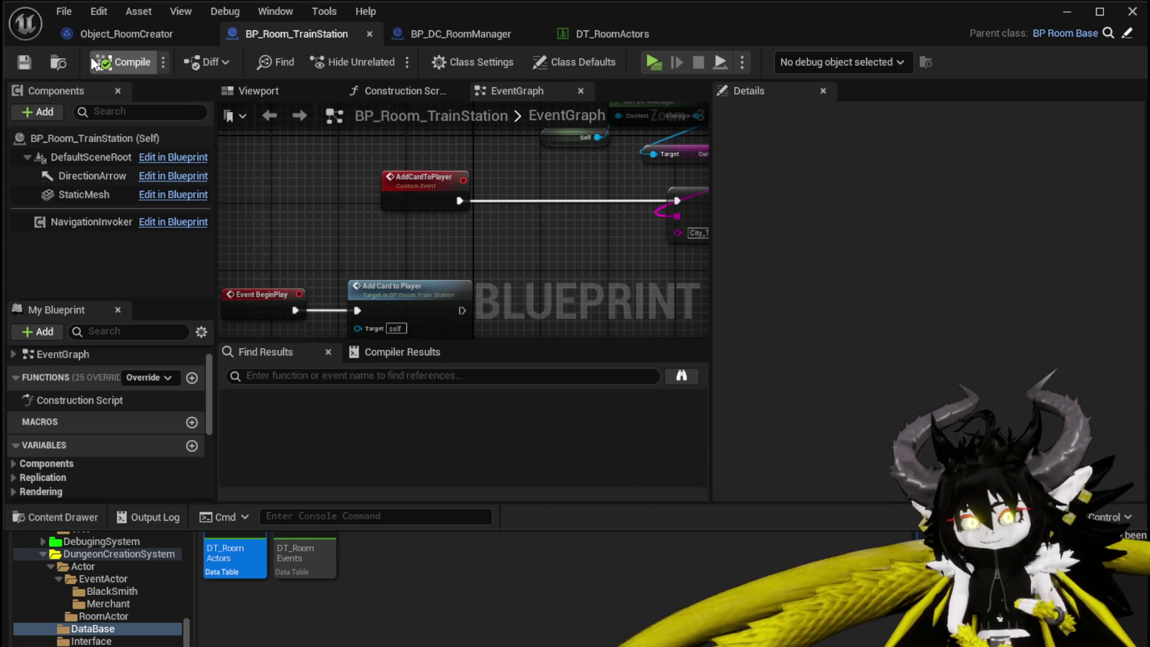
click(128, 33)
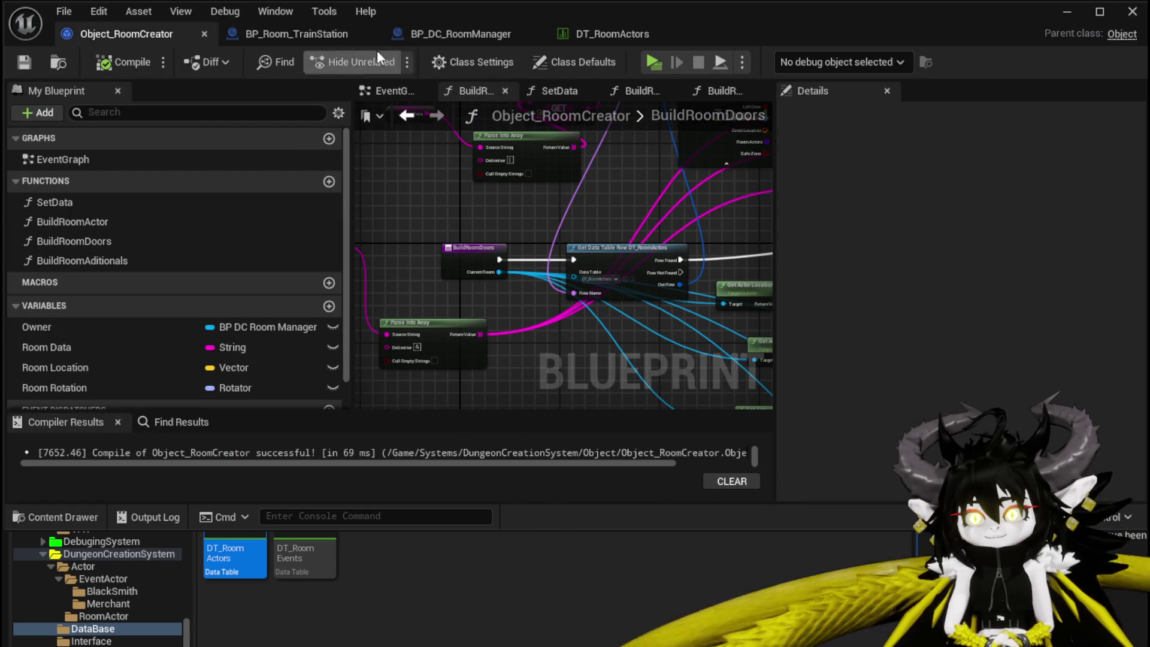
Start a Play-In-Editor test, run through the gate, and choose the MarketPlace room.
click(1066, 12)
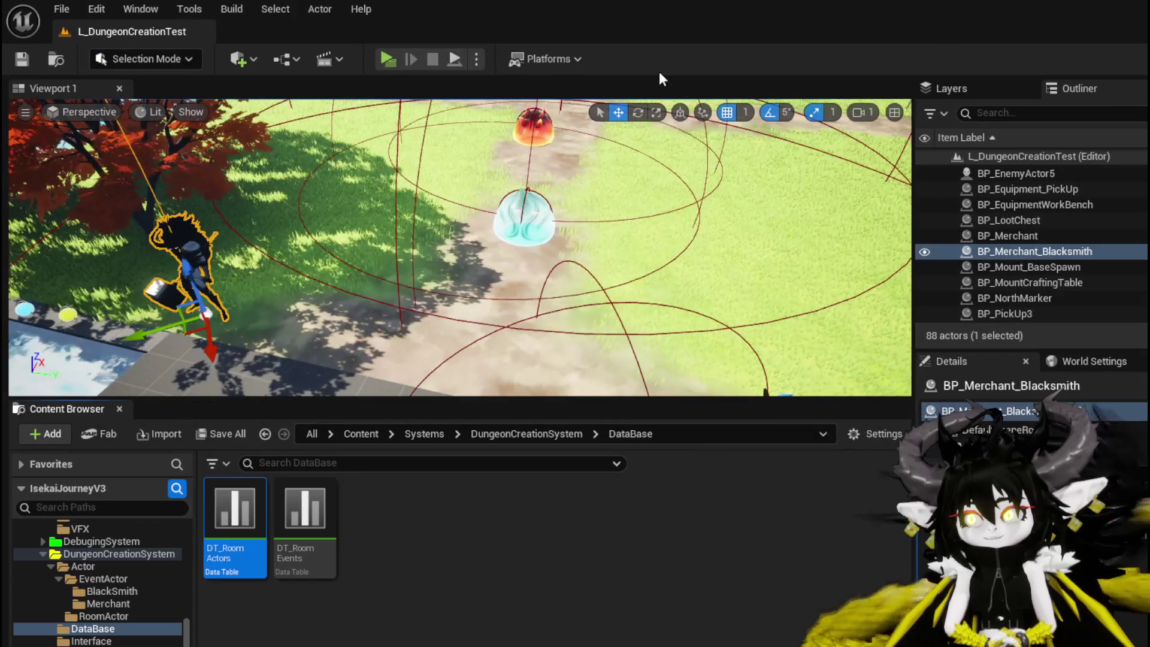
click(455, 59)
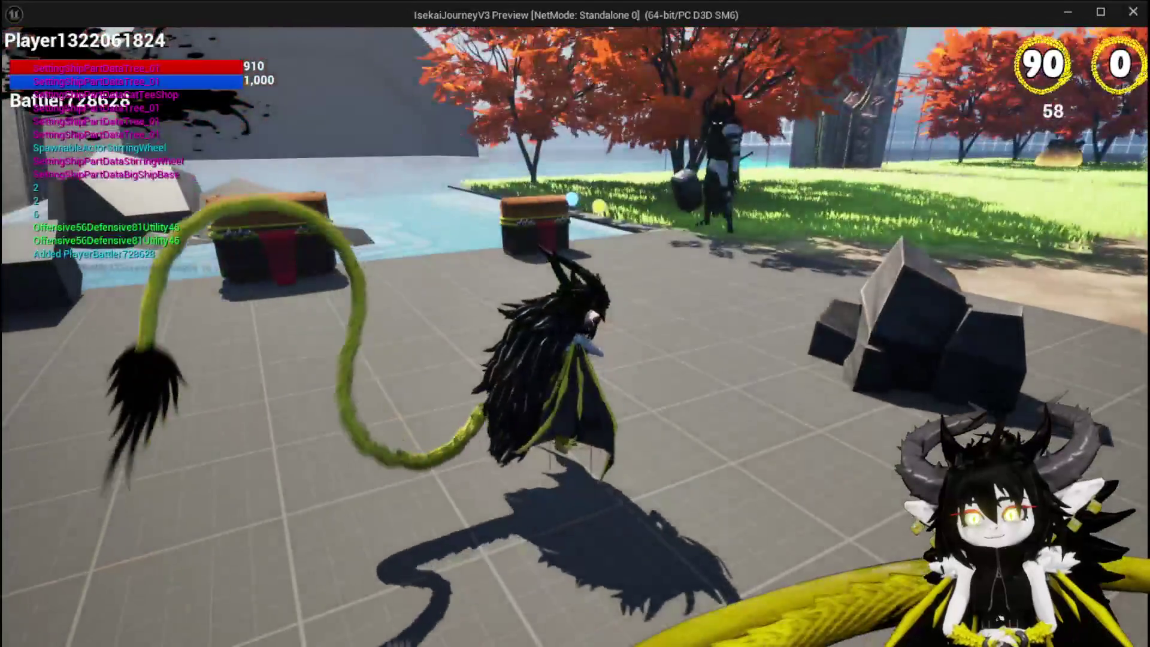
key(w)
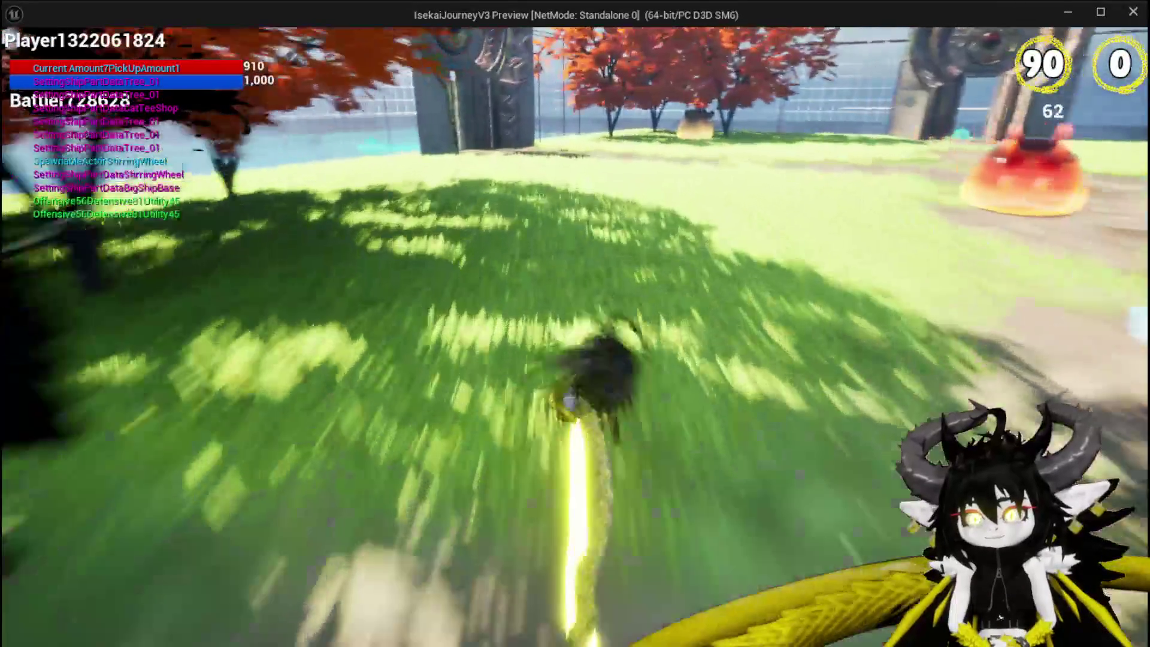
key(w)
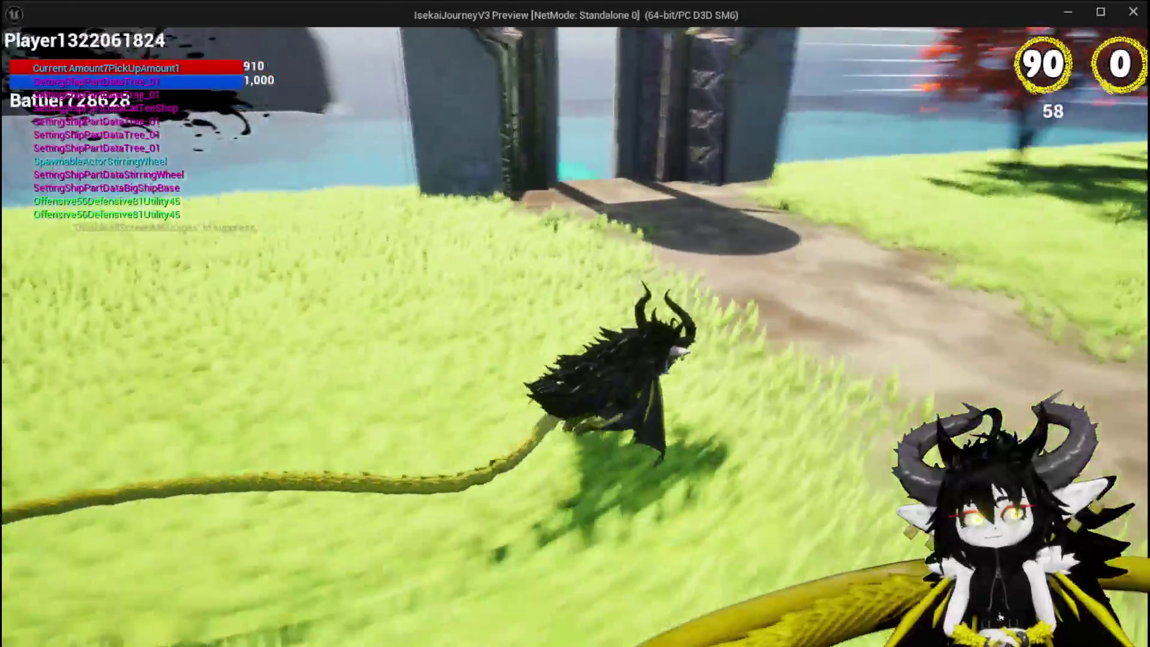
key(w)
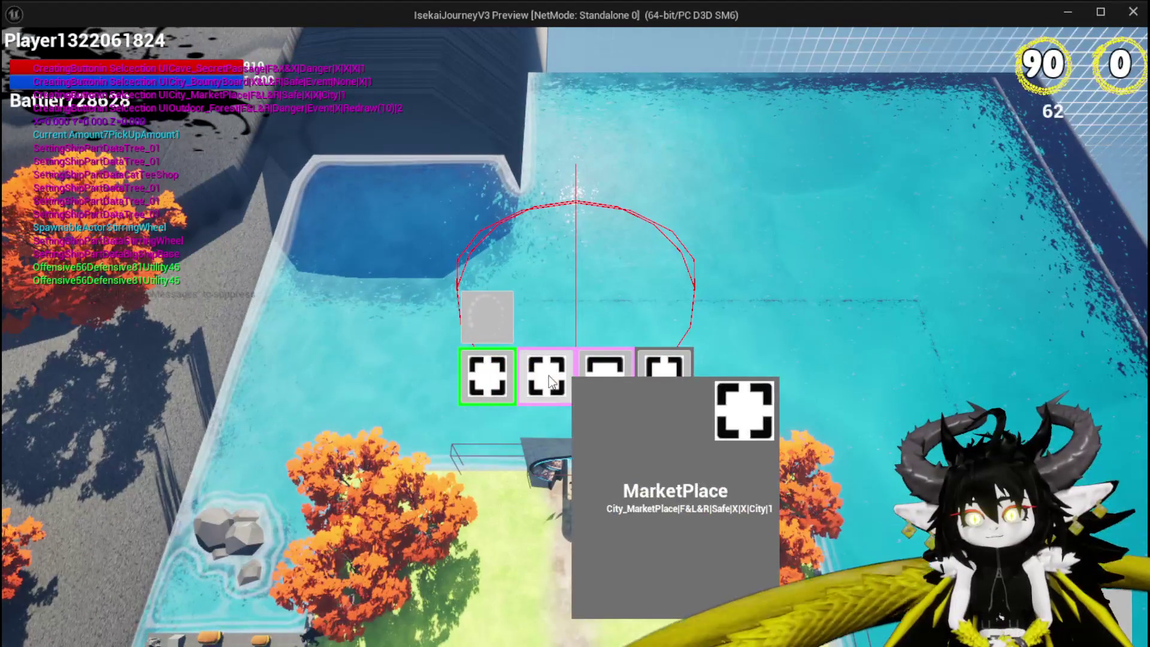
click(548, 375)
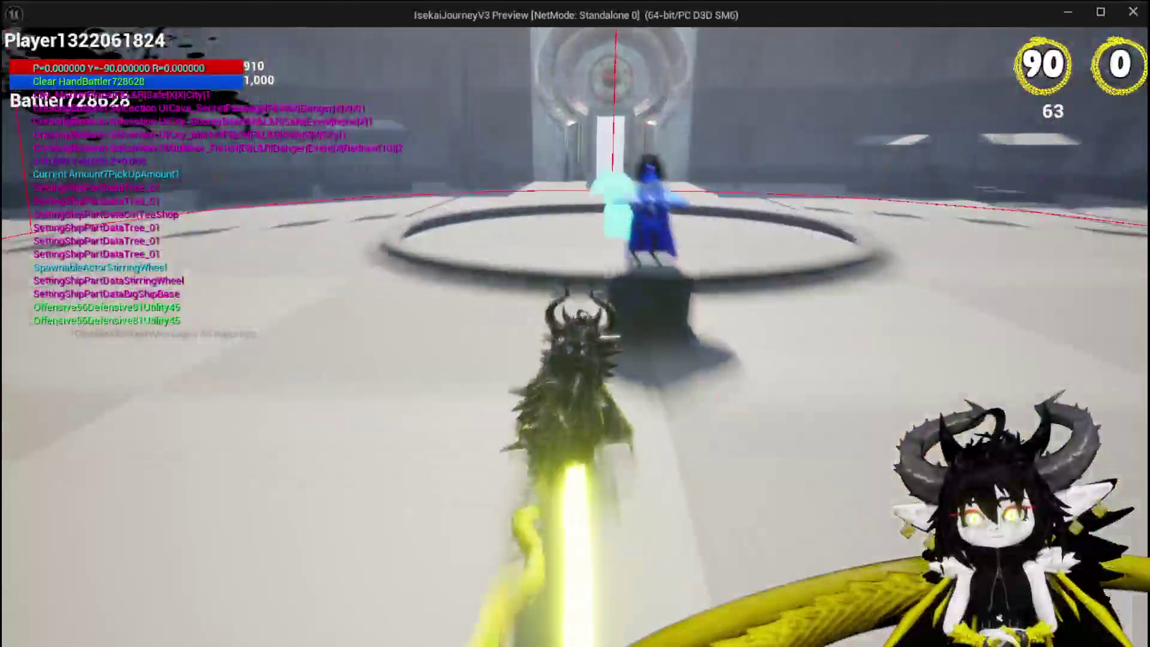
Jump and run through the next gate to the door, then add the TrainStation1 room.
key(w)
key(space)
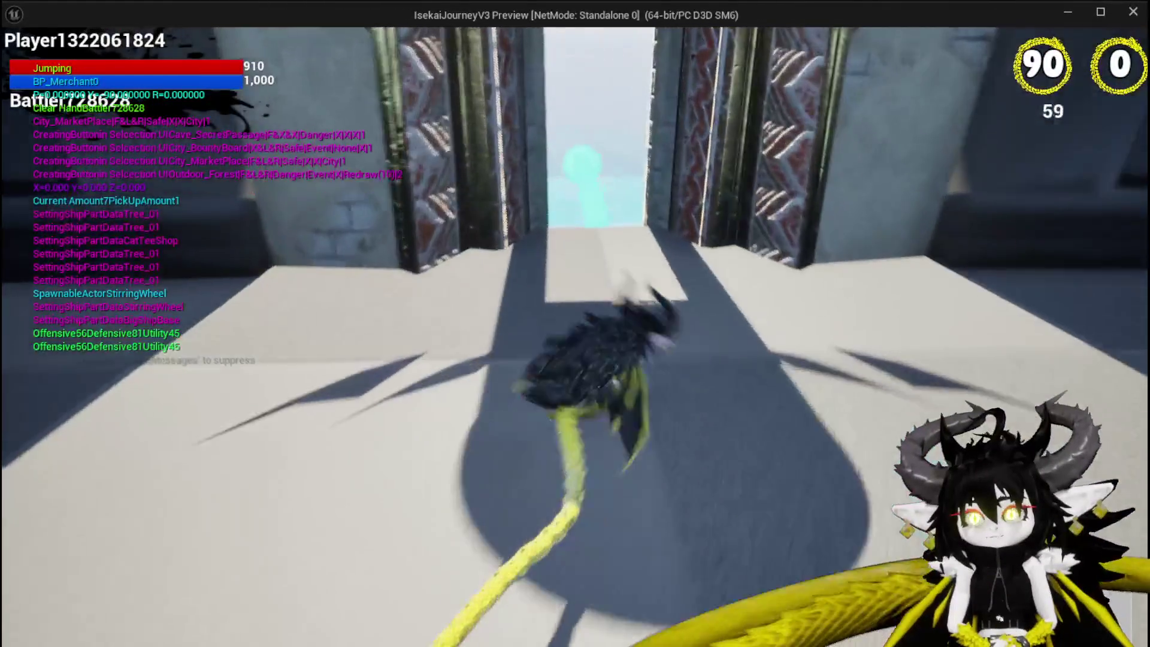
key(w)
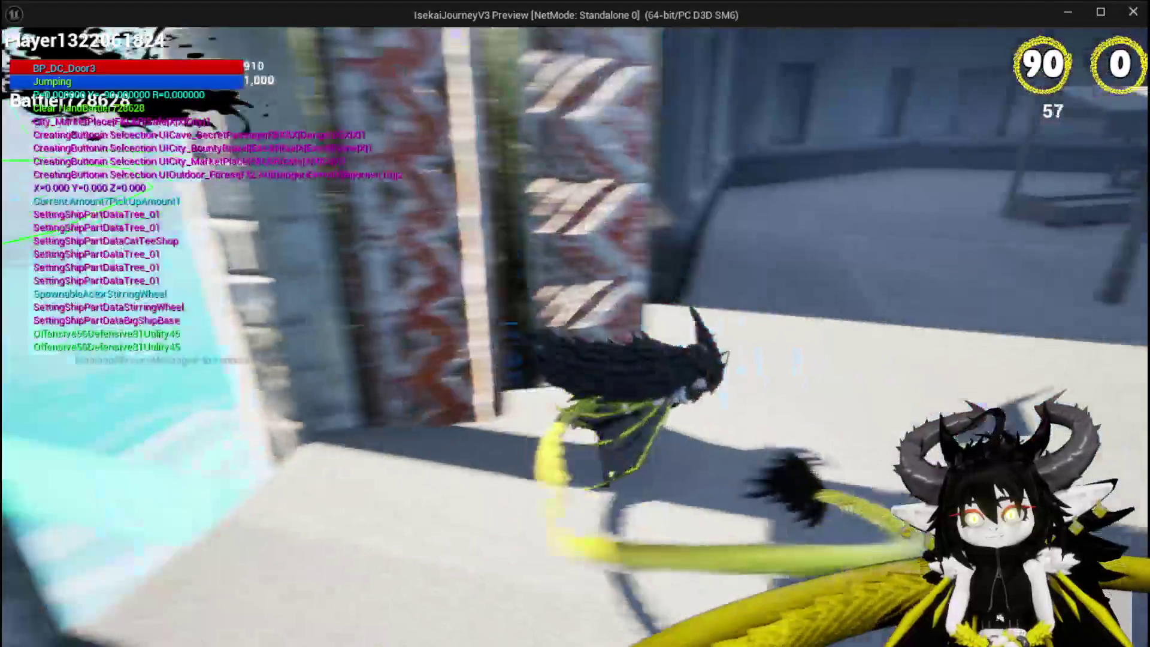
key(w)
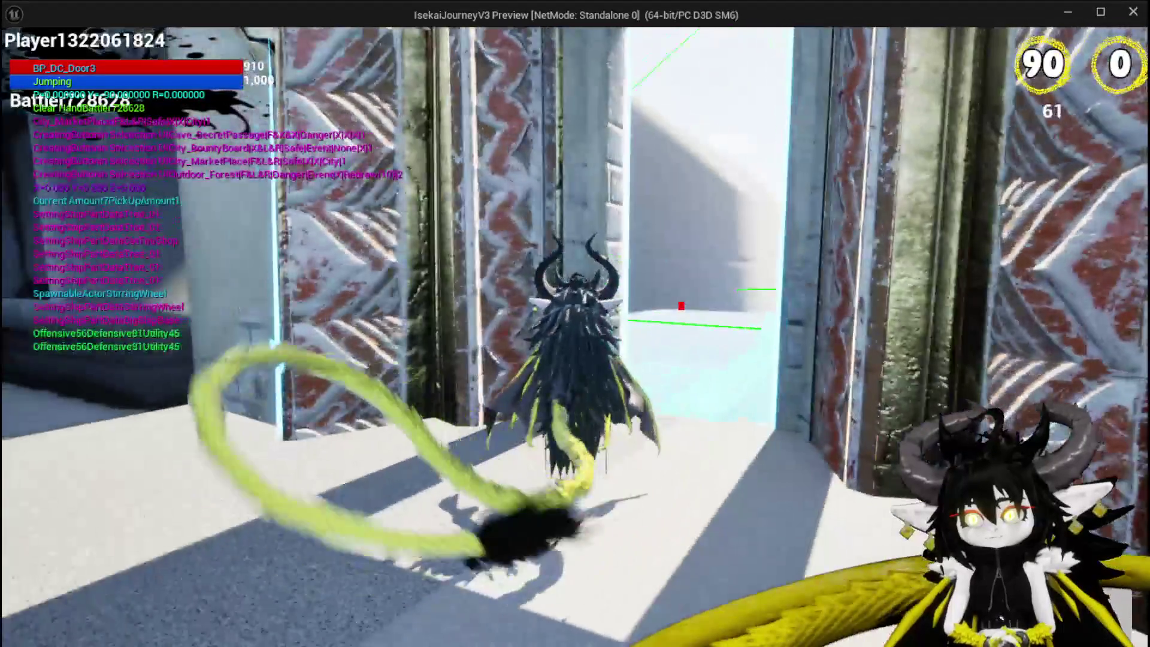
key(w)
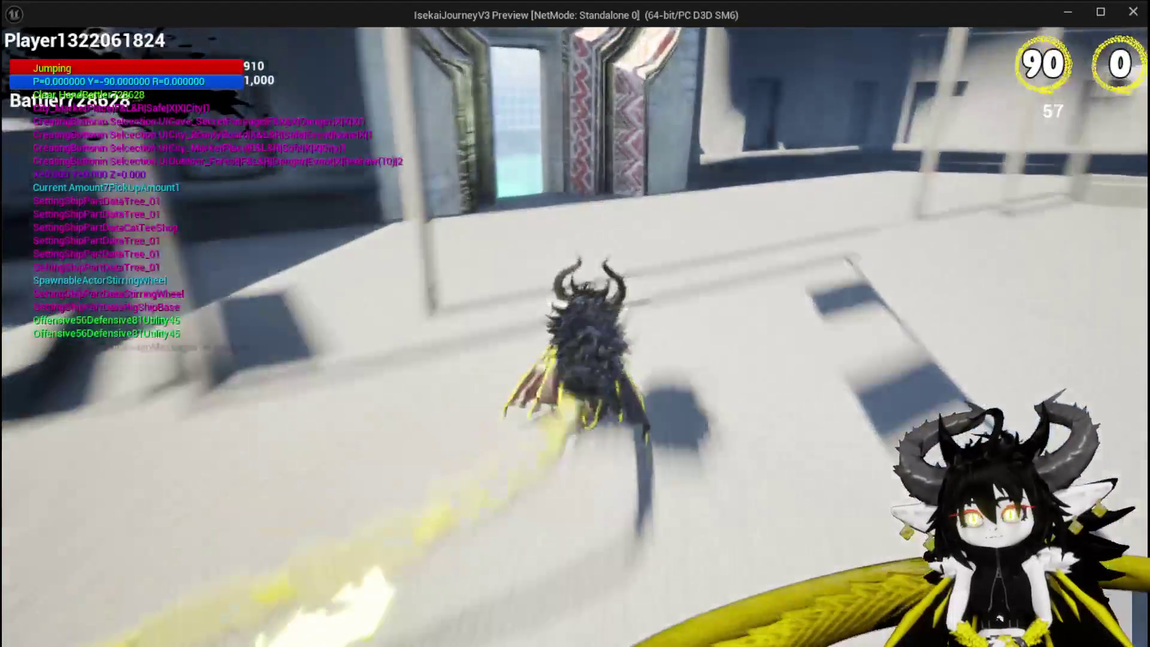
key(w)
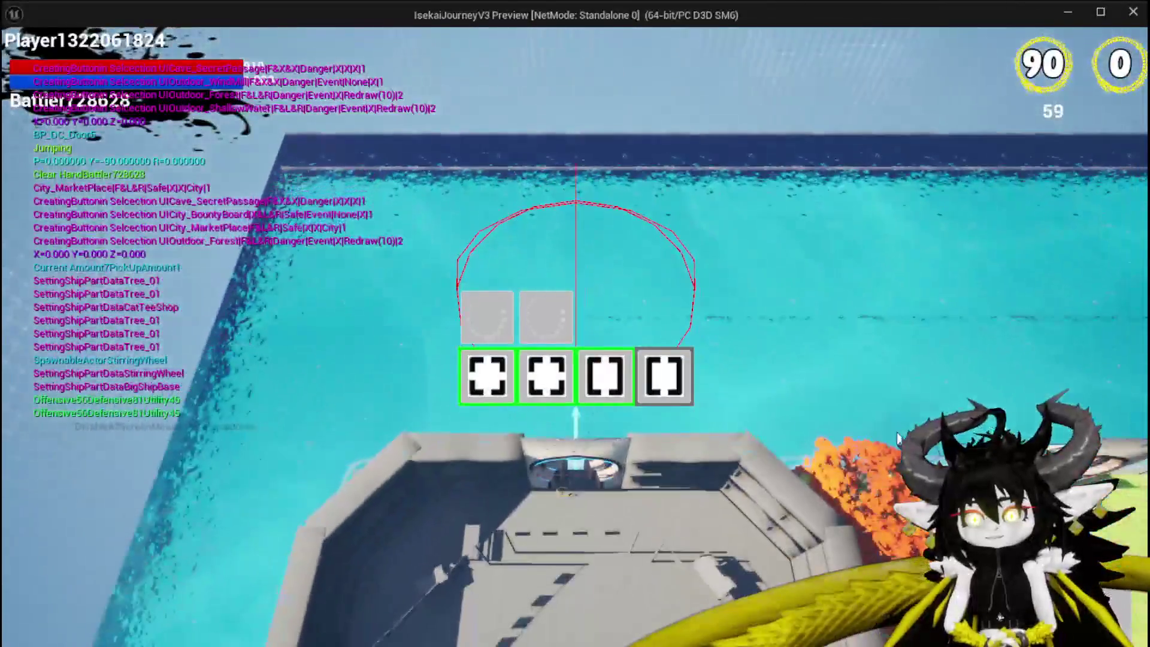
click(557, 335)
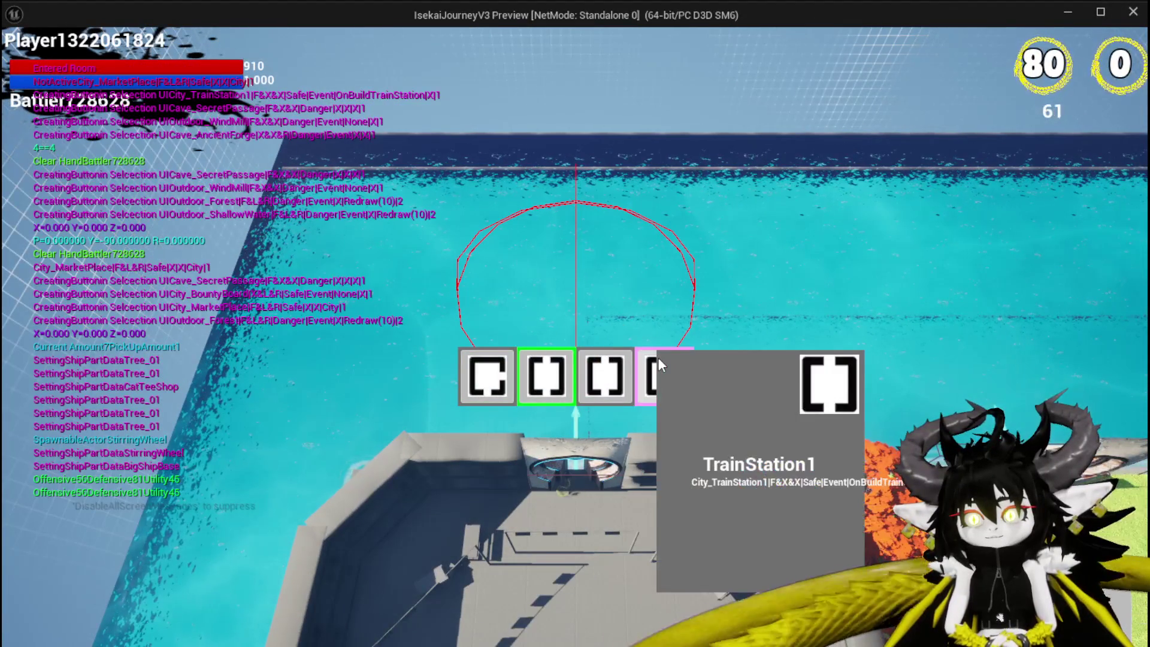
click(659, 357)
Run through the plaza and blue doorway to the next selection and choose TrainStation2.
key(w)
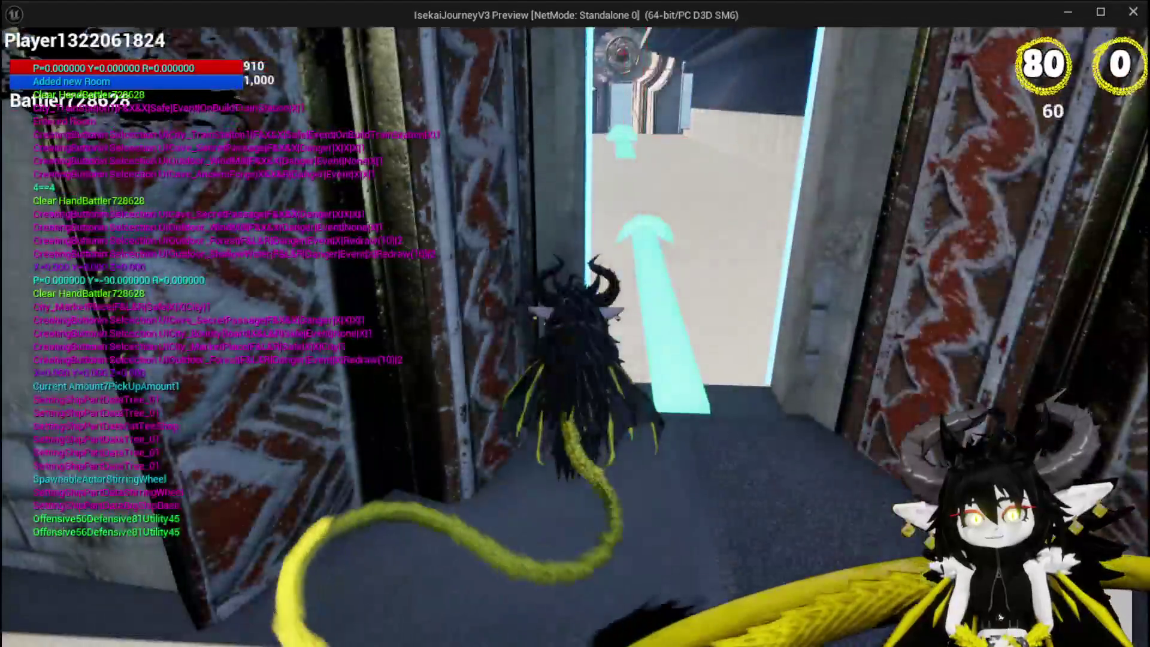
key(w)
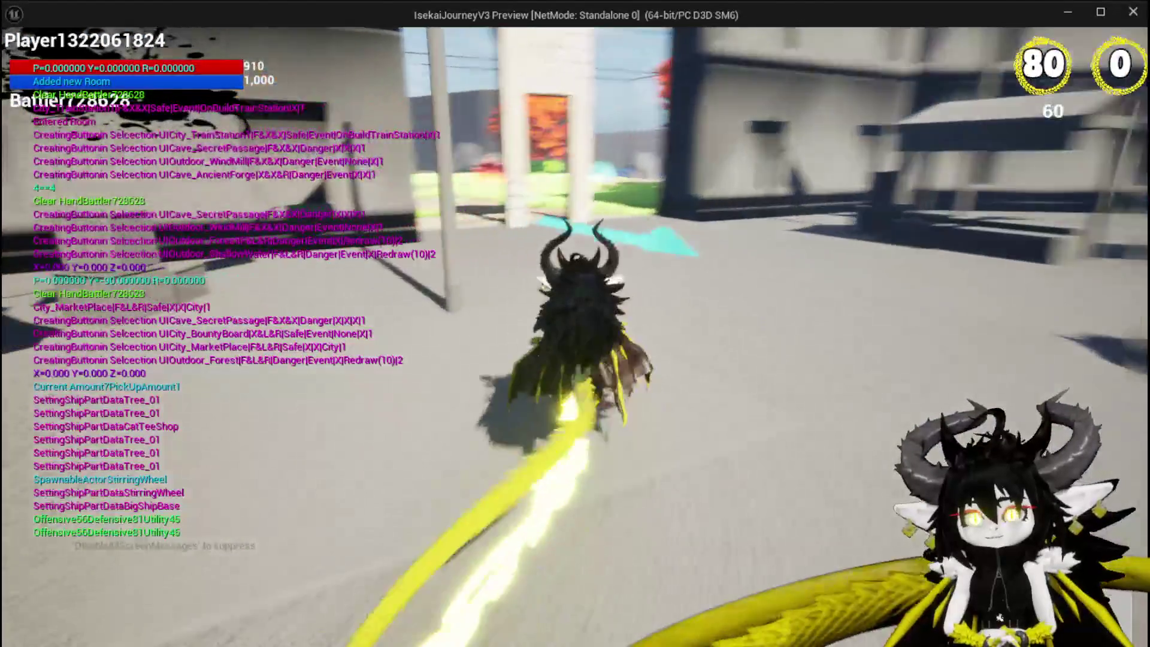
key(w)
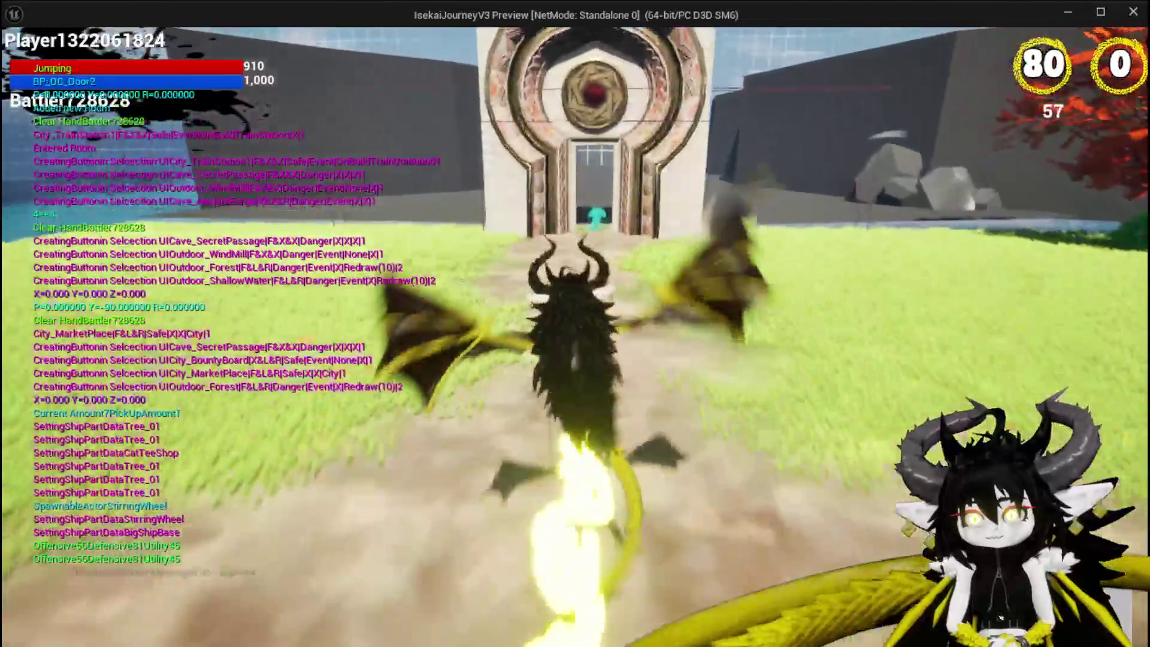
key(w)
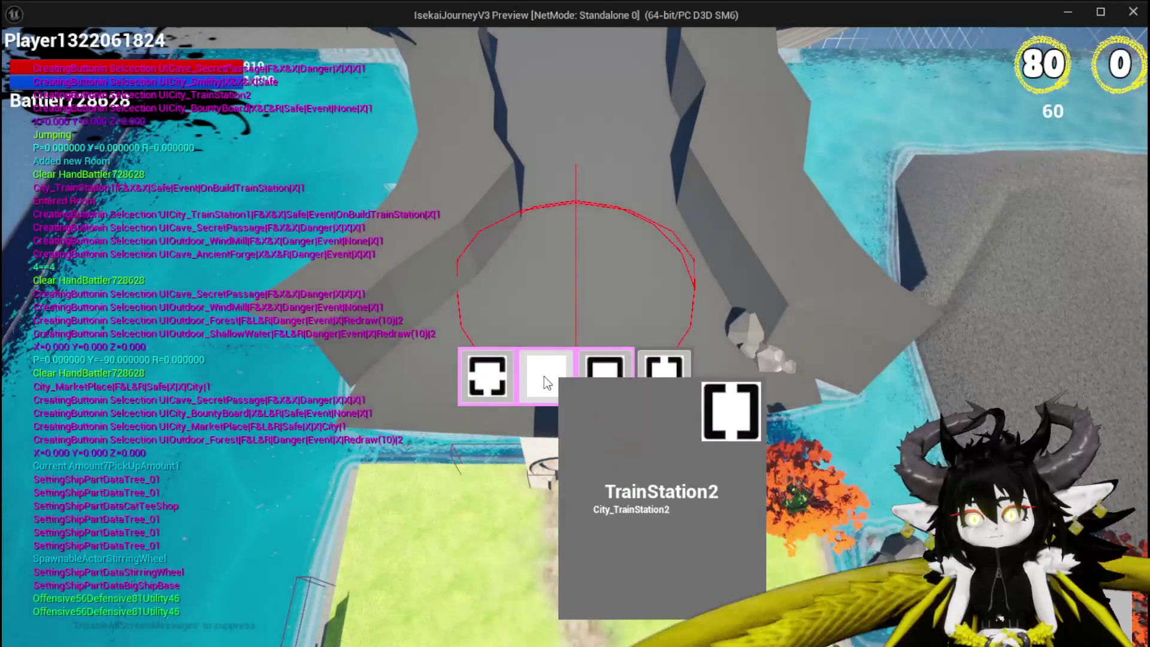
click(544, 376)
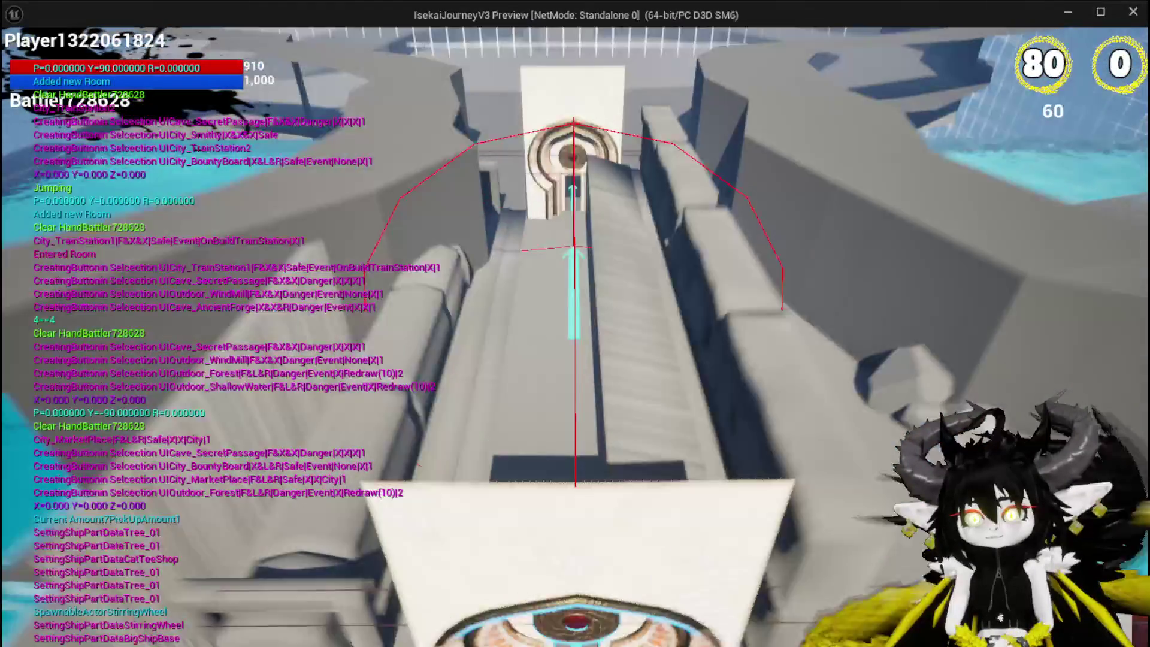
Run and jump down the corridor, pick another room button, then stop the session.
key(w)
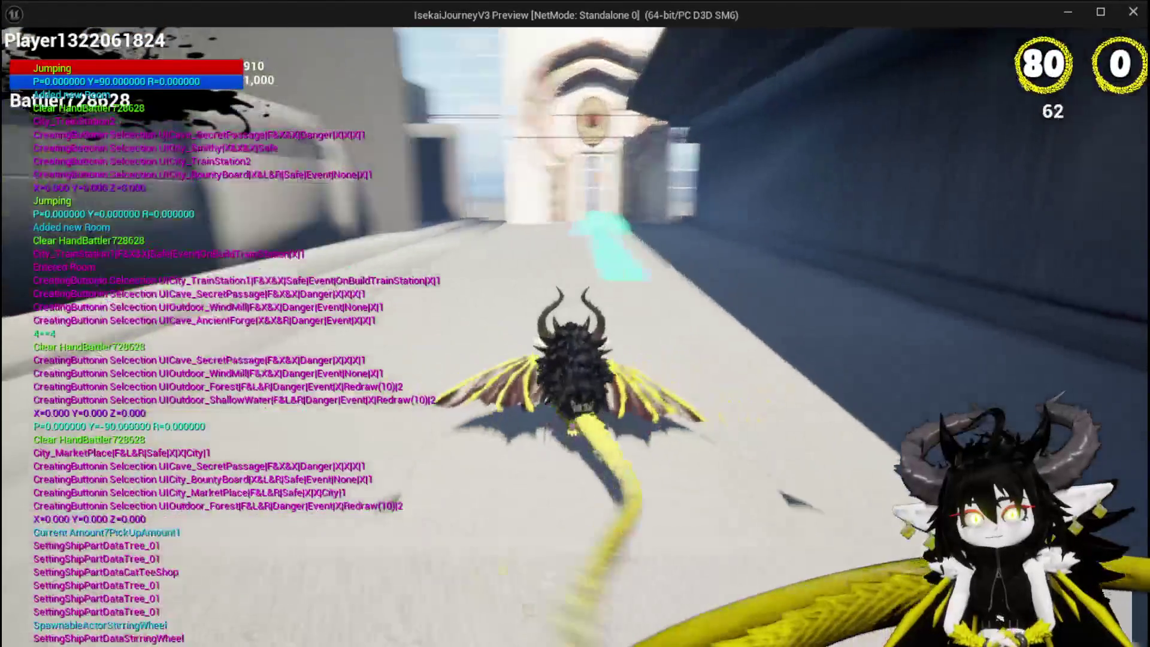
key(space)
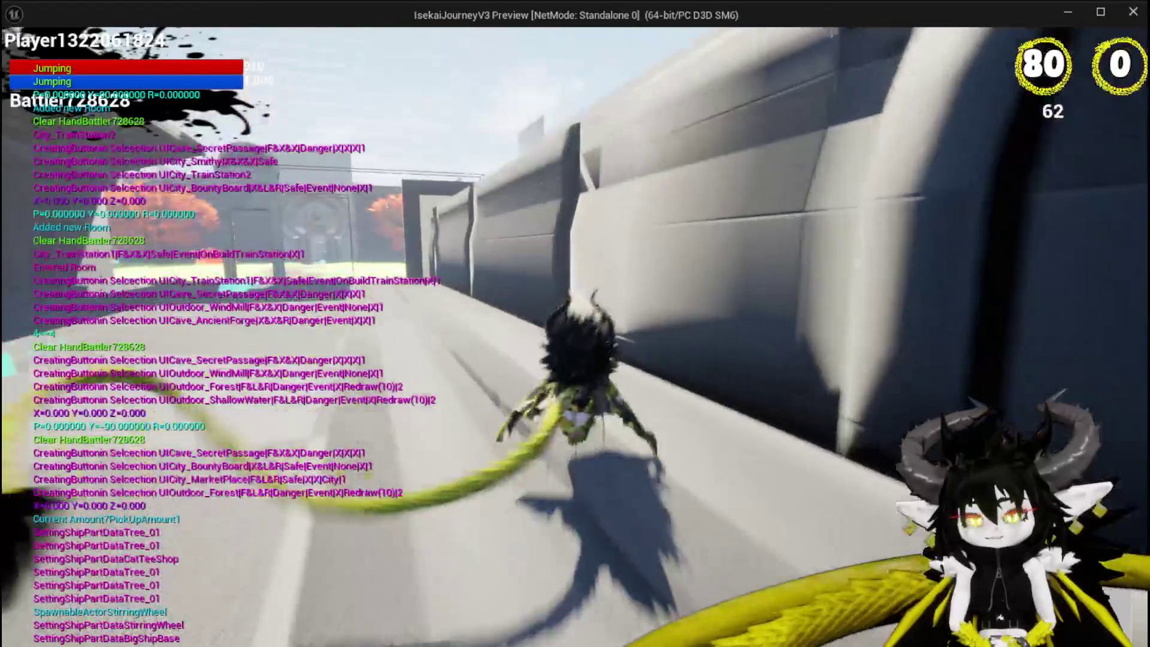
key(space)
key(w)
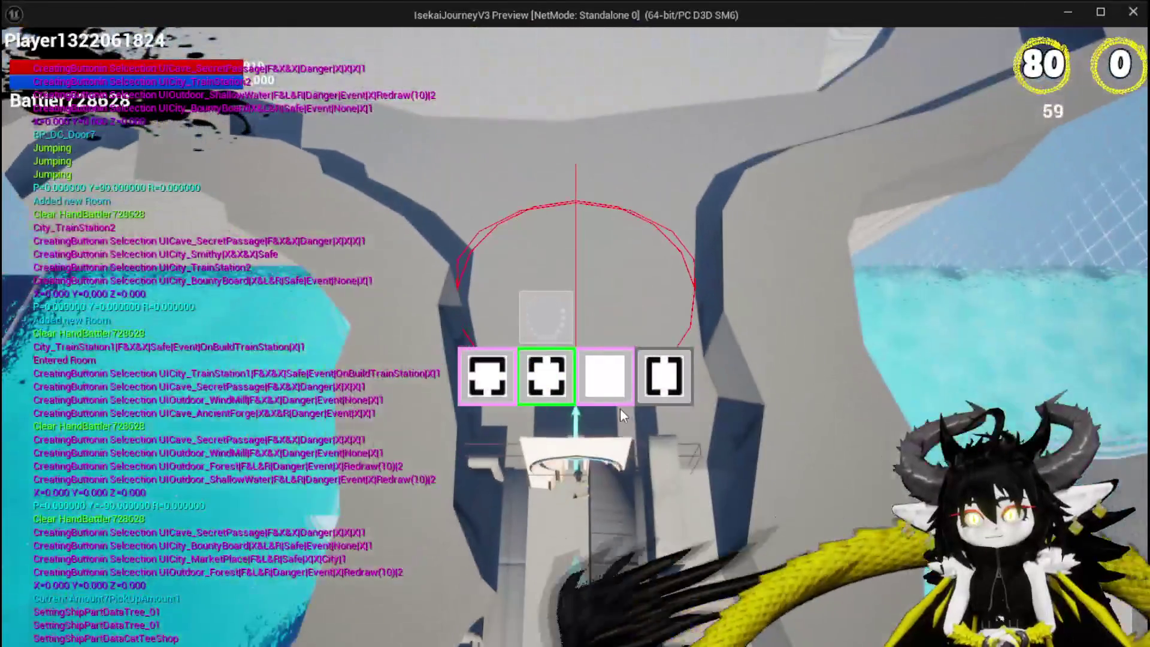
click(608, 384)
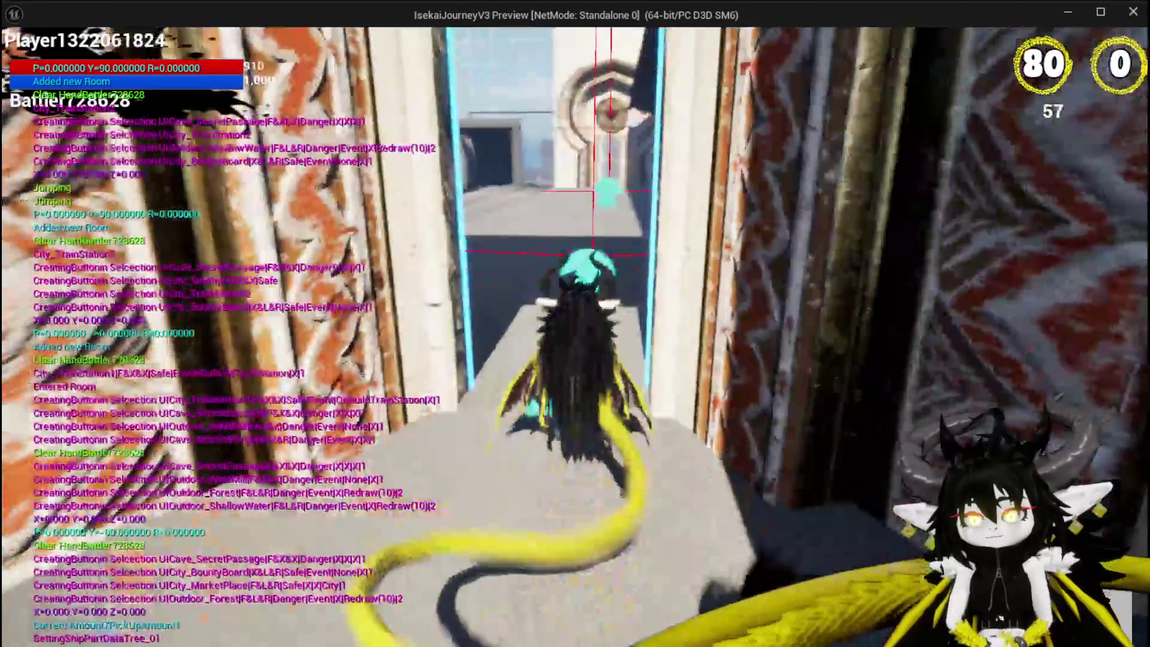
key(space)
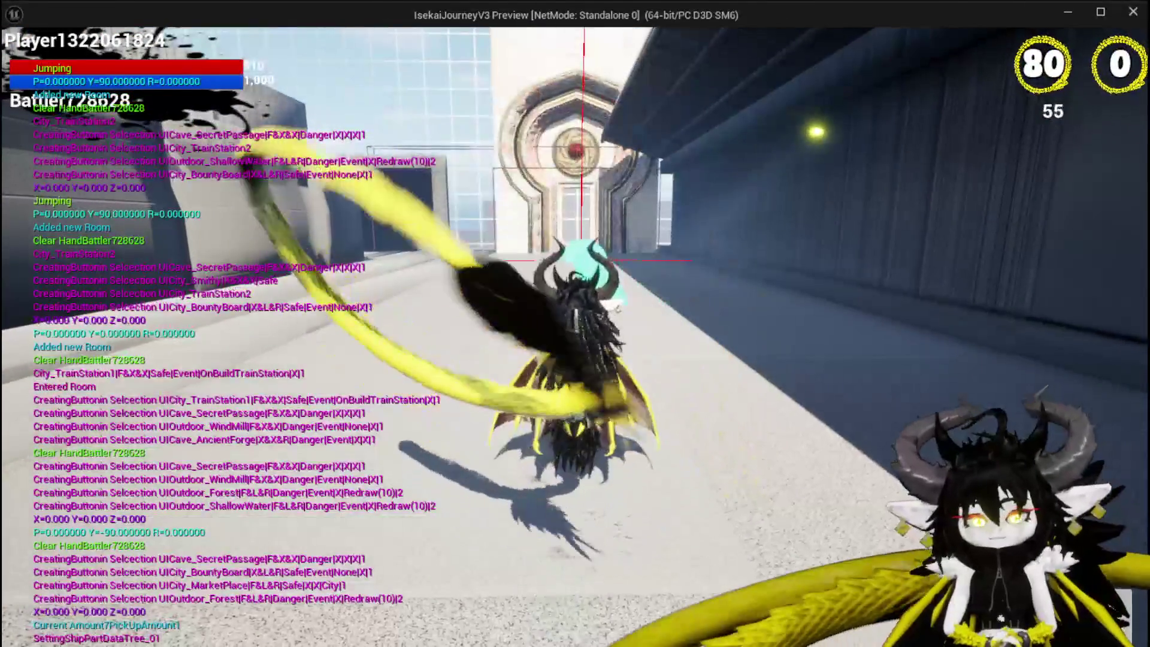
key(Escape)
key(ctrl+s)
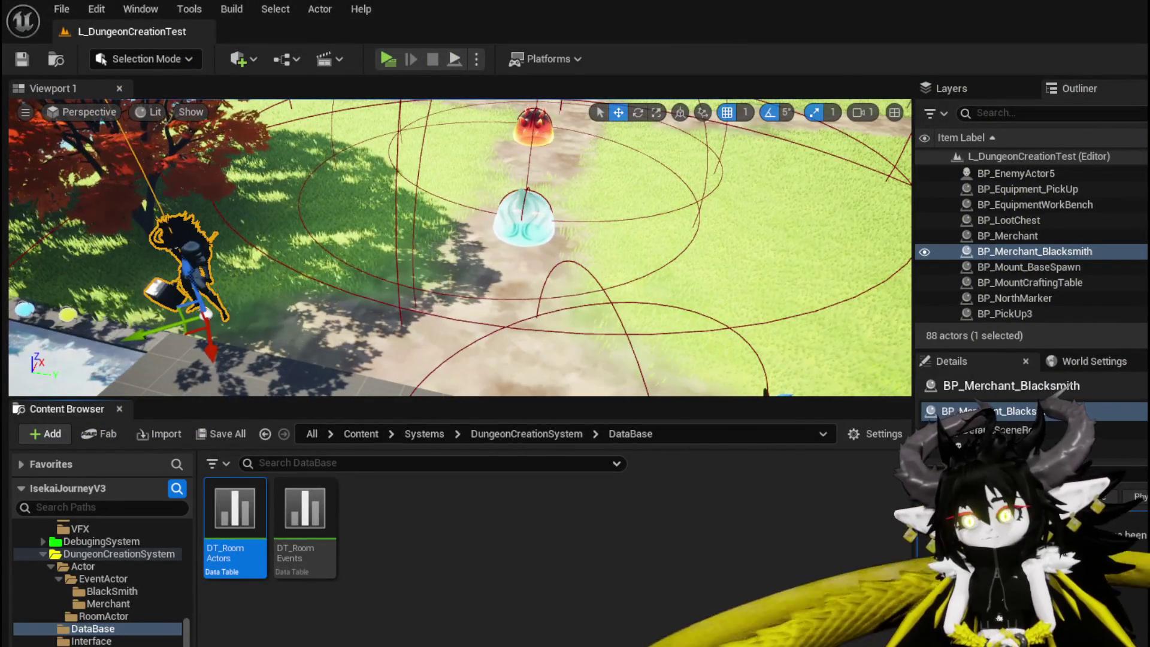
Duplicate the BP_Room_TrainStation asset in the RoomActor folder.
key(alt+Tab)
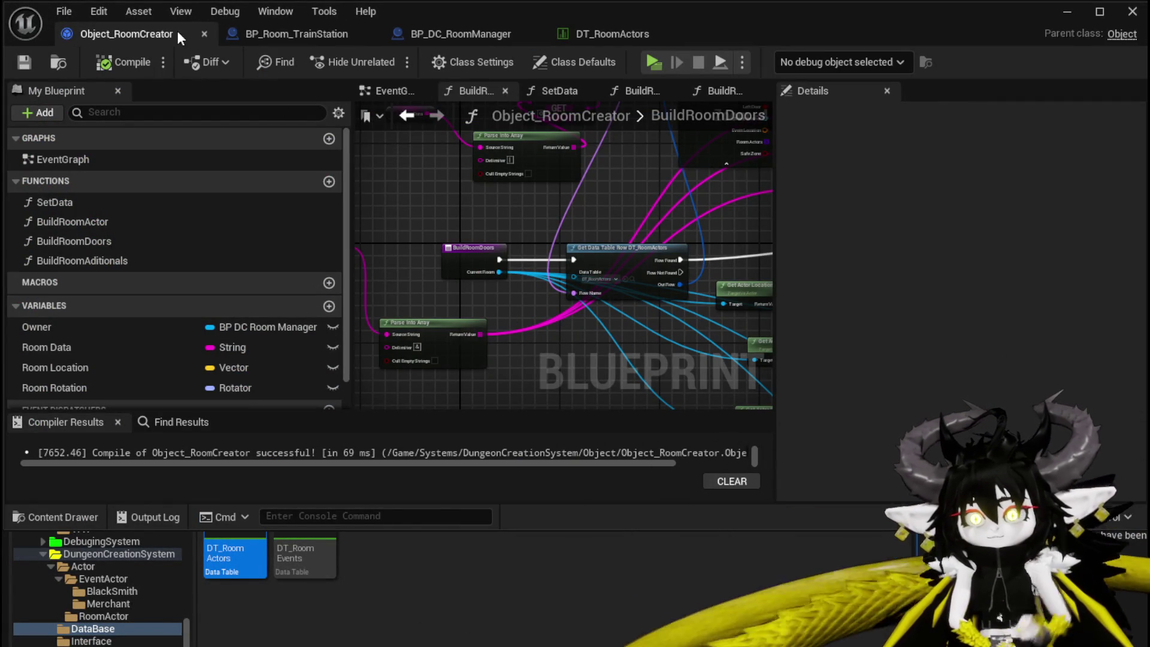
click(105, 614)
right_click(220, 559)
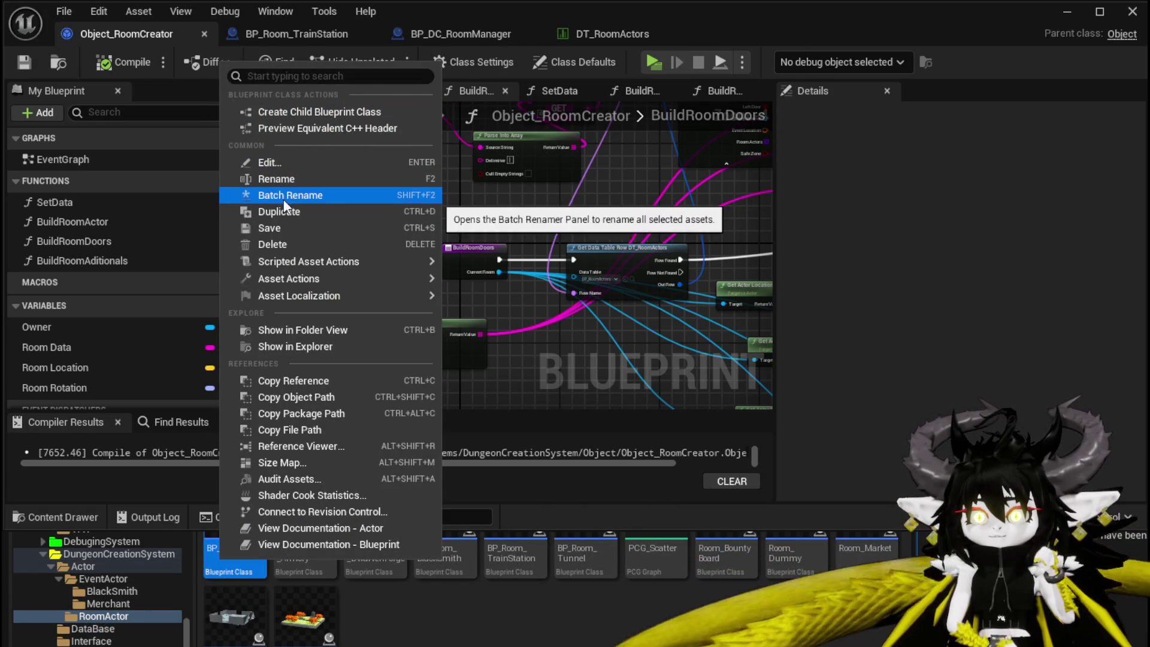
mouse_move(329, 279)
click(533, 615)
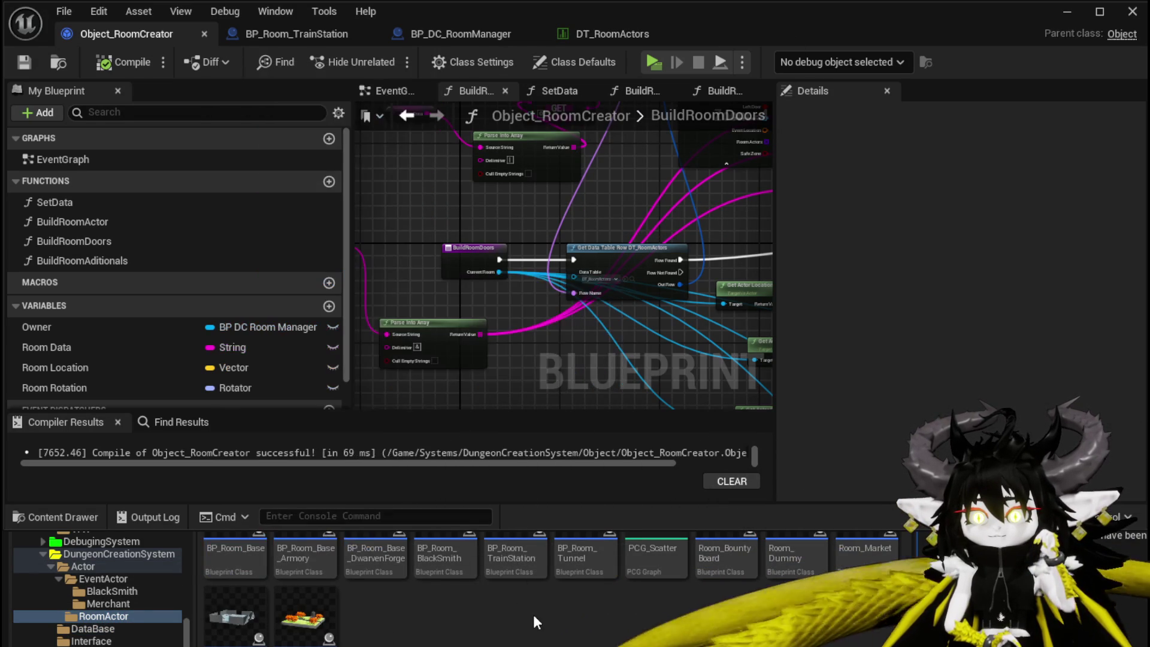
click(521, 556)
right_click(526, 557)
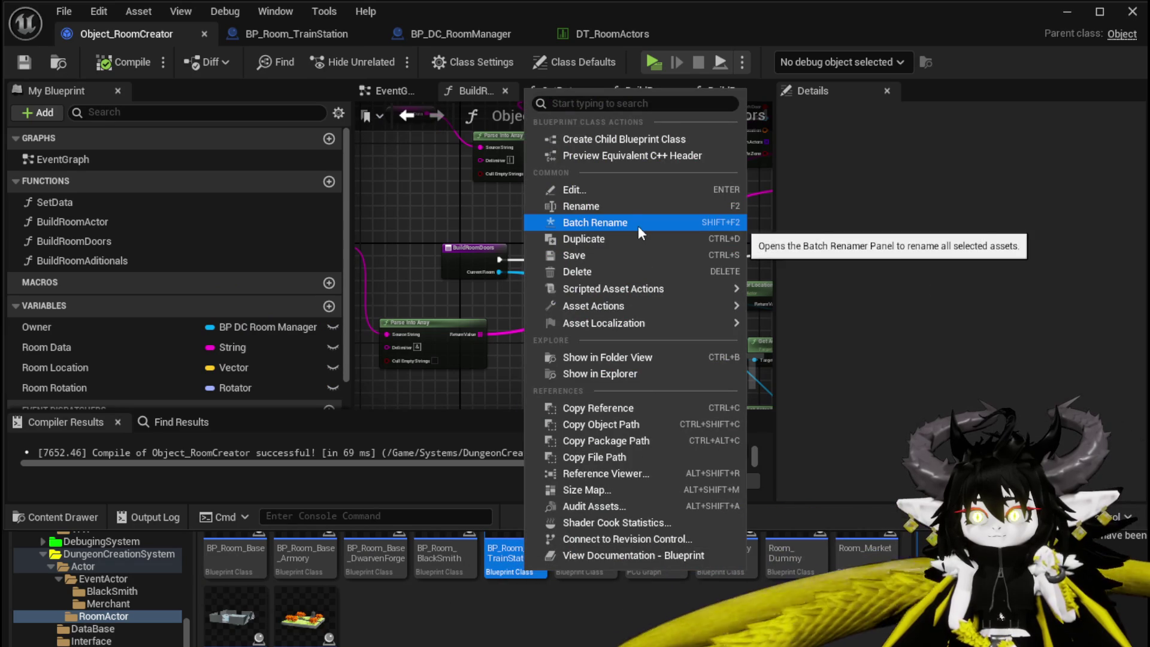
click(587, 238)
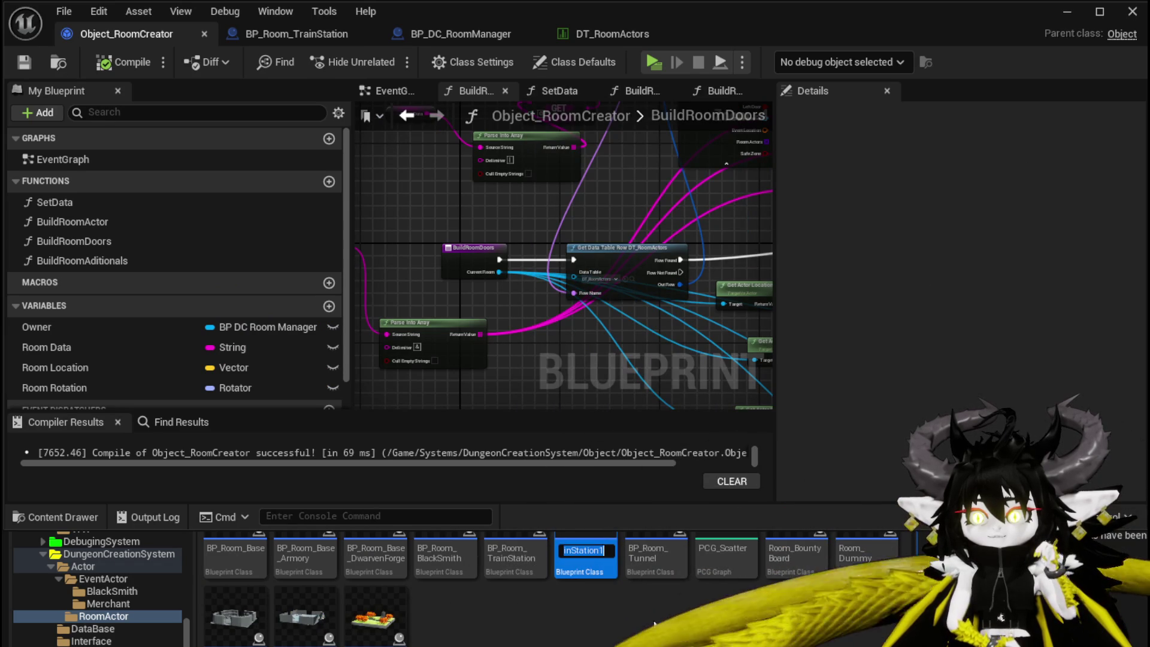
Rename the duplicate to BP_Room_TrainStationAdditional and recompile Object_RoomCreator.
right_click(597, 560)
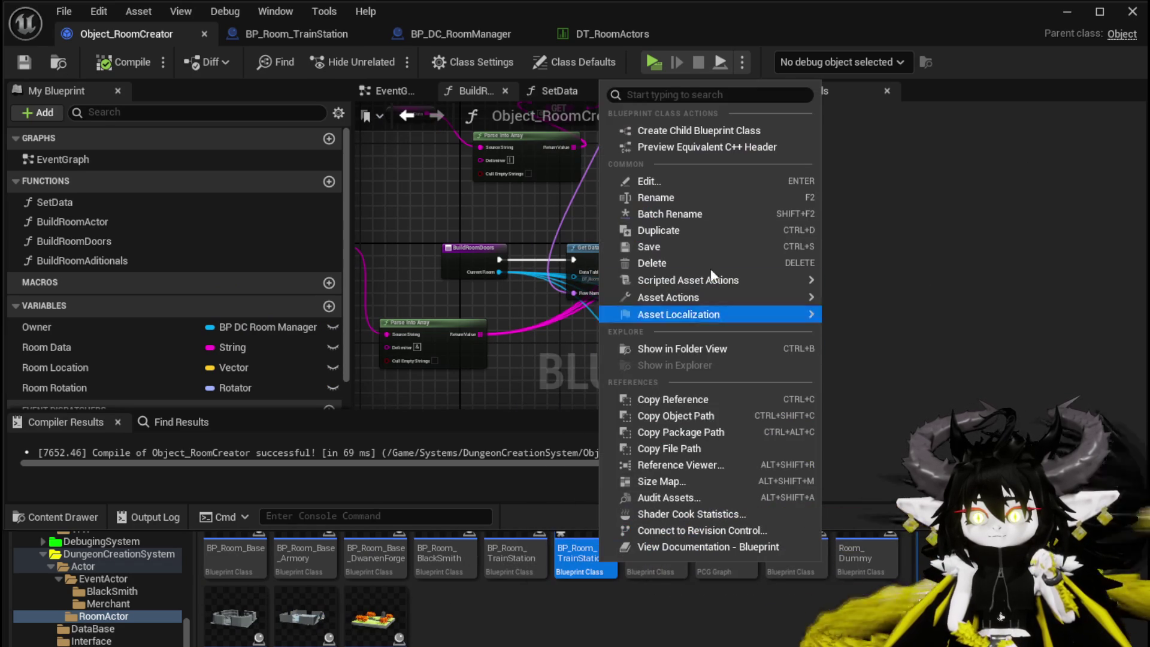
click(674, 198)
click(603, 550)
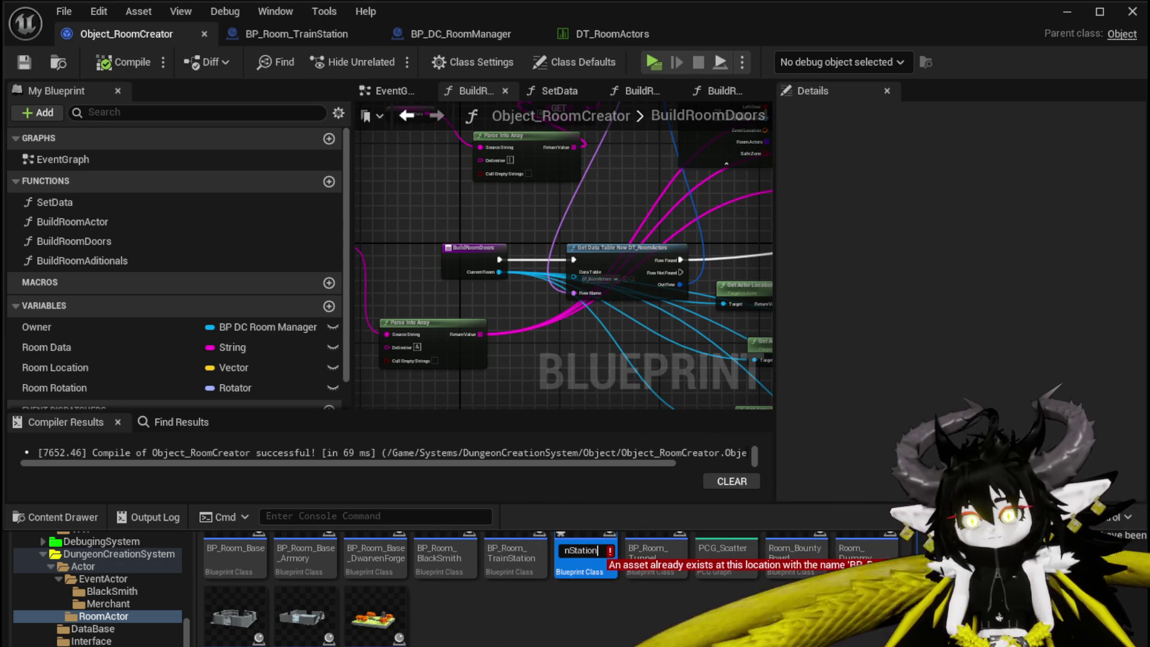
text(Additi)
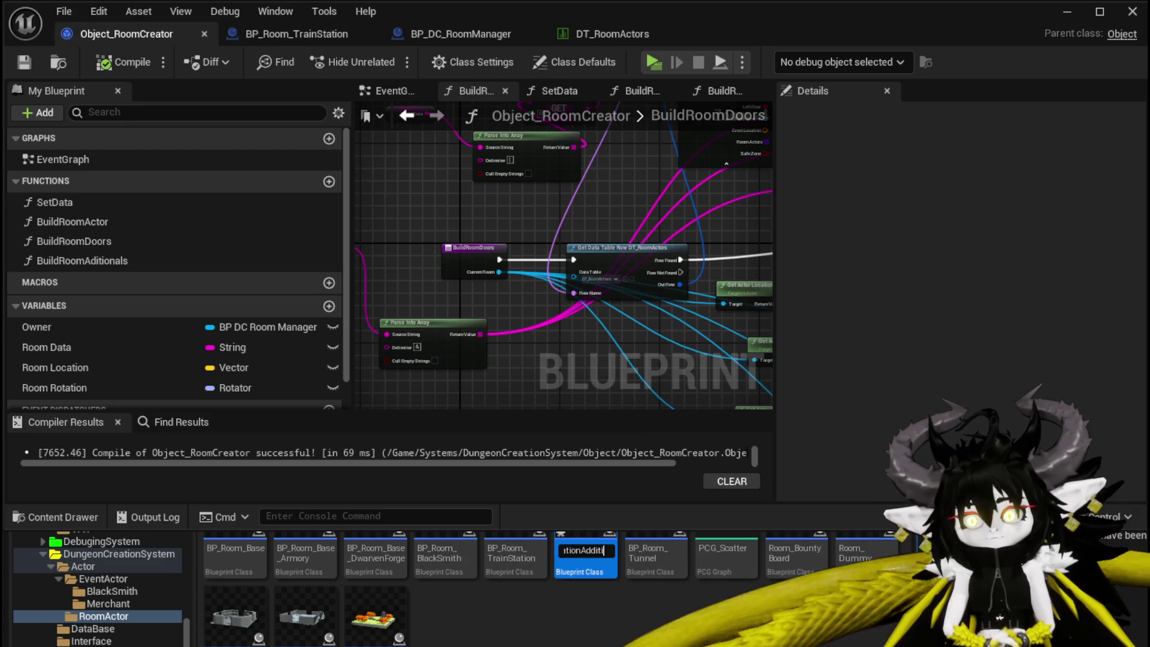
text(onal)
key(Return)
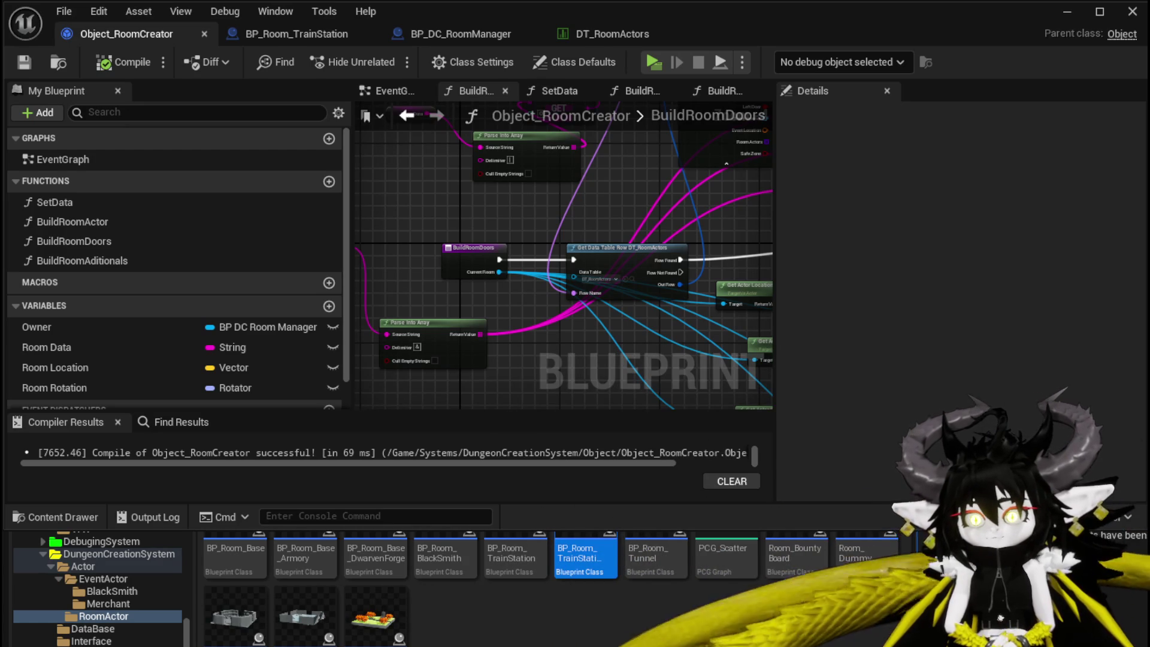
click(109, 58)
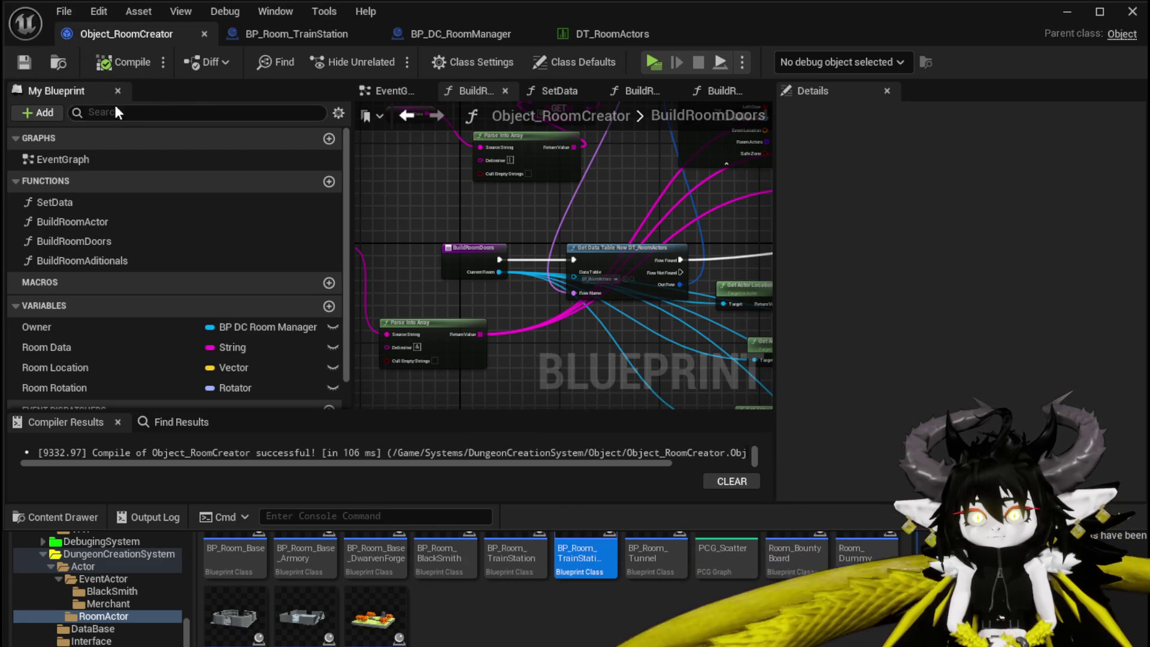
Set City_TrainStation2's RoomID in DT_RoomActors to BP_Room_TrainStationAdditional and save the table.
click(590, 33)
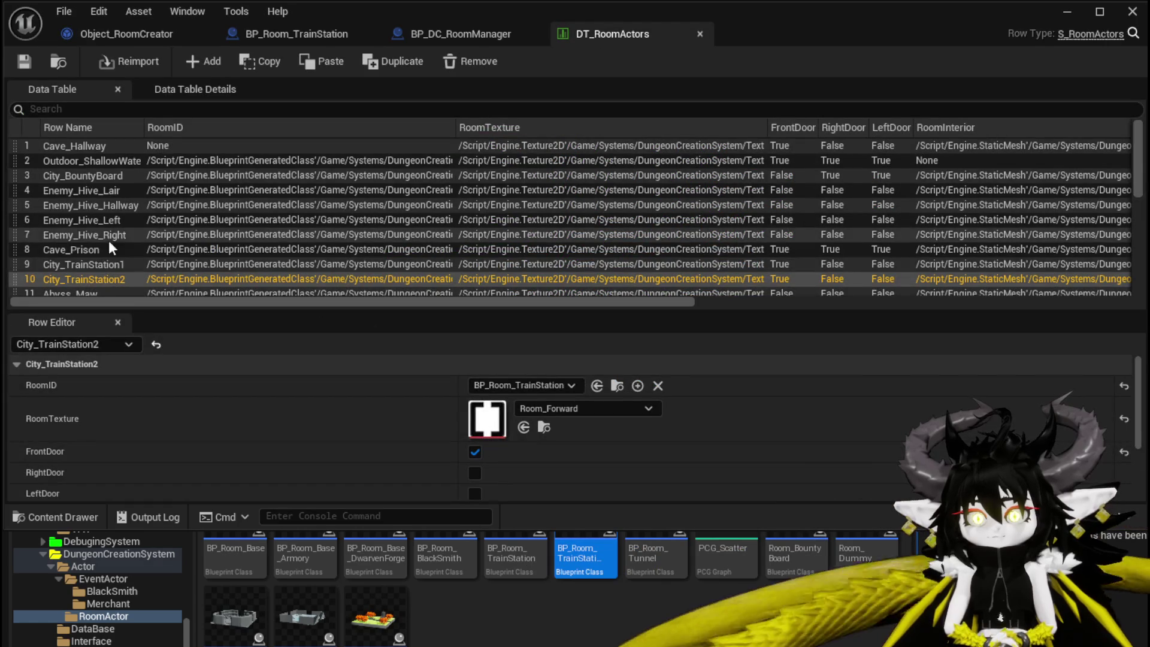
click(516, 386)
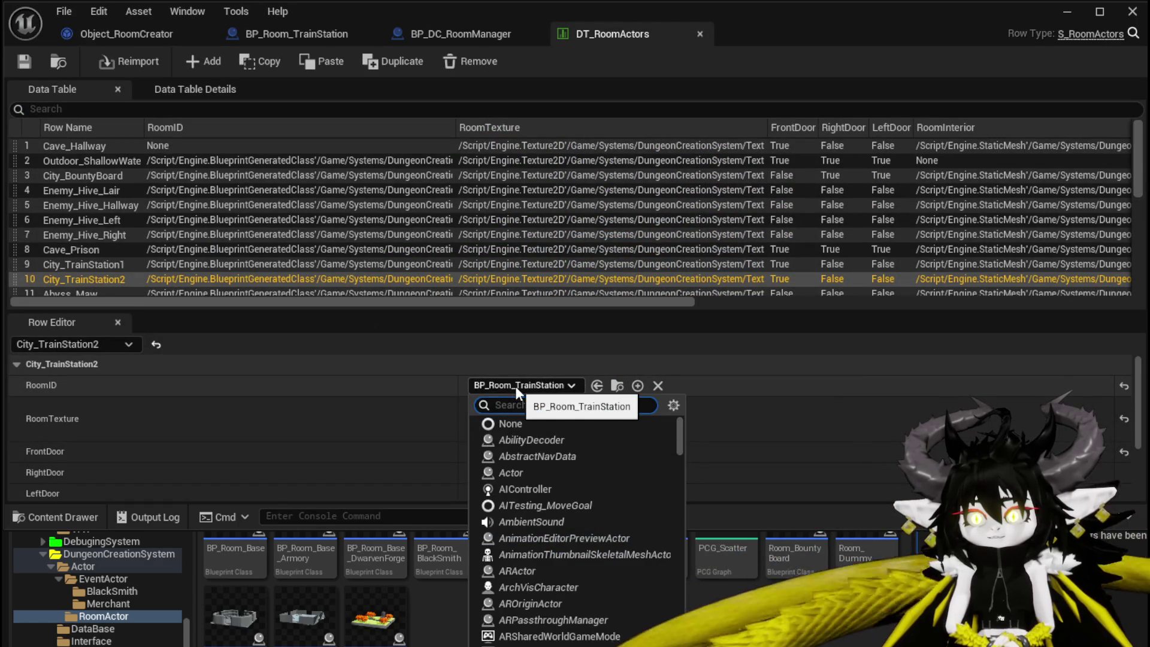
text(Tra)
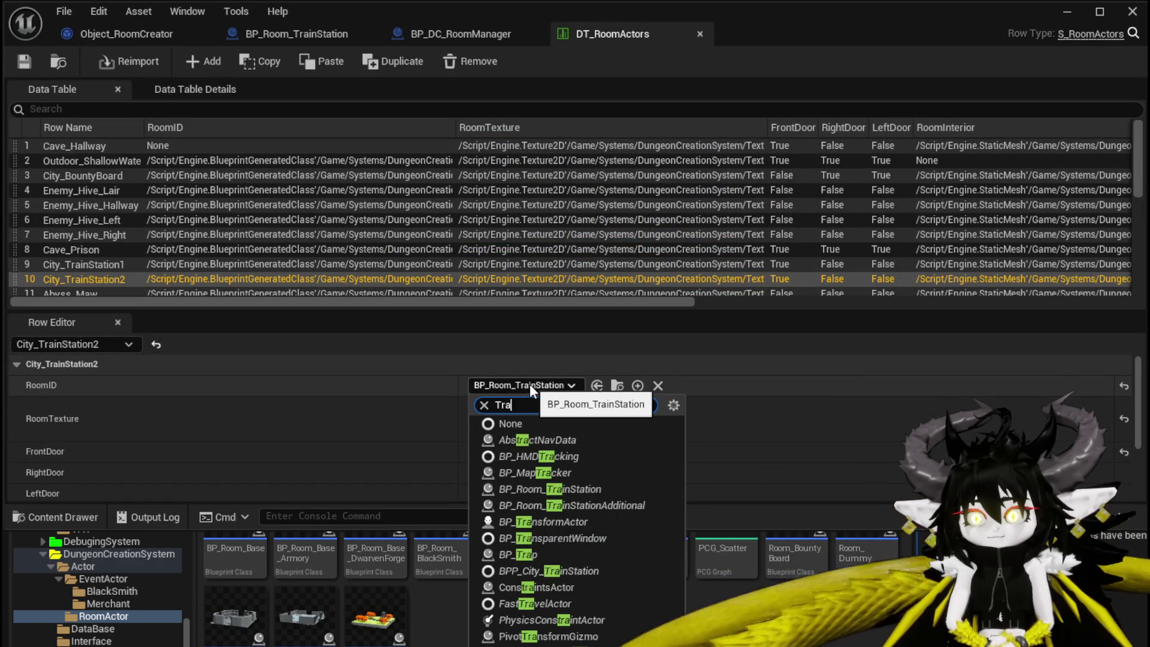
click(591, 504)
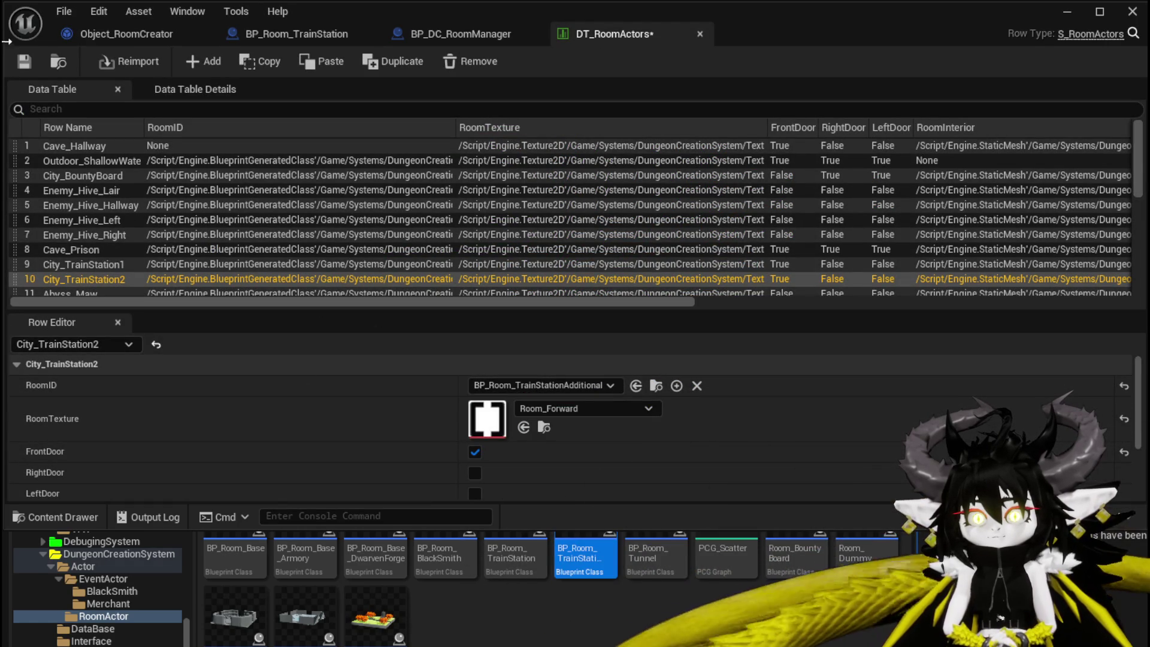
key(ctrl+s)
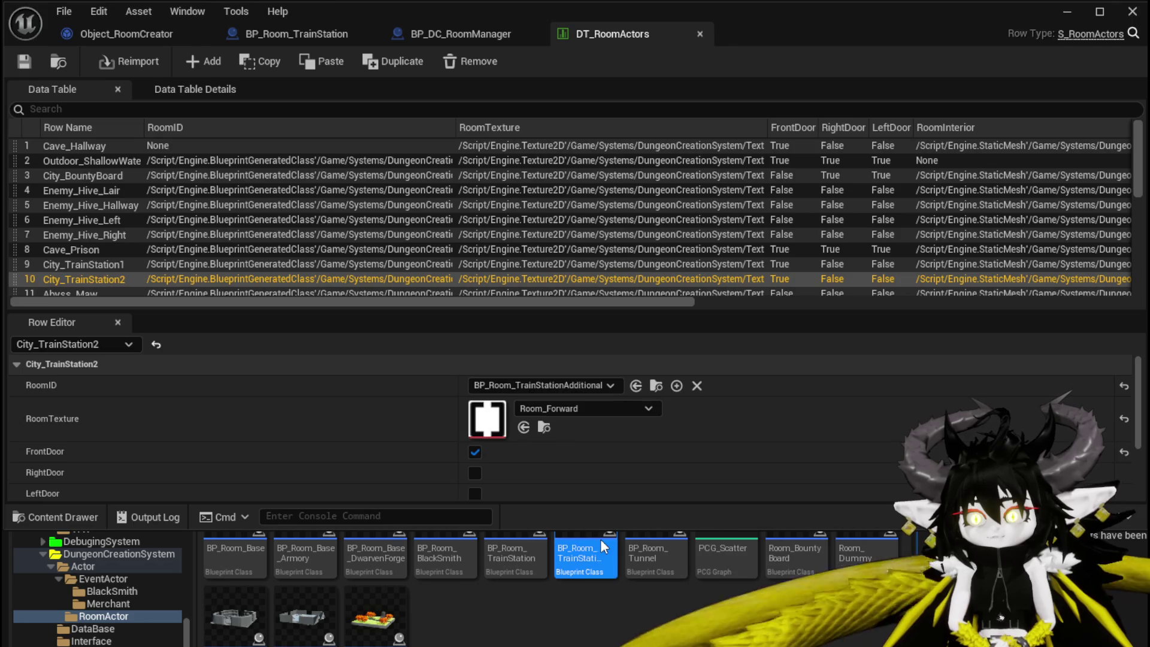
Open BP_Room_TrainStationAdditional and delete every node in its EventGraph.
double_click(600, 538)
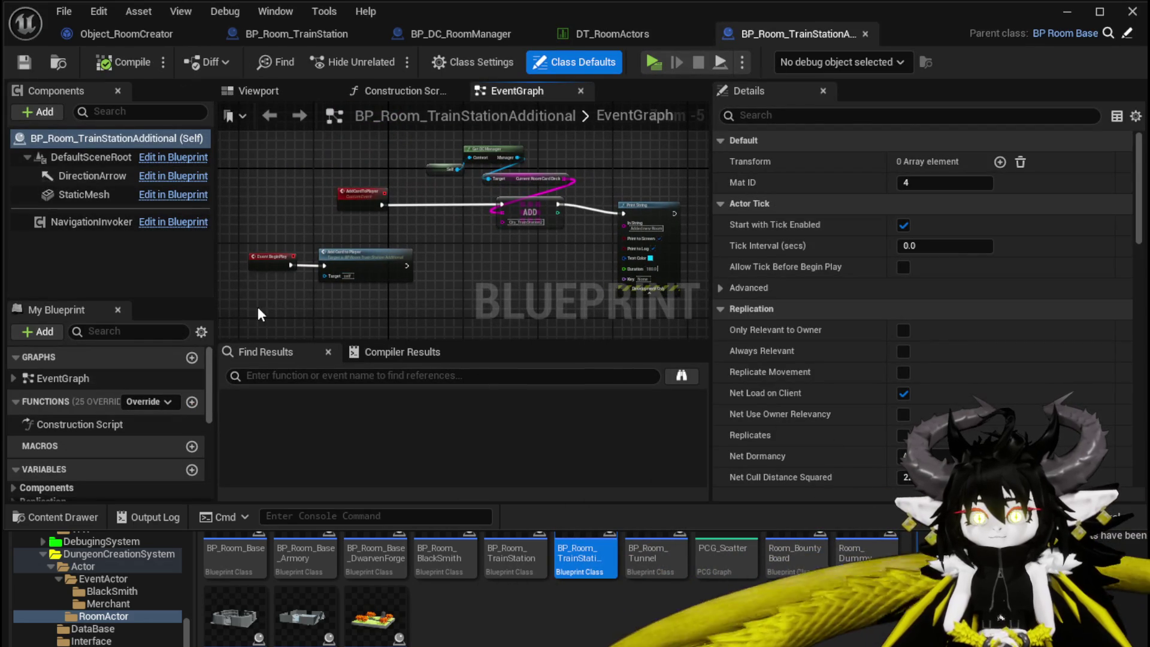
mouse_move(309, 288)
mouse_down()
mouse_move(735, 159)
mouse_move(707, 161)
mouse_up()
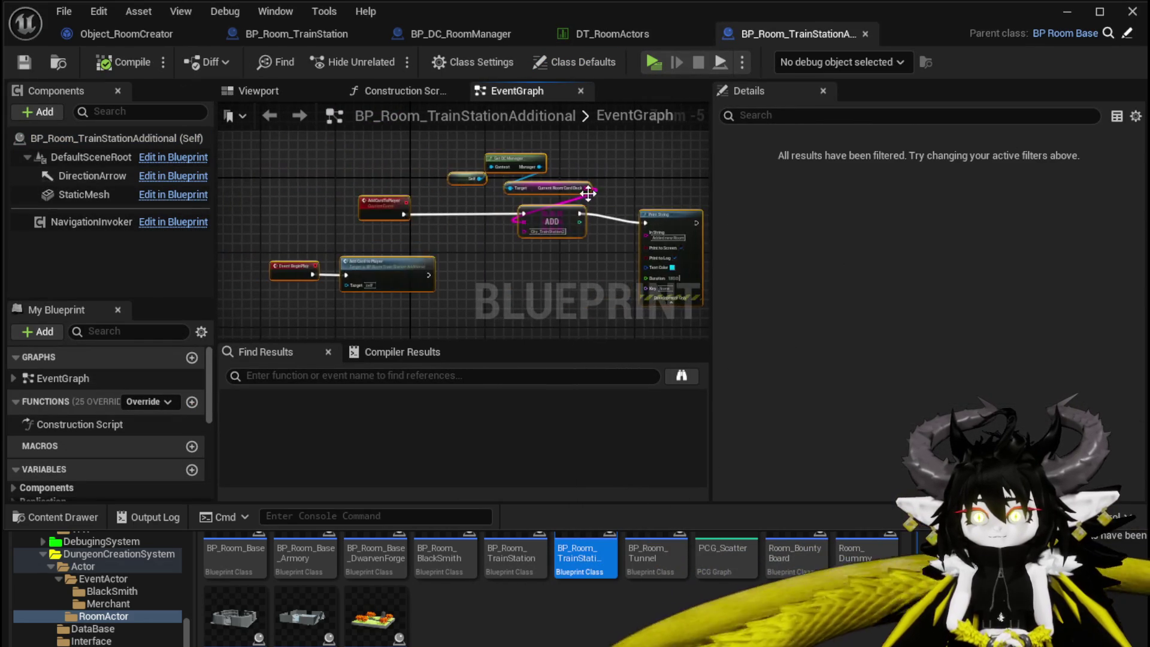
key(Delete)
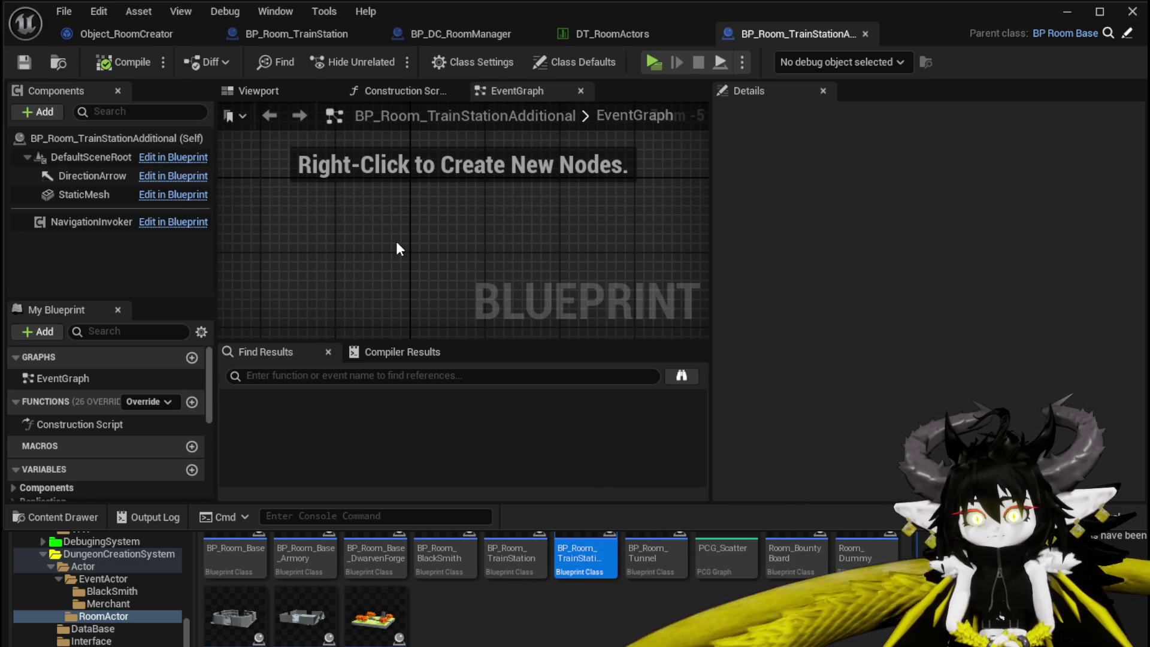
scroll(143, 395, down, 5)
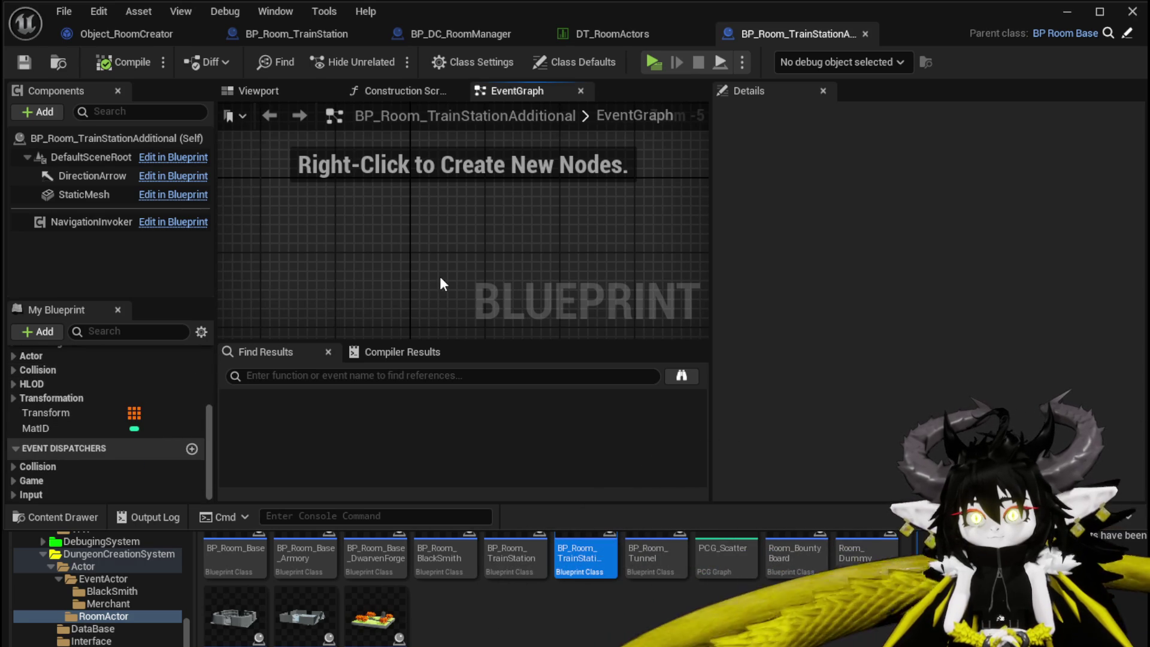
Delete the TrainStation1 and TrainStation2 variables from BP_DC_RoomManager and save it.
click(458, 34)
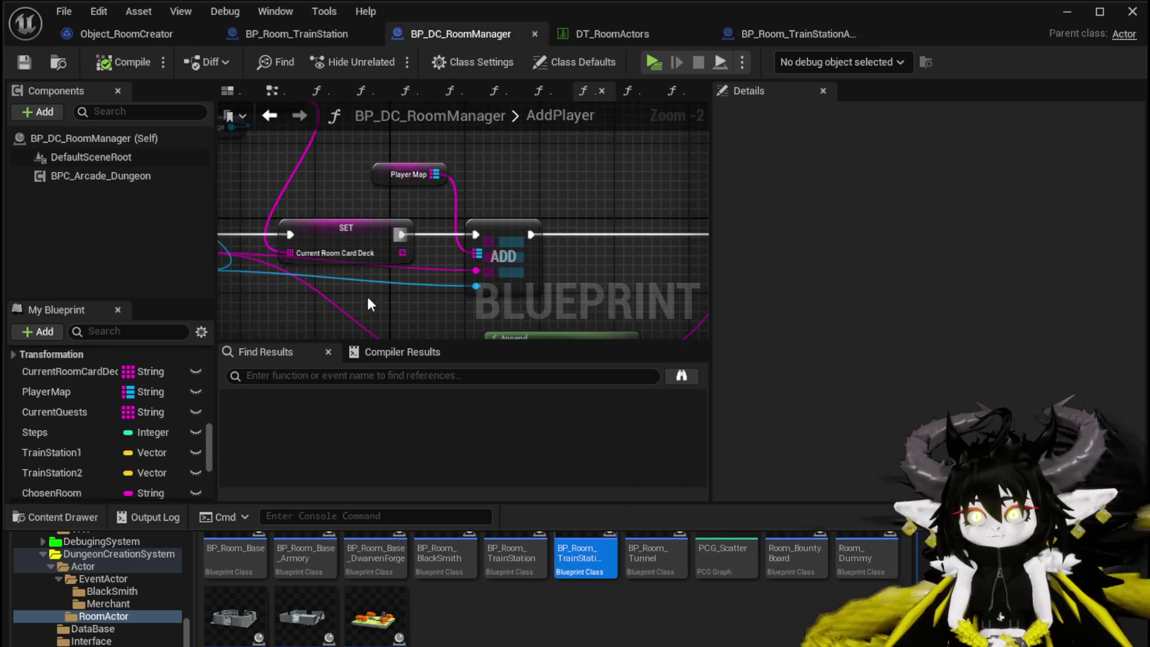
click(74, 452)
key(Delete)
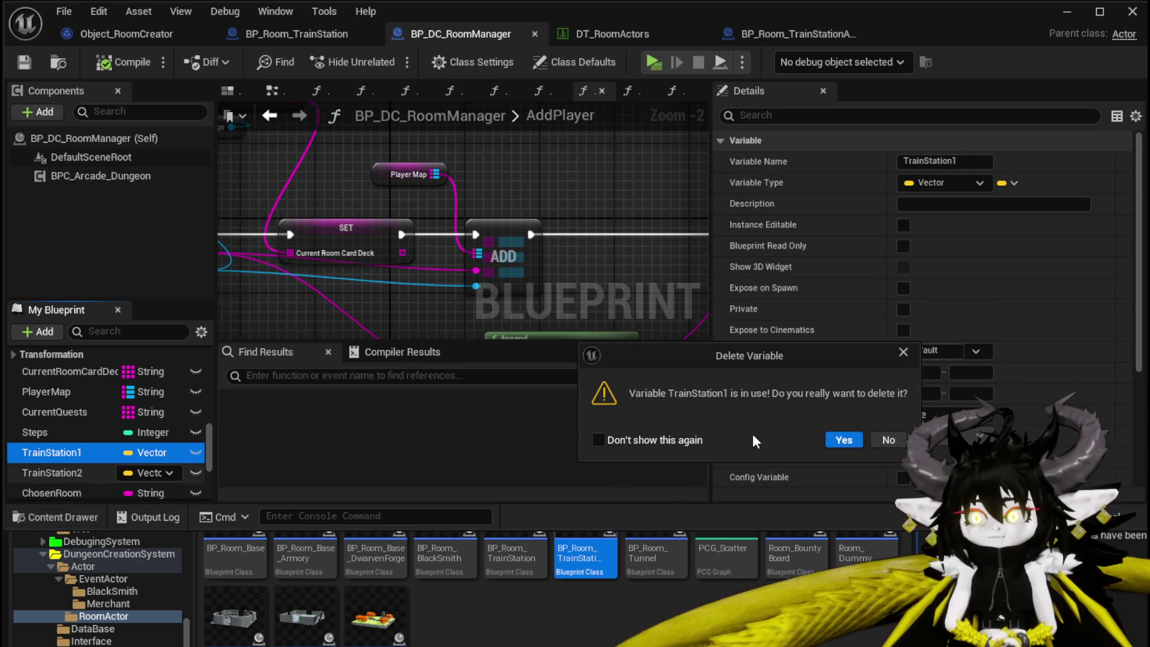
click(843, 441)
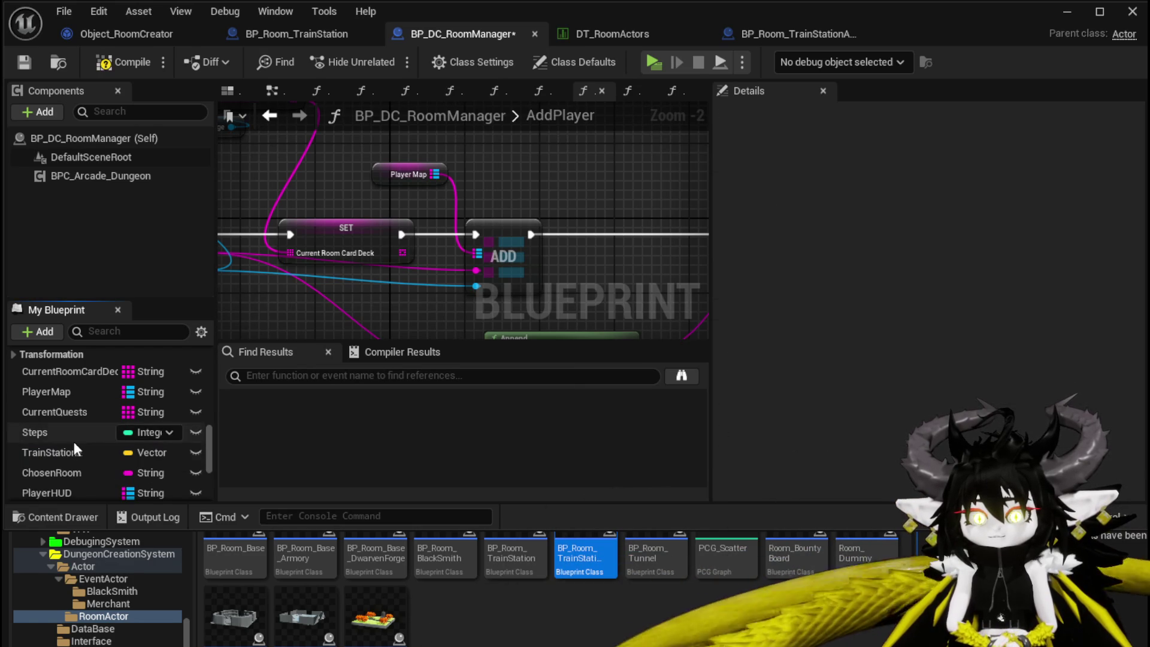
click(87, 450)
key(Delete)
click(842, 440)
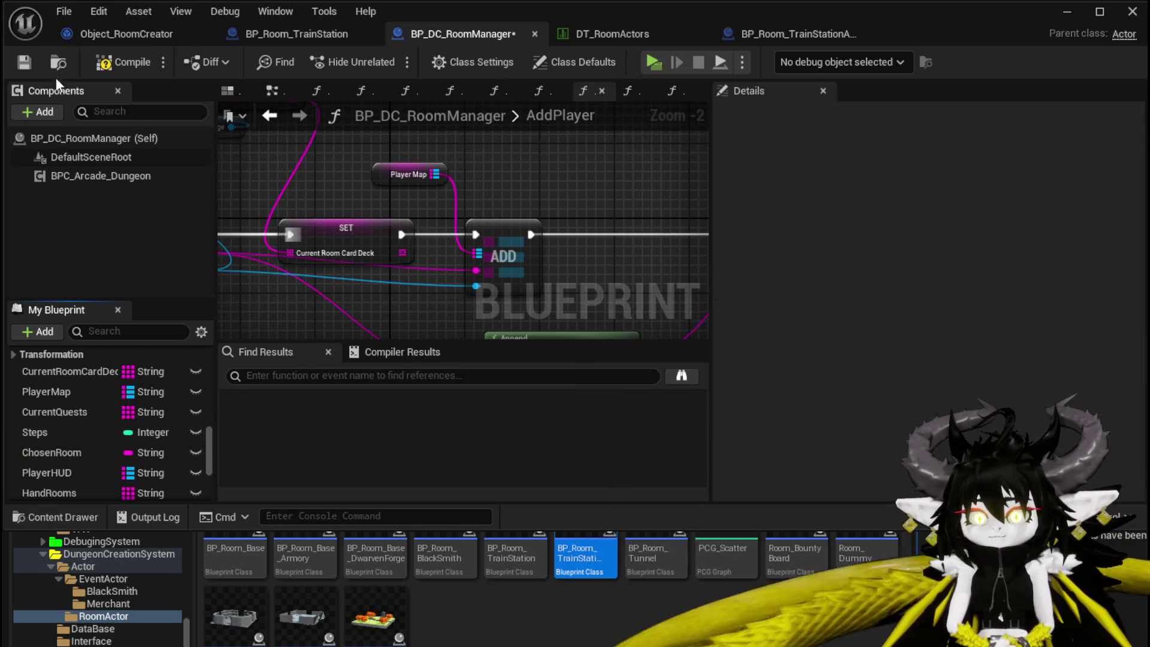
click(31, 58)
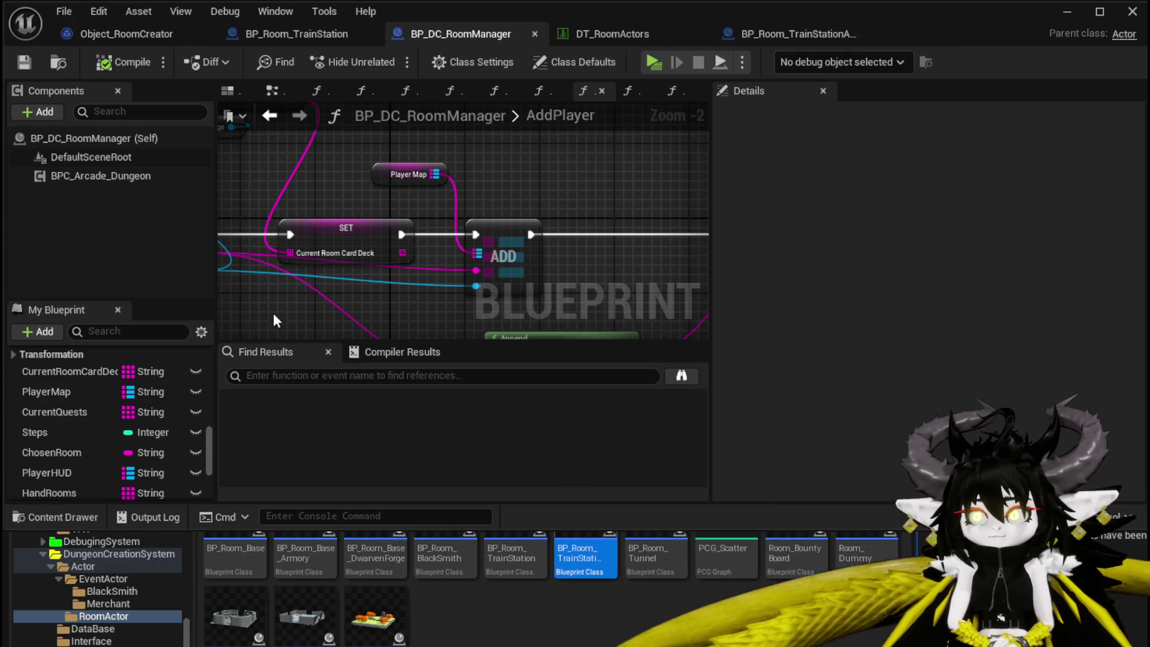
Review the remaining variables, then bring up the BP_Room_TrainStationAdditional blueprint.
scroll(103, 459, down, 2)
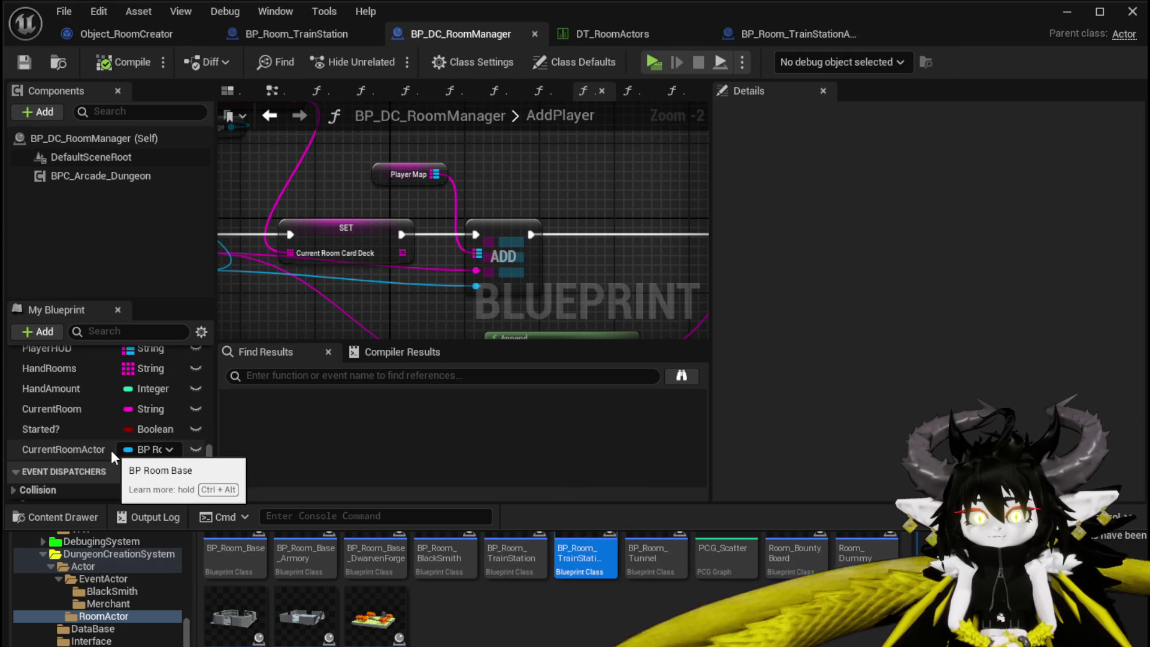
scroll(88, 452, up, 1)
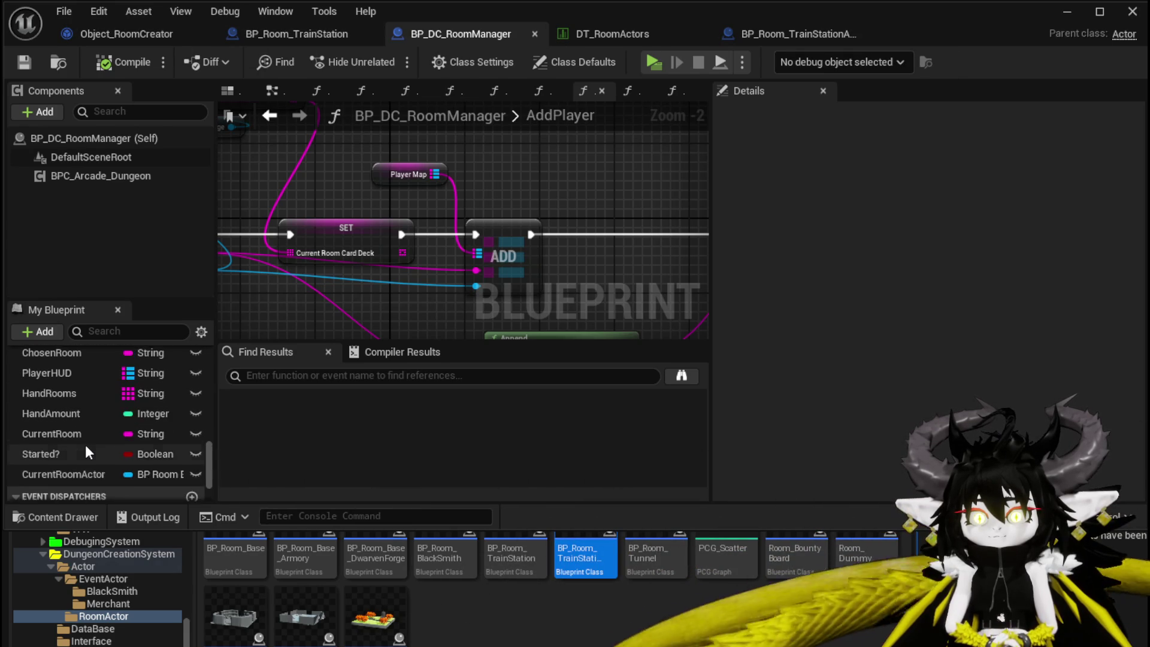
scroll(85, 452, up, 6)
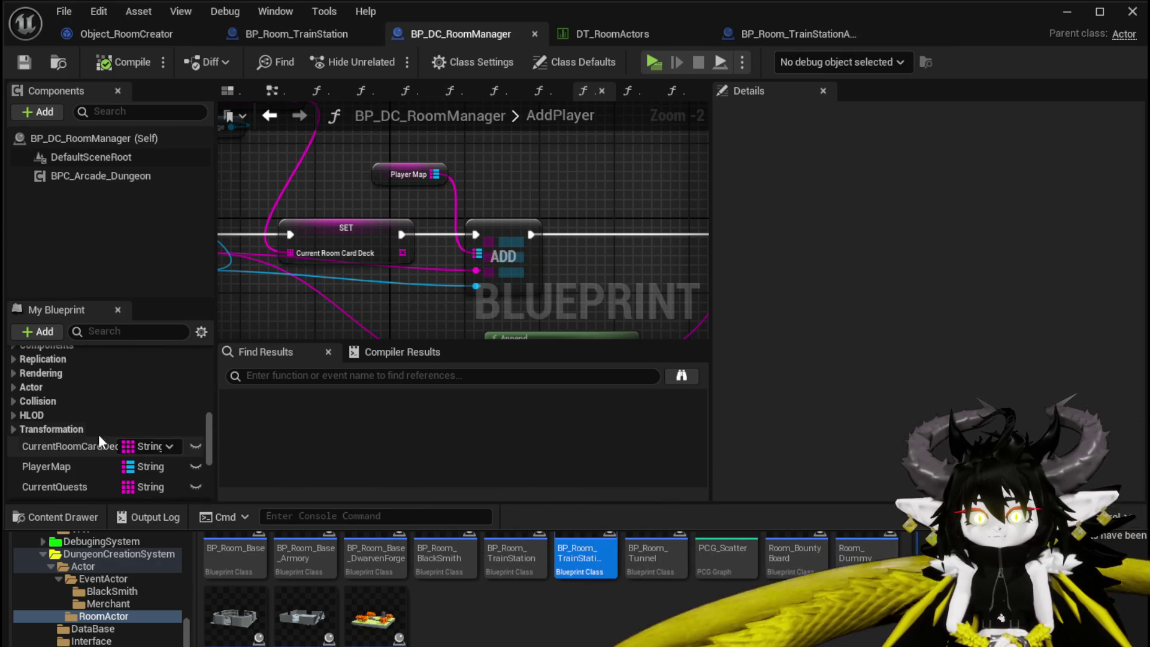
click(754, 33)
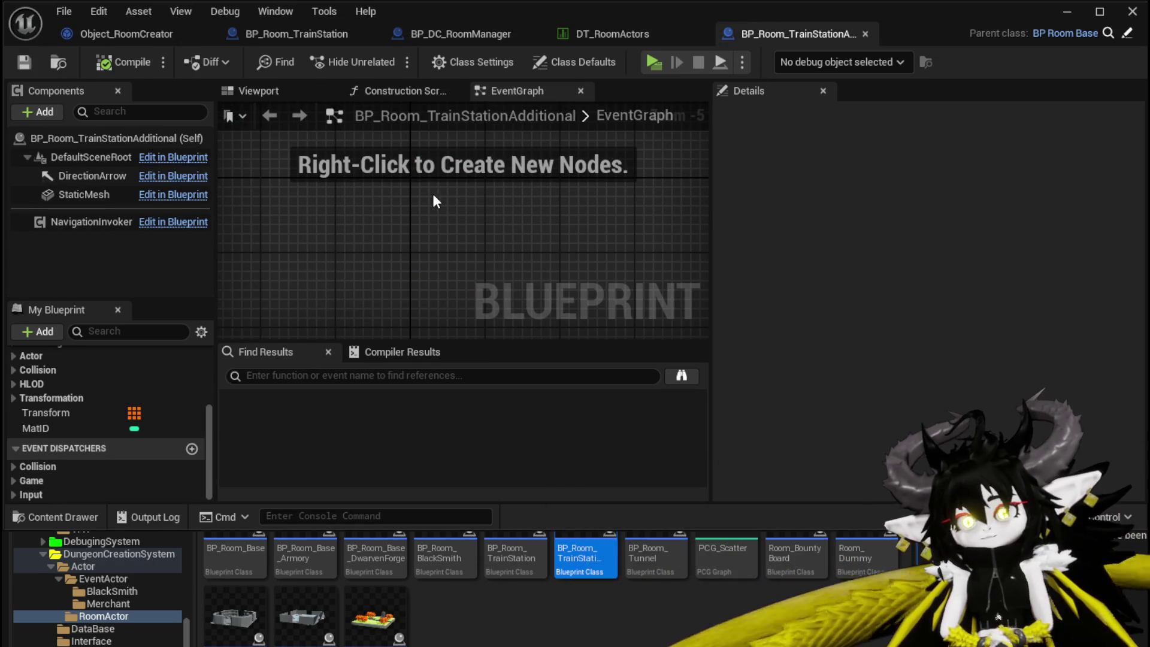
Show BP_Room_TrainStation's EventGraph with the BeginPlay and AddCardToPlayer nodes in view.
click(307, 40)
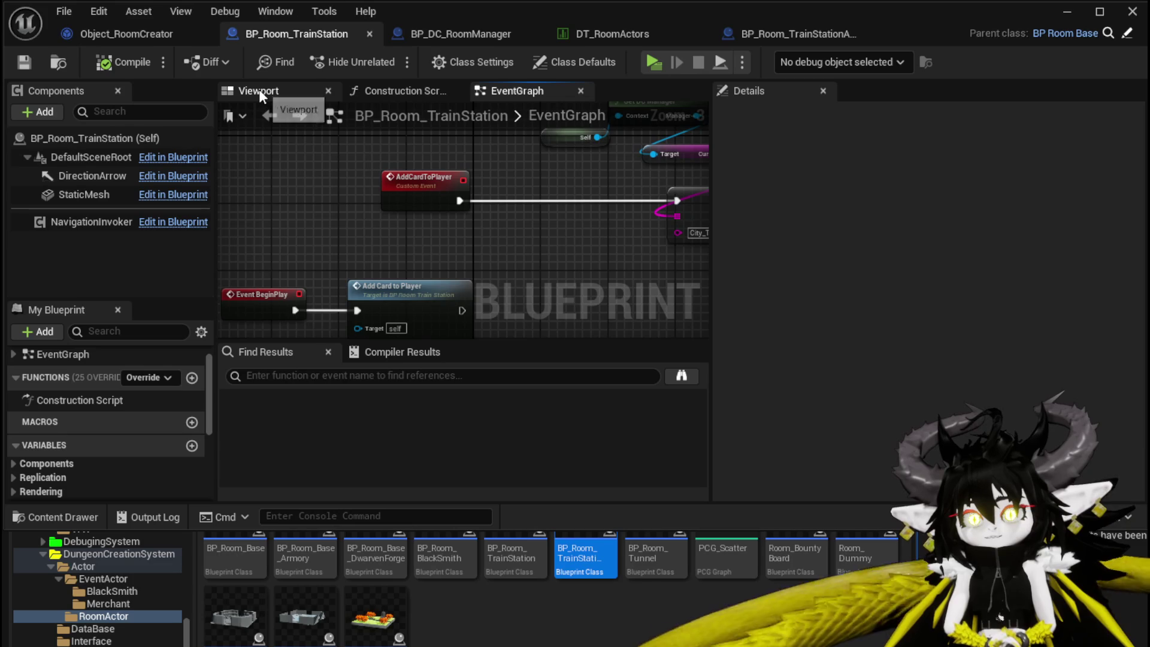
mouse_move(328, 197)
mouse_down()
mouse_move(426, 182)
mouse_move(533, 280)
mouse_move(520, 174)
mouse_up()
drag(308, 290, 326, 232)
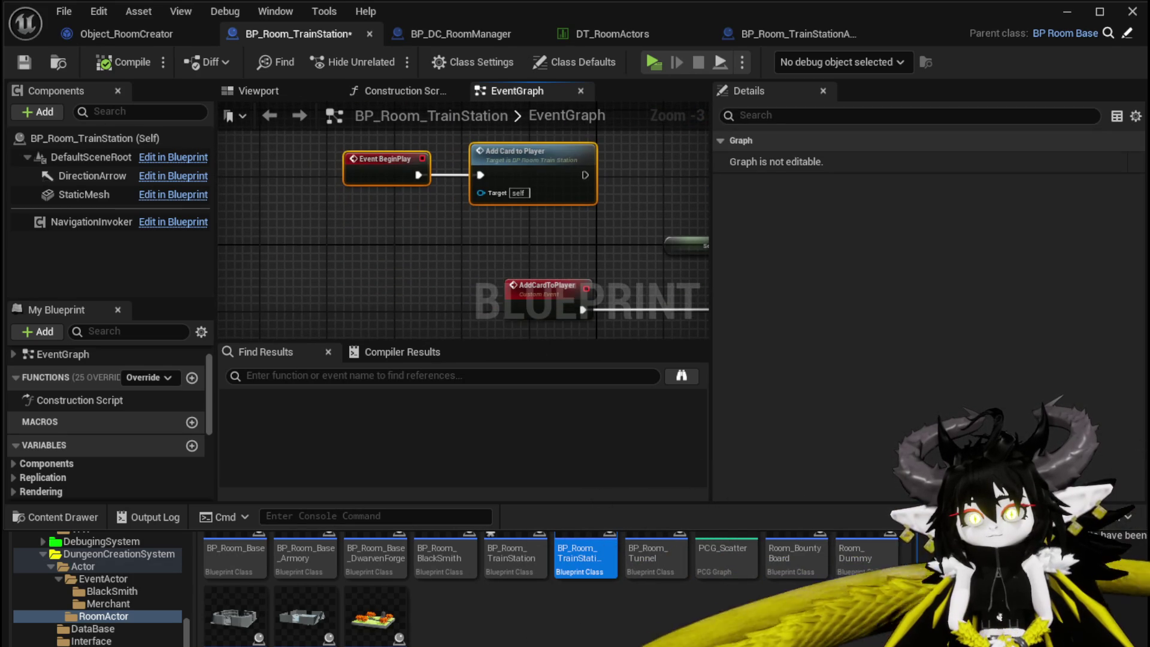
Play the level, walk through the gate, and build TrainStation1, SecretPassage and another room.
click(1060, 18)
click(387, 59)
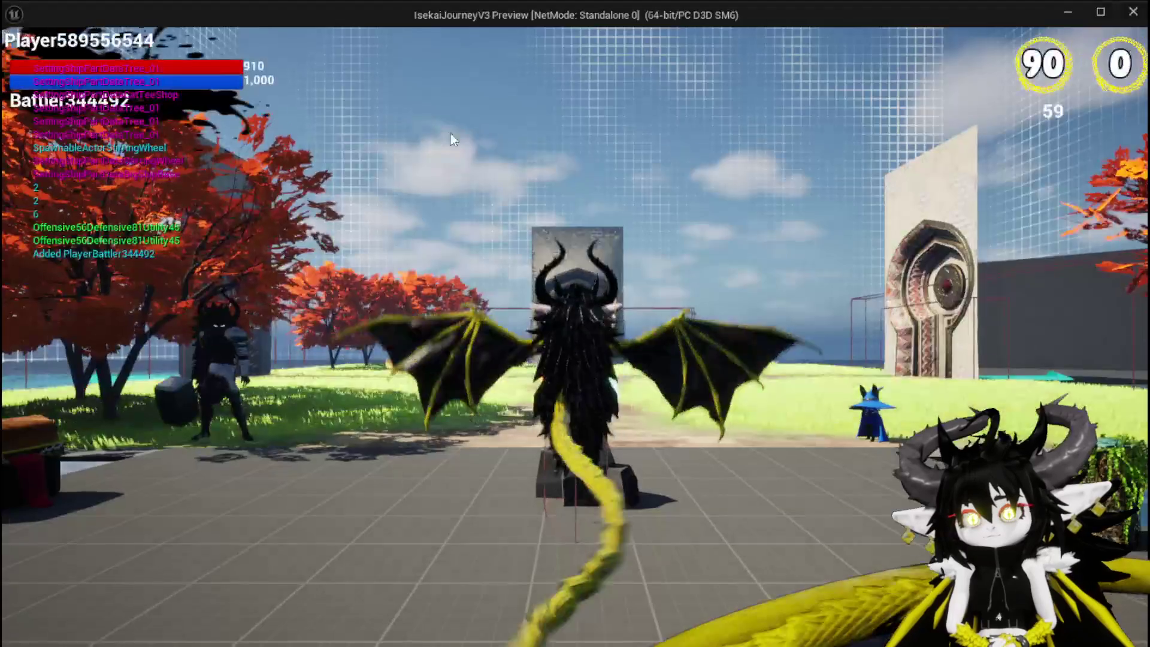
key(w)
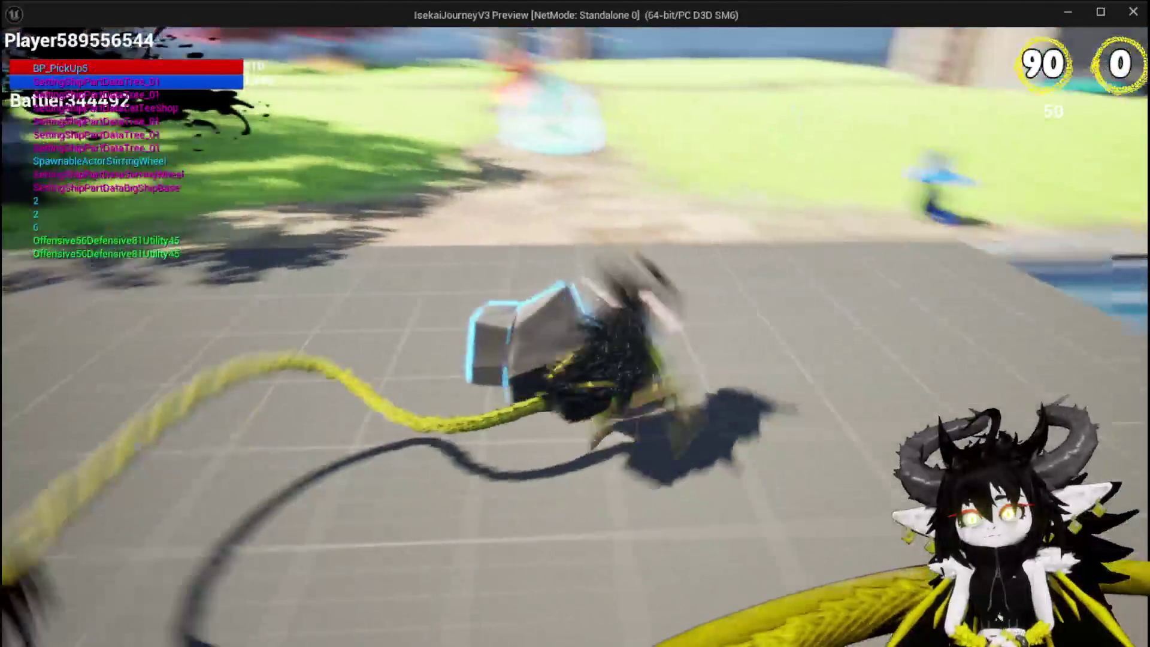
key(w)
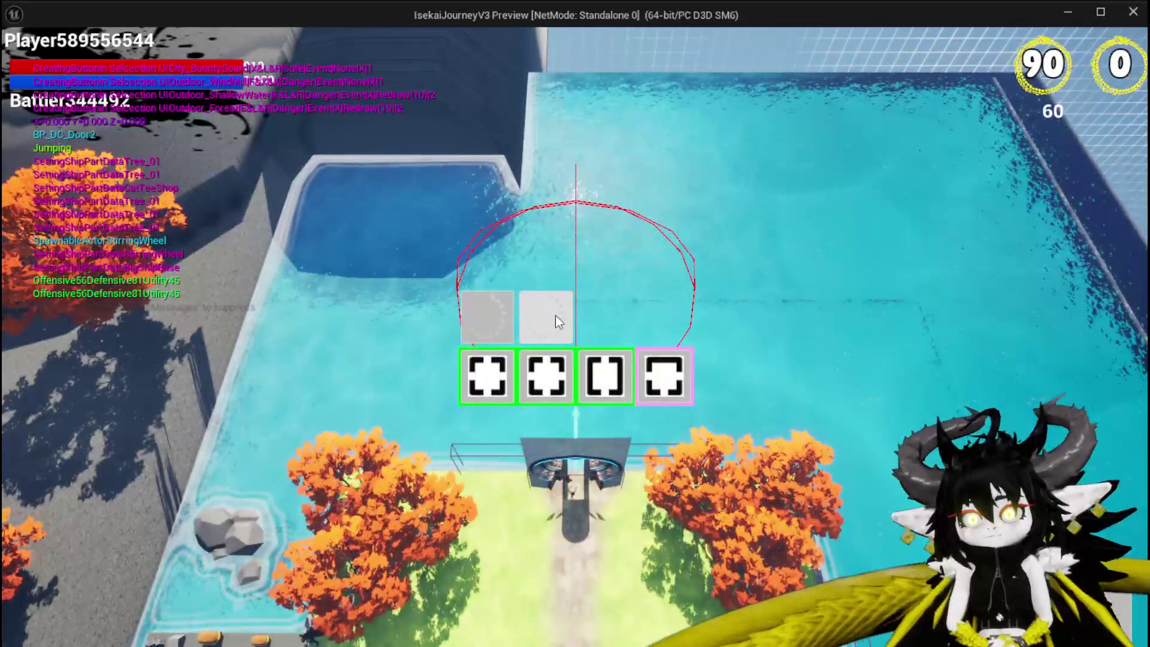
click(555, 318)
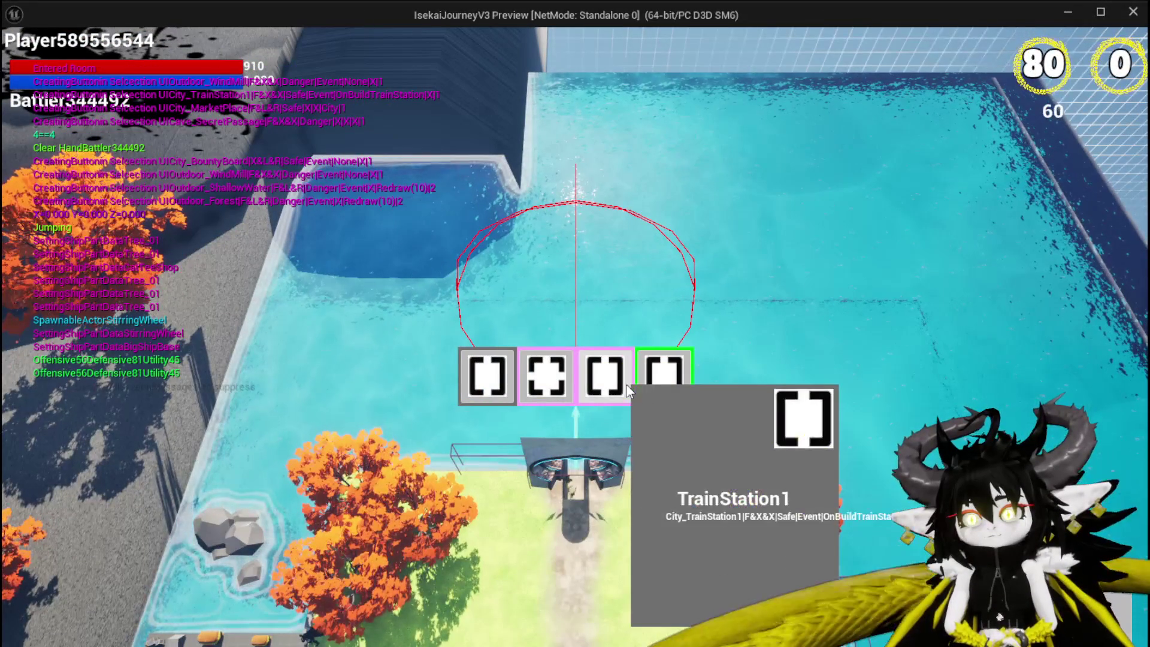
click(619, 387)
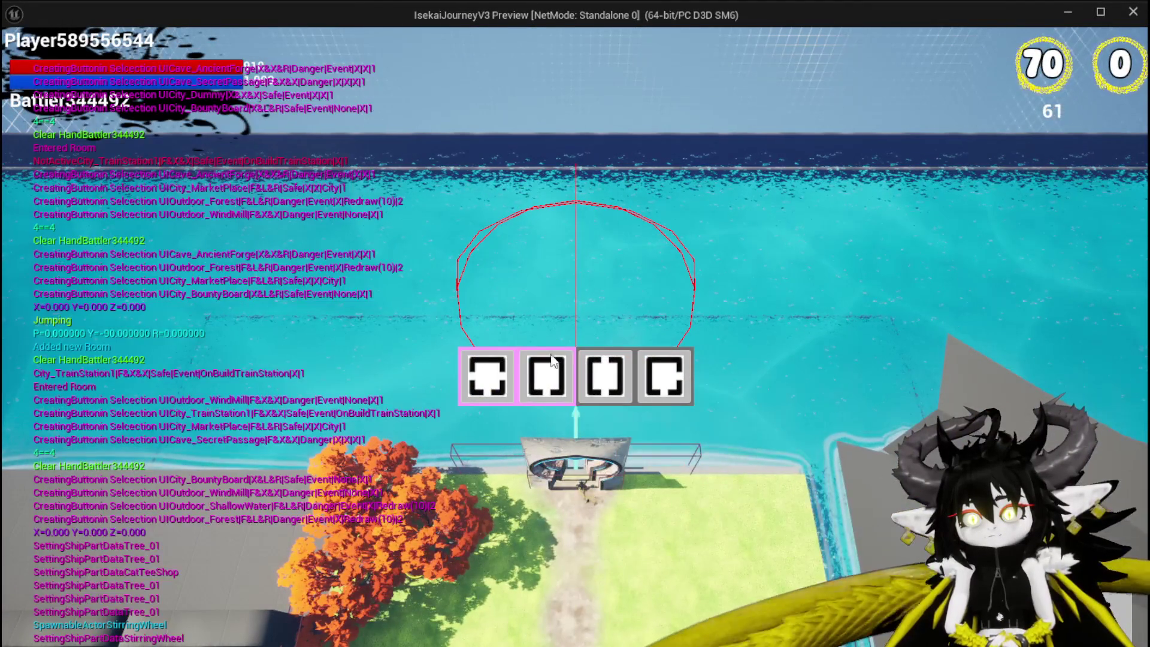
click(592, 374)
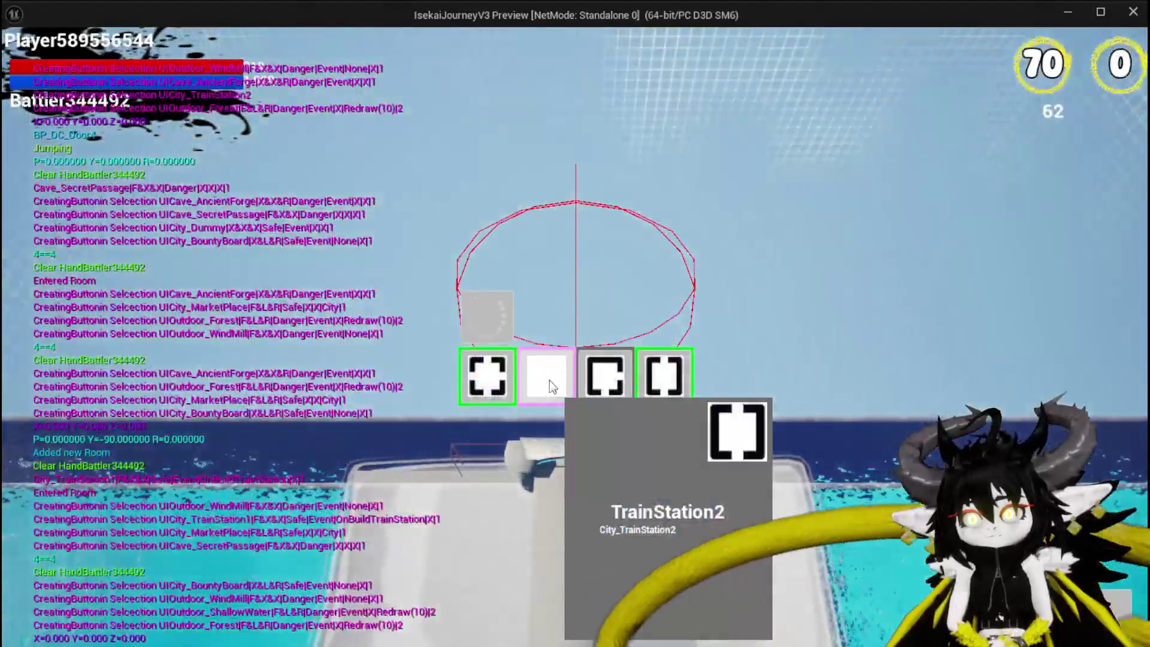
click(549, 380)
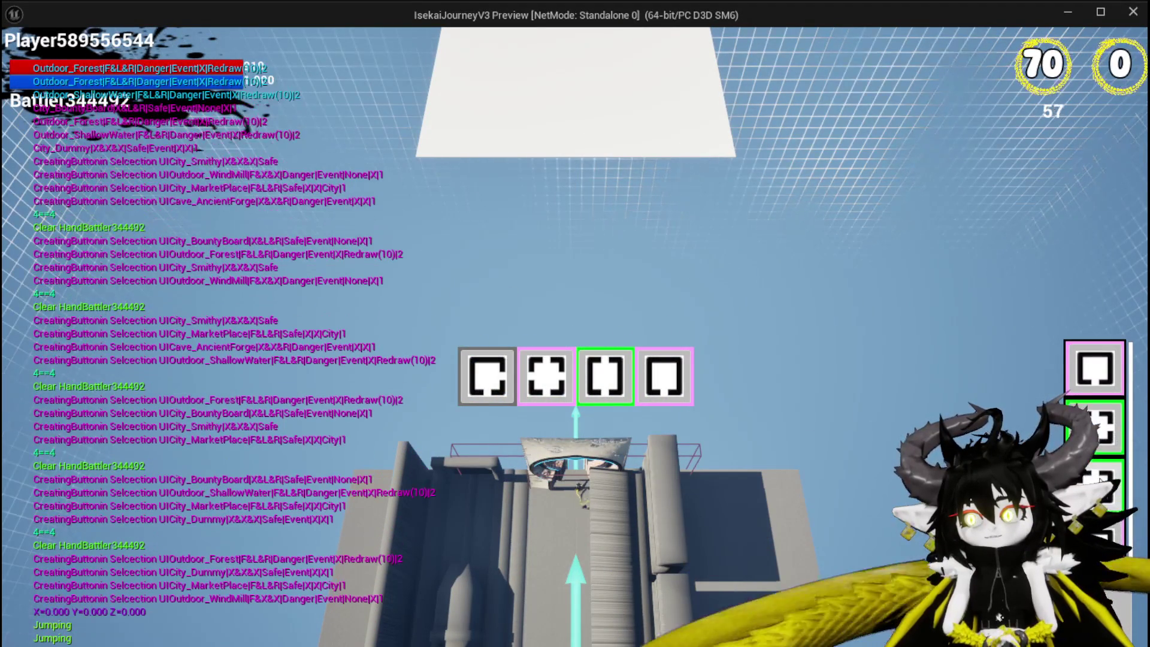
Stop the play test, save all assets, and review the City_TrainStation2 row in DT_RoomActors.
key(Escape)
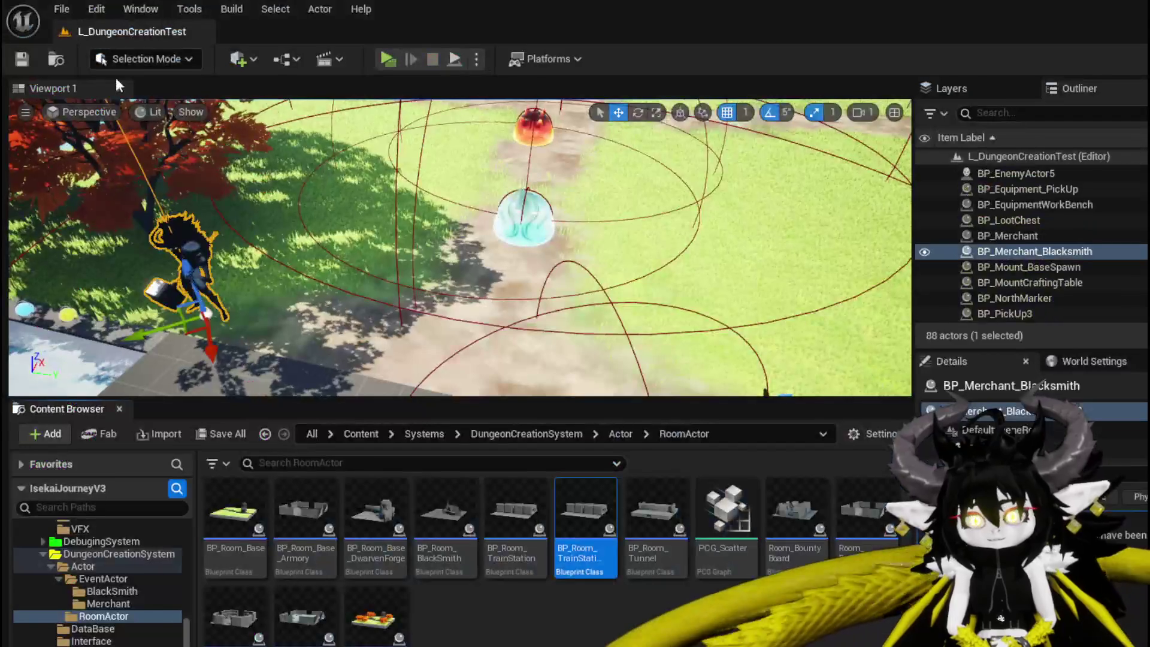
key(ctrl+s)
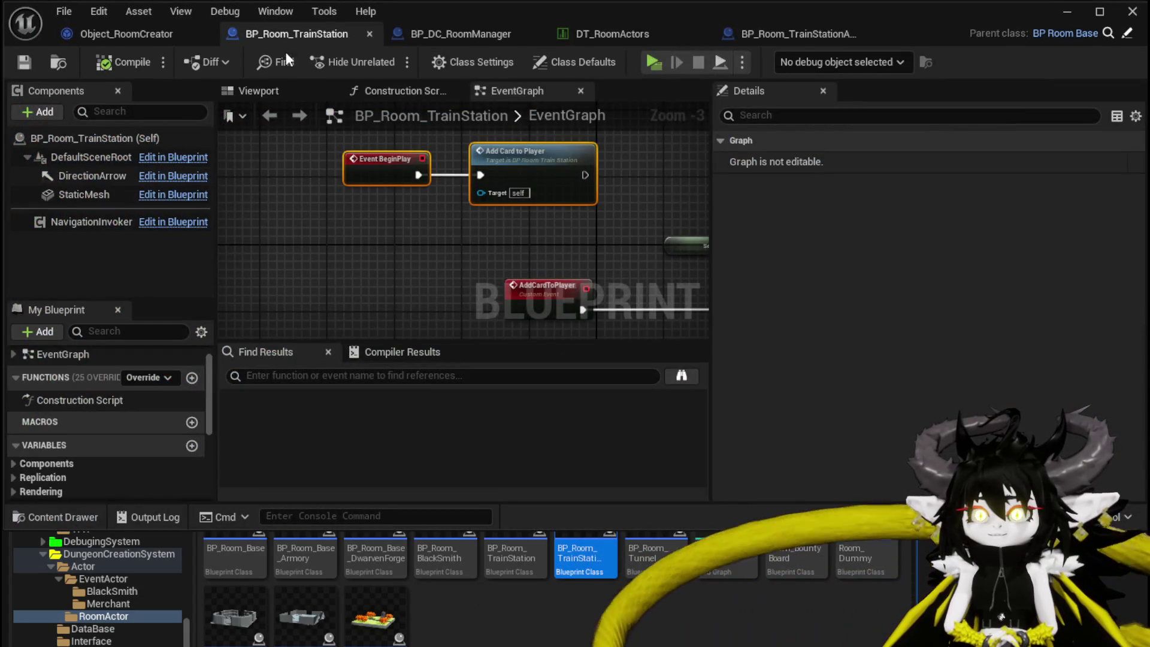
click(612, 34)
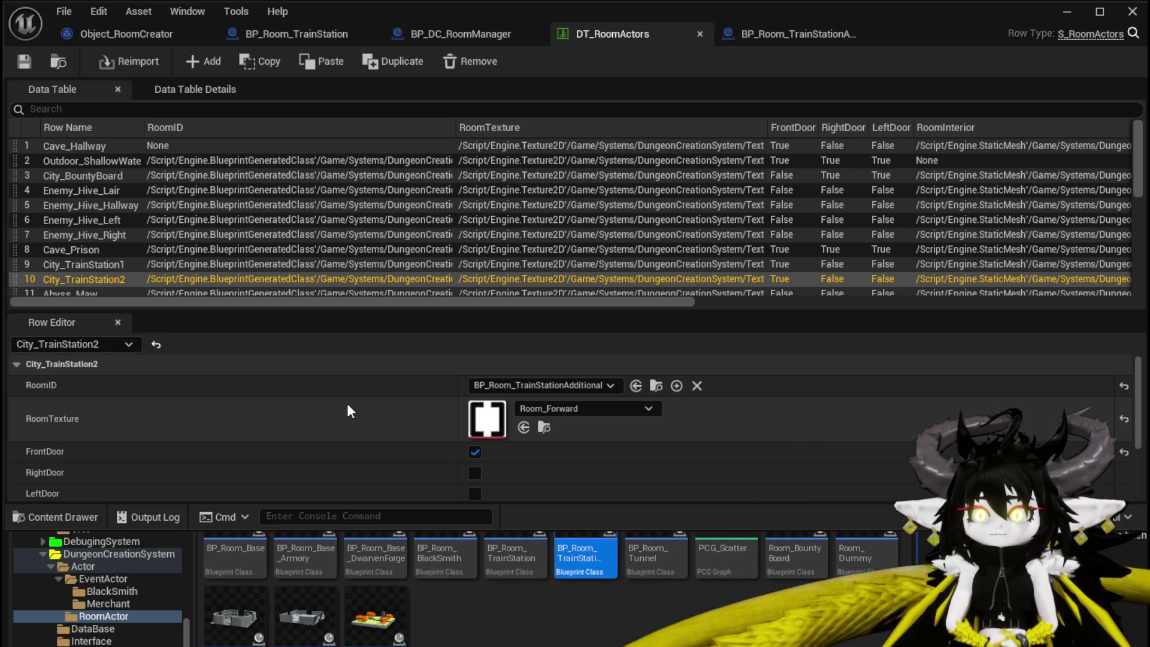
scroll(348, 406, down, 3)
scroll(348, 405, up, 3)
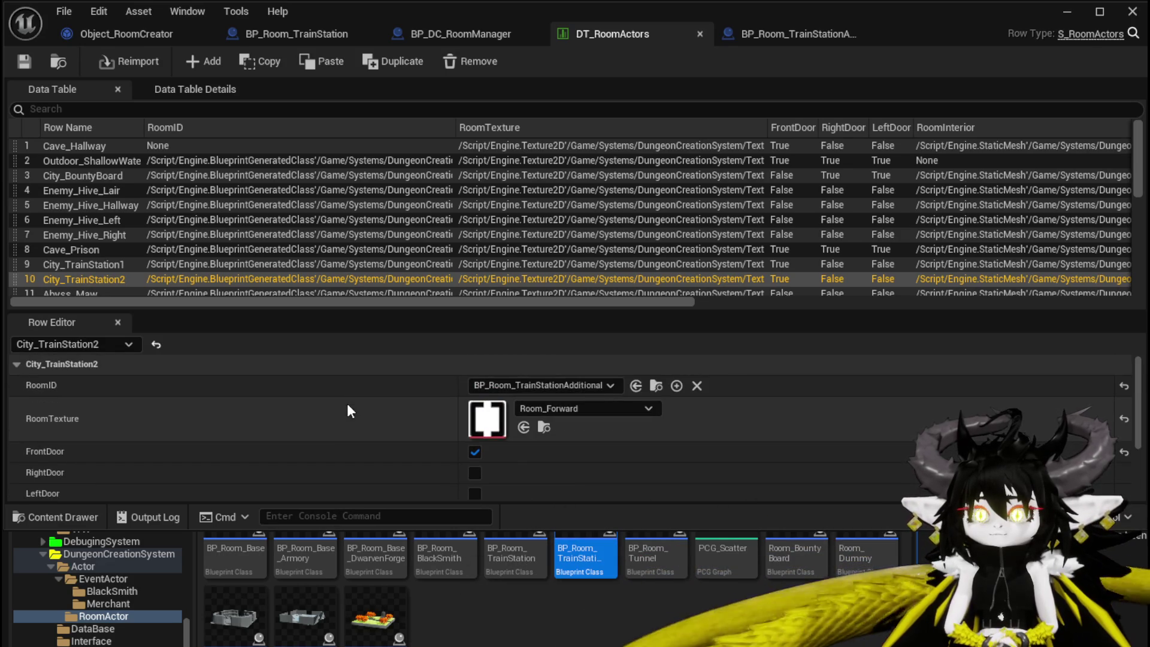
scroll(347, 411, down, 3)
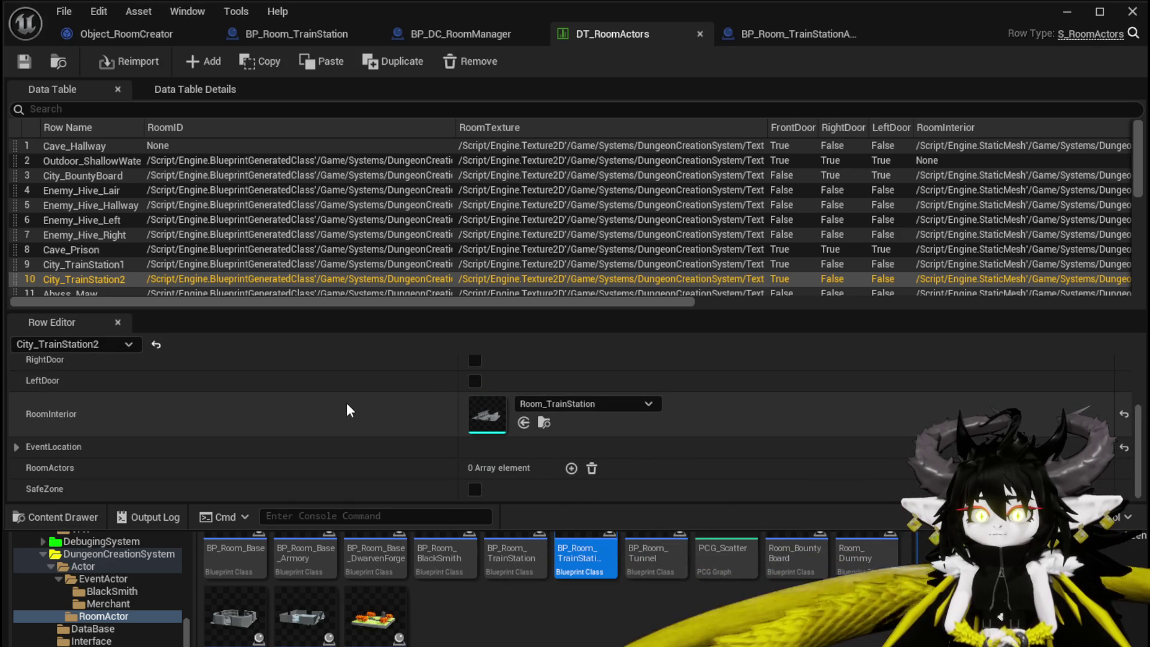
scroll(347, 408, up, 3)
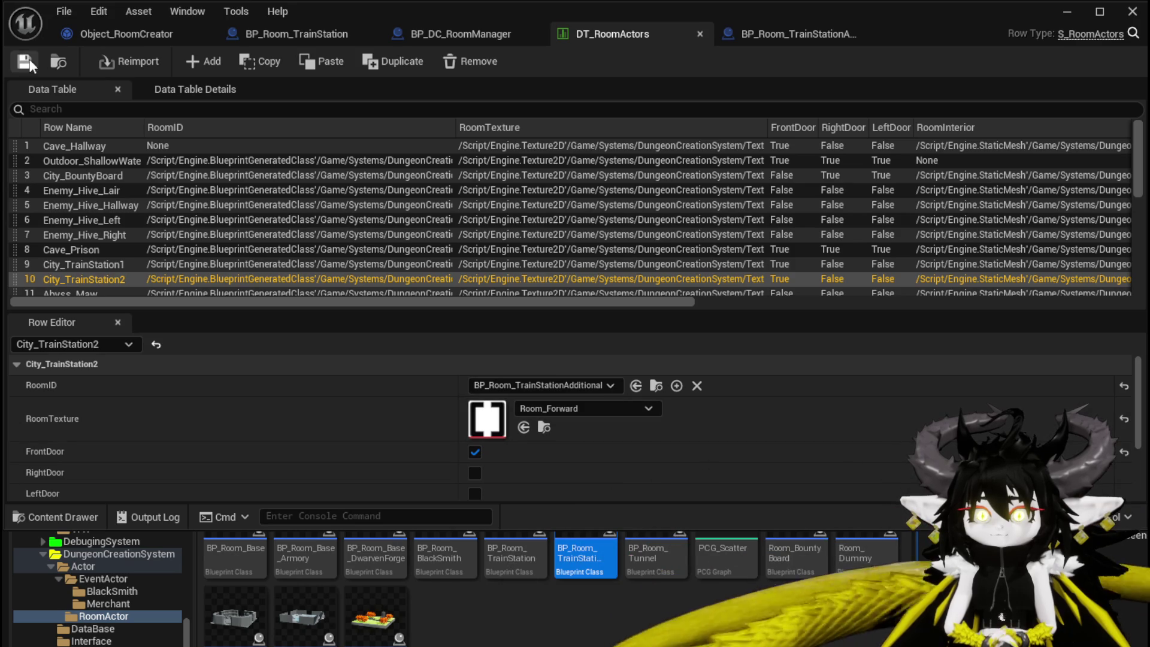
Edit BP_Room_TrainStation's ADD node to City_TrainStation2, then save and compile it.
double_click(569, 535)
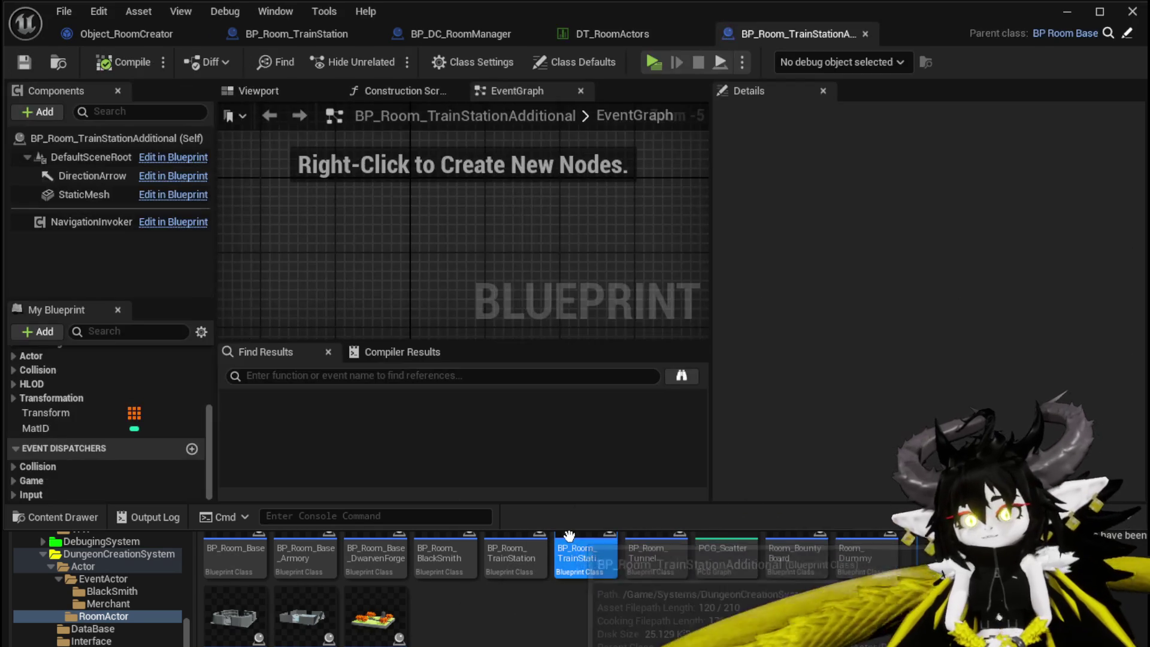
click(482, 34)
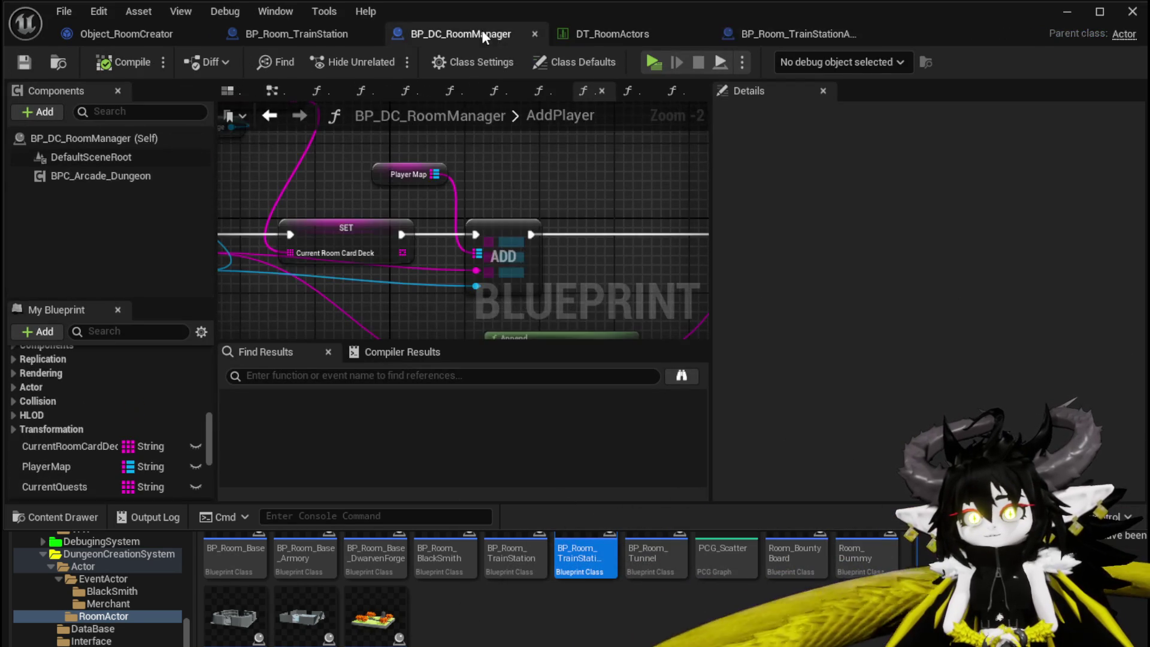
click(308, 33)
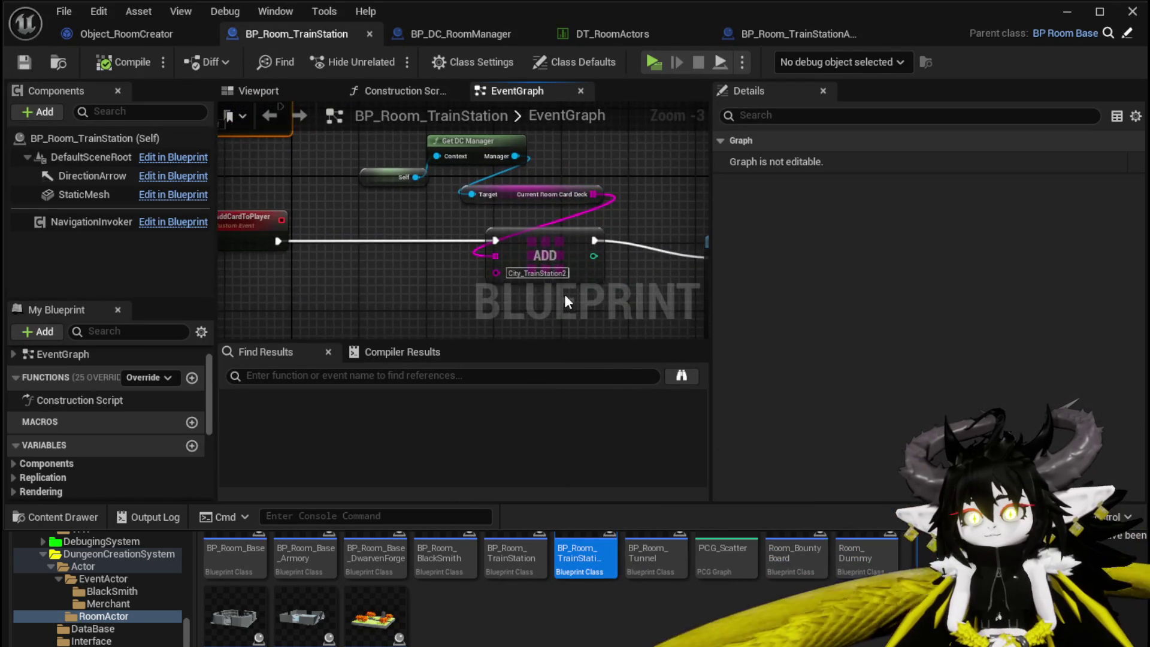
click(531, 250)
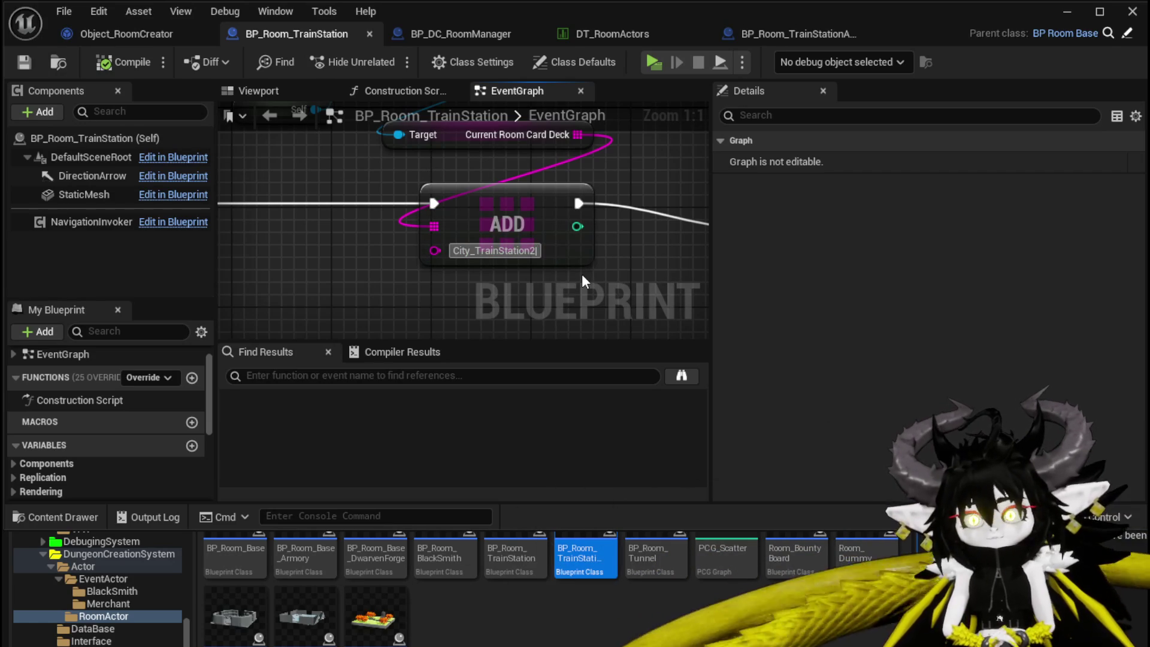
key(ctrl+s)
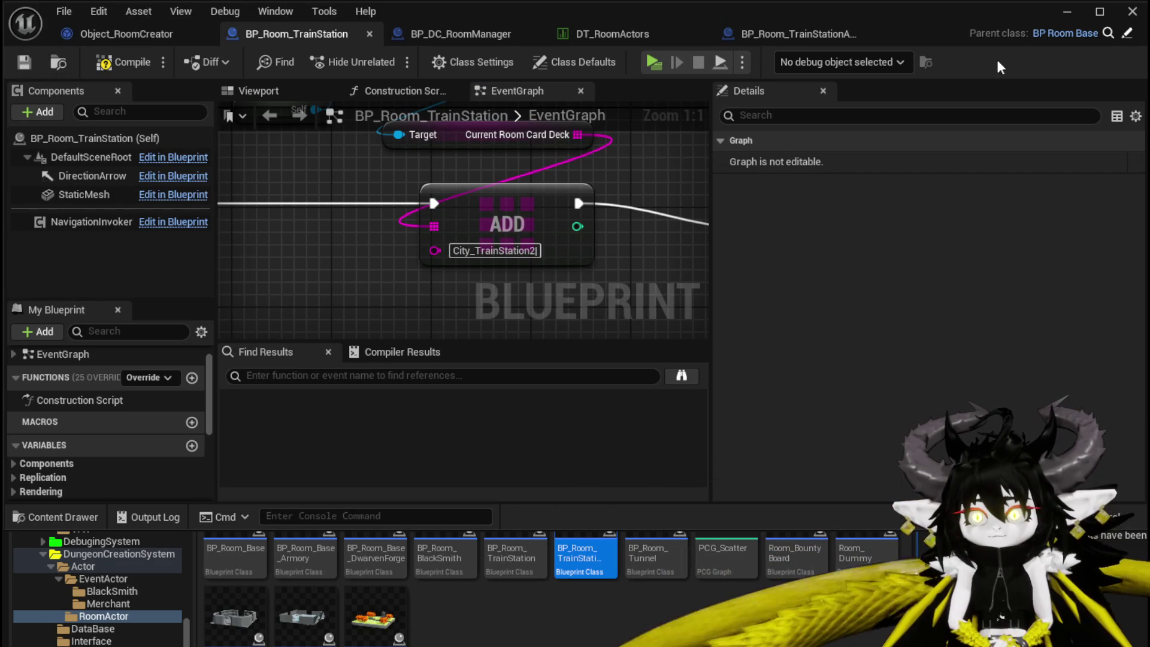
click(120, 62)
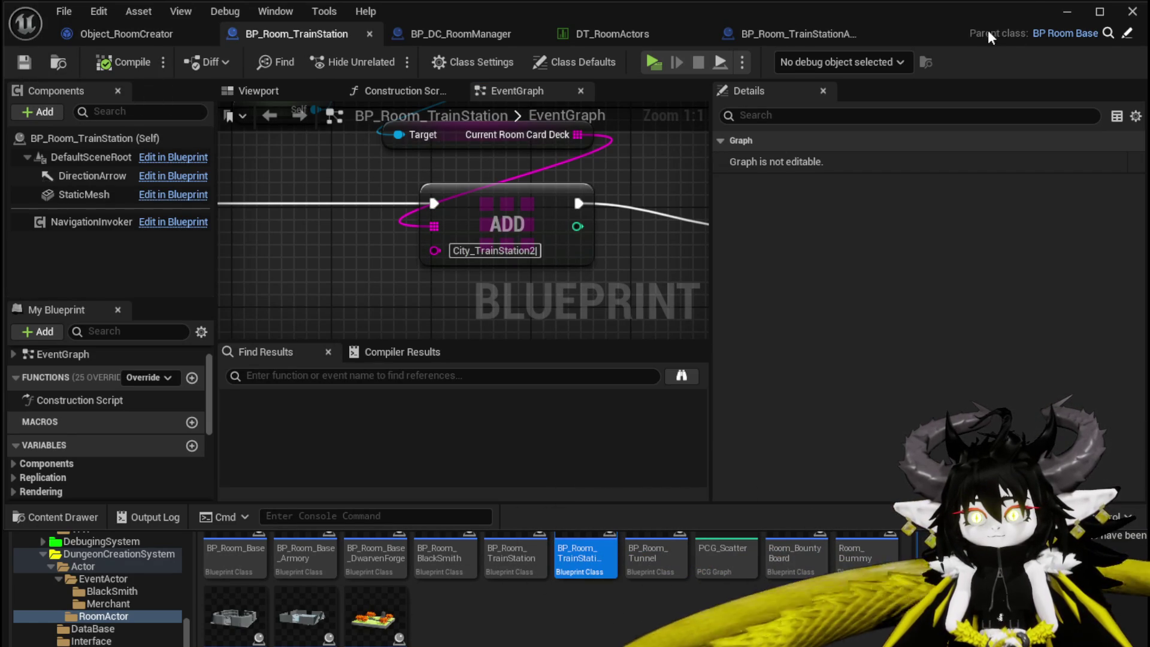
click(1066, 12)
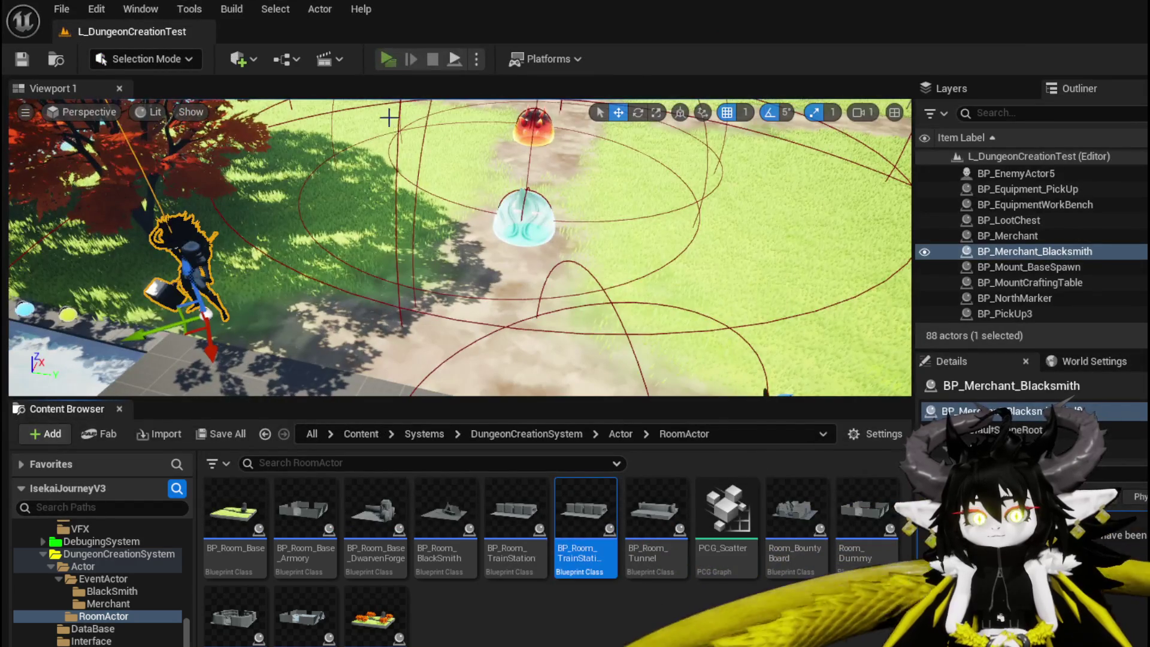
Run a new play test through the stone gate, build TrainStation1, then stop.
click(387, 59)
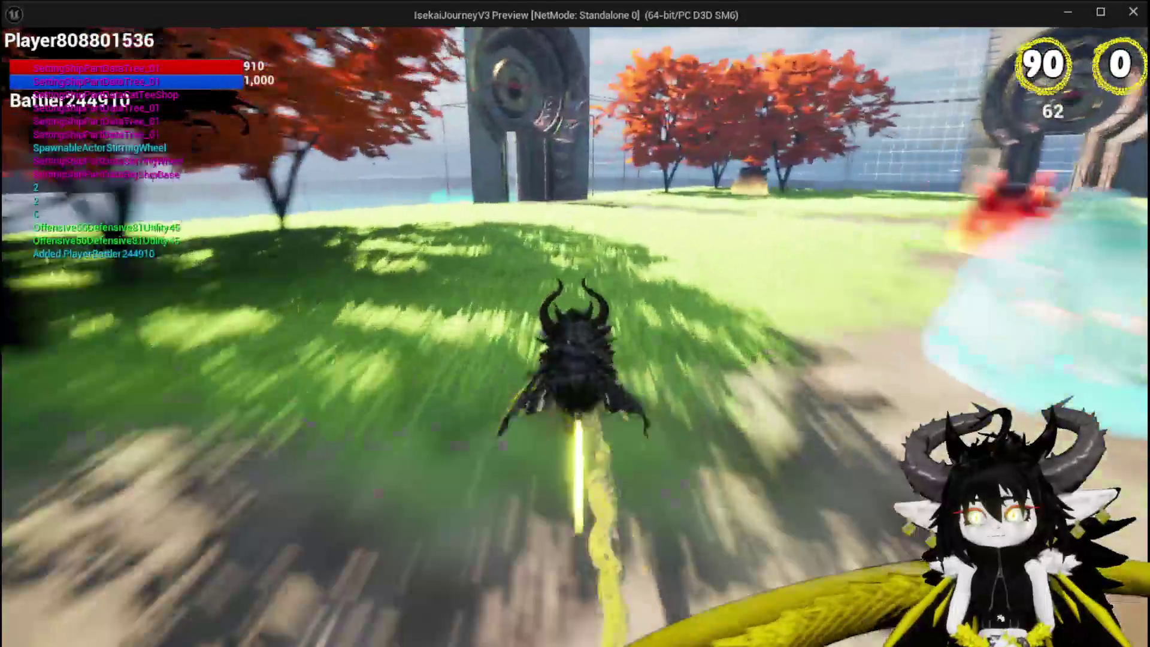
key(w)
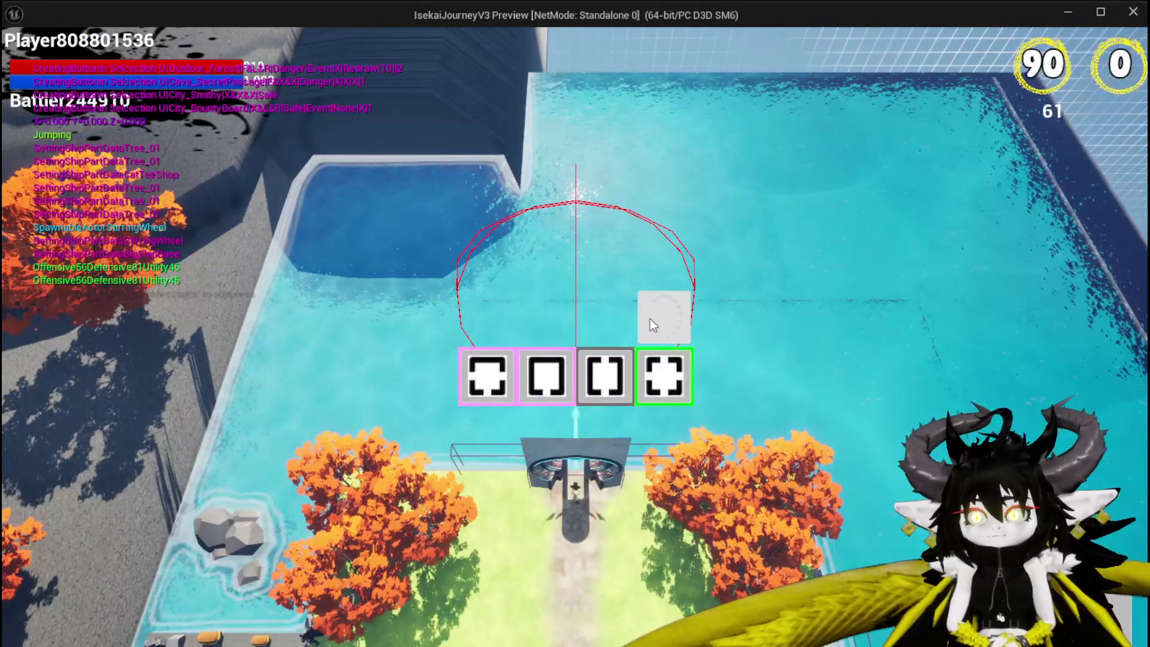
click(606, 375)
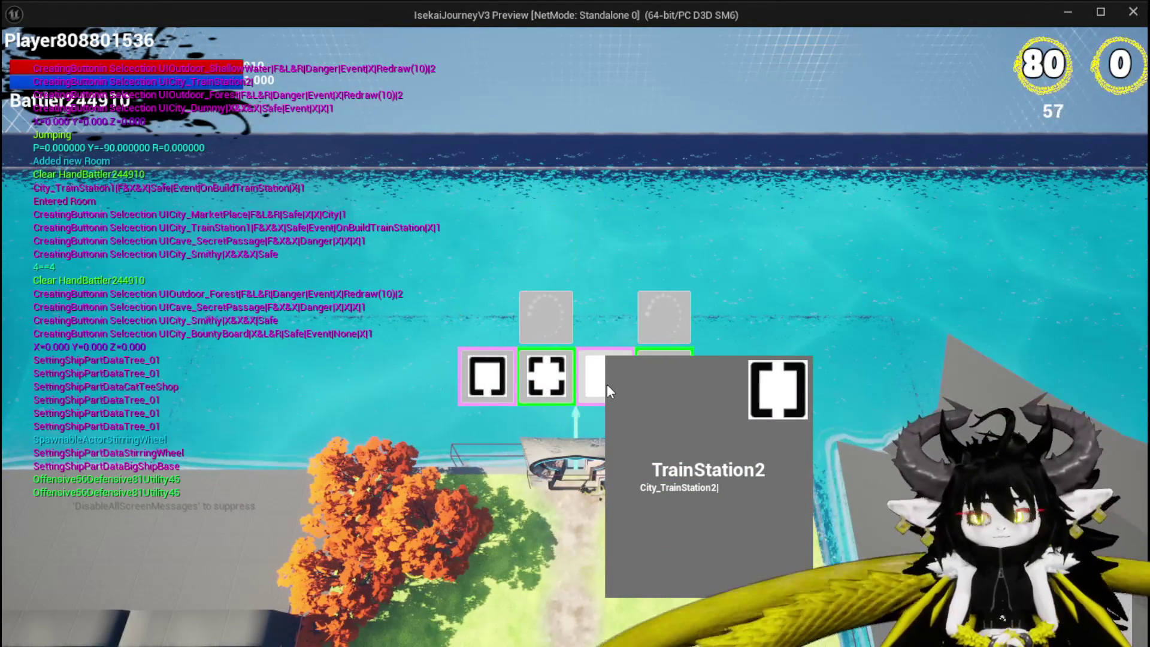
key(Escape)
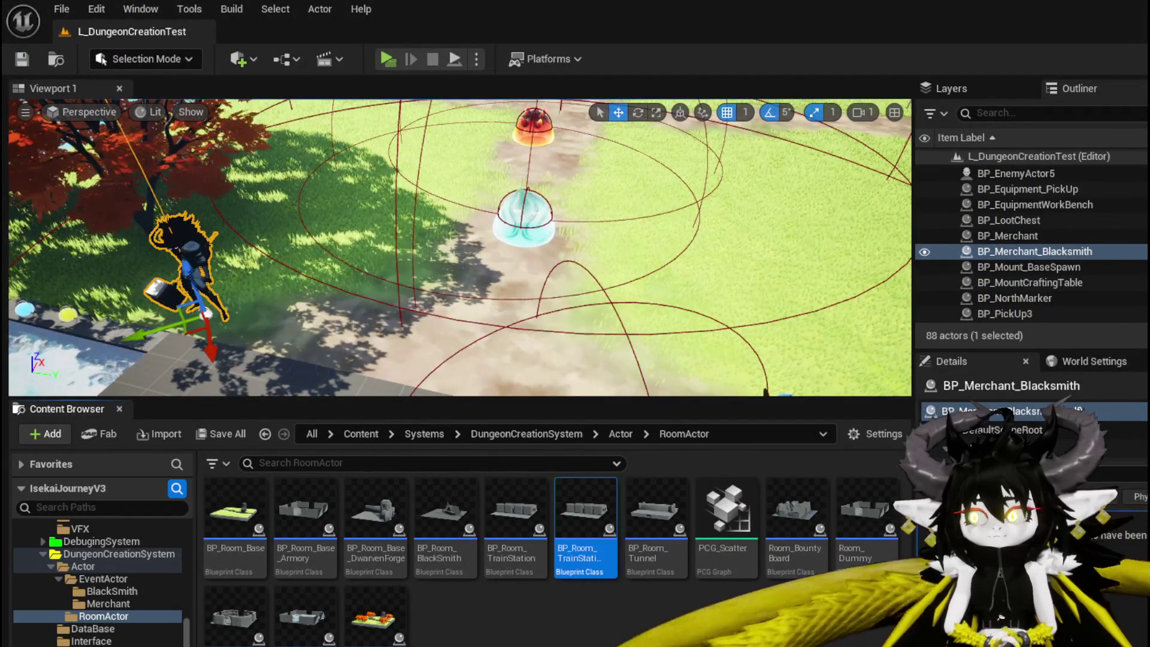
Review the TrainStation blueprint and DT_RoomActors, then select SetData in Object_RoomCreator.
key(alt+Tab)
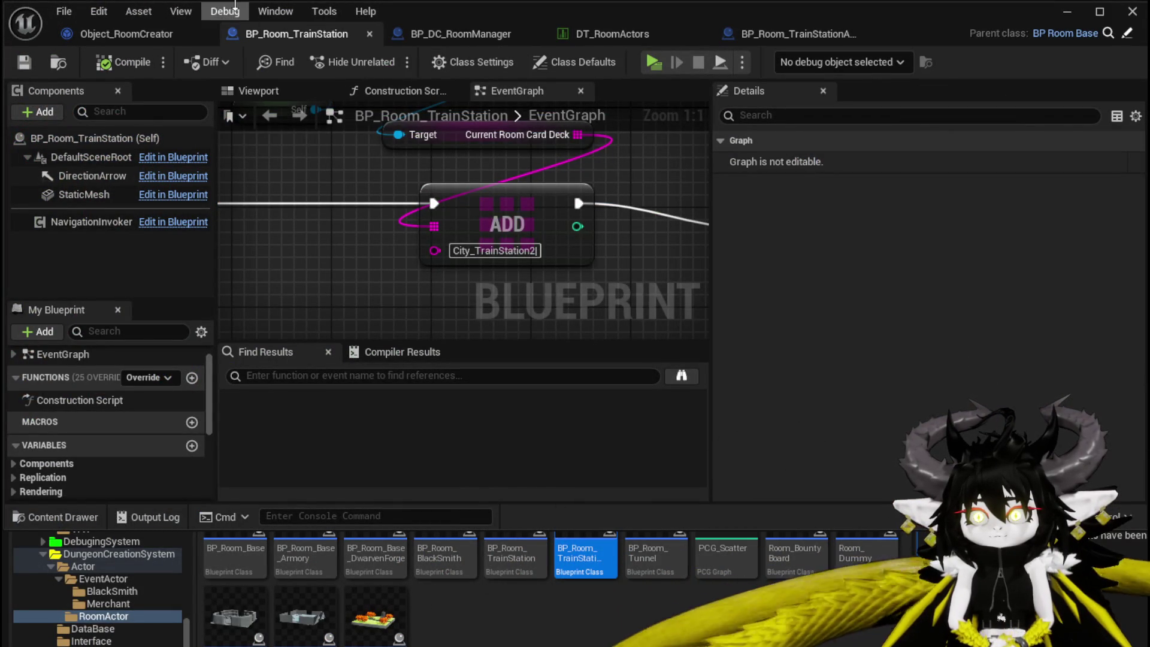
click(656, 30)
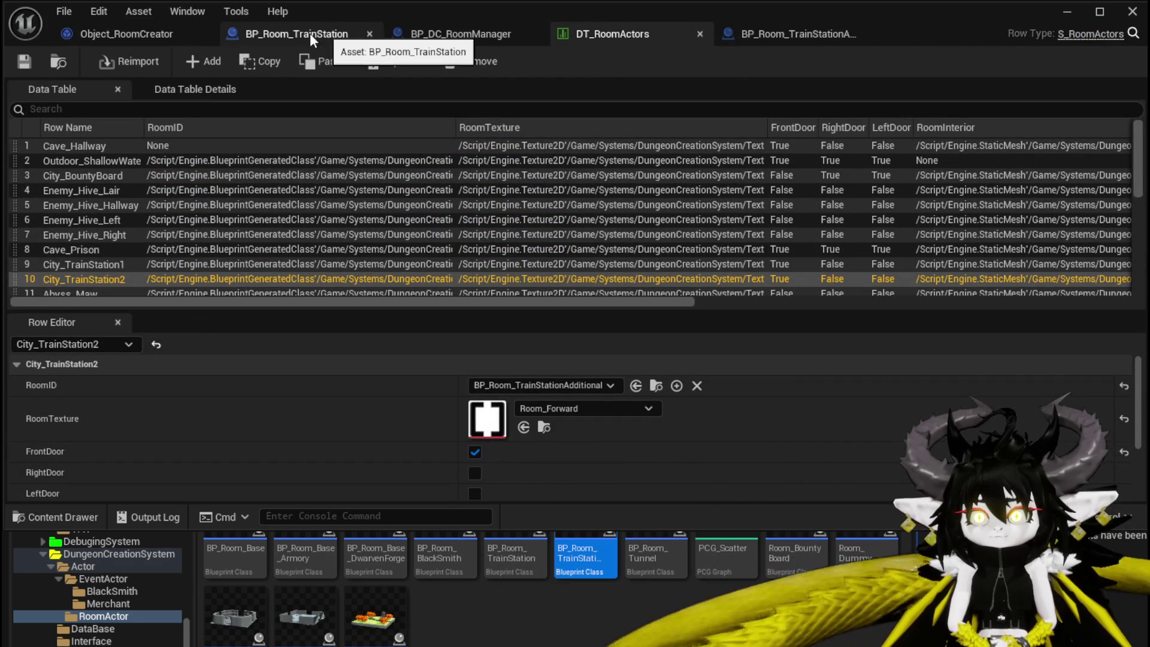
click(168, 35)
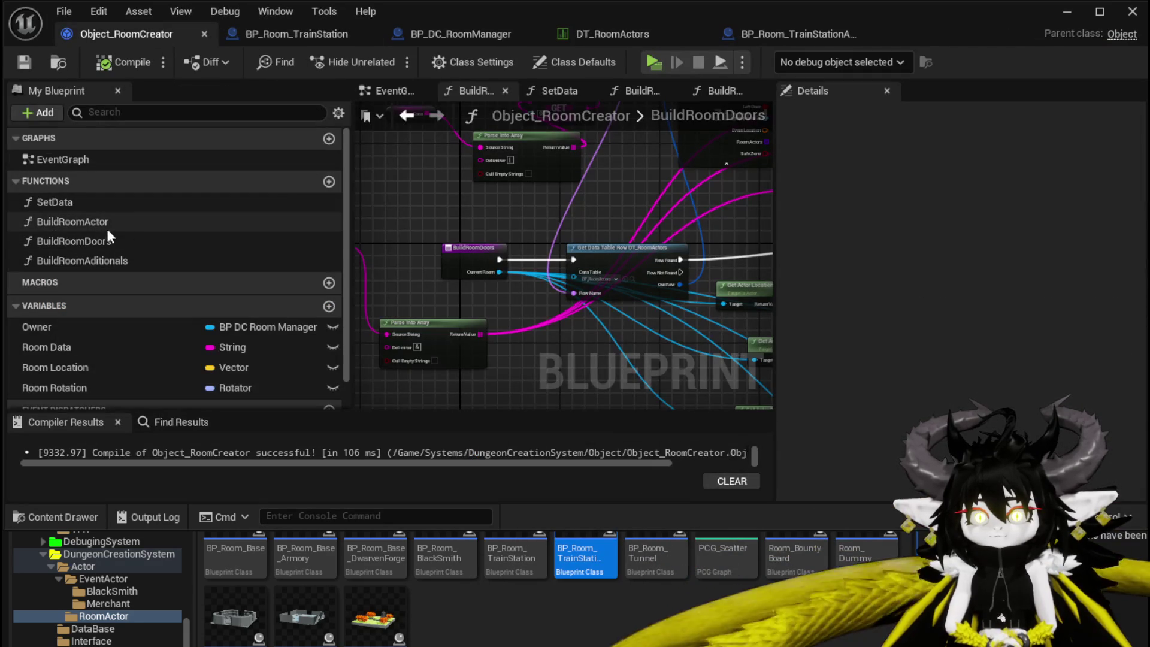
click(132, 201)
key(F2)
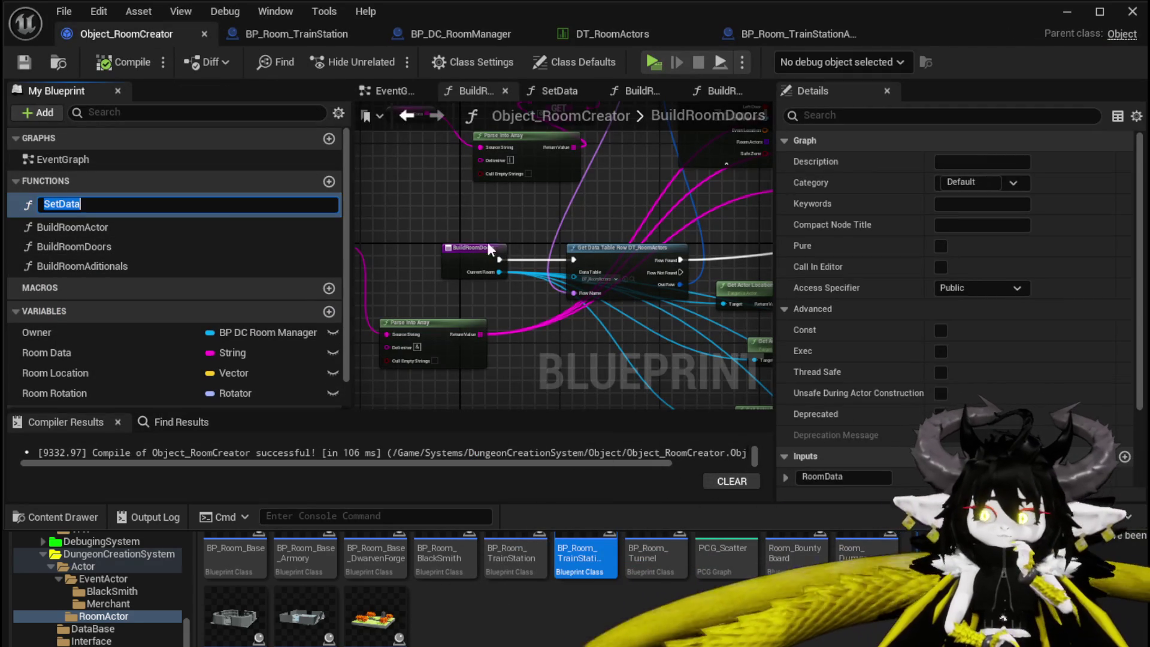
drag(442, 193, 355, 245)
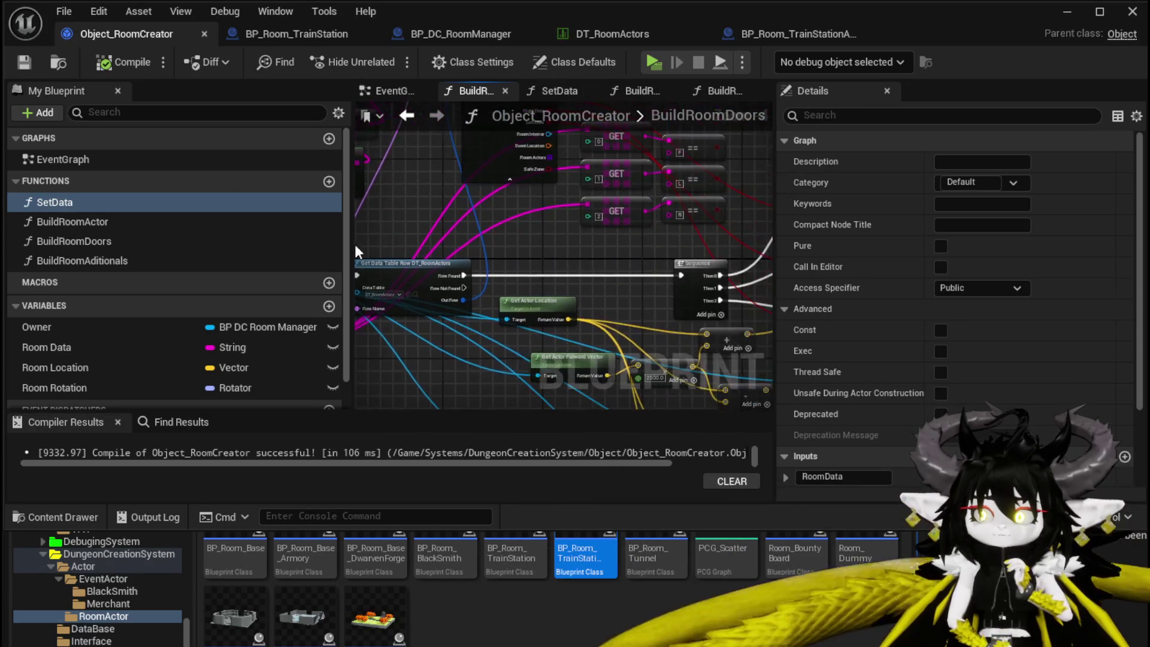
Open the SetData function graph and widen the panels to center its nodes.
double_click(76, 202)
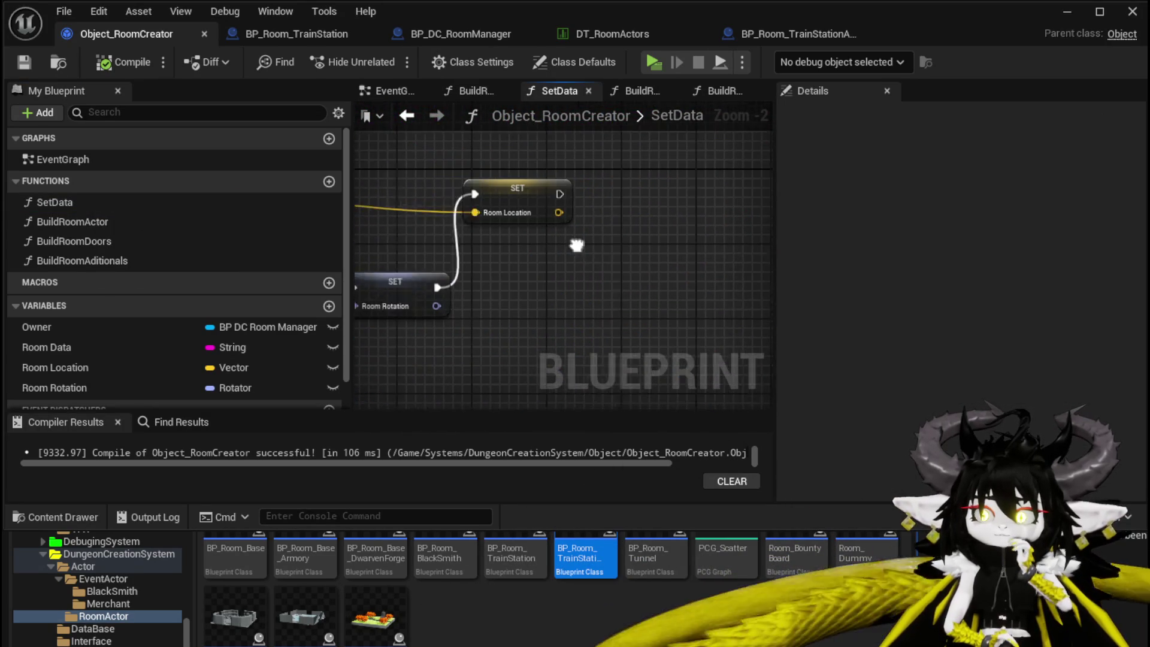
scroll(576, 245, down, 2)
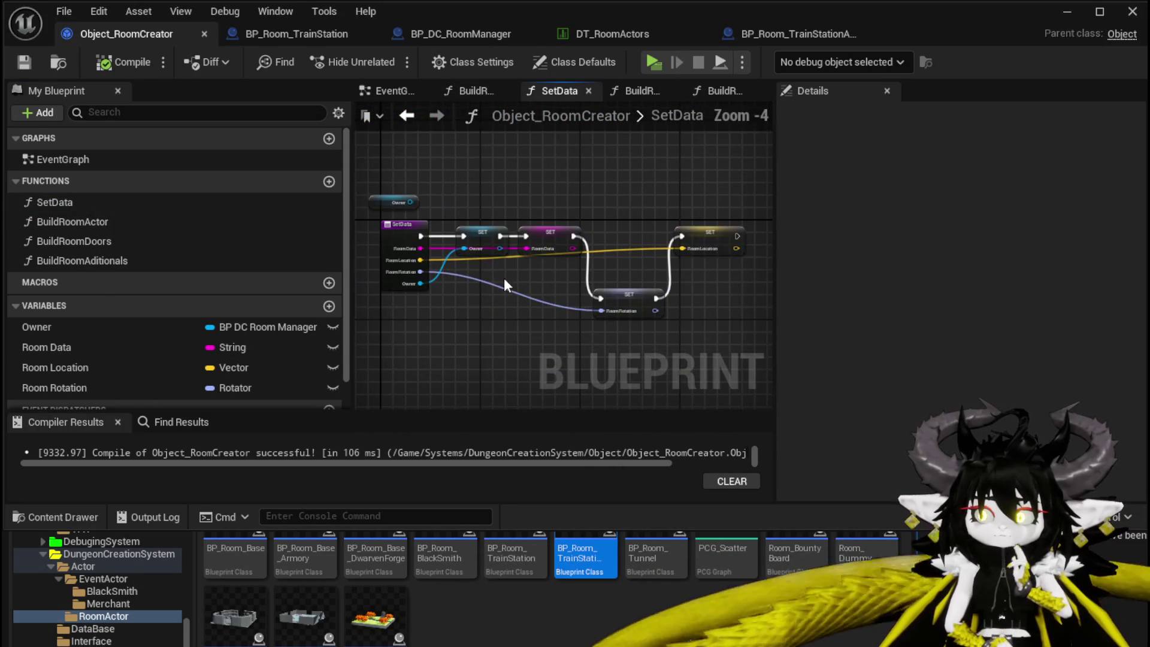
mouse_move(353, 241)
mouse_down()
mouse_move(212, 242)
mouse_move(244, 240)
mouse_up()
drag(770, 252, 1031, 263)
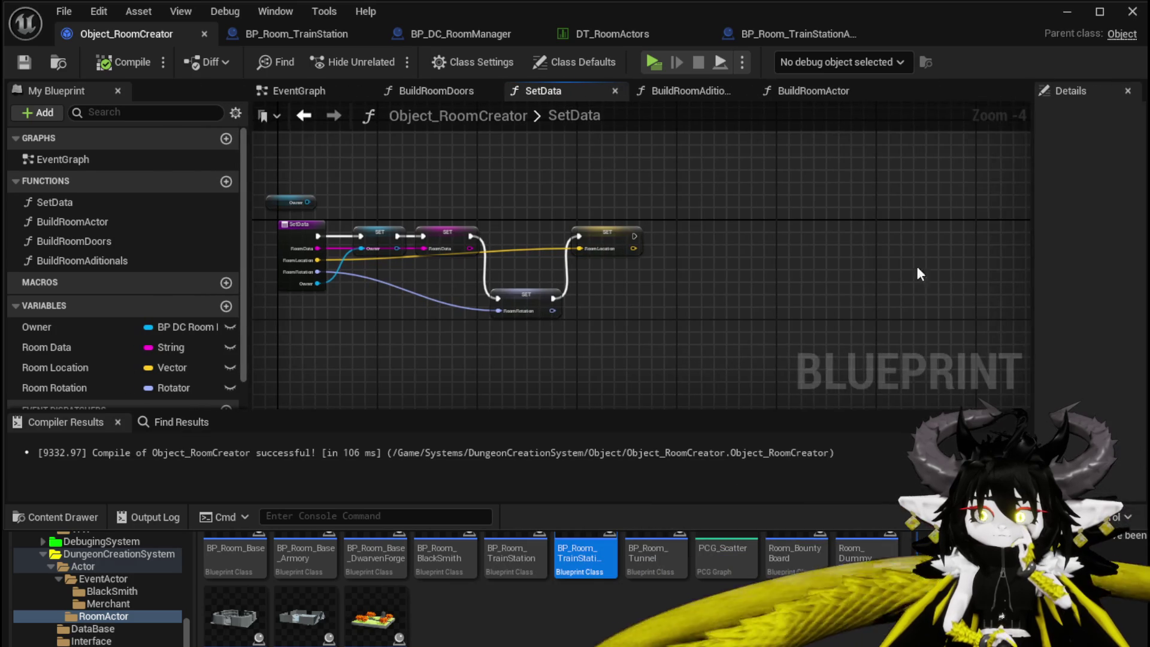
drag(920, 274, 993, 268)
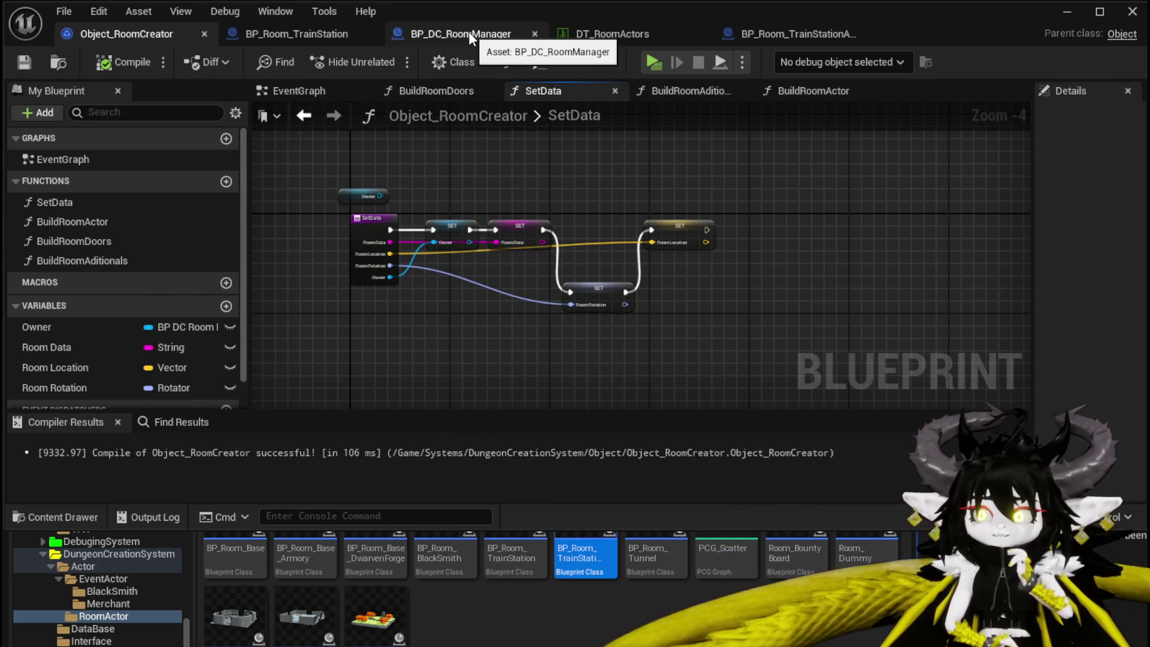
Check the PlayerHUD variable's type in BP_DC_RoomManager, then go to the DungeonCreationSystem UI folder in the level editor.
click(432, 36)
scroll(185, 430, down, 5)
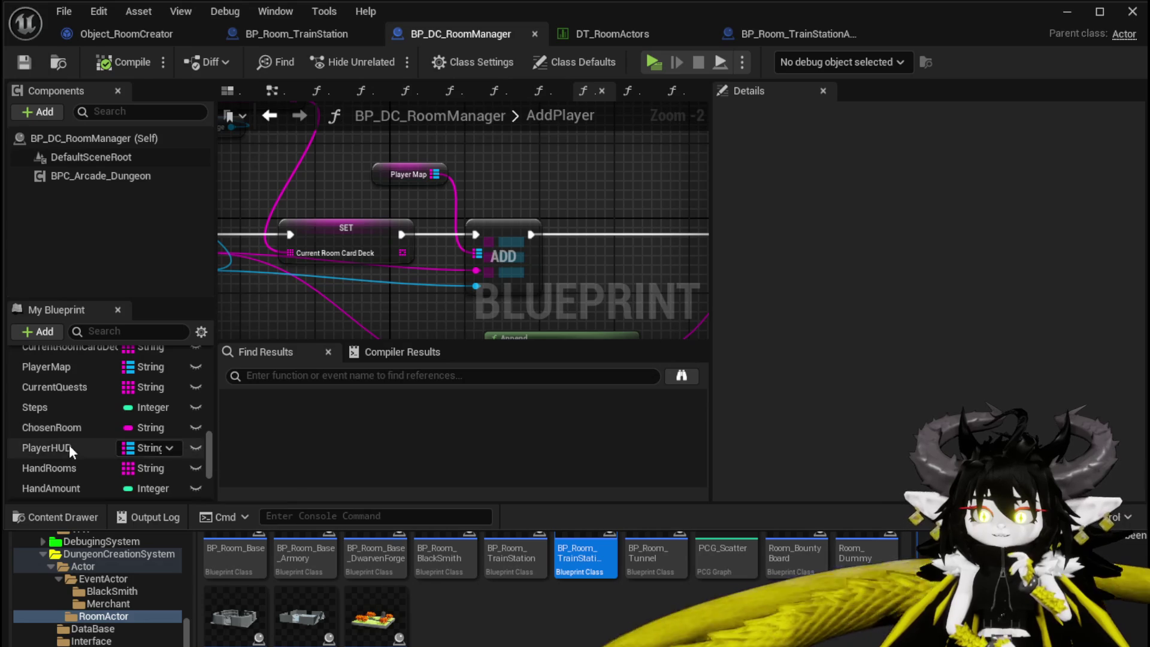
click(69, 447)
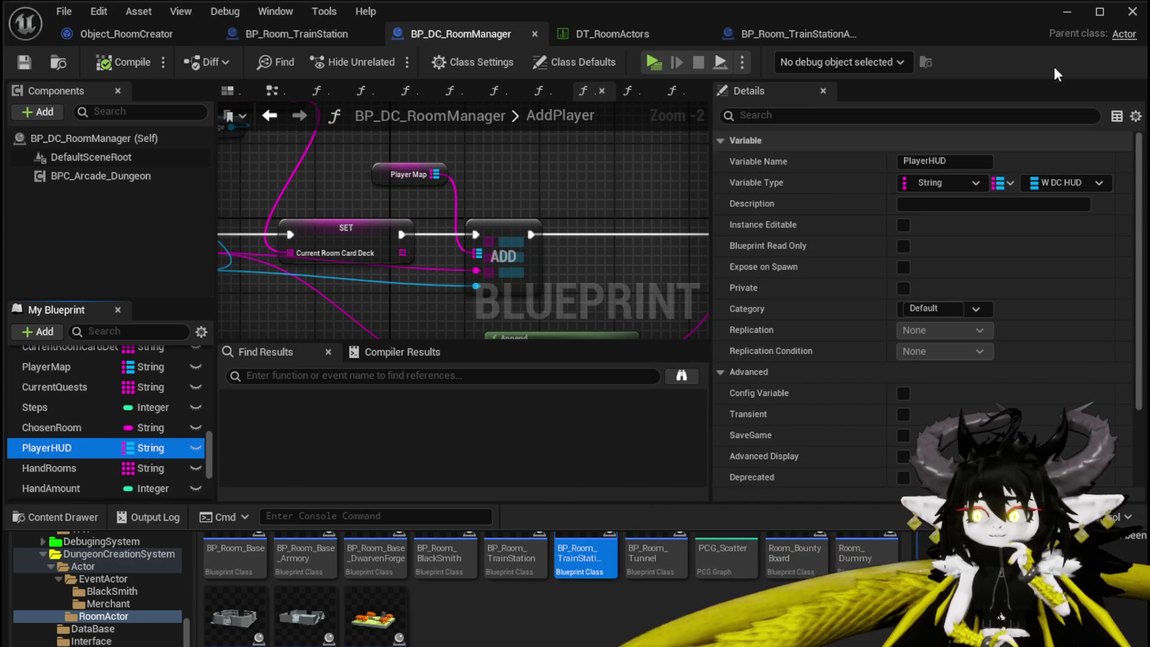
click(1059, 15)
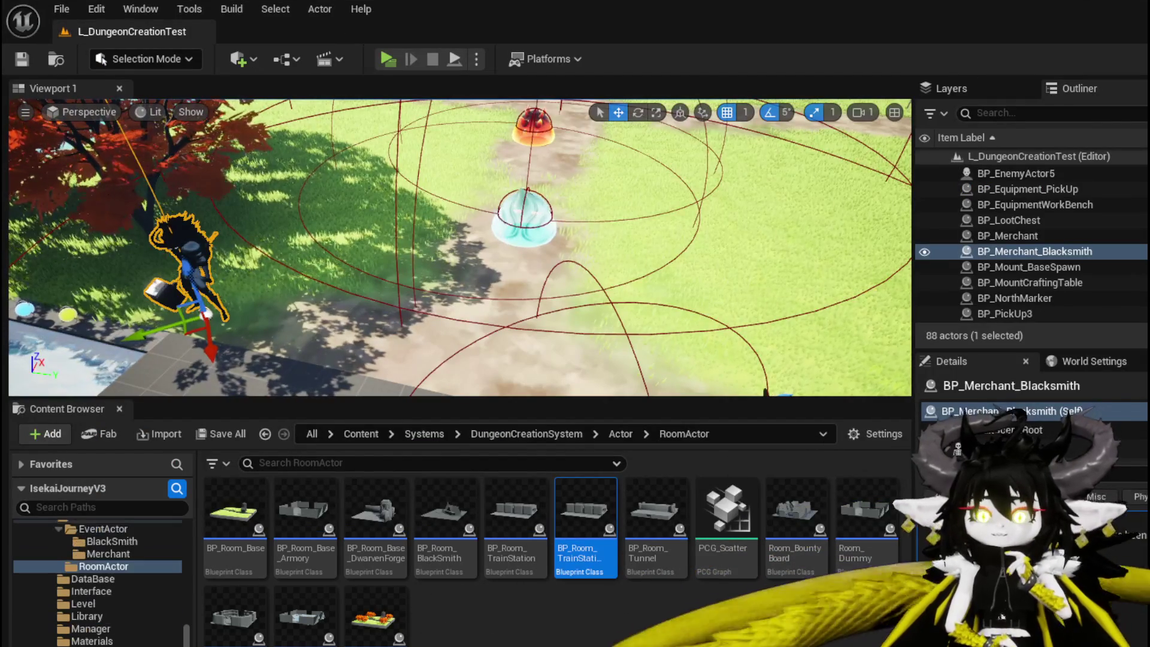
key(alt+Left)
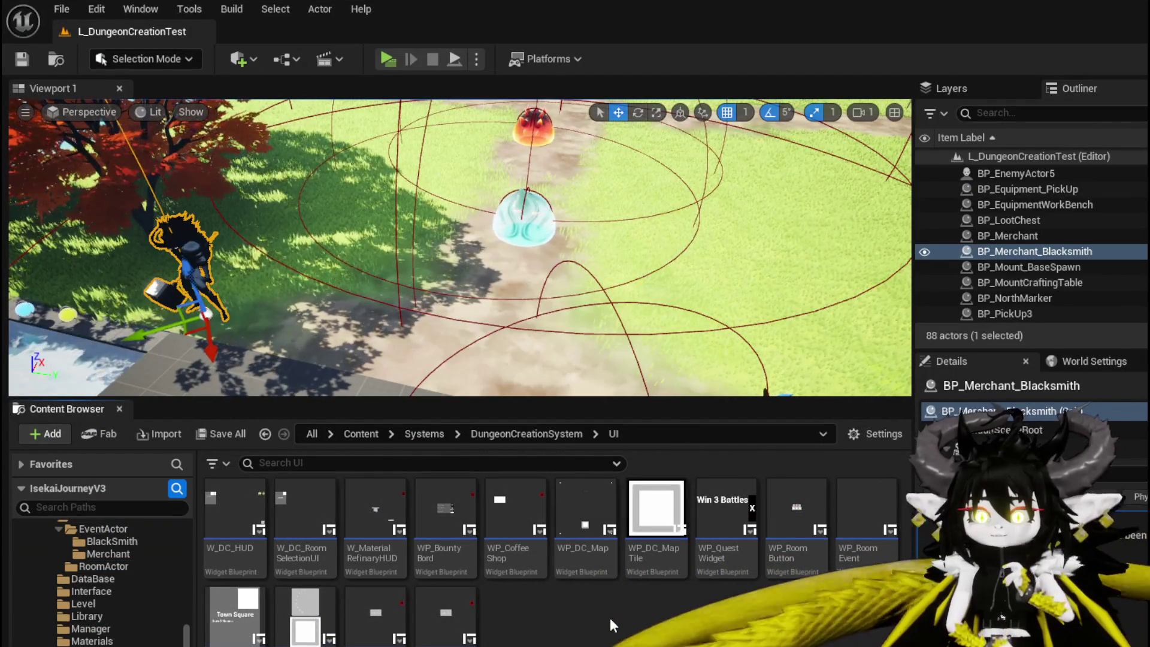
Open the W_DC_HUD widget blueprint's graph and look over the ShowRoomDeck logic.
mouse_move(237, 492)
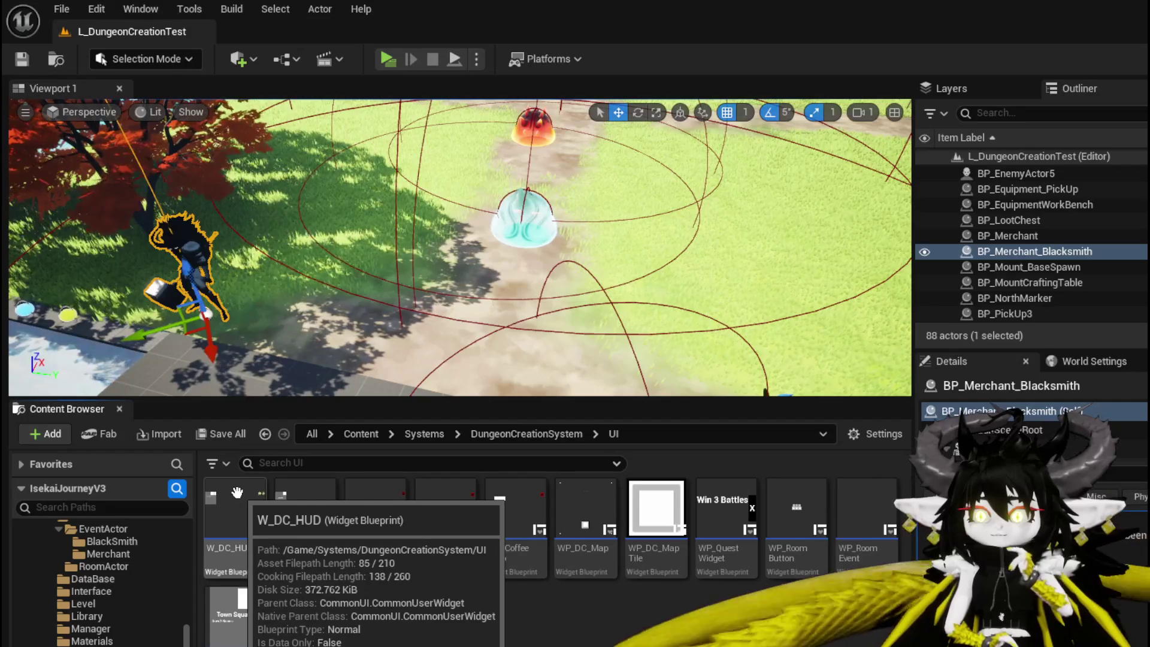
double_click(238, 492)
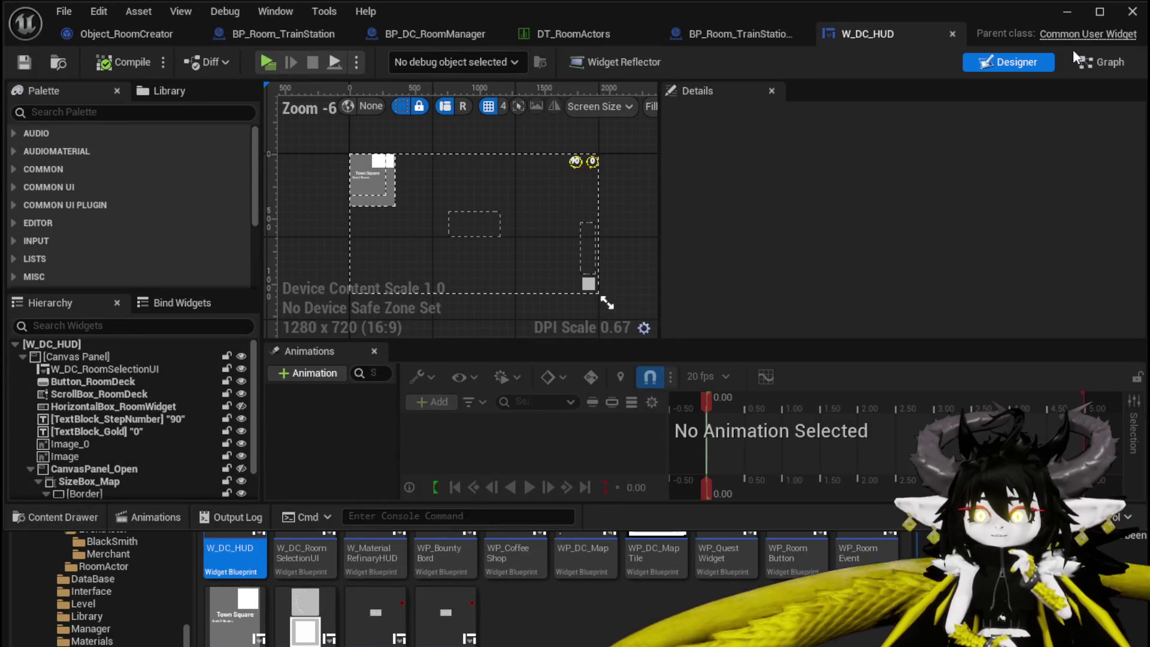
click(1089, 65)
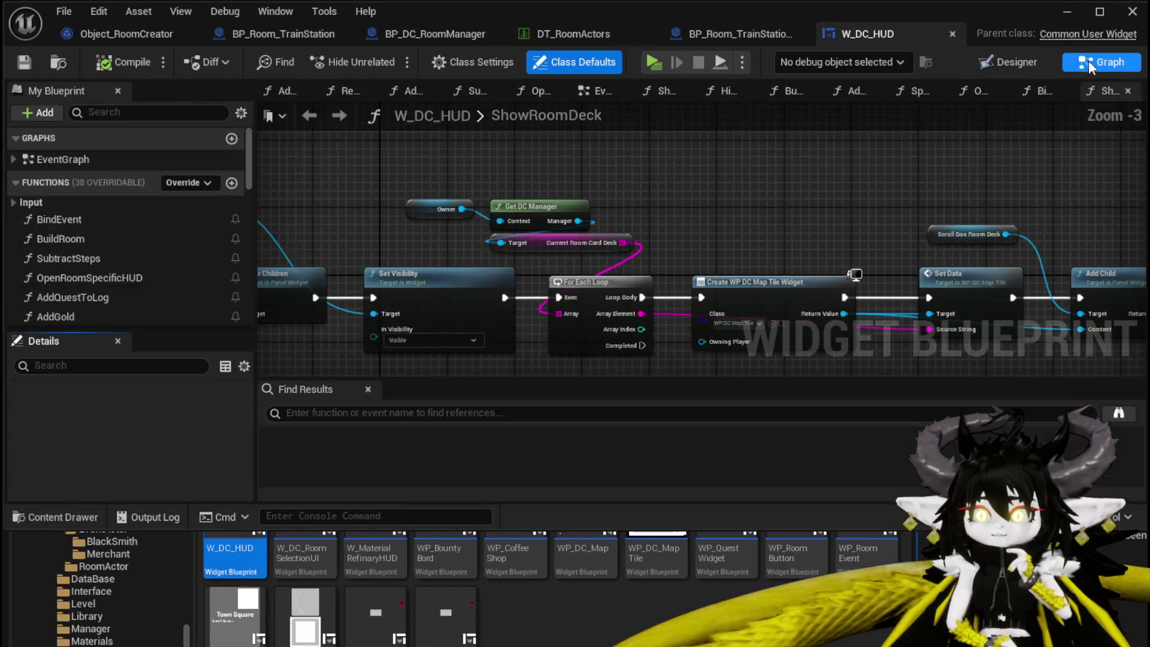
drag(367, 206, 355, 147)
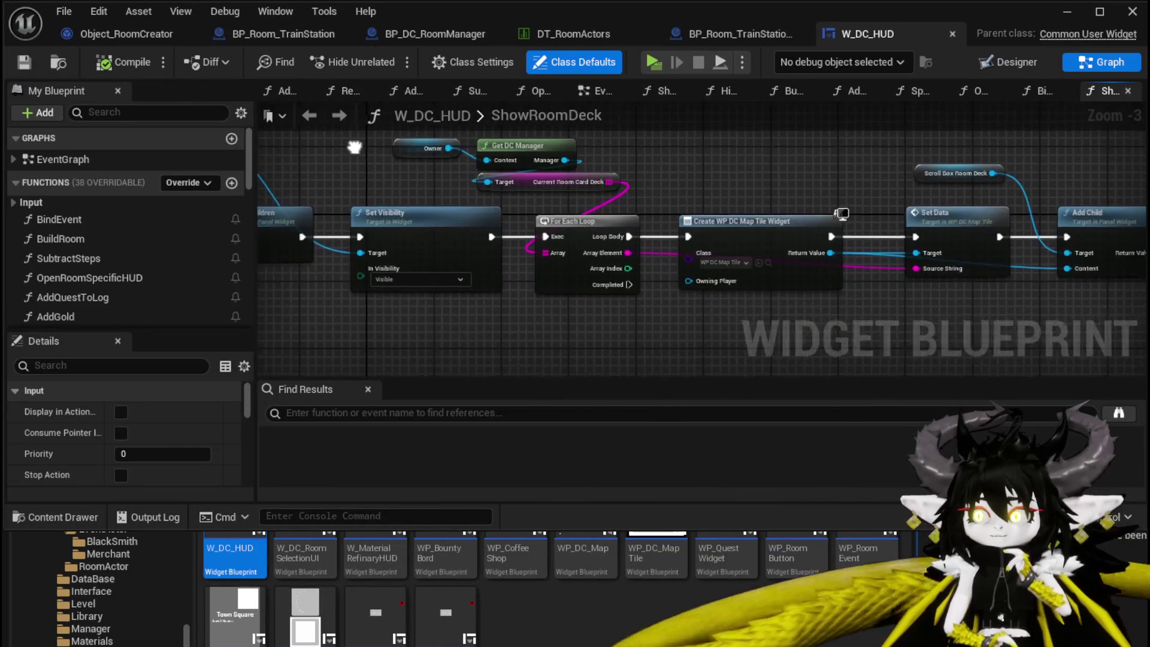
mouse_move(799, 174)
mouse_down()
mouse_move(837, 189)
mouse_move(974, 200)
mouse_up()
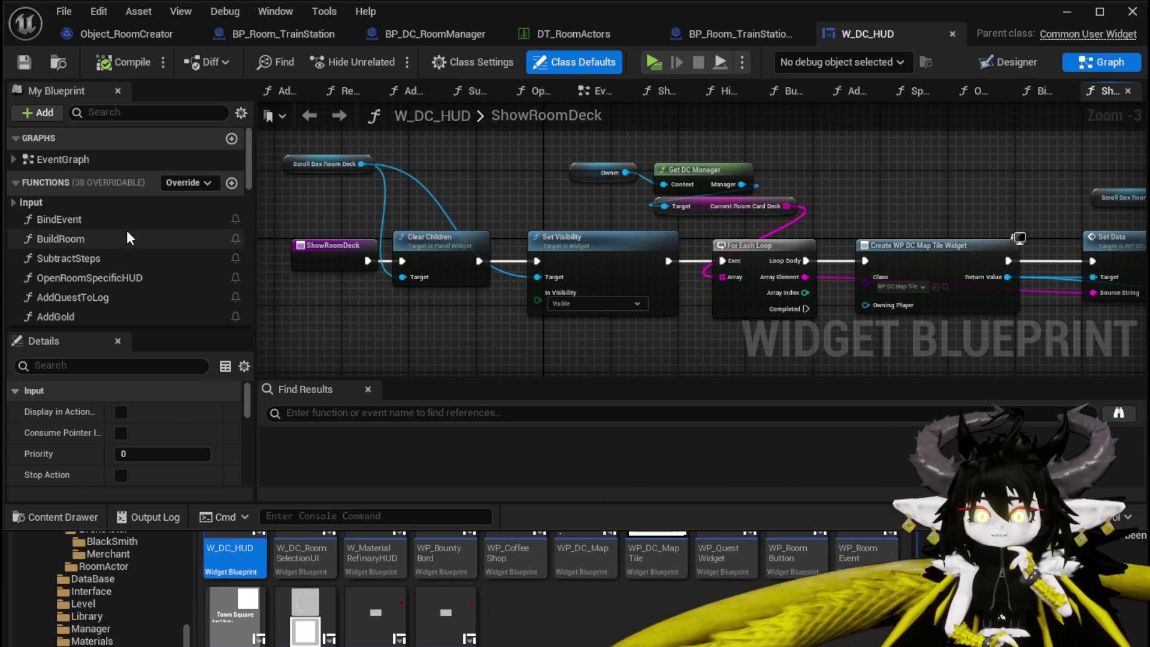
scroll(137, 245, down, 5)
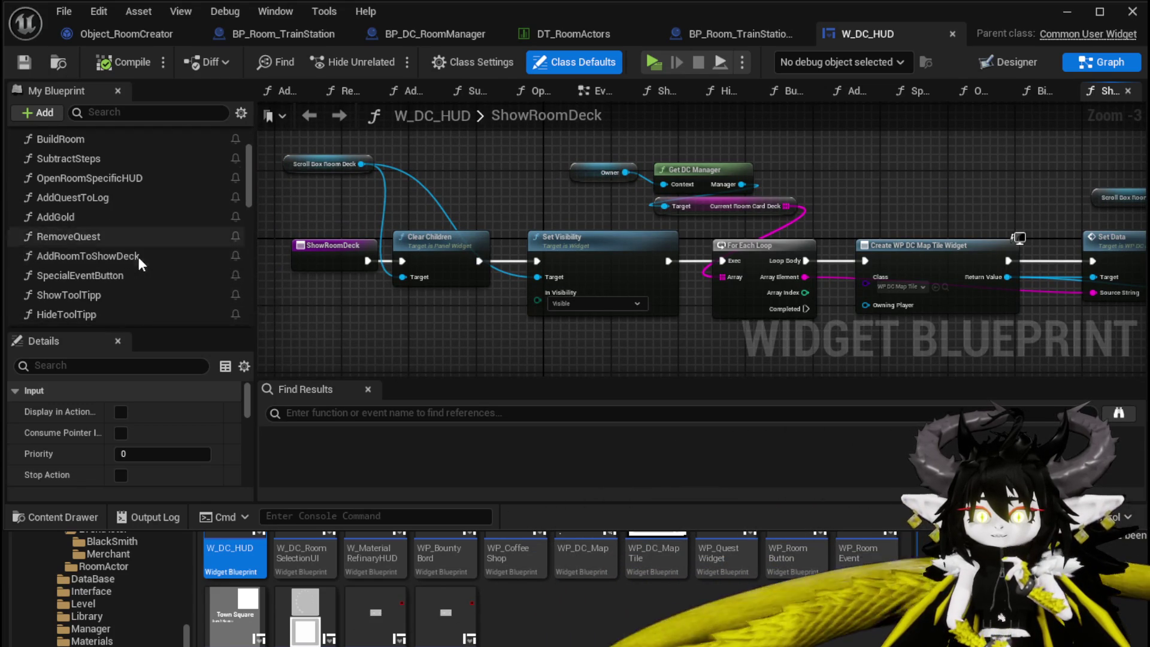
scroll(139, 257, down, 1)
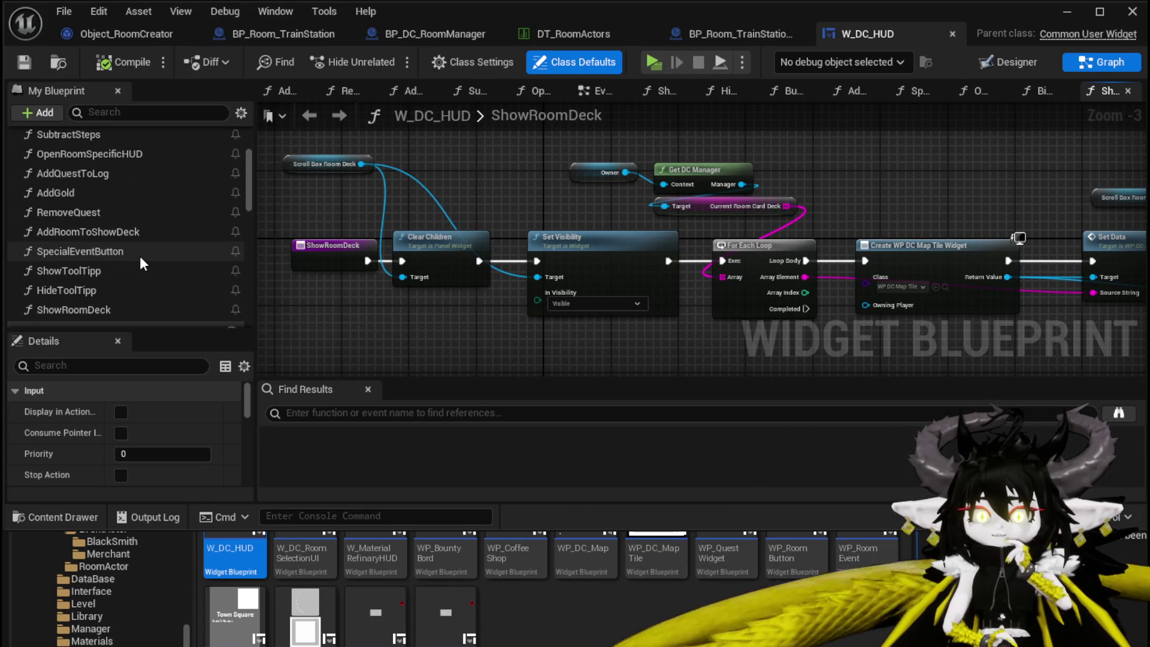
scroll(107, 300, up, 1)
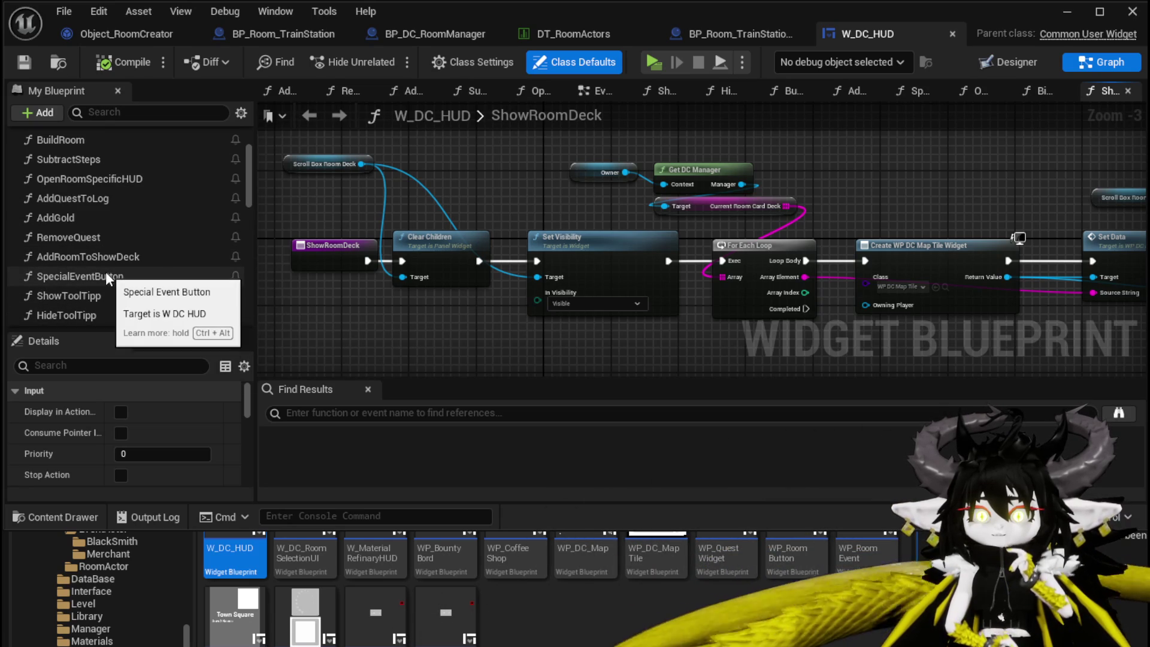
scroll(110, 260, up, 1)
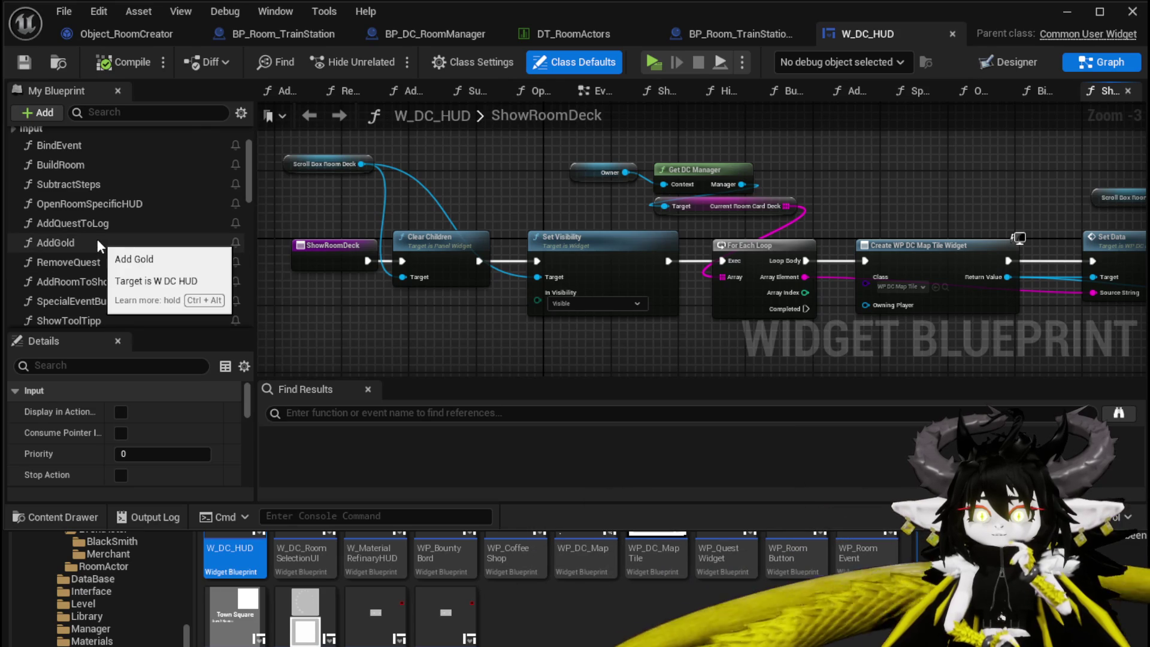
scroll(97, 239, up, 1)
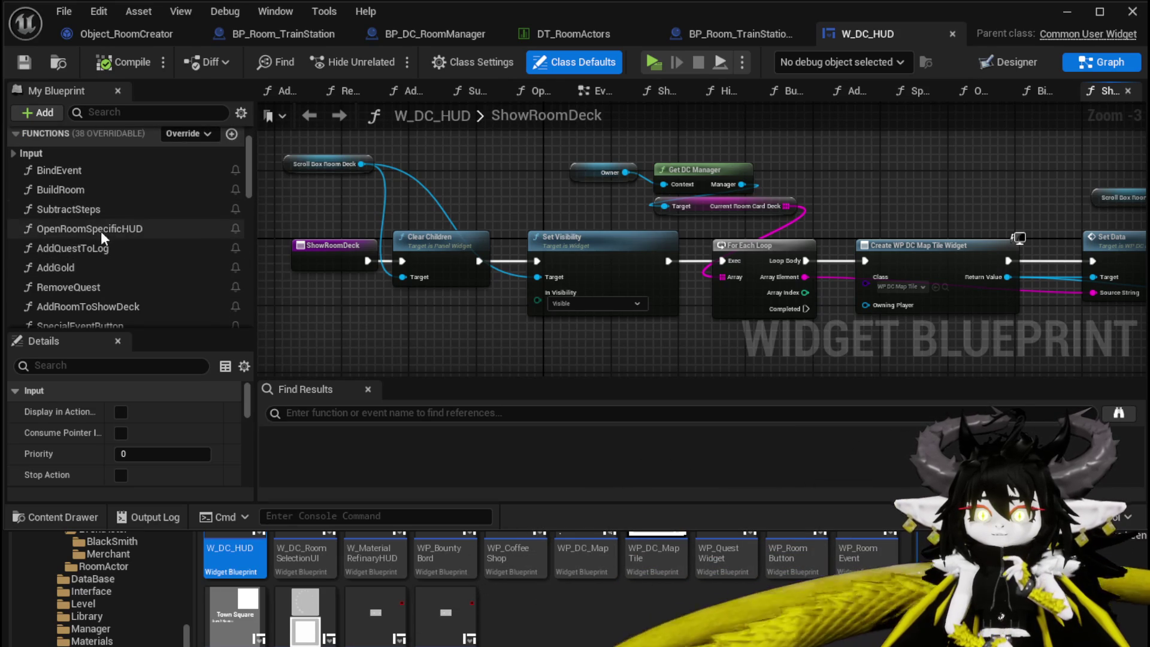
In BuildRoom, delete the Client Reset Room View nodes and rearrange the remaining node chain.
double_click(60, 190)
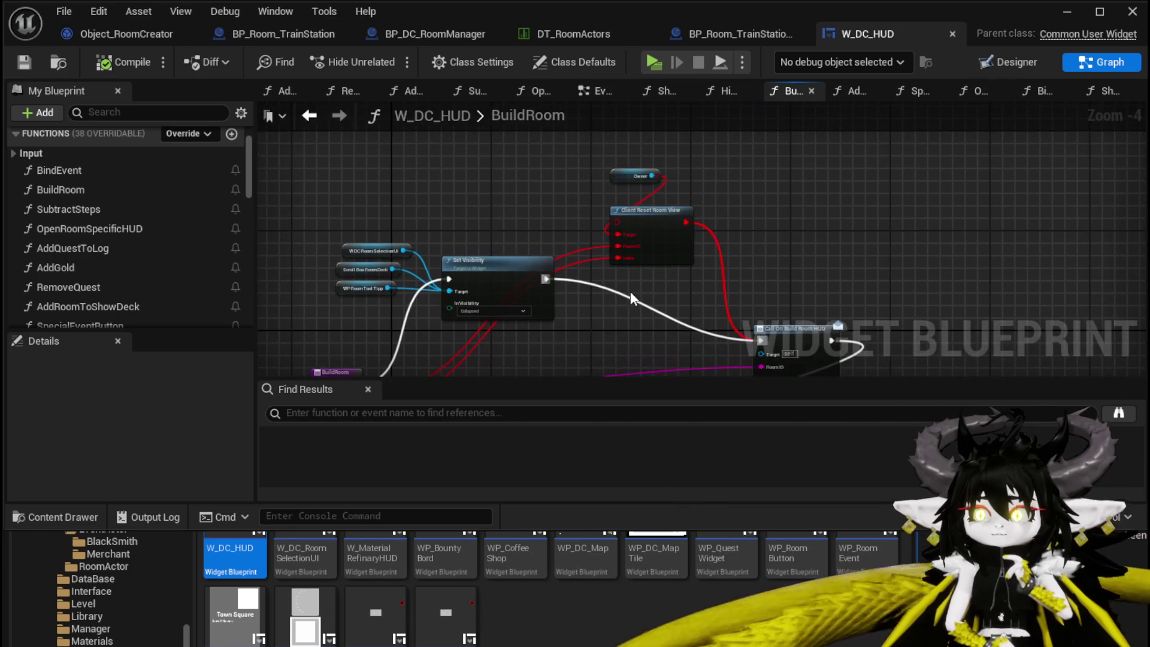
drag(630, 292, 700, 156)
key(Delete)
drag(670, 276, 647, 193)
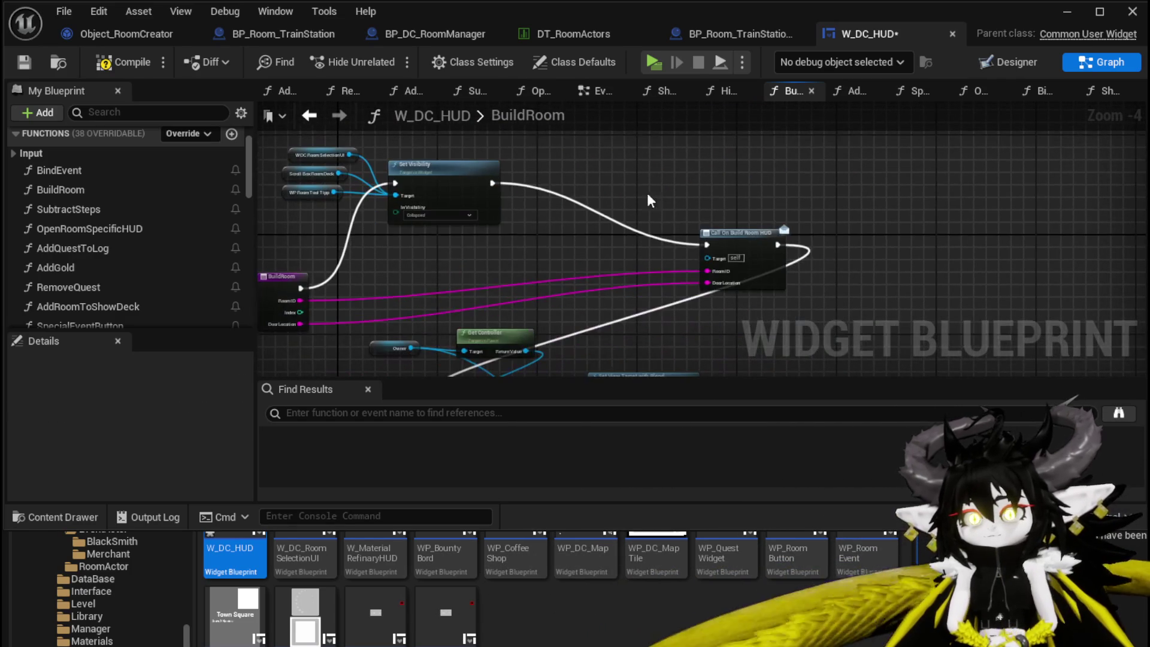
drag(717, 225, 595, 167)
mouse_move(560, 273)
mouse_down()
mouse_move(548, 284)
mouse_move(577, 171)
mouse_up()
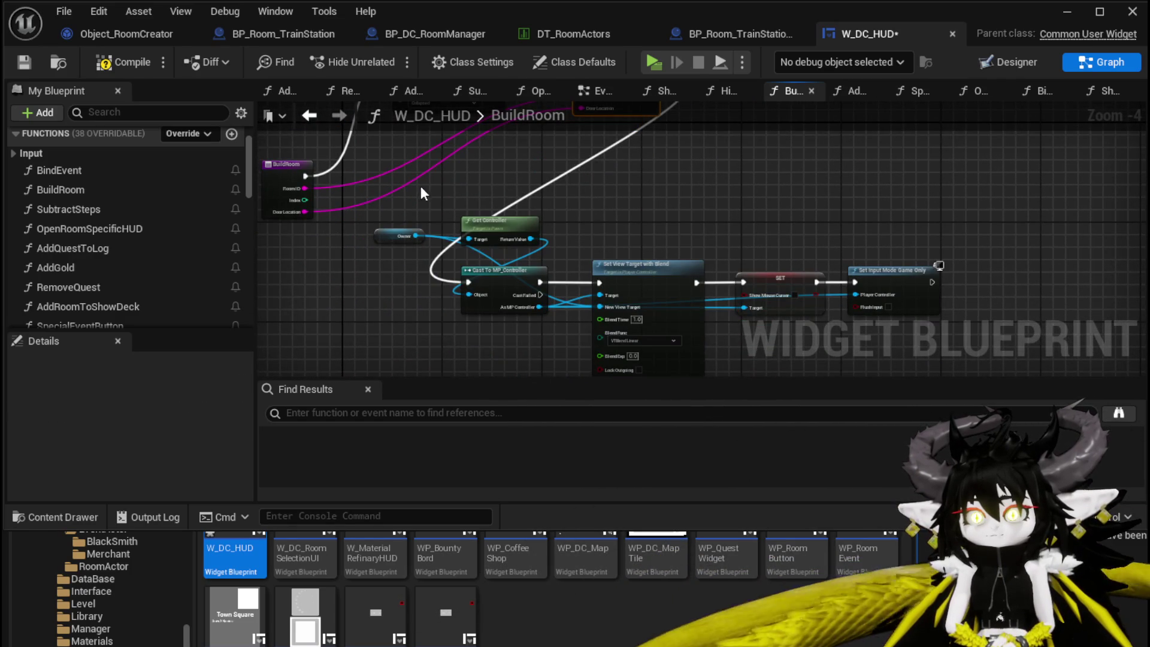
drag(421, 190, 857, 350)
mouse_move(490, 225)
mouse_down()
mouse_move(601, 158)
mouse_move(601, 171)
mouse_move(473, 276)
mouse_up()
click(671, 225)
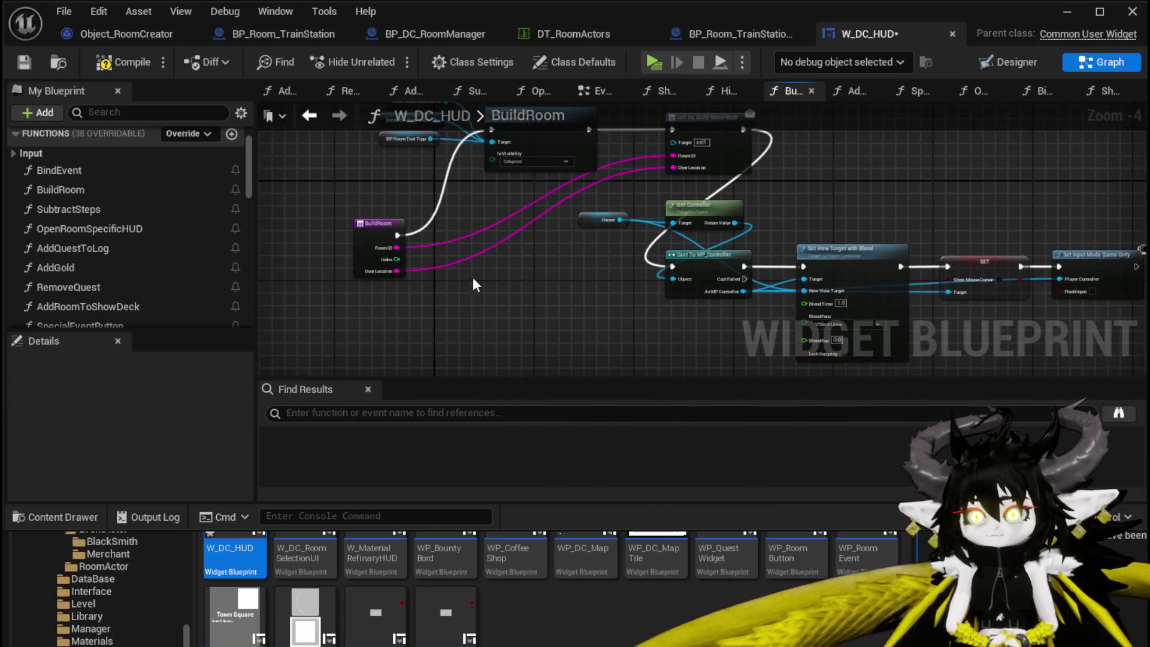
scroll(477, 287, up, 1)
Compile and save W_DC_HUD, then minimize its editor to show the L_DungeonCreationTest level.
click(109, 63)
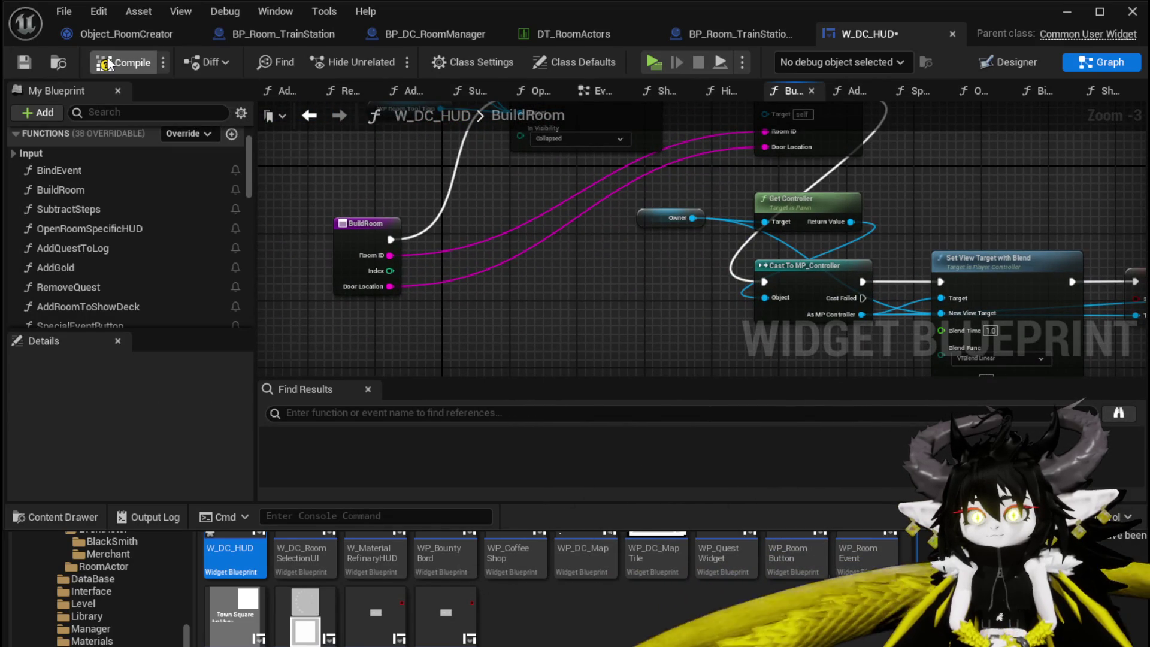
key(ctrl+s)
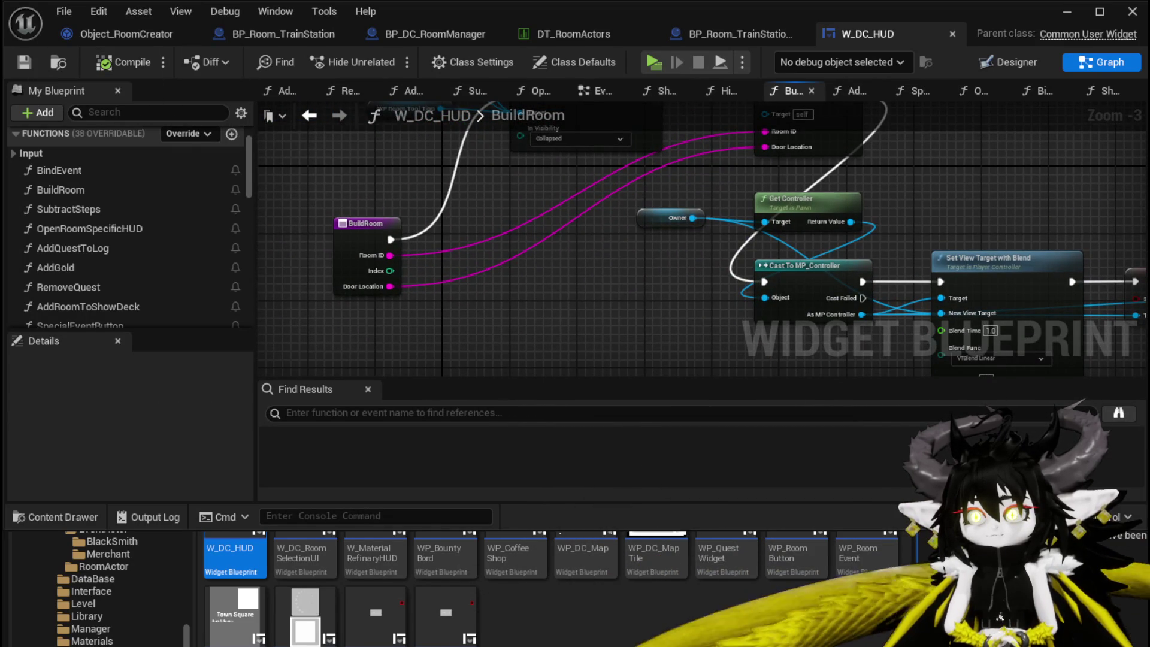
drag(779, 115, 703, 200)
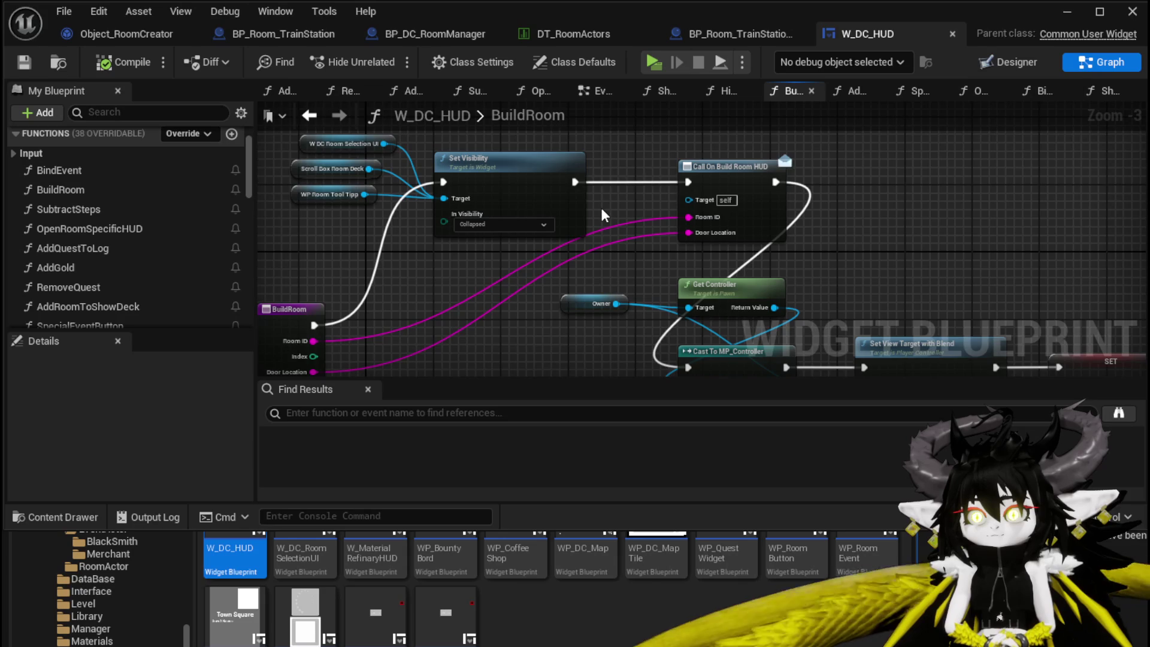
drag(600, 206, 634, 170)
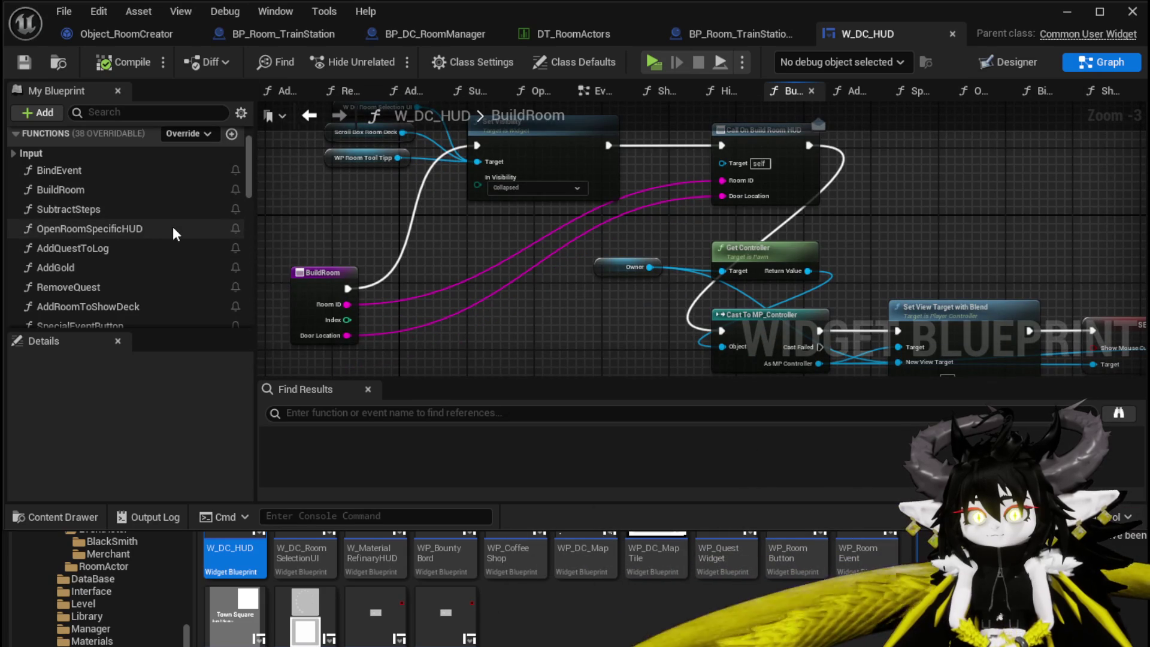
scroll(173, 227, down, 1)
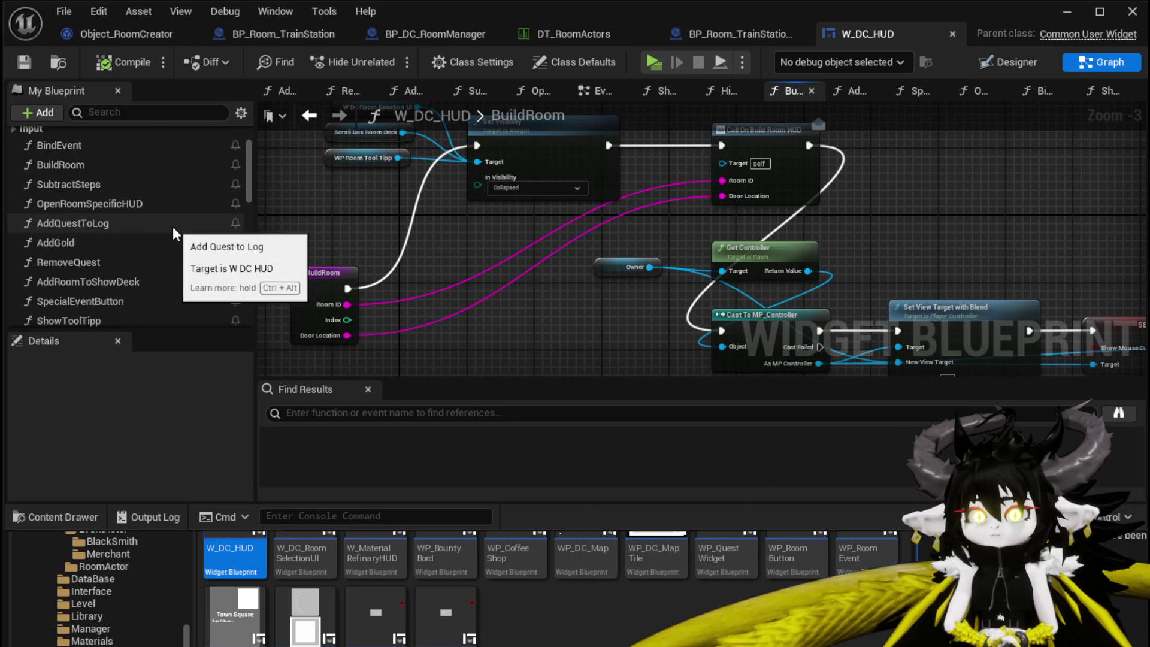
scroll(173, 226, down, 1)
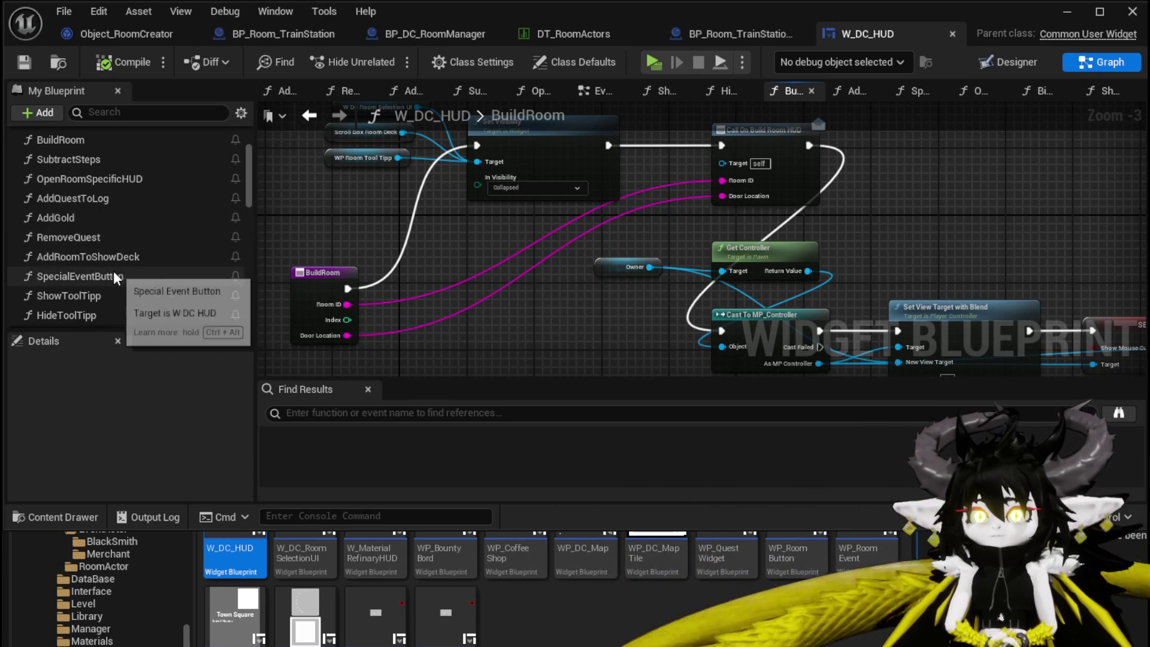
scroll(159, 274, down, 1)
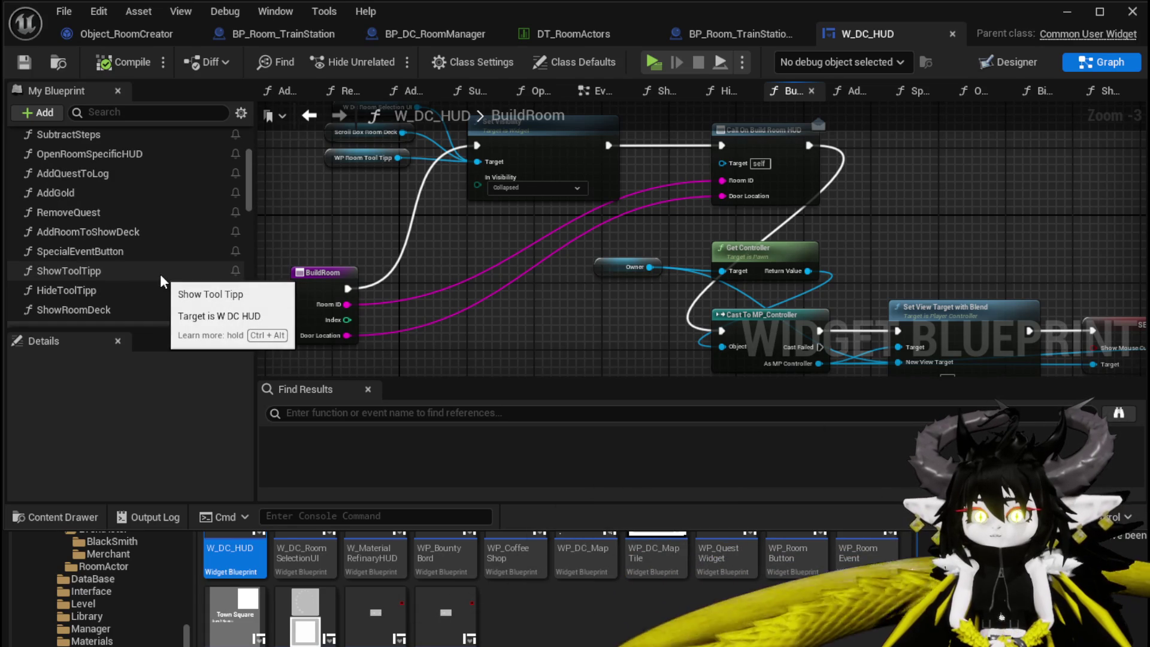
click(22, 63)
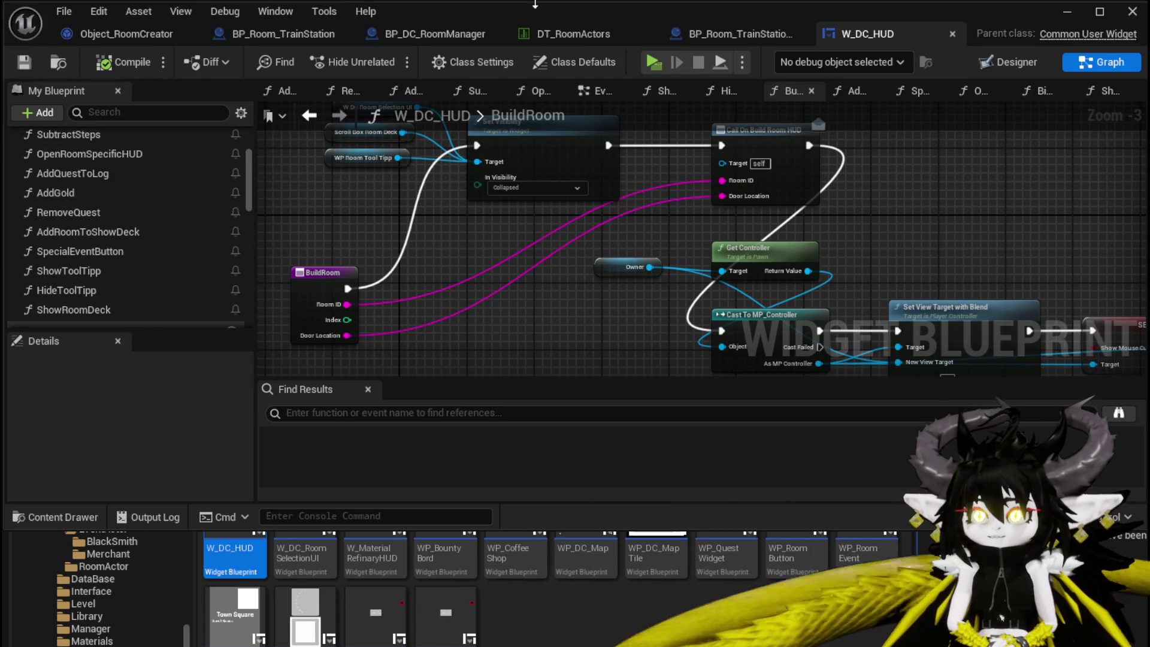
click(1054, 17)
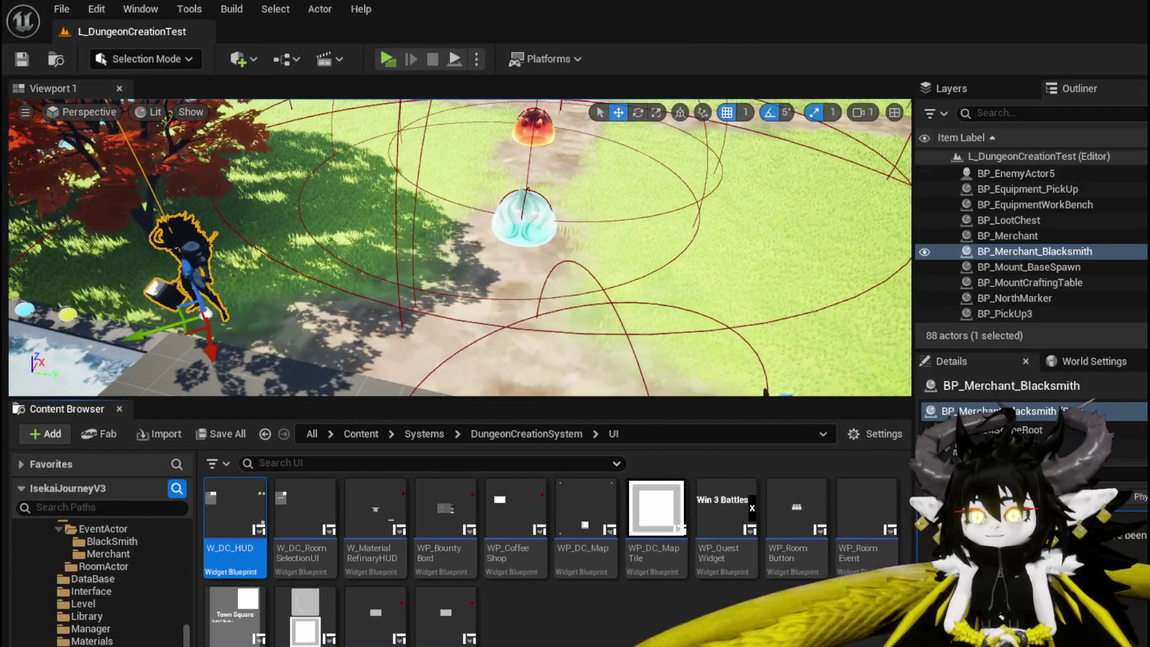
Open WP_RoomButton's logic graph and enter BuildButtonInfo from one of its three Build Button Info calls.
double_click(796, 515)
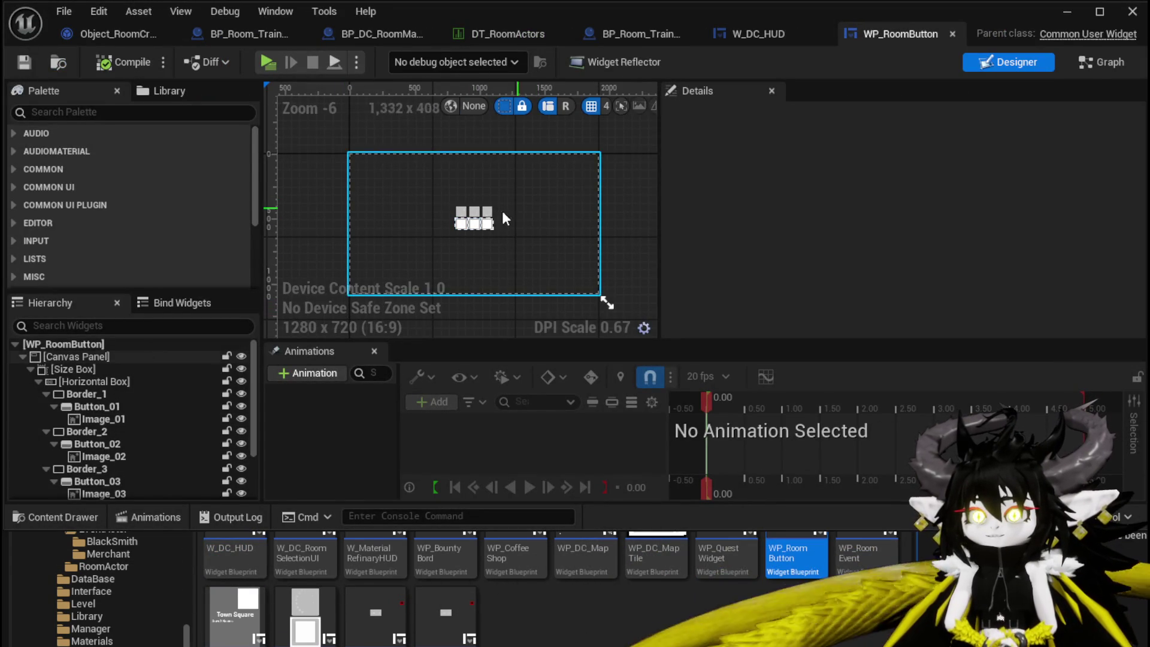
scroll(503, 217, up, 3)
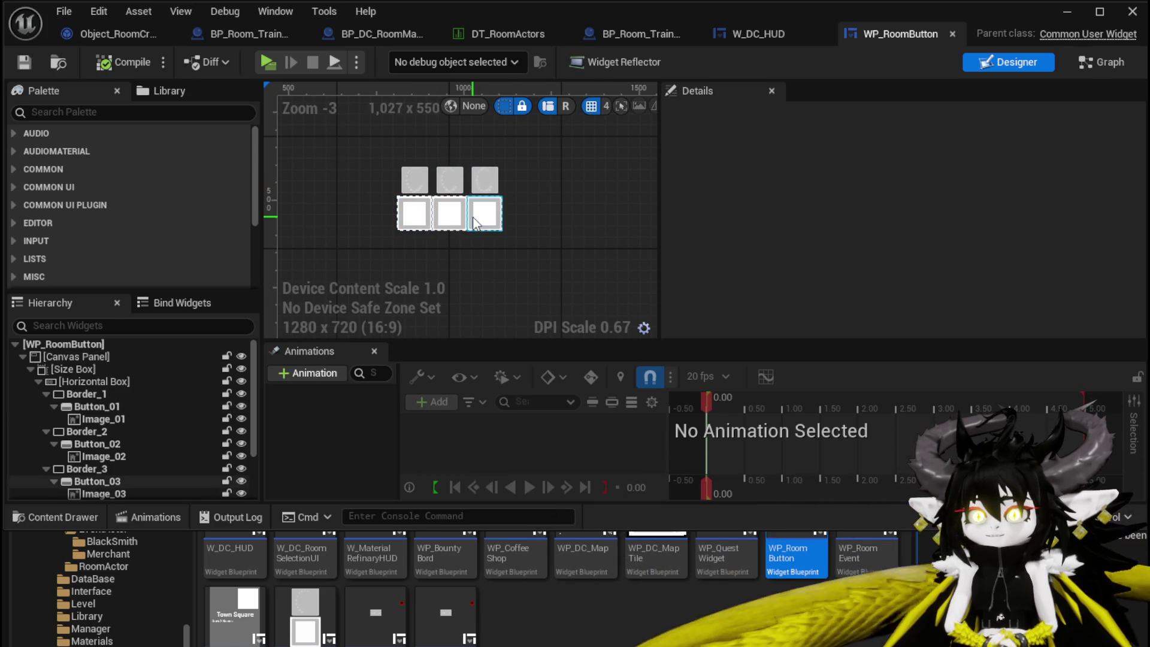
click(1096, 65)
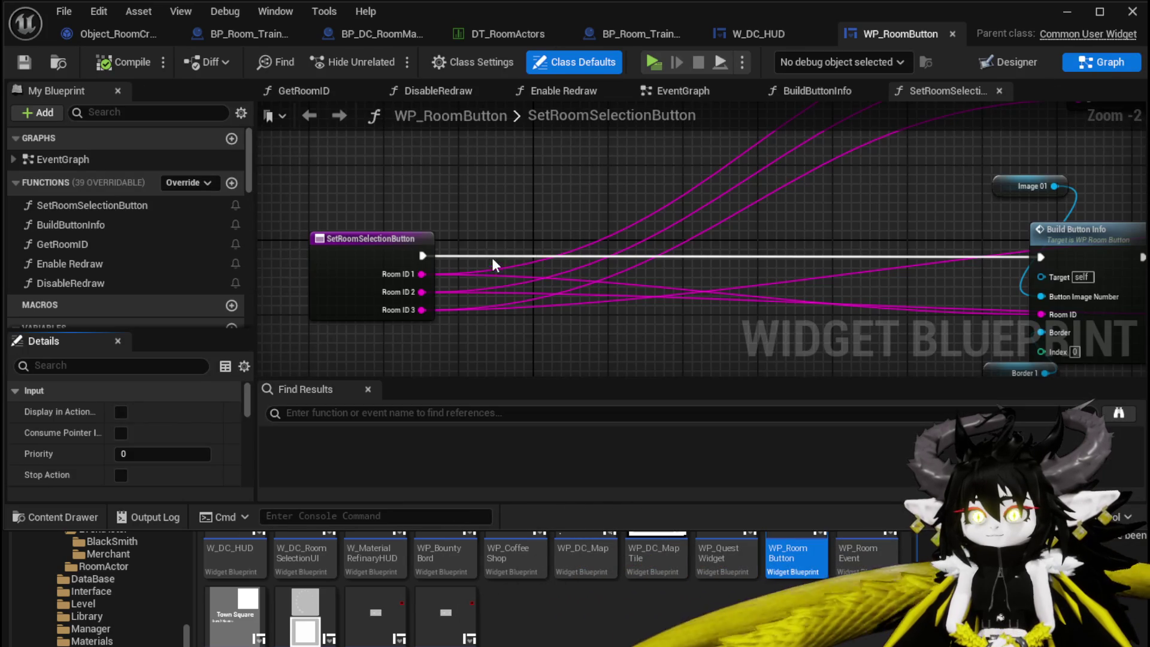
scroll(561, 167, down, 1)
mouse_move(275, 259)
mouse_down()
mouse_move(591, 239)
mouse_move(421, 190)
mouse_up()
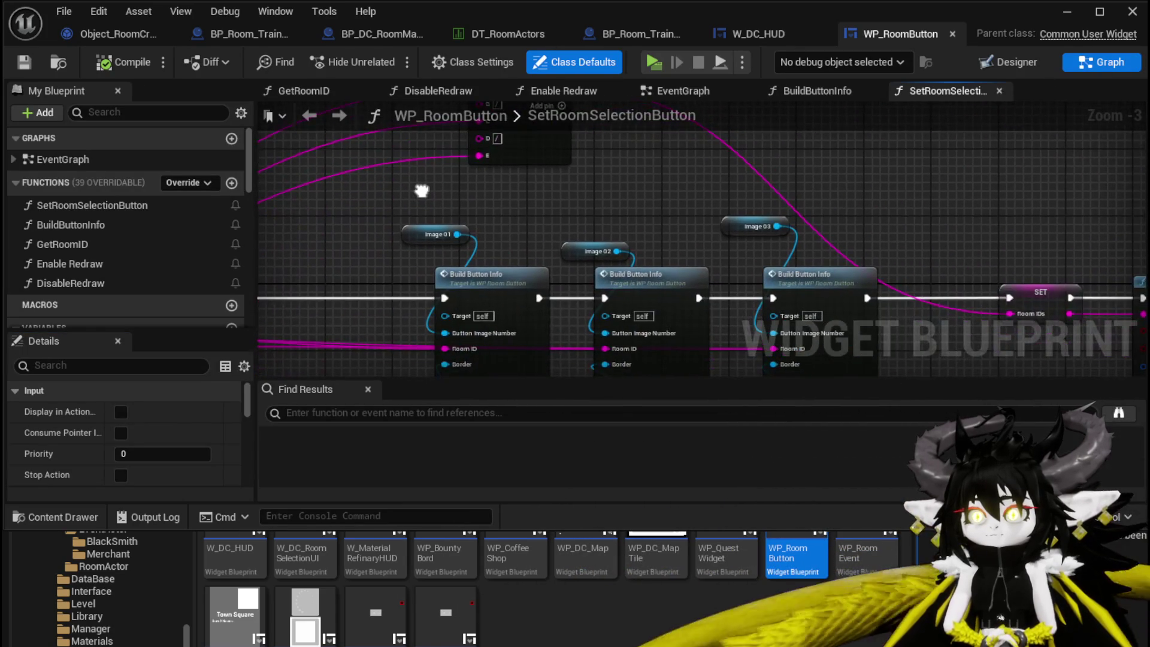
mouse_move(589, 242)
mouse_down()
mouse_move(518, 155)
mouse_move(581, 152)
mouse_up()
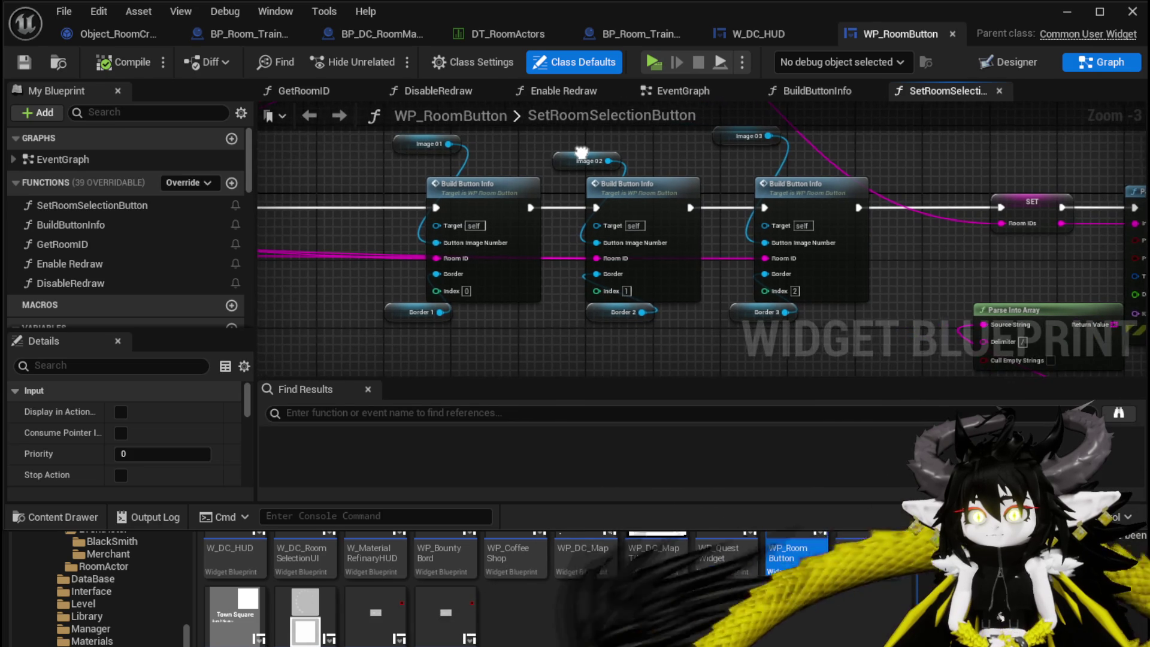
double_click(525, 290)
drag(600, 226, 422, 162)
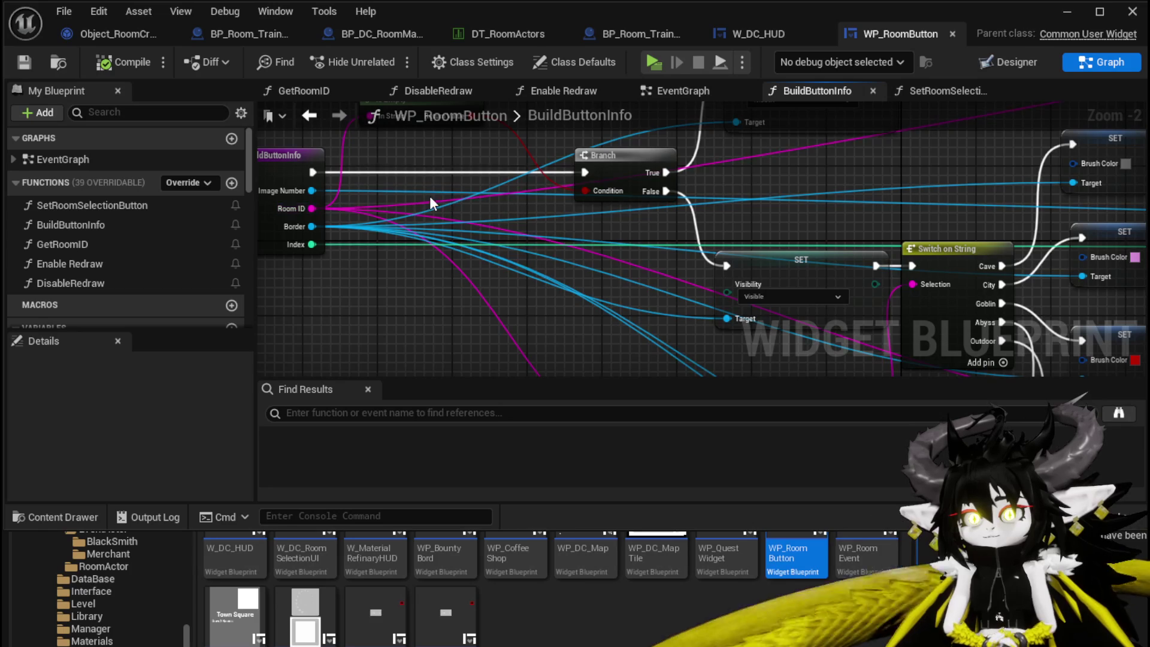
Survey the BuildButtonInfo graph, inspecting Switch on String's pins and the column of texture SET nodes.
scroll(426, 200, down, 1)
scroll(814, 227, down, 2)
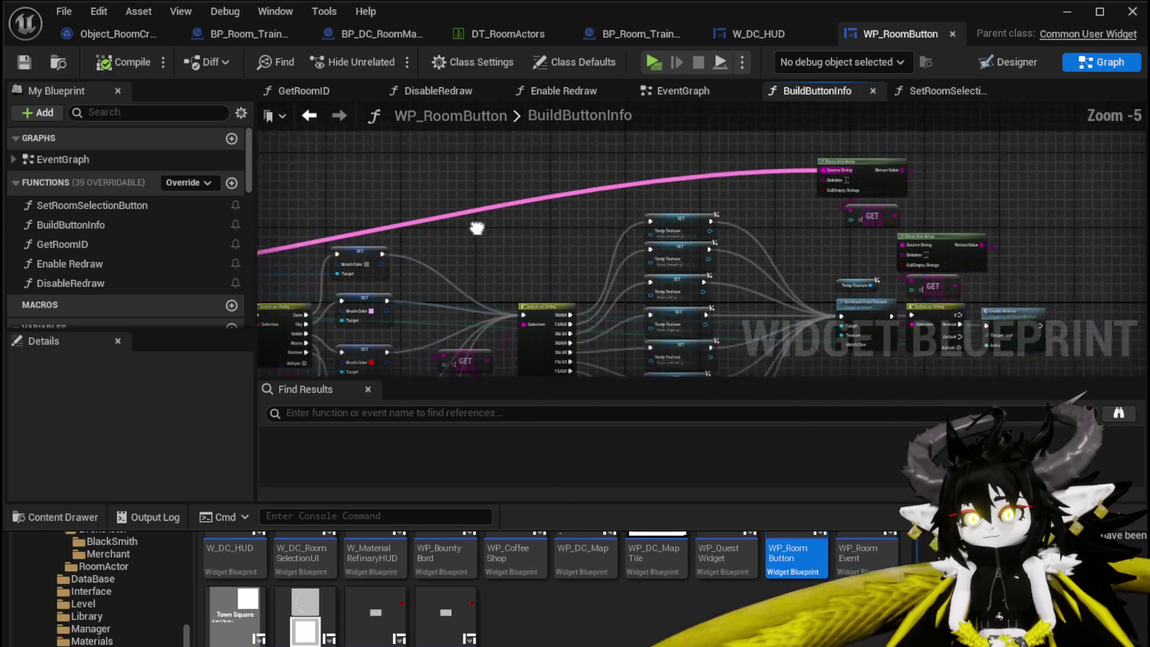
scroll(730, 188, up, 4)
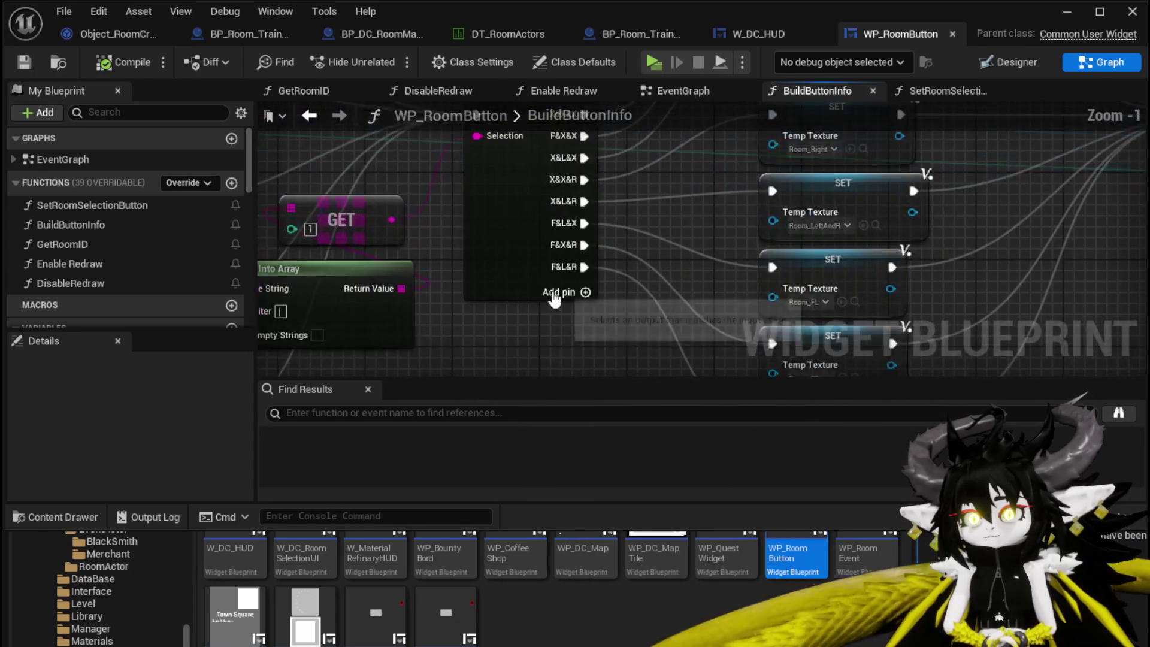
scroll(677, 246, down, 4)
scroll(557, 216, up, 2)
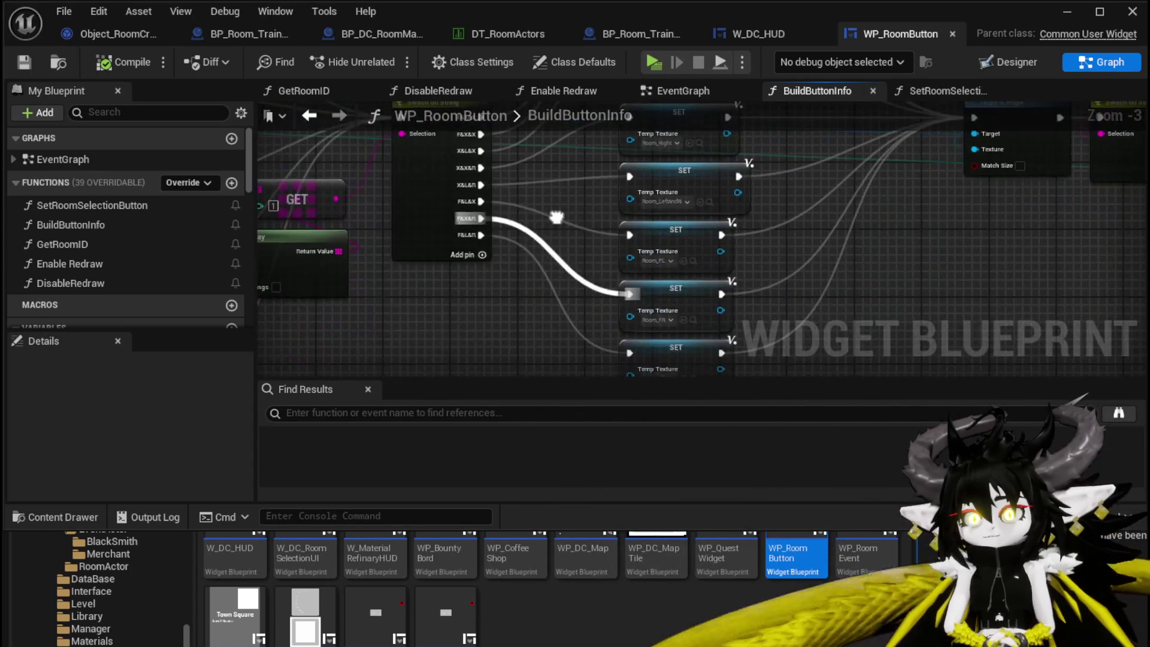
drag(472, 260, 506, 343)
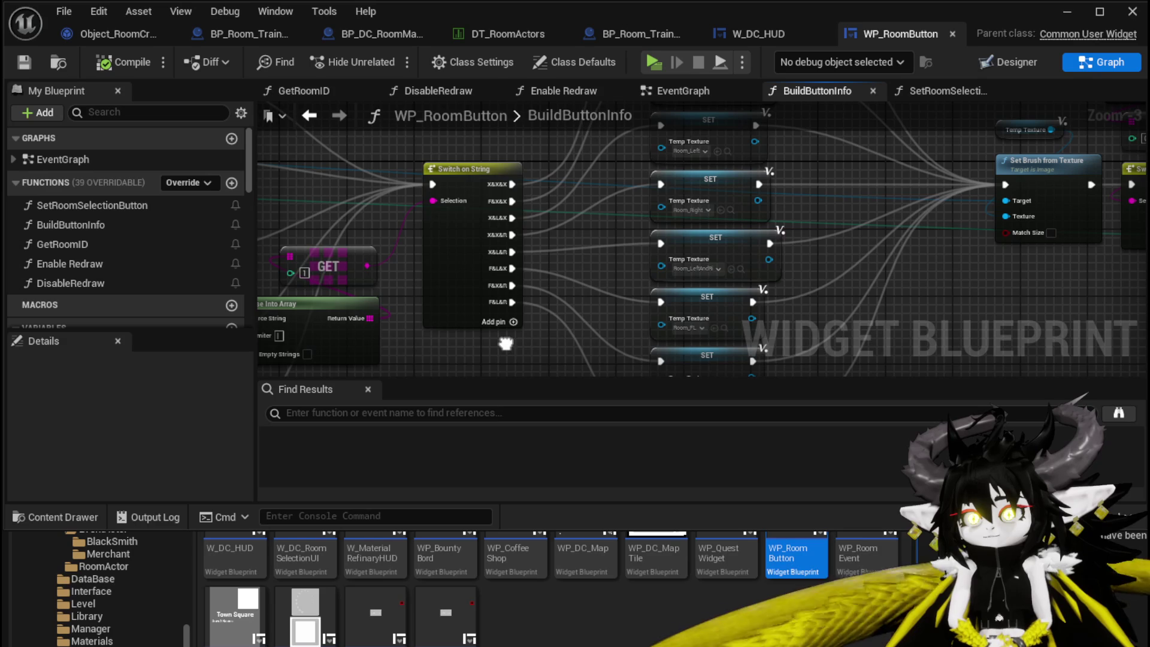
click(467, 239)
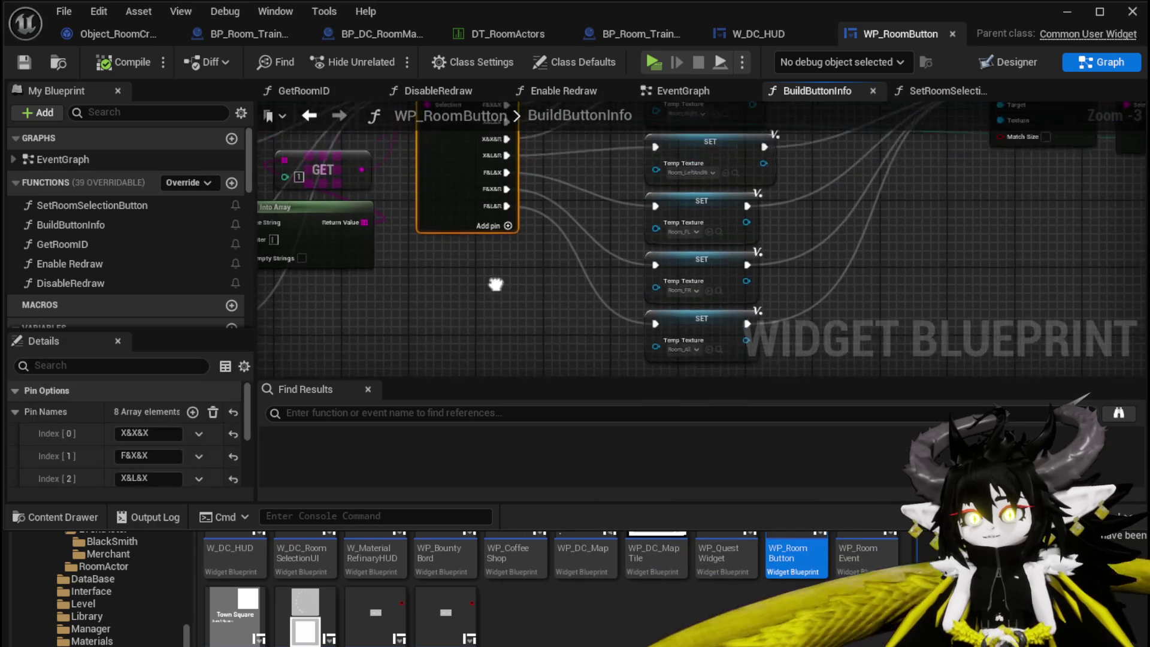
mouse_move(459, 162)
mouse_down()
mouse_move(468, 168)
mouse_move(263, 221)
mouse_move(796, 200)
mouse_move(985, 175)
mouse_move(821, 189)
mouse_move(837, 216)
mouse_move(917, 242)
mouse_move(649, 226)
mouse_move(454, 275)
mouse_move(449, 187)
mouse_move(726, 215)
mouse_move(871, 213)
mouse_move(763, 210)
mouse_move(781, 186)
mouse_move(764, 195)
mouse_move(771, 206)
mouse_up()
mouse_move(729, 149)
mouse_down()
mouse_move(584, 195)
mouse_move(620, 218)
mouse_move(795, 214)
mouse_up()
scroll(795, 215, down, 3)
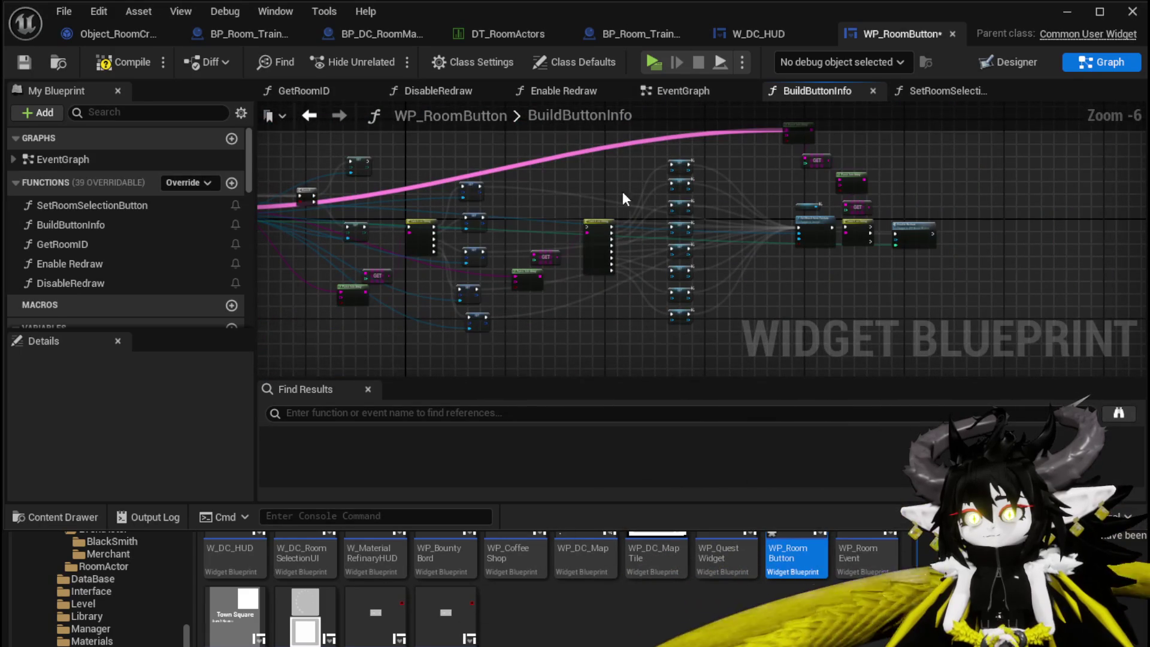
drag(589, 144, 681, 331)
scroll(605, 308, up, 3)
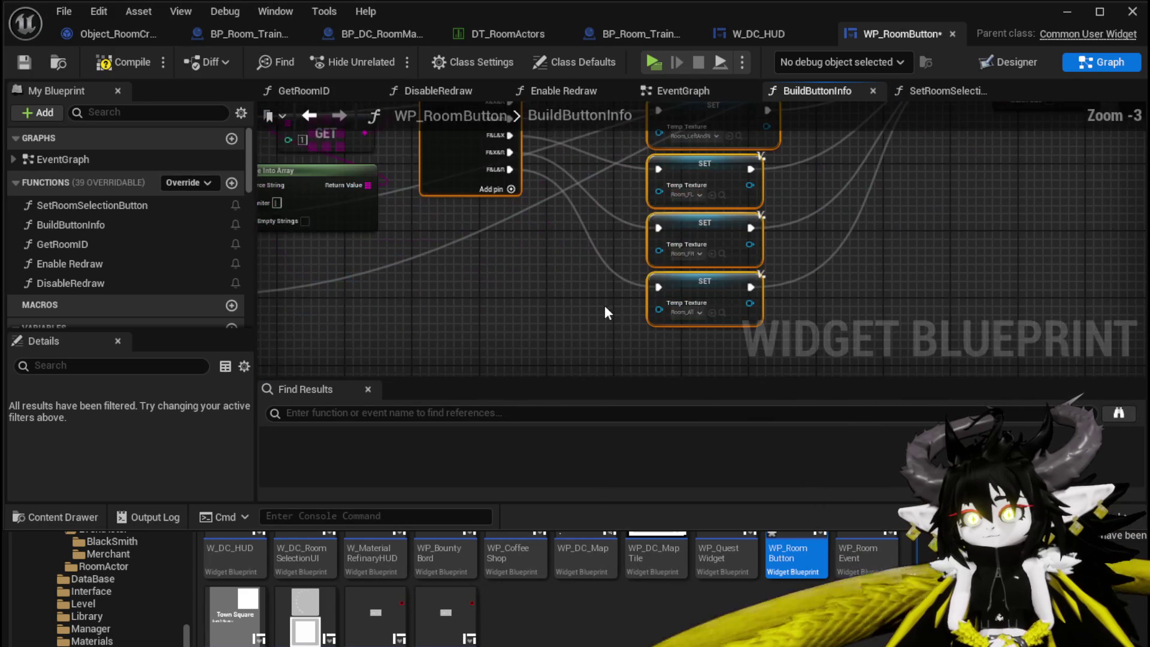
click(592, 299)
Shift Parse Into Array to the left and add a GET node reading element 0 of its result.
mouse_move(584, 300)
mouse_down()
mouse_move(706, 348)
mouse_move(778, 336)
mouse_move(899, 350)
mouse_up()
scroll(705, 349, down, 1)
drag(512, 285, 742, 315)
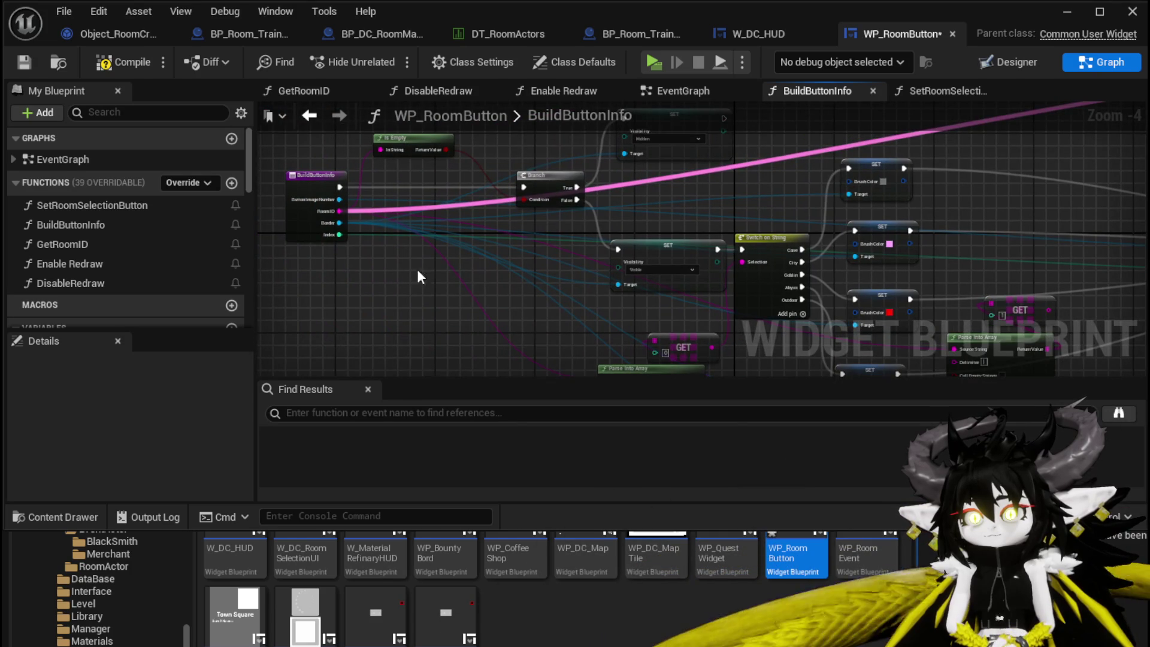
mouse_move(418, 271)
mouse_down()
mouse_move(570, 249)
mouse_move(837, 155)
mouse_up()
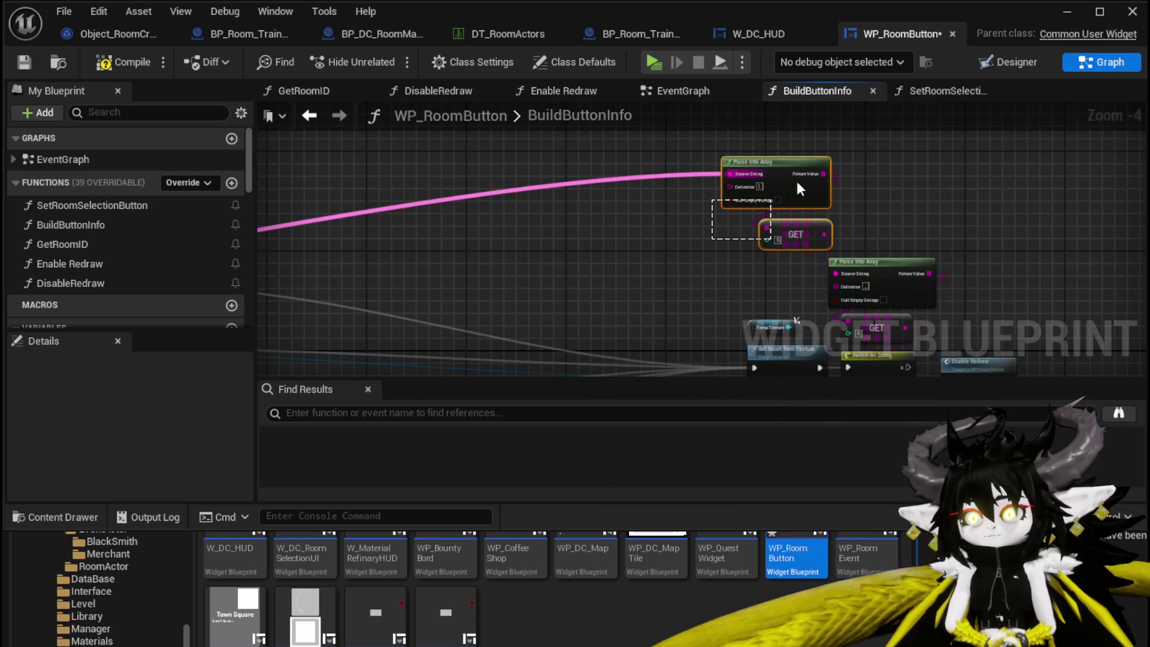
mouse_move(800, 188)
mouse_down()
mouse_move(704, 185)
mouse_move(793, 181)
mouse_move(626, 207)
mouse_up()
mouse_move(699, 177)
mouse_down()
mouse_move(474, 192)
mouse_move(452, 291)
mouse_up()
scroll(561, 223, up, 2)
text(get)
click(507, 388)
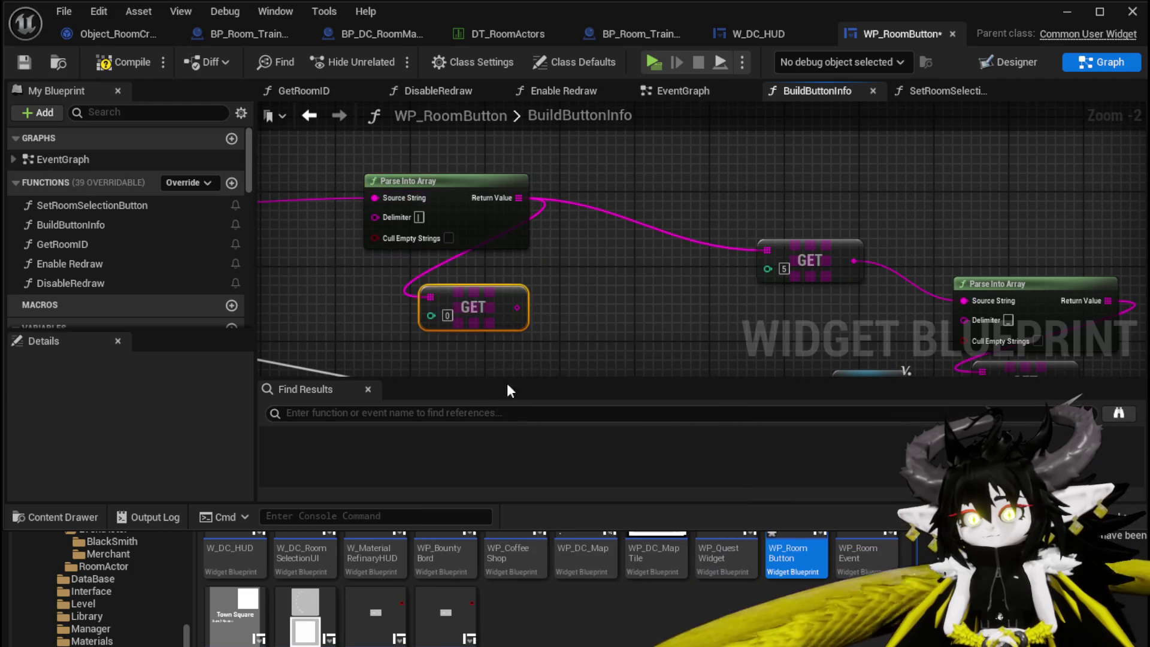
scroll(601, 232, down, 3)
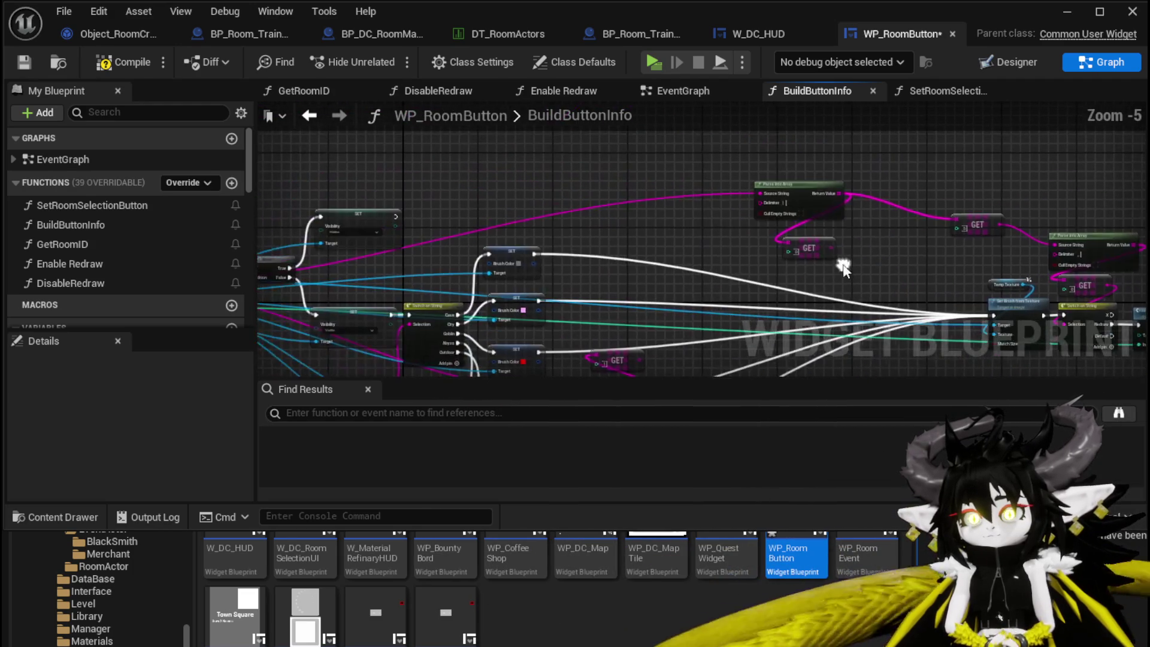
mouse_move(795, 197)
mouse_down()
mouse_move(586, 187)
mouse_move(558, 172)
mouse_move(628, 175)
mouse_up()
Add a Get Data Table Row node on DT_RoomActors, using the GET result as Row Name.
text(g)
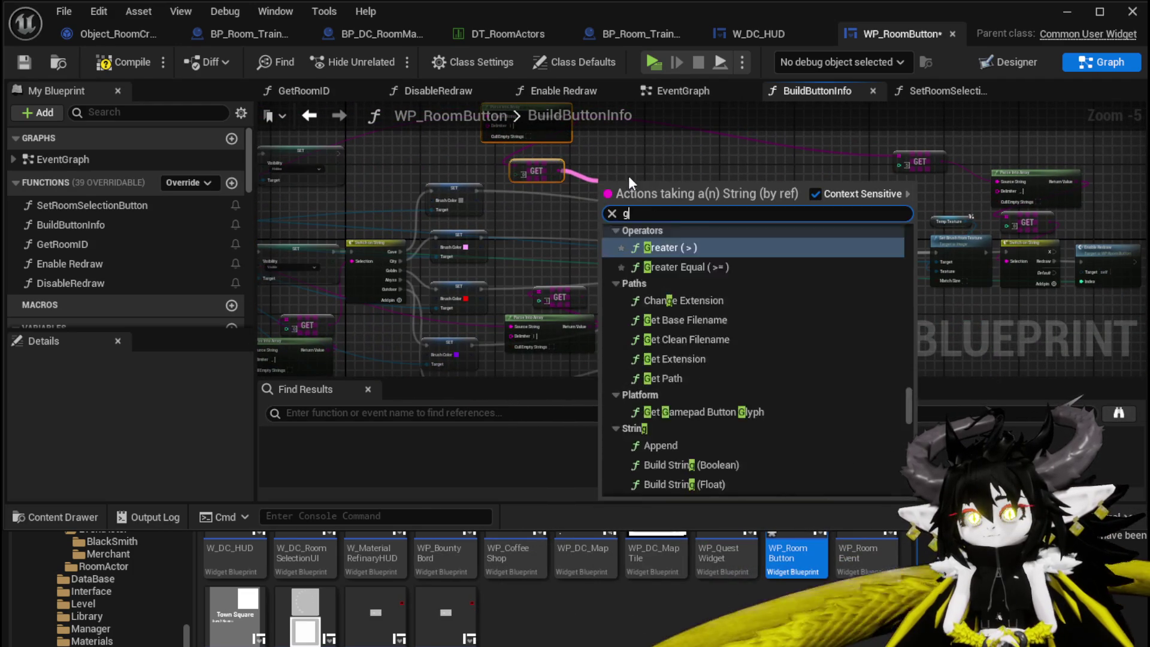
text(et Data Tab)
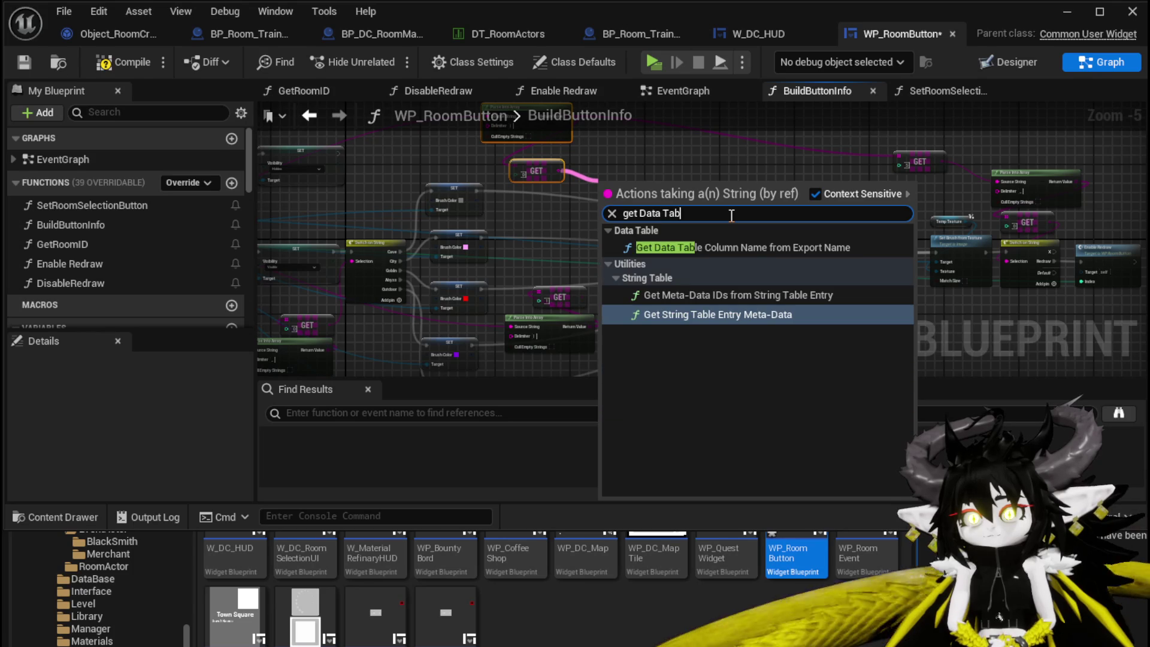
scroll(623, 150, up, 3)
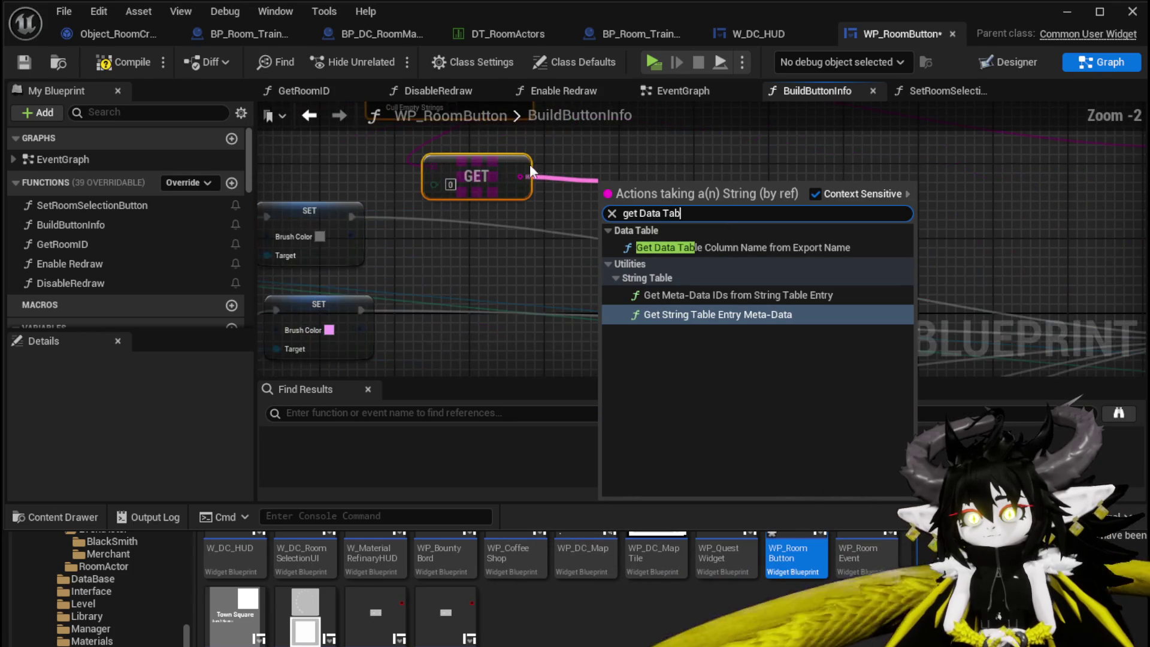
key(Escape)
right_click(569, 161)
text(get Dat)
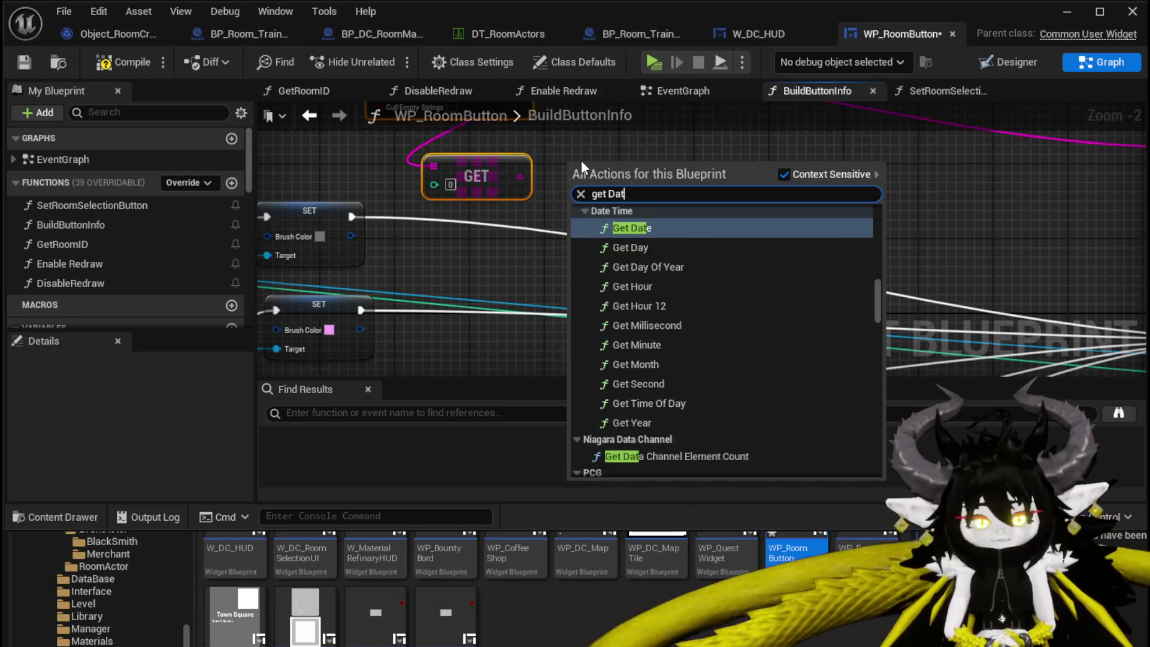
text(atable row)
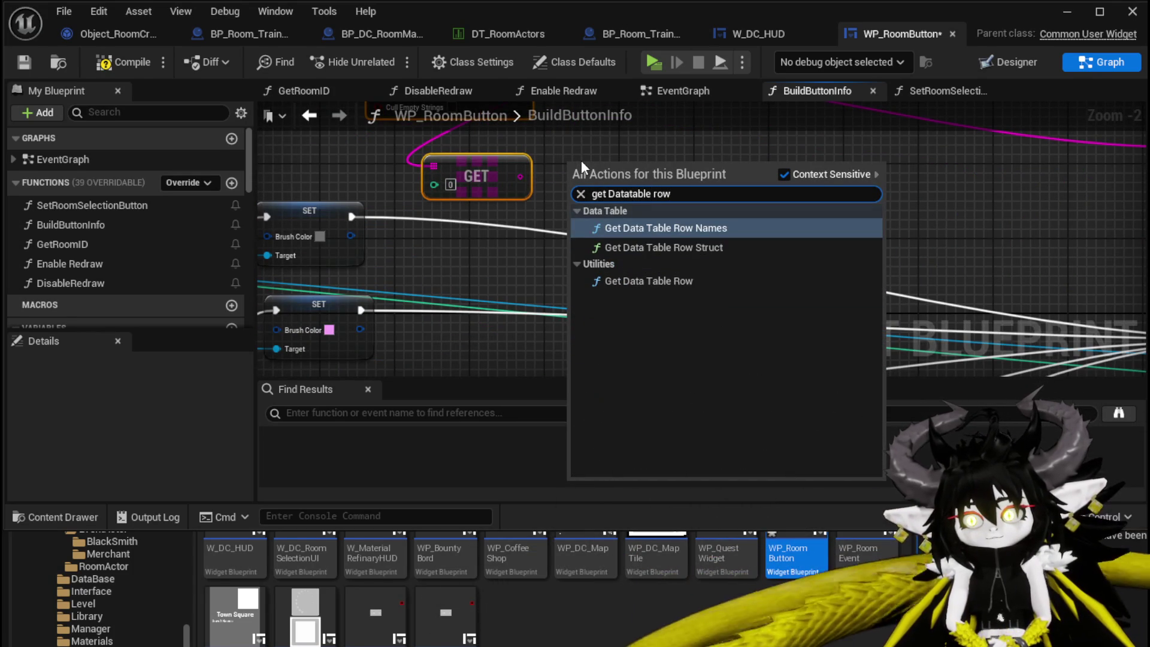
click(657, 280)
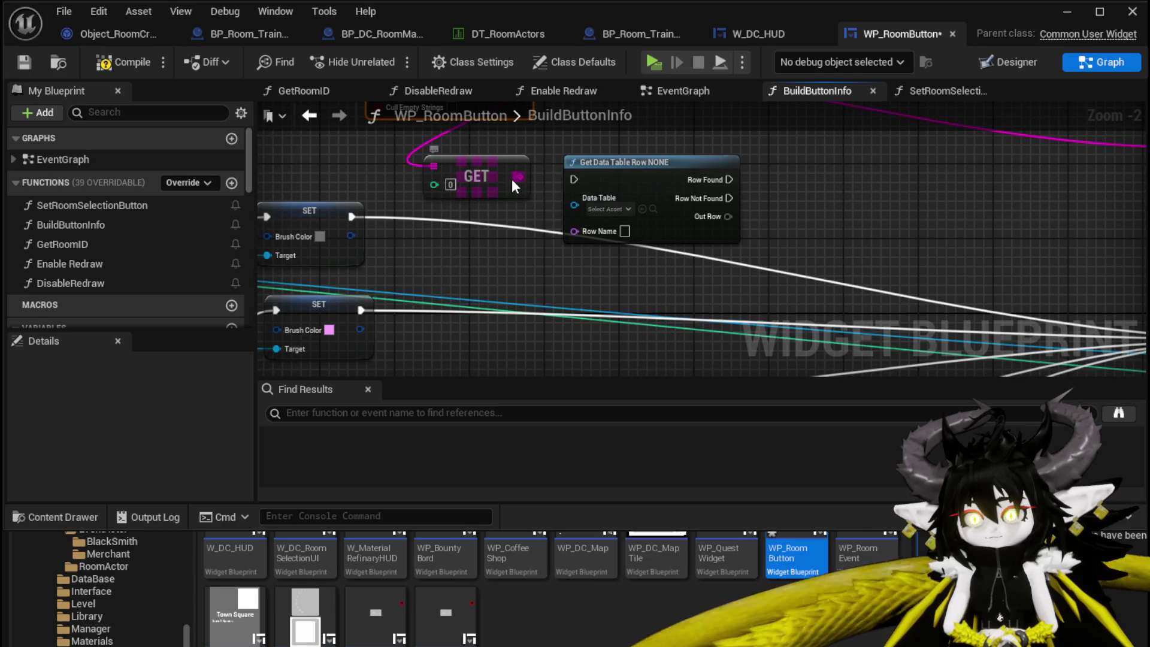
mouse_move(514, 179)
mouse_down()
mouse_move(549, 225)
mouse_move(575, 230)
mouse_up()
click(610, 208)
text(R)
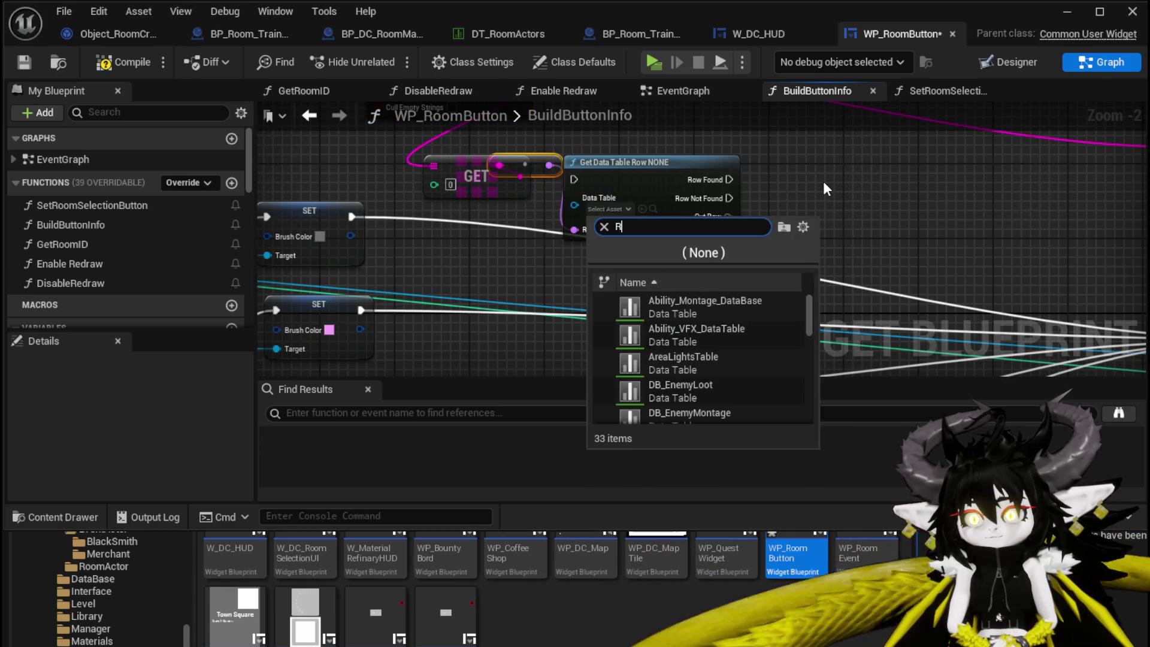
text(oom)
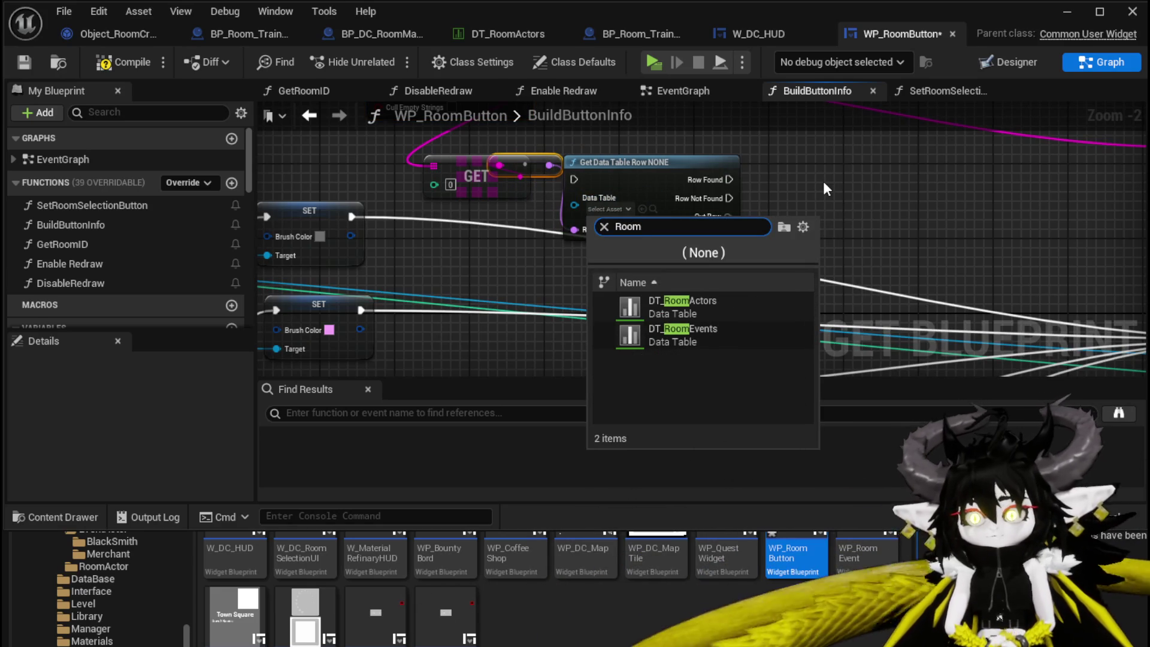
click(706, 309)
Route execution through the row lookup so Set Brush from Texture runs when the row is found, and save.
scroll(930, 263, down, 2)
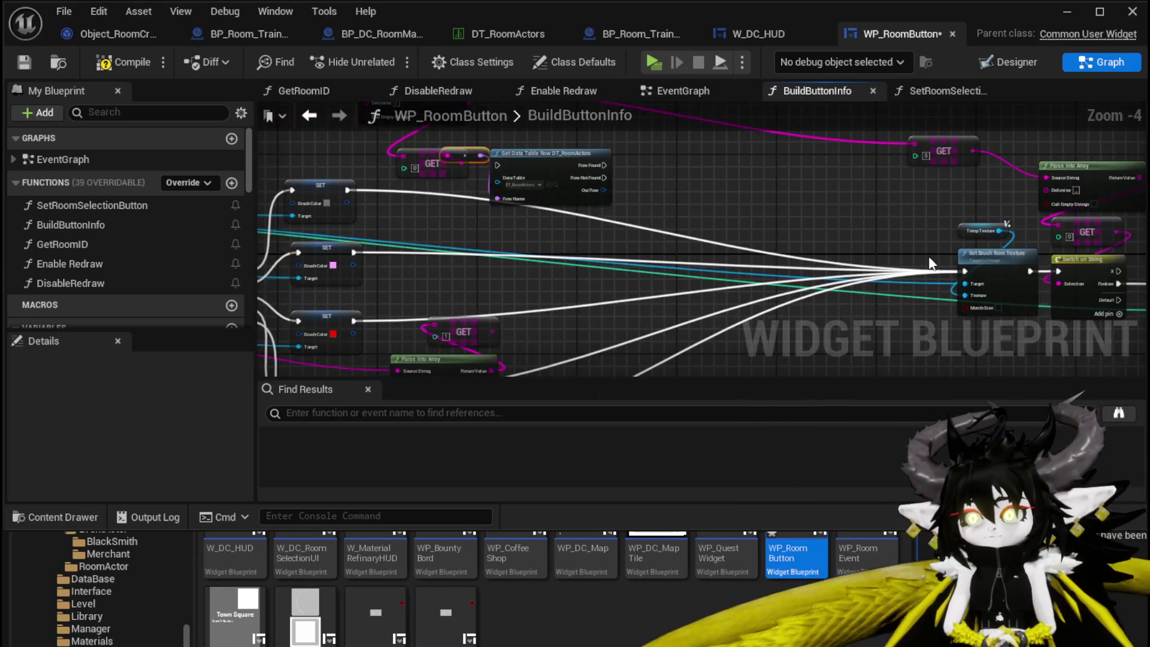
mouse_move(962, 268)
mouse_down()
mouse_move(475, 180)
mouse_move(499, 165)
mouse_move(662, 266)
mouse_move(964, 271)
mouse_up()
drag(682, 268, 663, 257)
click(710, 207)
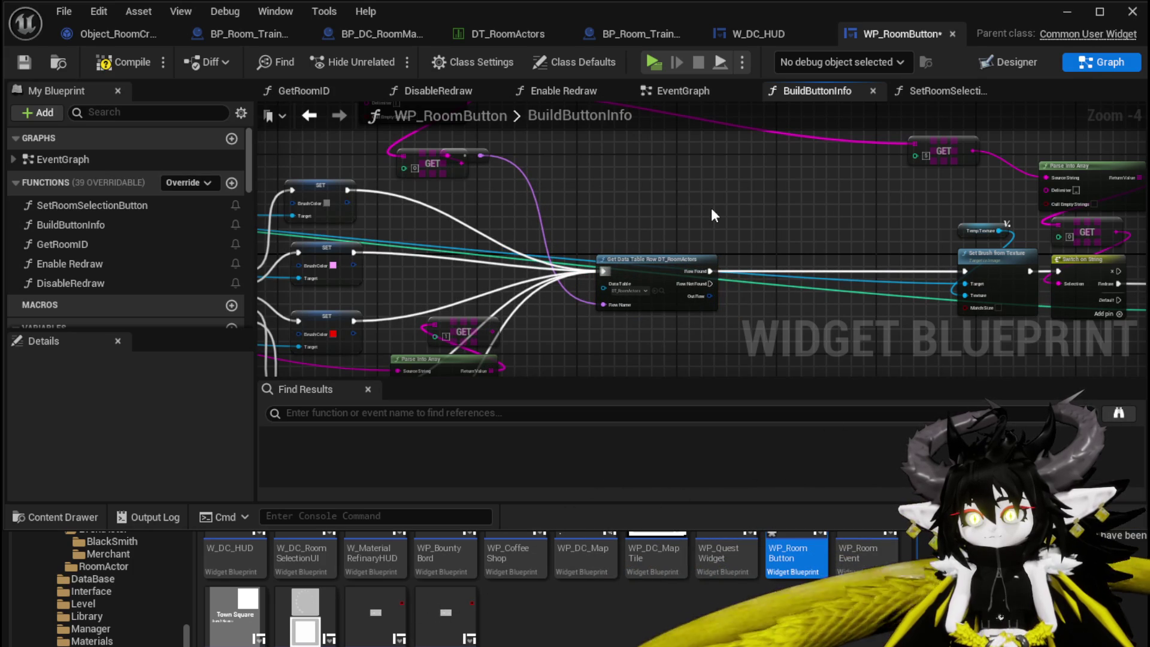
click(23, 62)
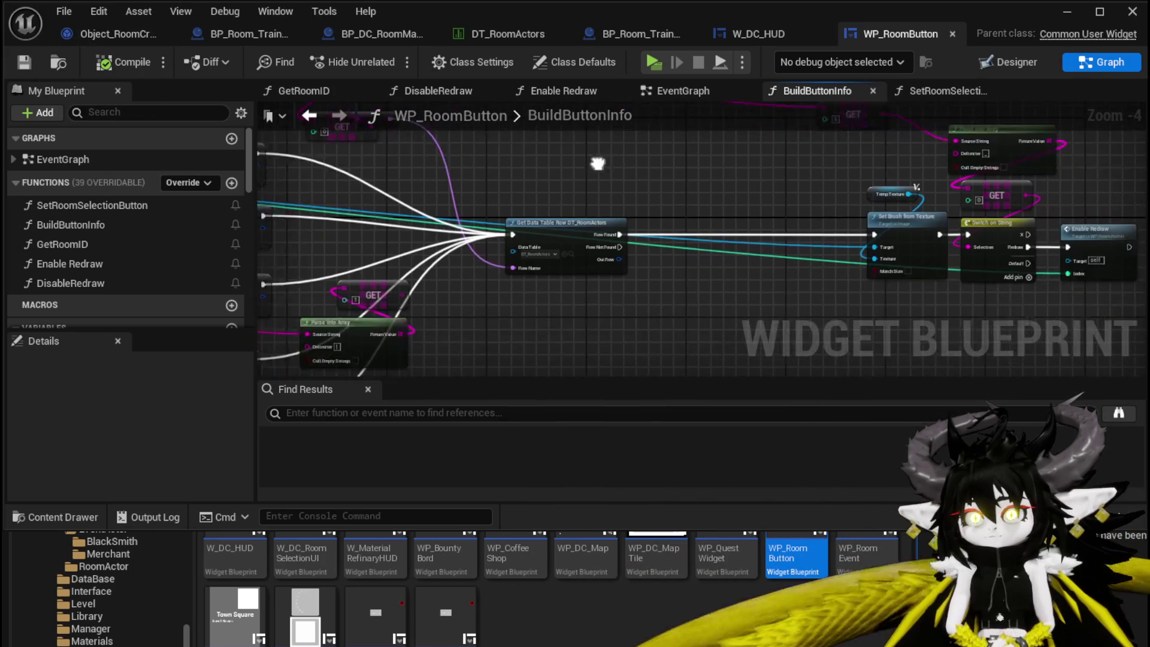
Reposition the GET and Parse Into Array nodes beside the row lookup, then compile.
drag(310, 352, 502, 296)
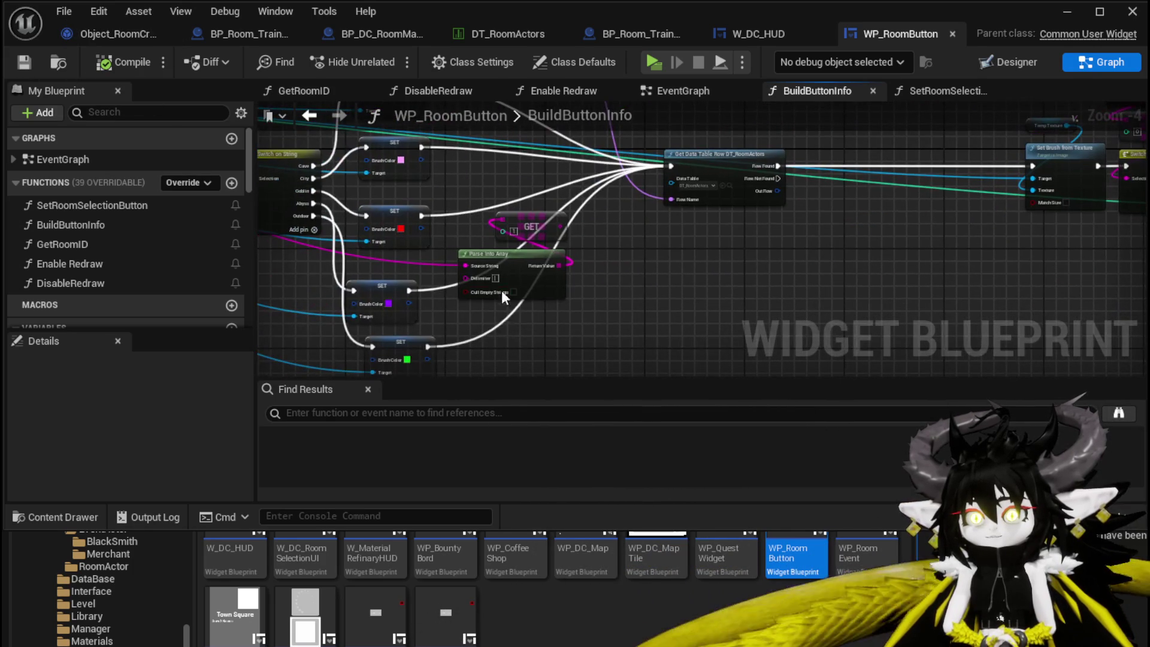
mouse_move(537, 226)
mouse_down()
mouse_move(641, 269)
mouse_move(655, 251)
mouse_move(545, 181)
mouse_move(619, 291)
mouse_up()
scroll(620, 291, down, 2)
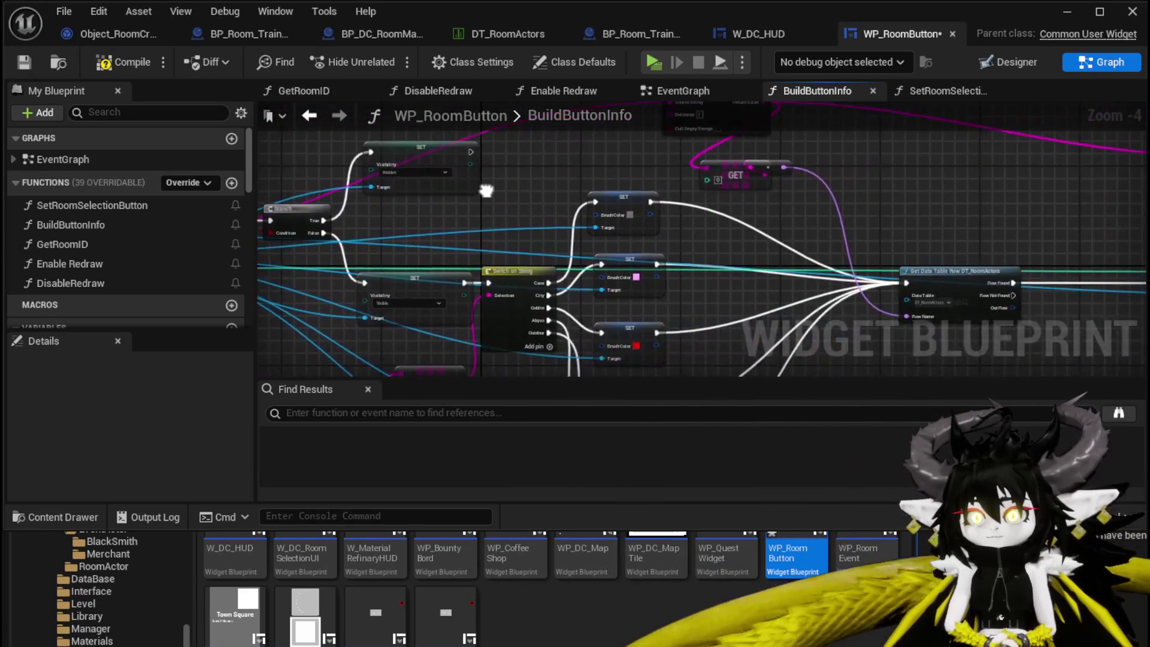
scroll(548, 221, up, 4)
drag(548, 221, 805, 196)
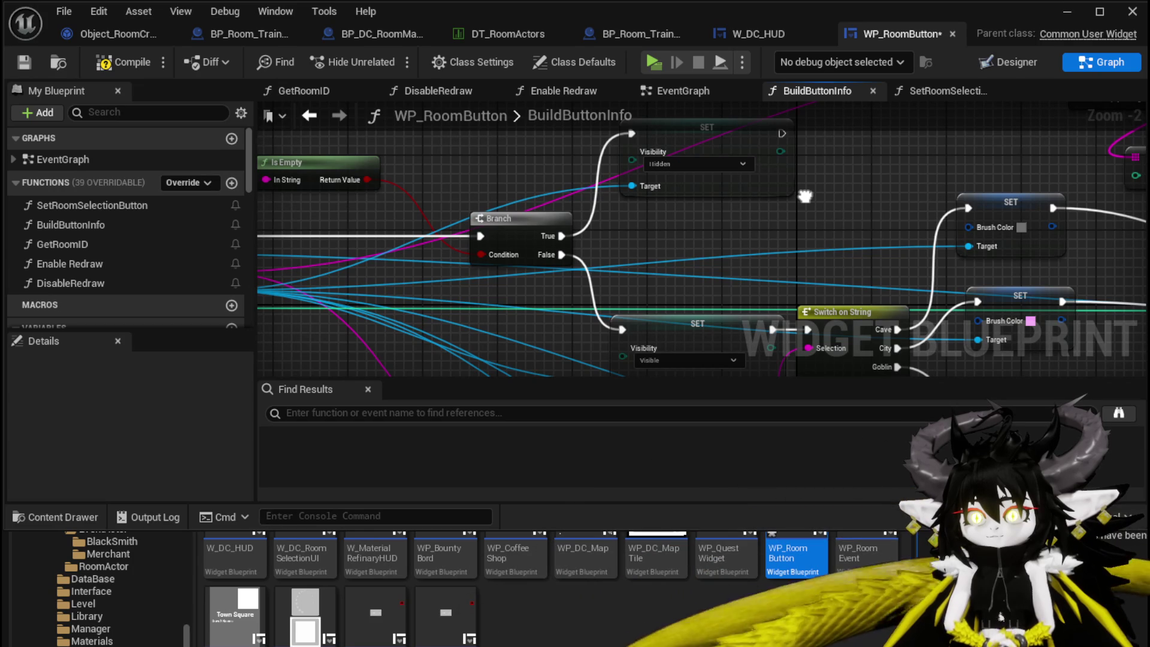
drag(694, 207, 868, 216)
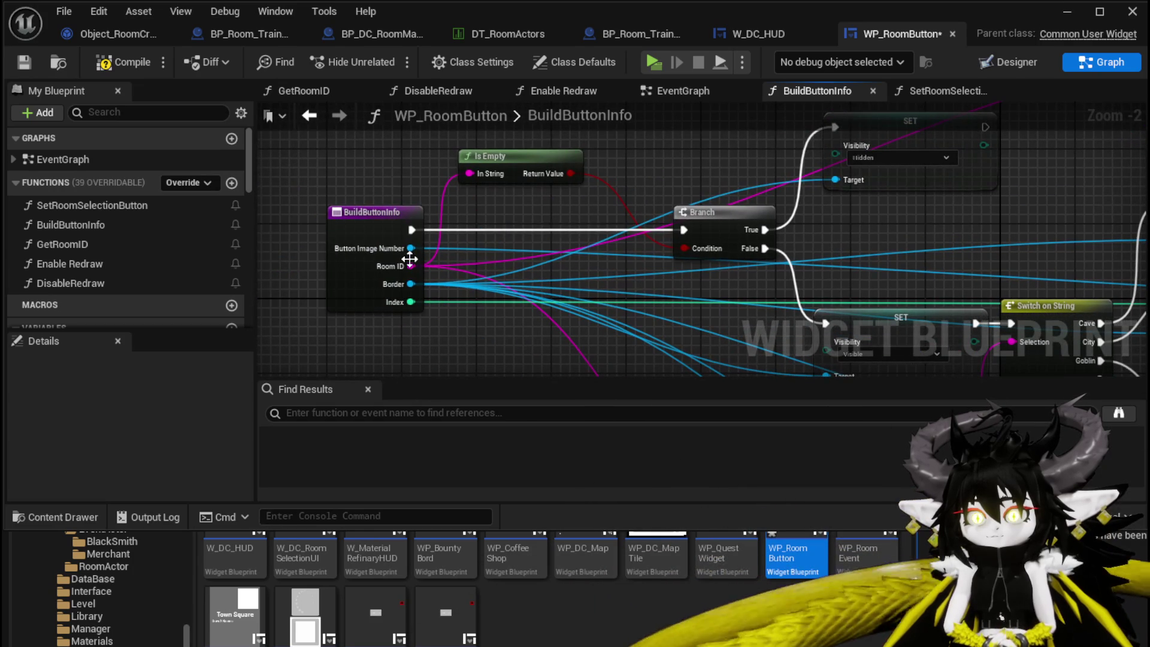
mouse_move(997, 212)
mouse_down()
mouse_move(659, 228)
mouse_move(419, 155)
mouse_move(324, 72)
mouse_move(221, 54)
mouse_up()
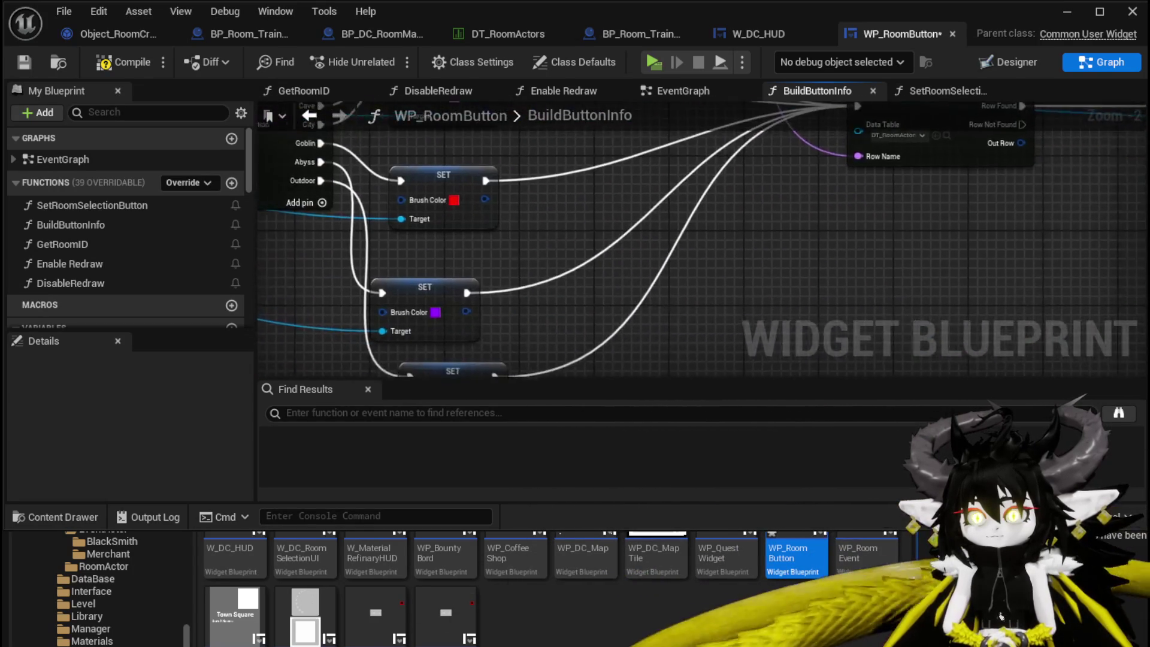
drag(644, 105, 377, 177)
click(124, 59)
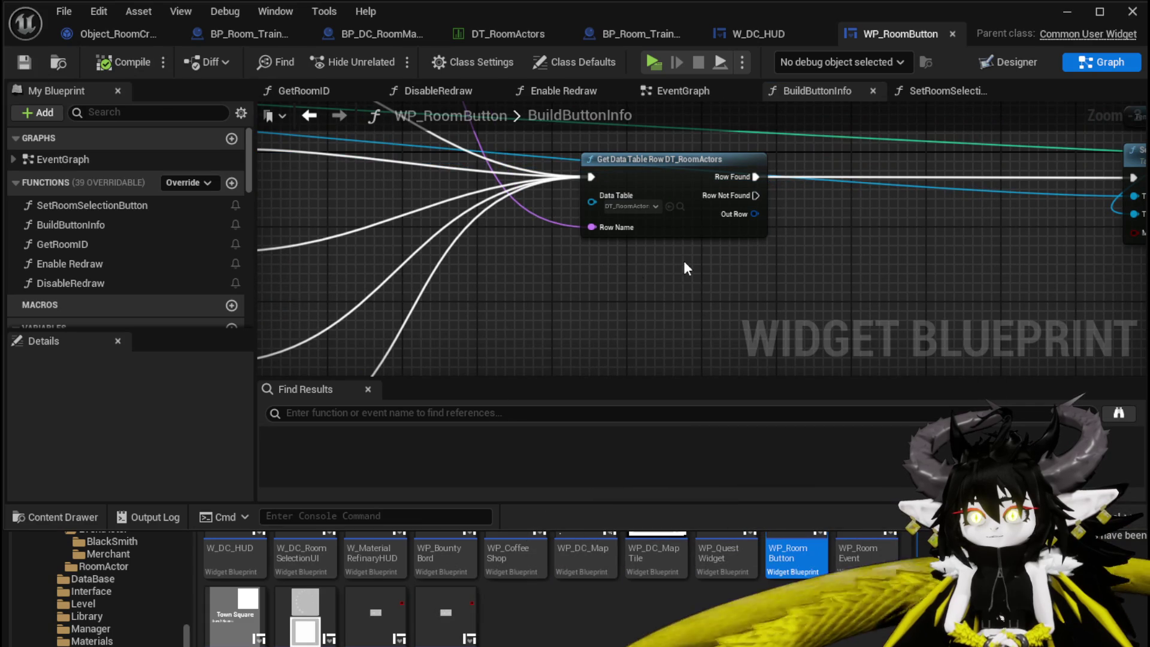
Split the Out Row with a Break S Room Actors node, then view the Designer layout.
drag(684, 268, 426, 263)
mouse_move(498, 209)
mouse_down()
mouse_move(421, 291)
mouse_move(414, 263)
mouse_up()
text(brea)
click(529, 359)
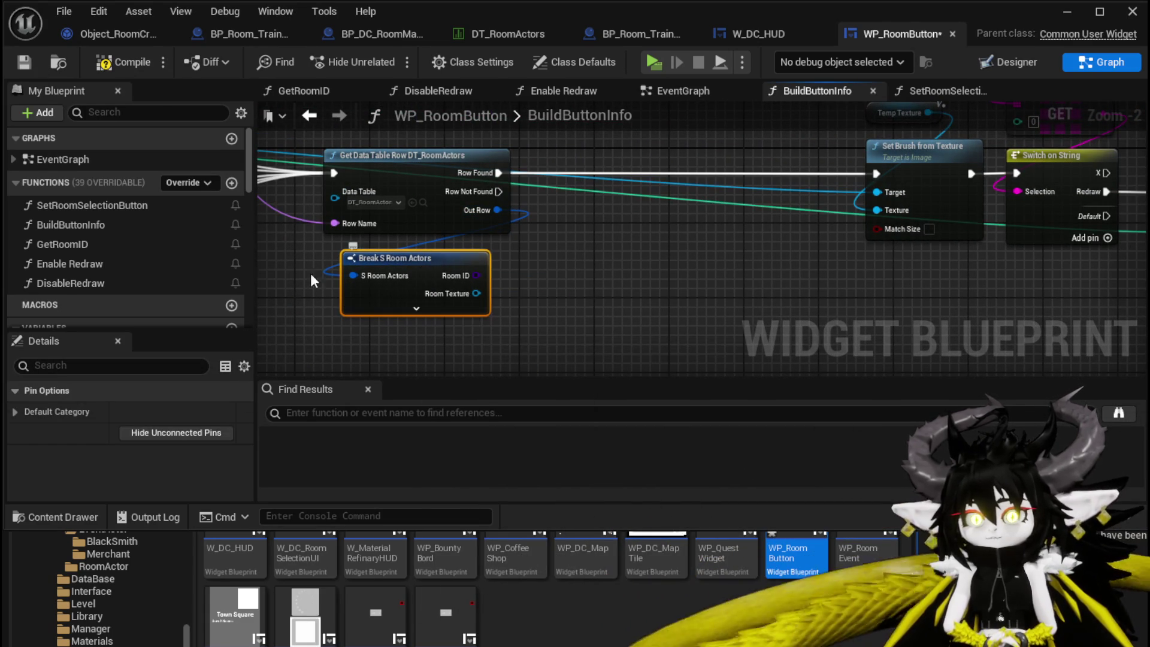
scroll(134, 247, down, 5)
scroll(134, 247, down, 5)
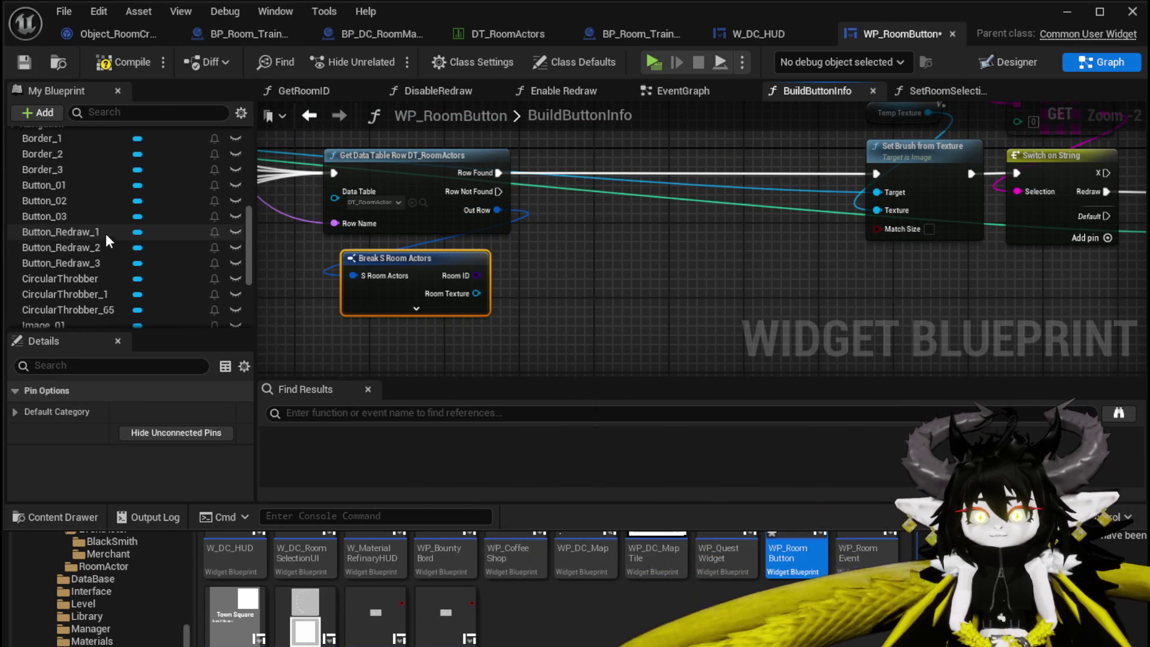
click(988, 62)
scroll(498, 211, up, 5)
Select Image_01 in the Designer, then return to BuildButtonInfo near the DT_RoomActors row lookup.
click(487, 183)
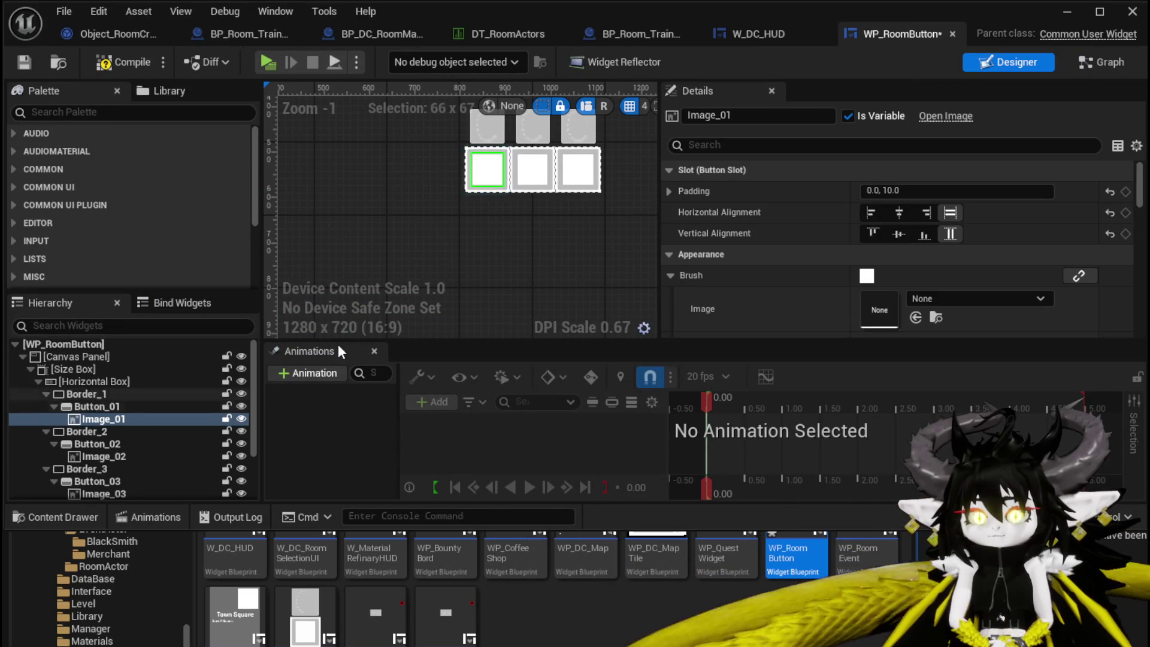
click(1083, 62)
scroll(607, 253, down, 2)
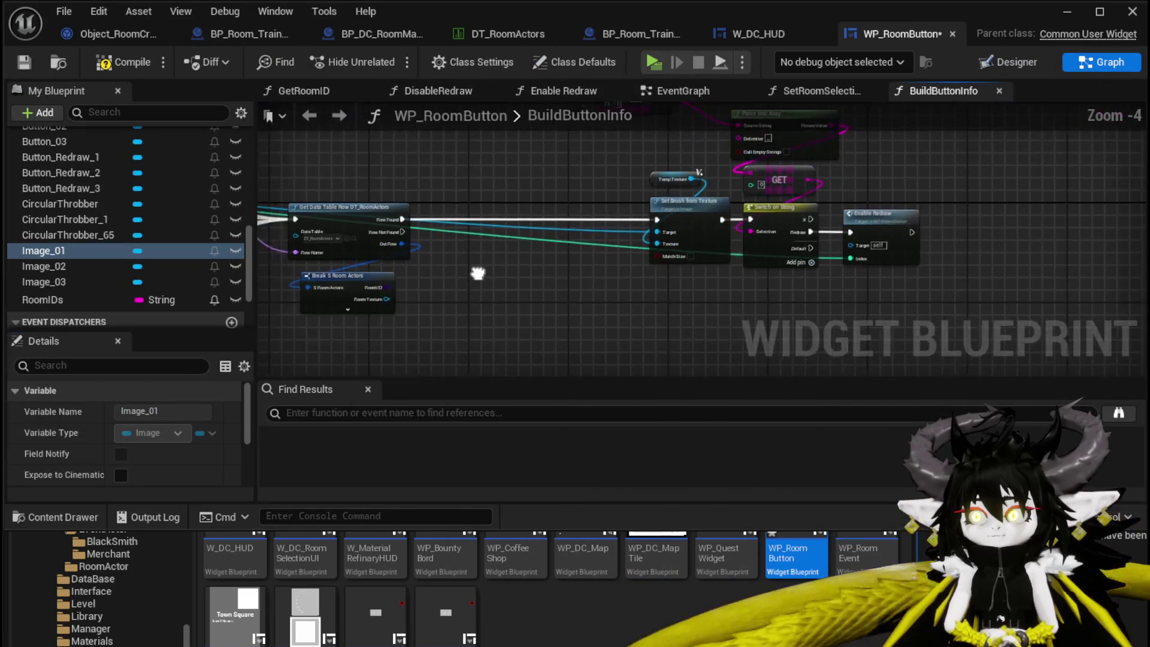
scroll(484, 269, up, 1)
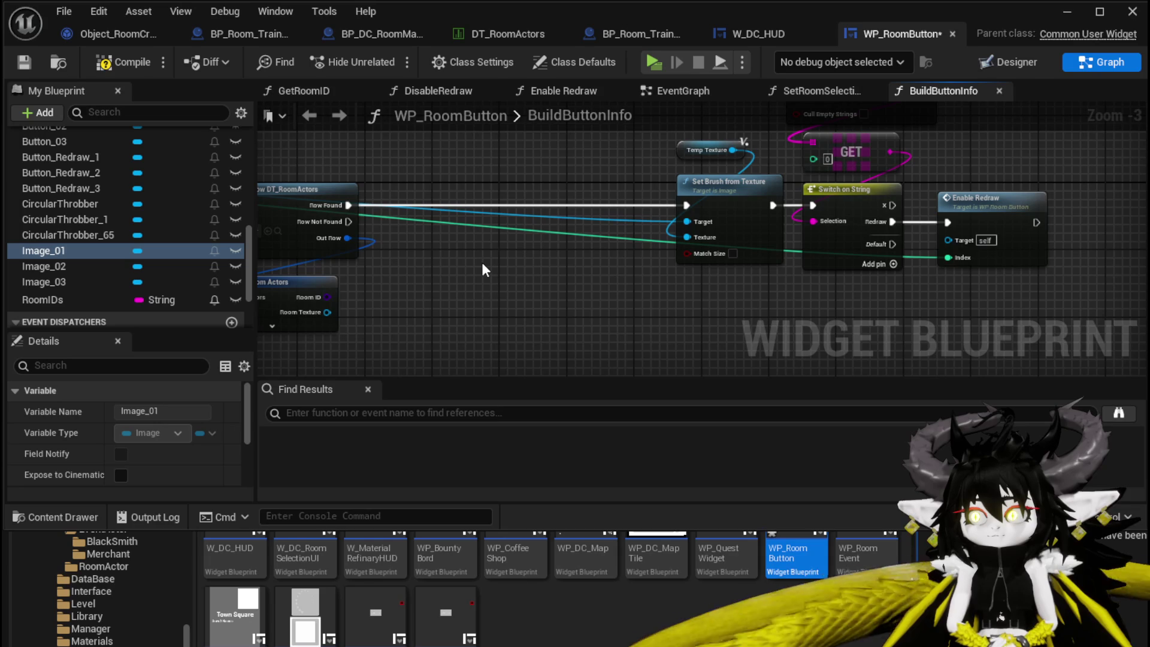
scroll(484, 270, down, 3)
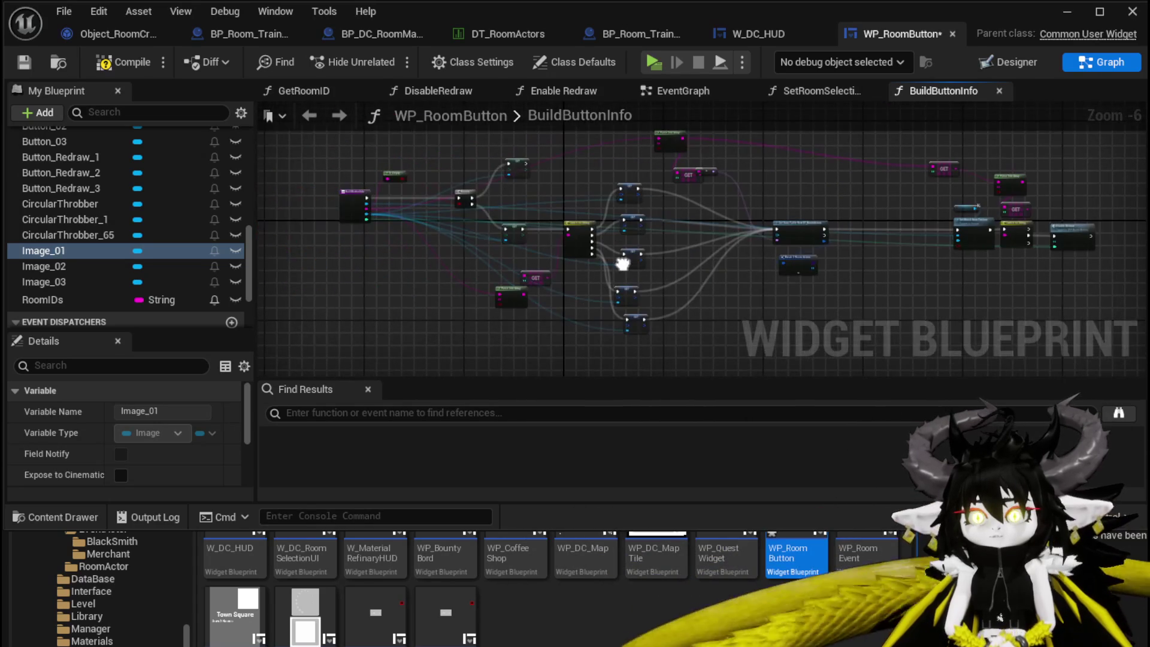
scroll(500, 252, up, 4)
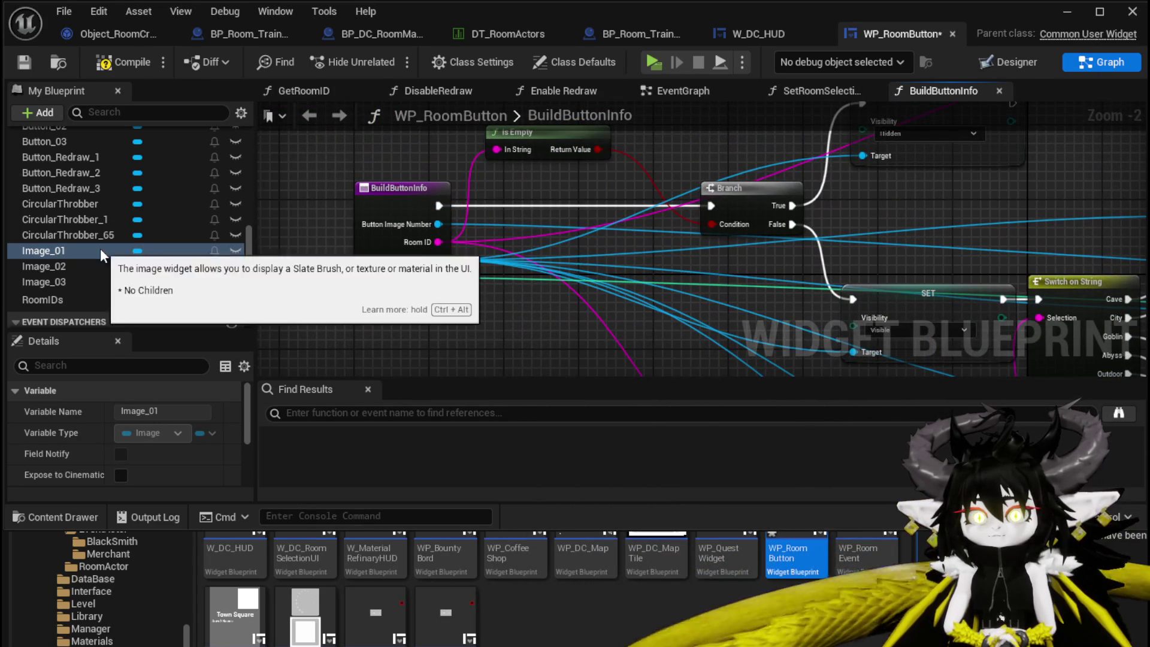
scroll(113, 227, up, 5)
scroll(116, 235, up, 5)
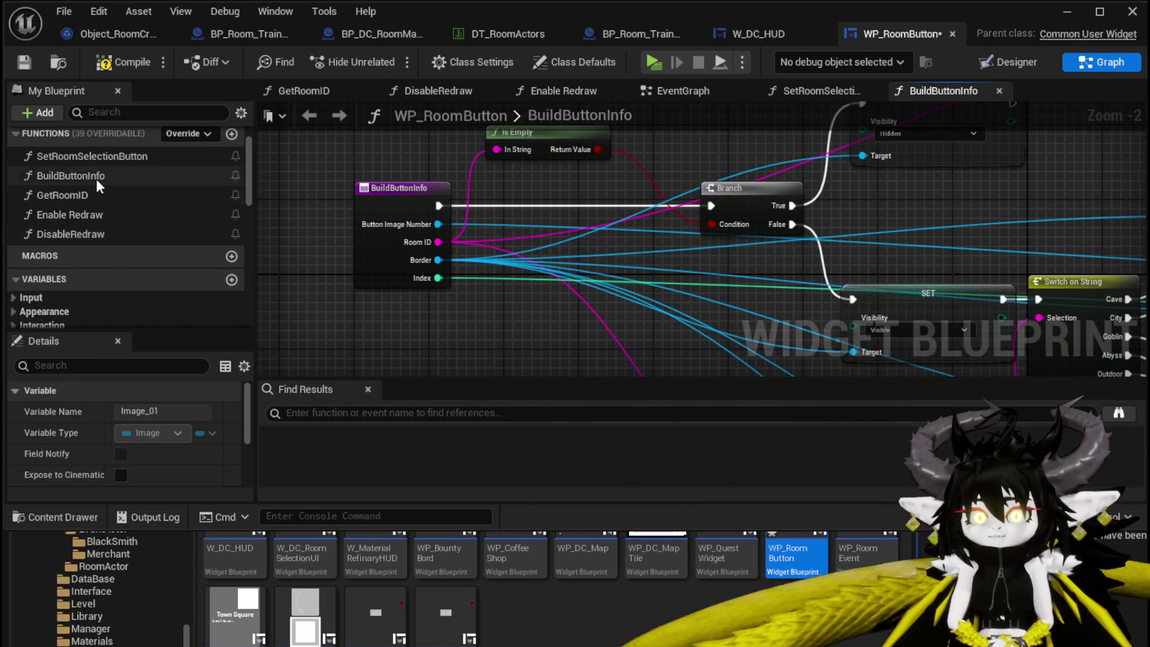
mouse_move(426, 293)
mouse_down()
mouse_move(829, 232)
mouse_move(465, 187)
mouse_move(483, 172)
mouse_up()
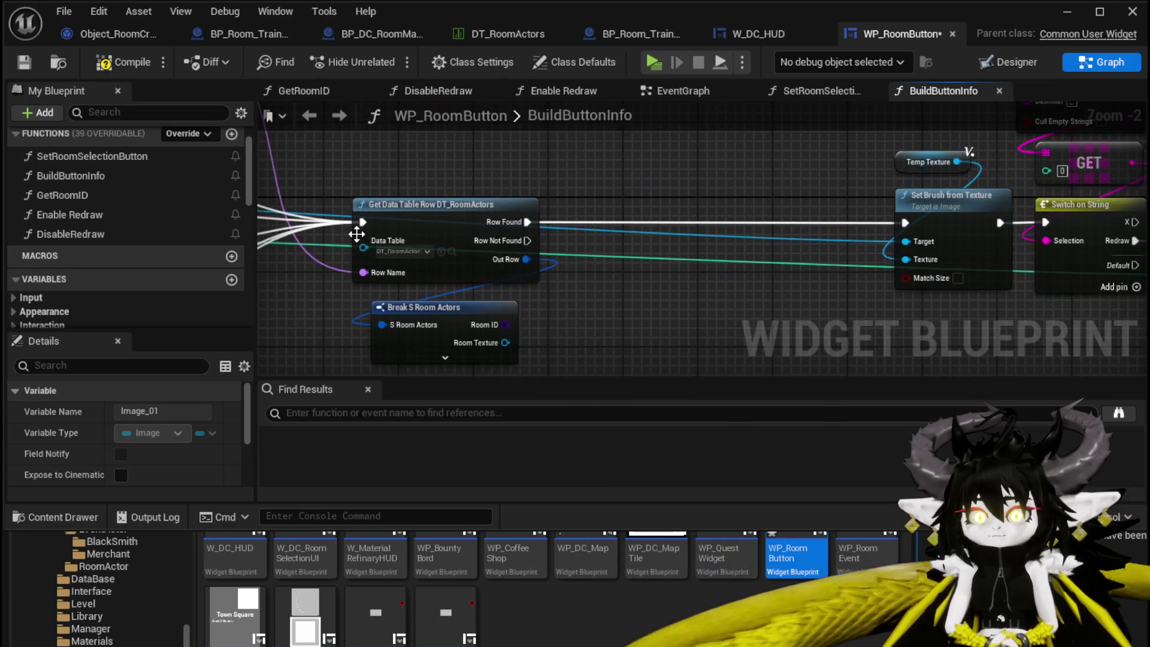
scroll(124, 235, down, 2)
scroll(149, 233, down, 4)
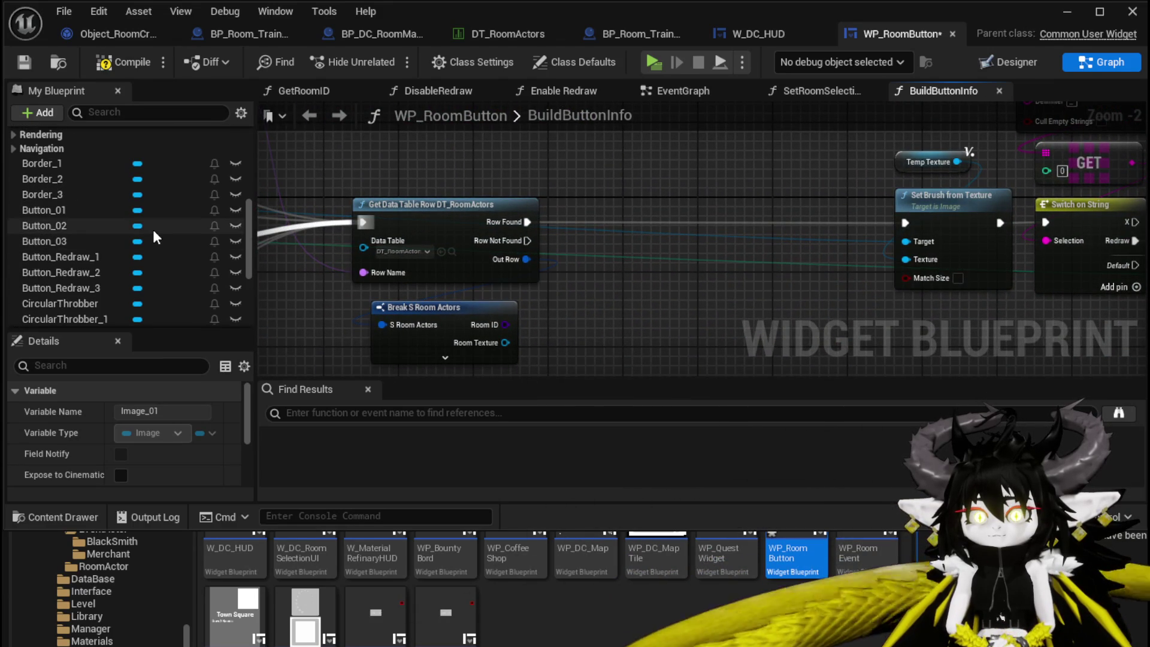
scroll(153, 229, up, 4)
scroll(155, 228, down, 4)
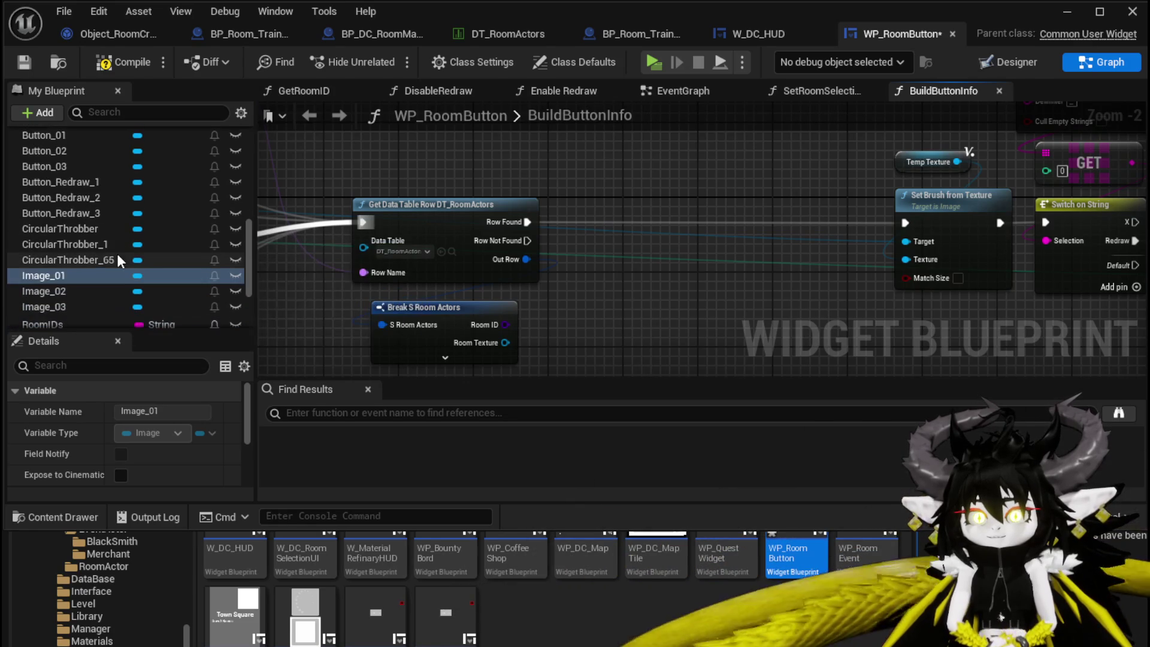
scroll(104, 290, down, 4)
Build a three-slot Make Array with Image_01, Image_02 and Image_03 getters in slots [0], [1] and [2].
drag(84, 201, 186, 253)
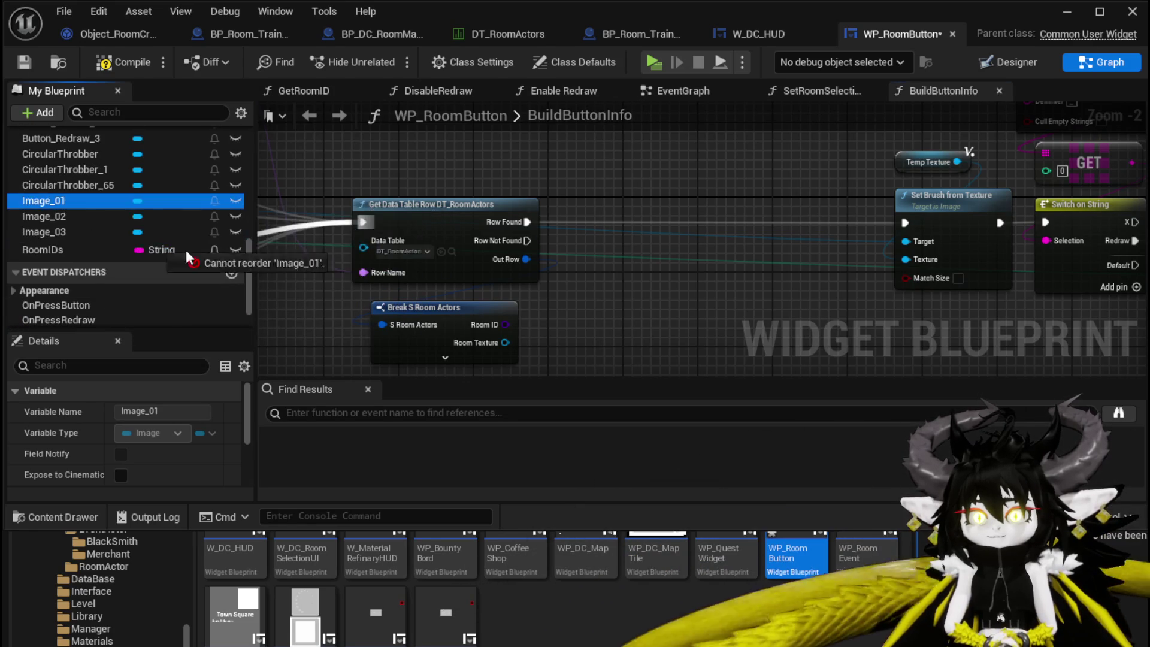
drag(568, 156, 559, 189)
click(548, 175)
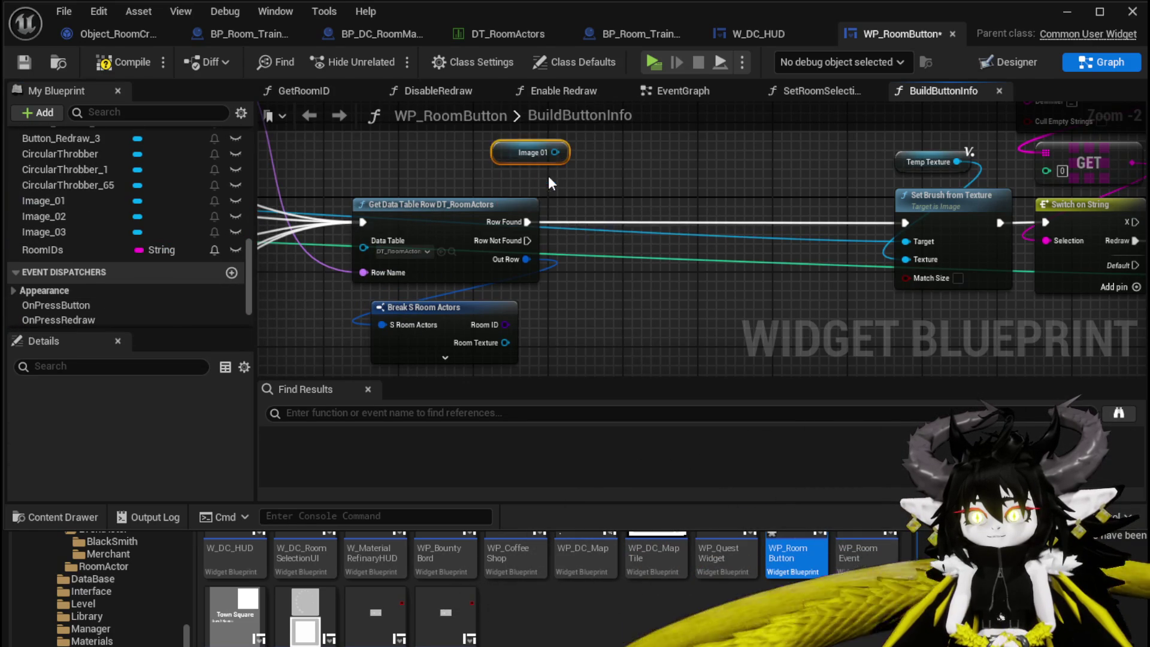
mouse_move(493, 239)
mouse_down()
mouse_move(344, 192)
mouse_move(486, 192)
mouse_up()
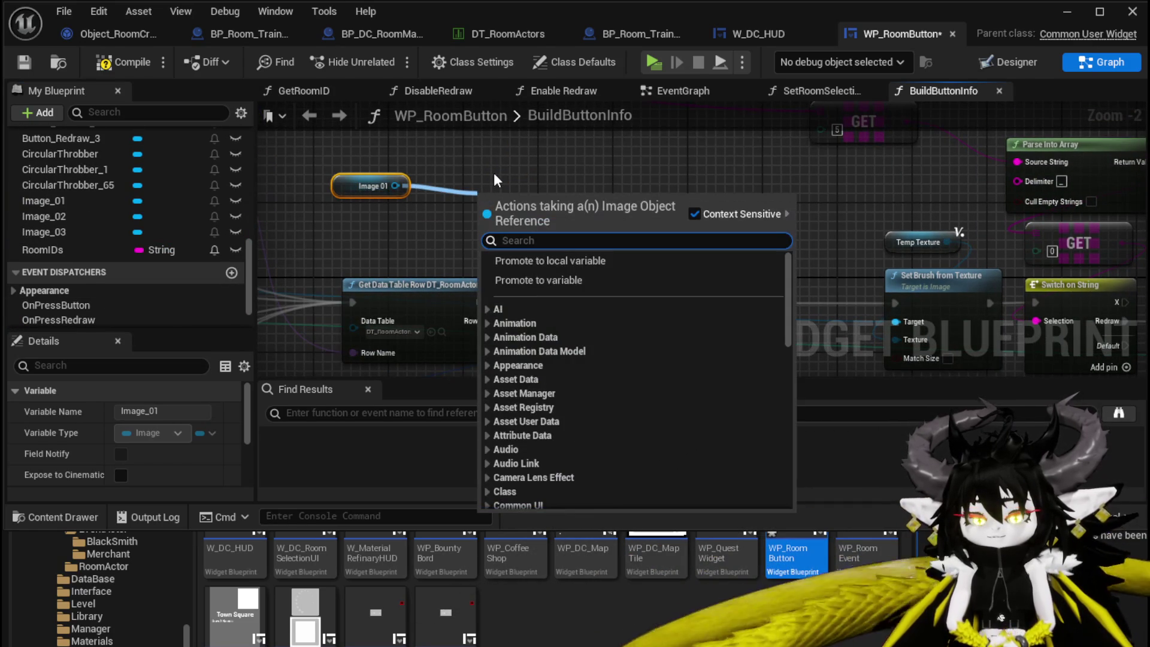
text(ma)
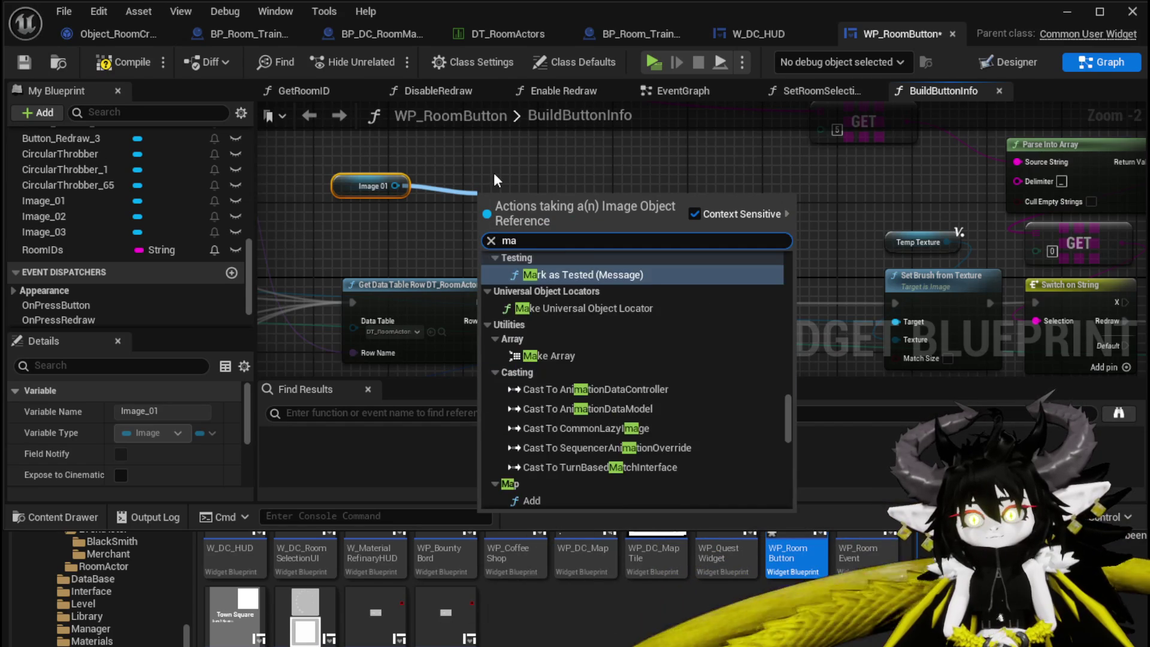
text(ke arra)
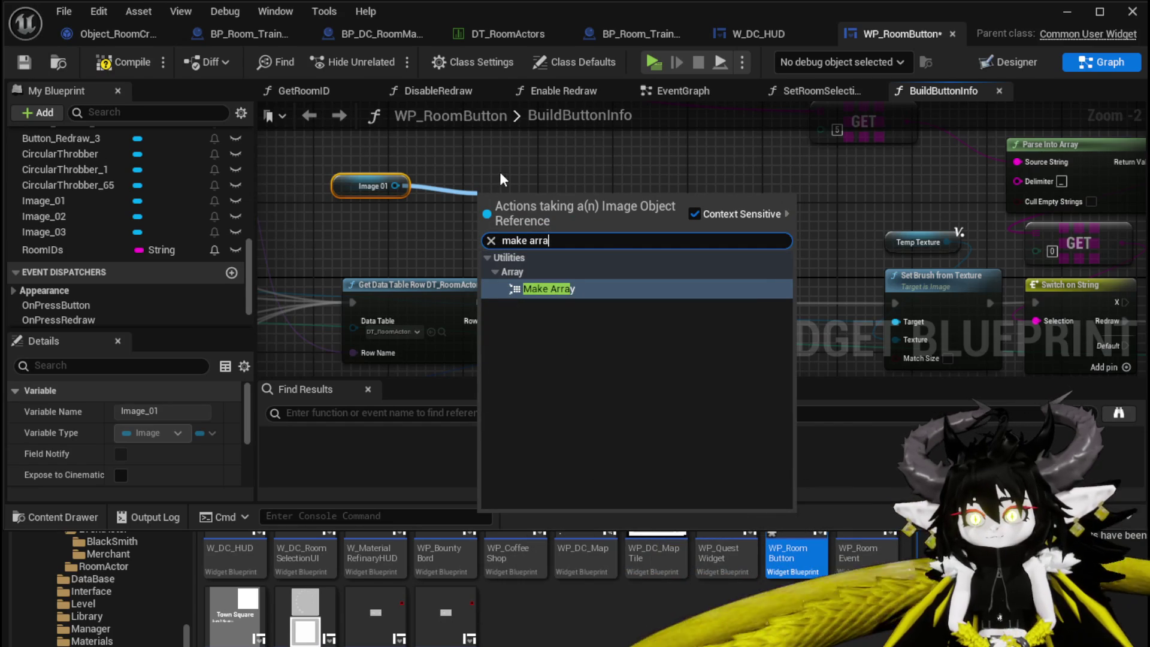
click(562, 289)
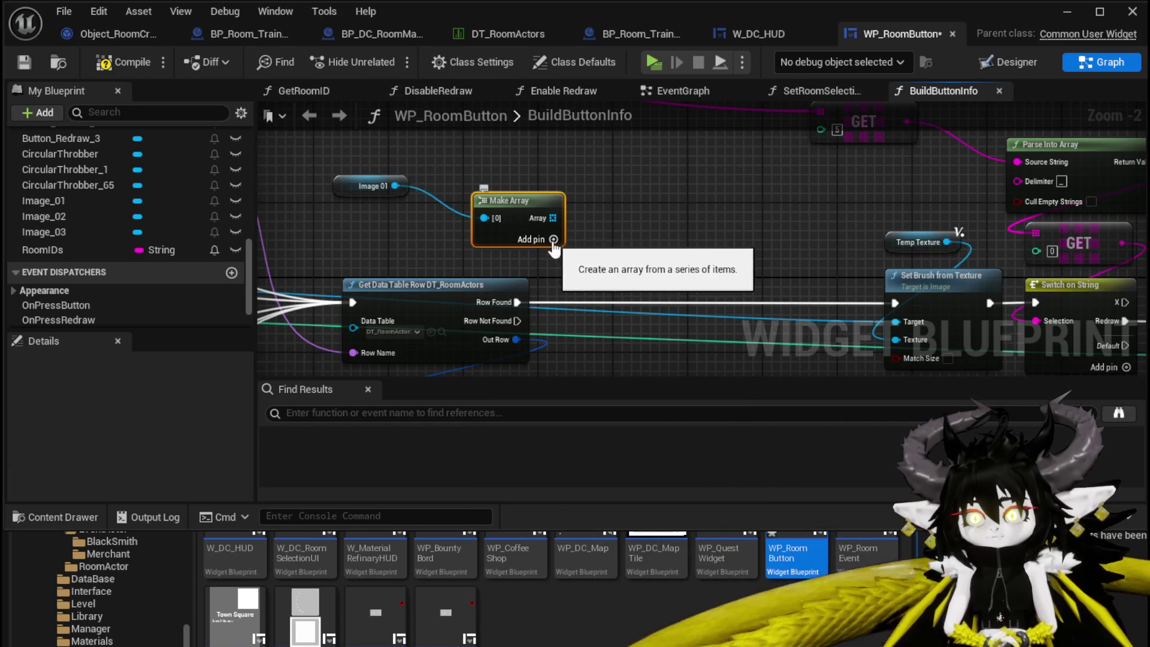
click(627, 239)
drag(515, 200, 478, 172)
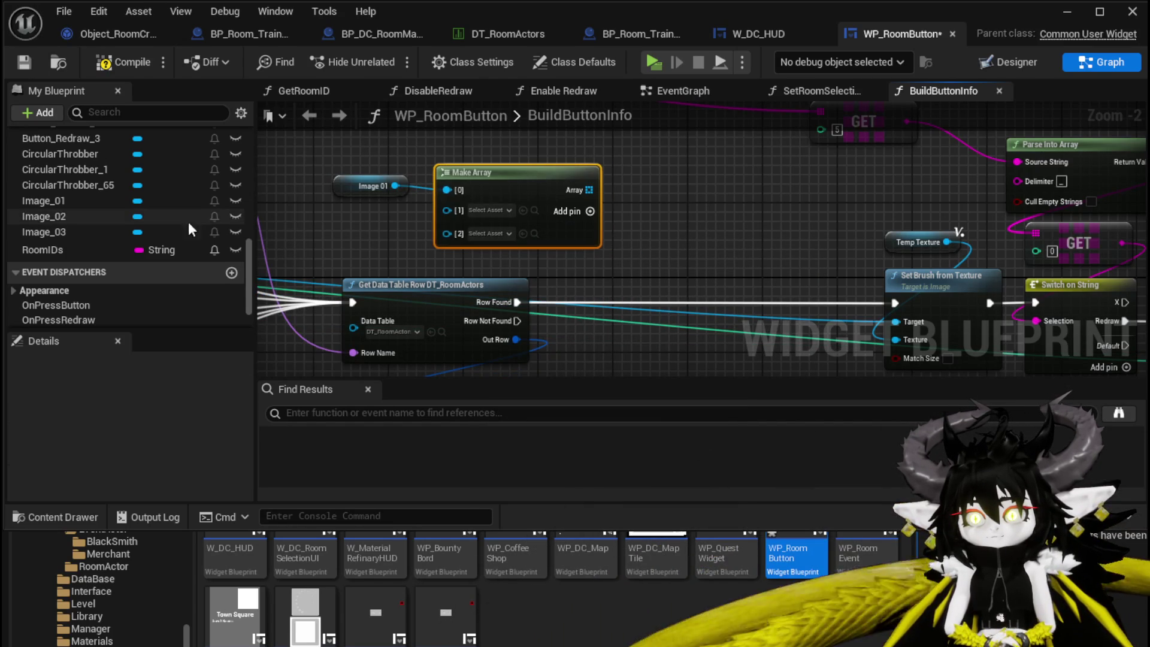
mouse_move(63, 217)
mouse_down()
mouse_move(476, 217)
mouse_move(459, 209)
mouse_up()
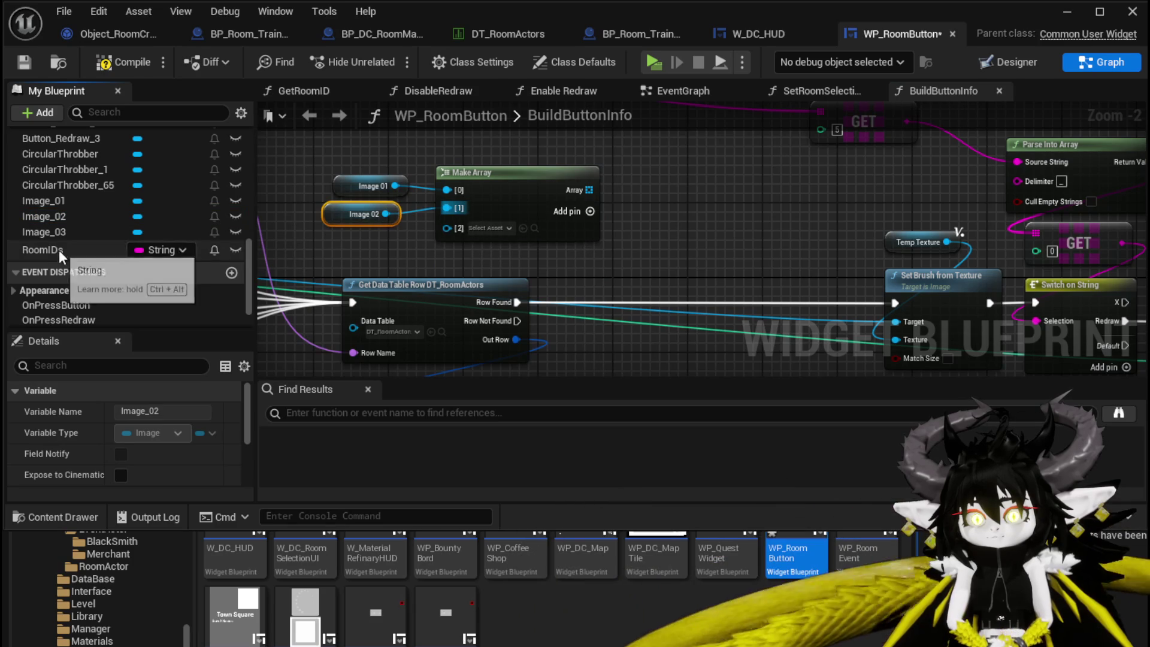
drag(54, 232, 455, 231)
drag(369, 247, 362, 163)
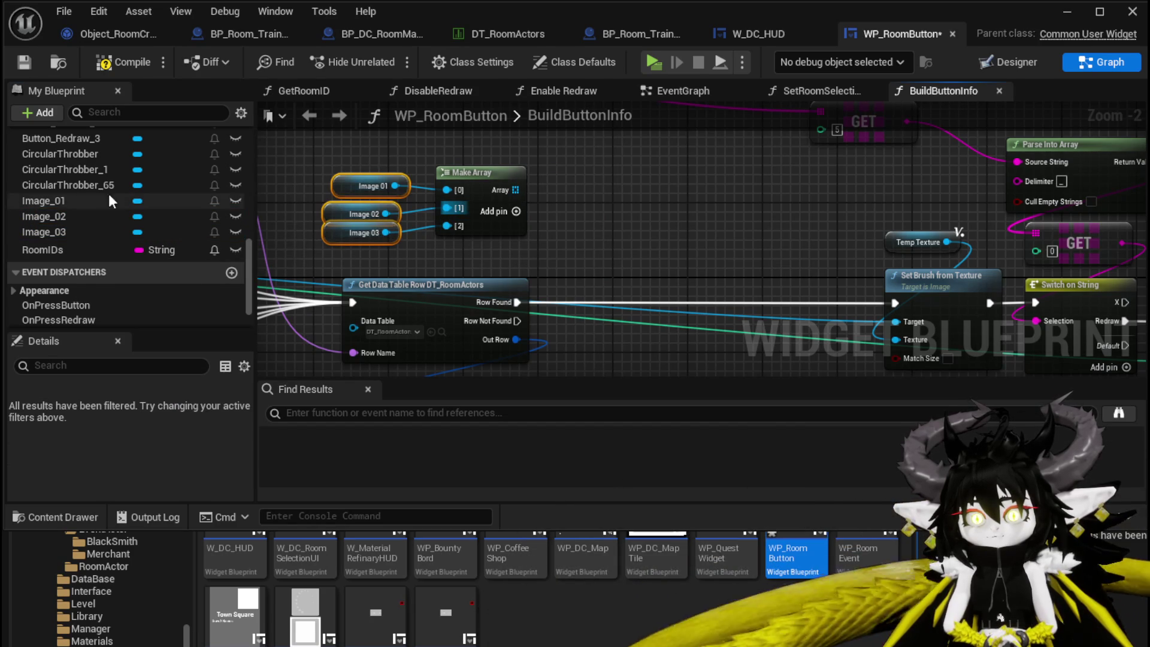
drag(515, 190, 589, 229)
Add a Get from the image array feeding a new Set Brush from Texture, executed after Row Found.
text(get)
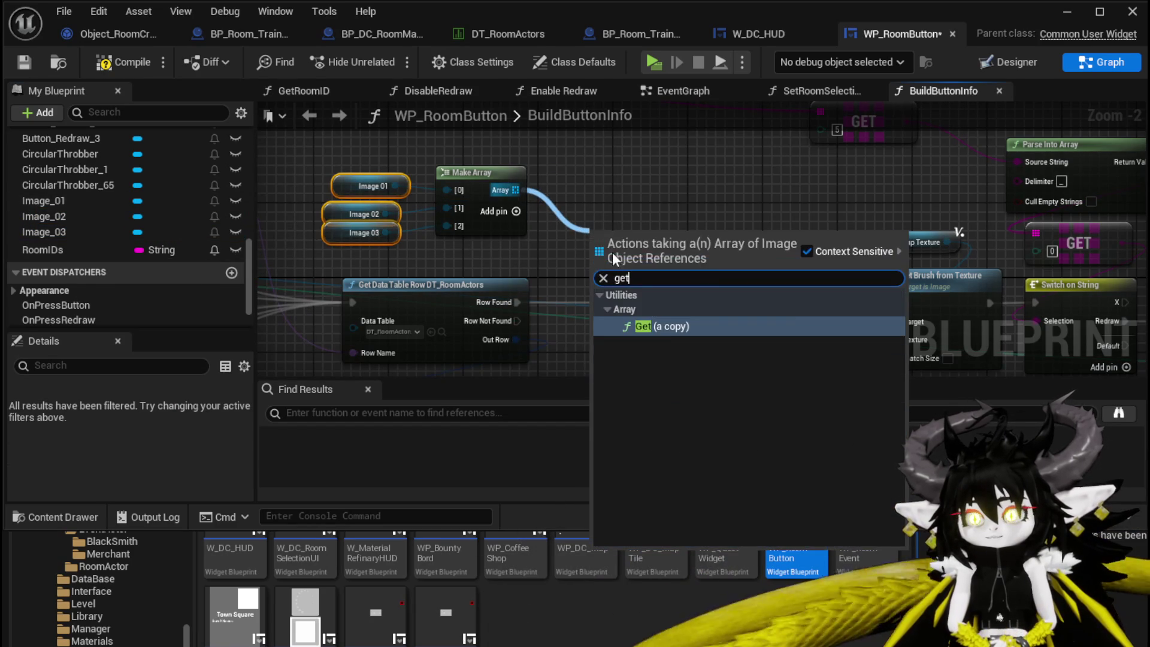
click(655, 326)
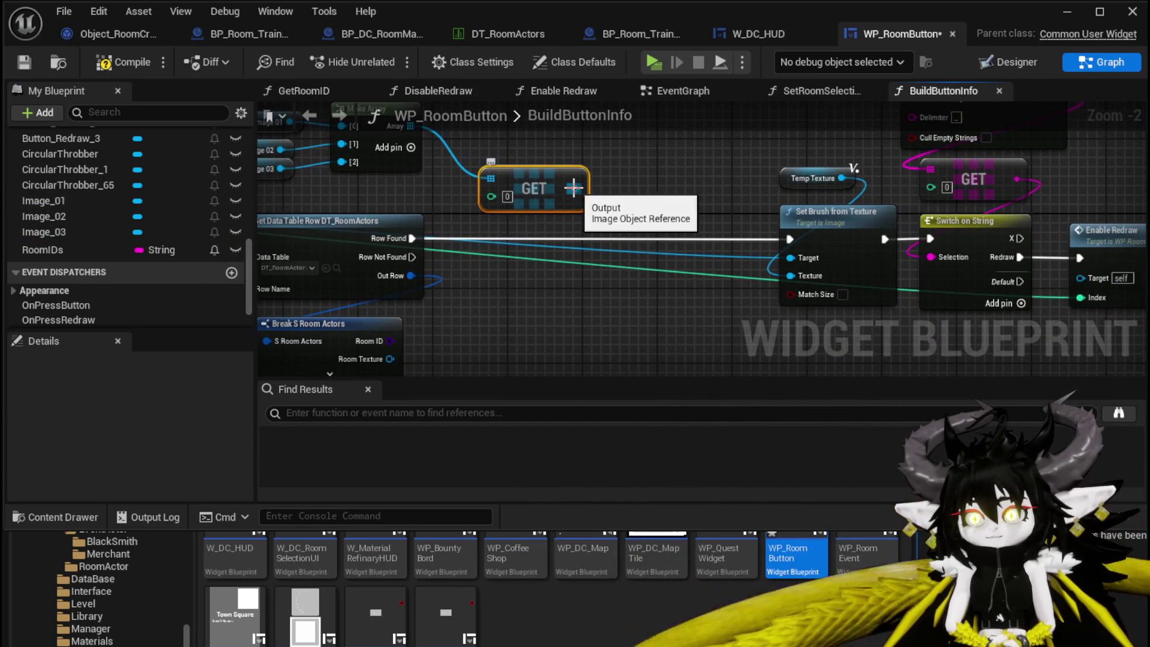
drag(574, 188, 638, 192)
text(Set Br)
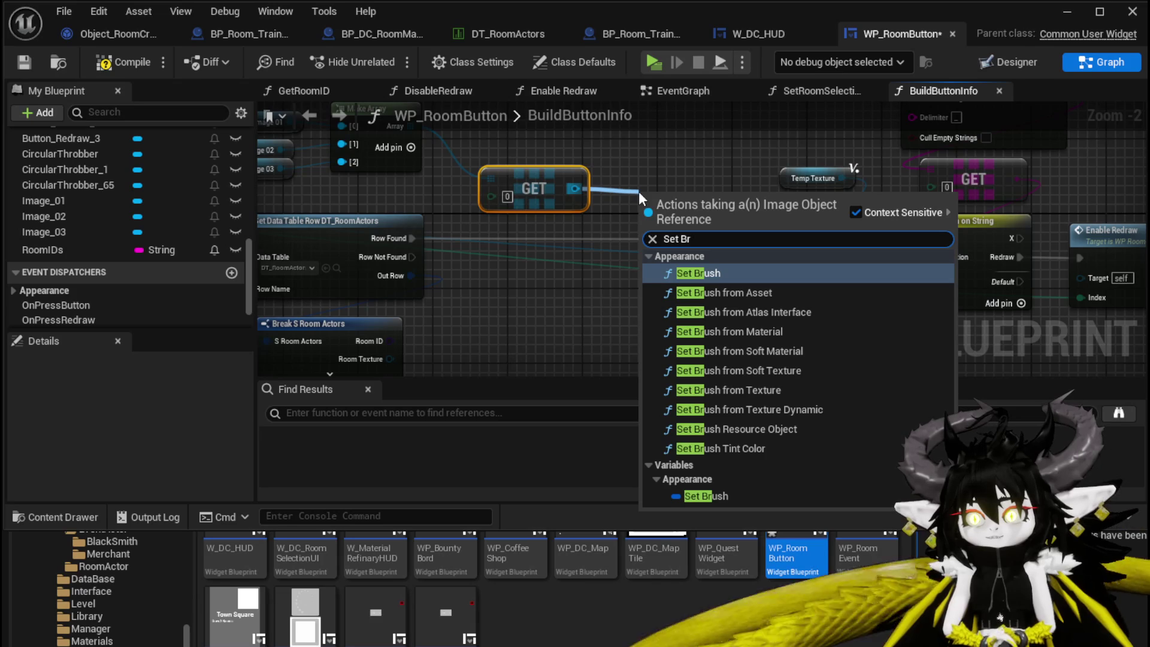
click(777, 388)
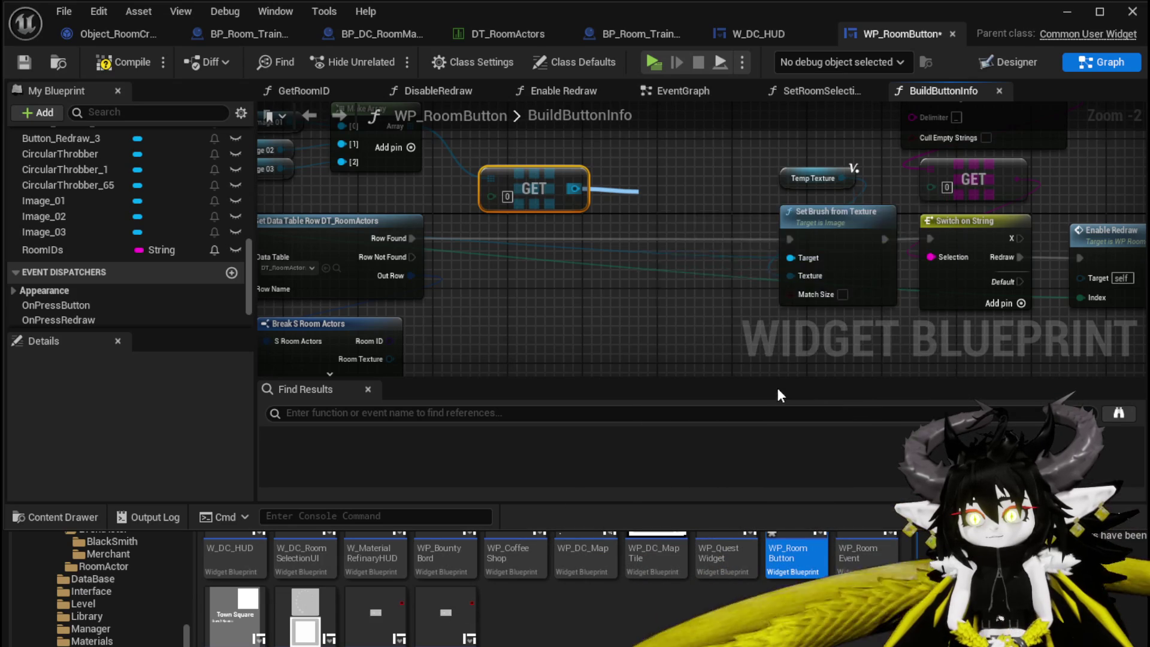
drag(689, 192, 613, 211)
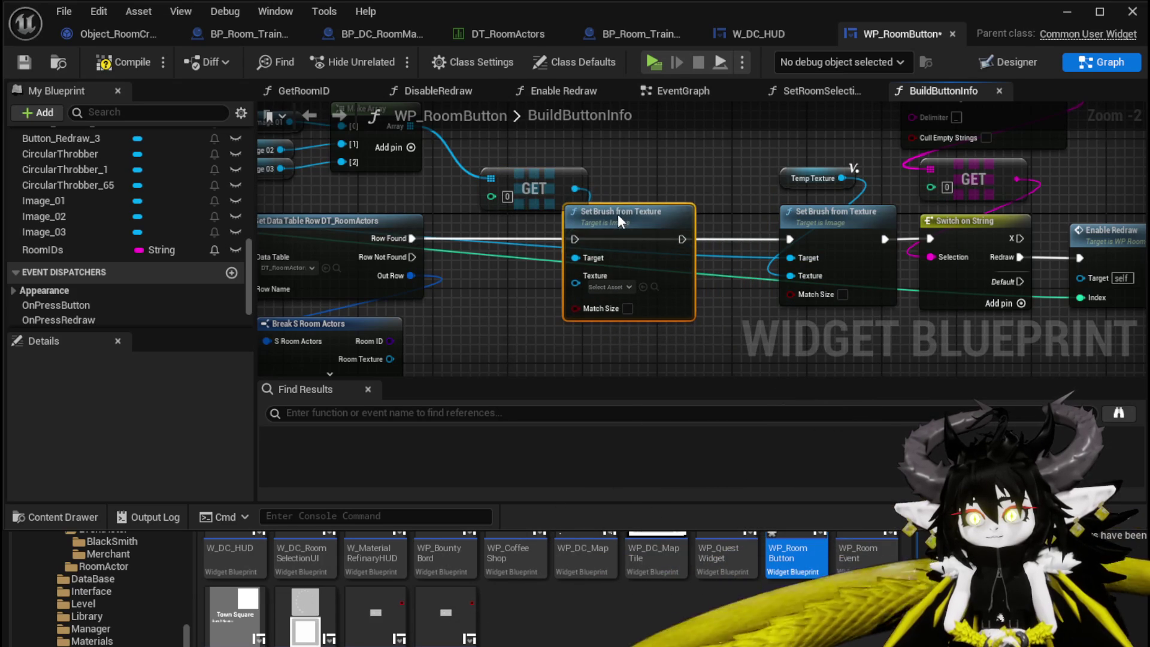
drag(554, 189, 544, 161)
mouse_move(412, 238)
mouse_down()
mouse_move(556, 228)
mouse_move(575, 238)
mouse_up()
mouse_move(681, 239)
mouse_down()
mouse_move(807, 238)
mouse_move(929, 352)
mouse_move(641, 182)
mouse_up()
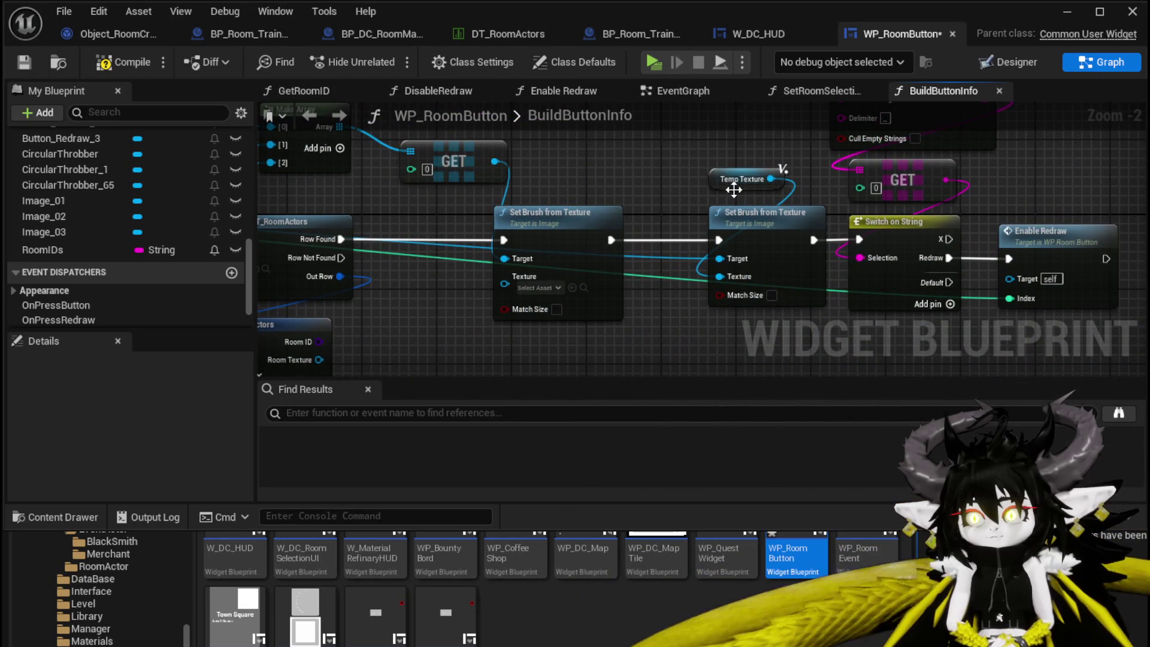
drag(734, 190, 630, 179)
mouse_move(409, 304)
mouse_down()
mouse_move(438, 281)
mouse_move(561, 329)
mouse_move(530, 282)
mouse_move(675, 155)
mouse_move(694, 251)
mouse_up()
Delete the array, image and extra Set Brush nodes; wire Room Texture into Texture, run on Row Found.
key(Delete)
key(Delete)
mouse_move(310, 268)
mouse_down()
mouse_move(607, 225)
mouse_move(537, 197)
mouse_up()
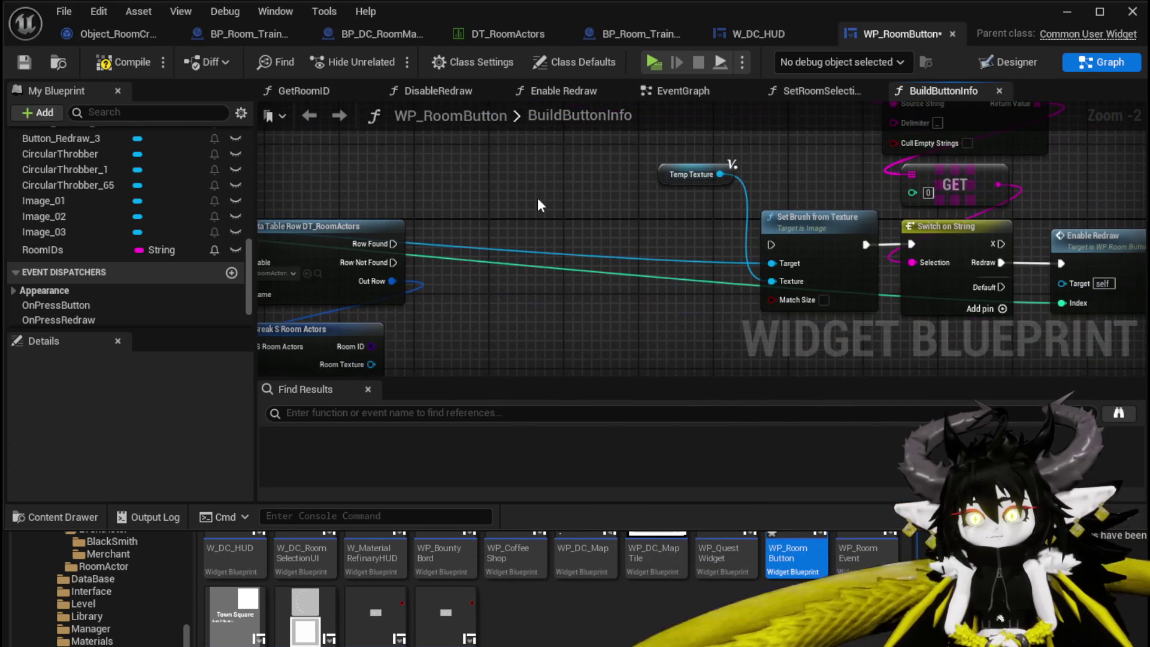
scroll(132, 235, down, 3)
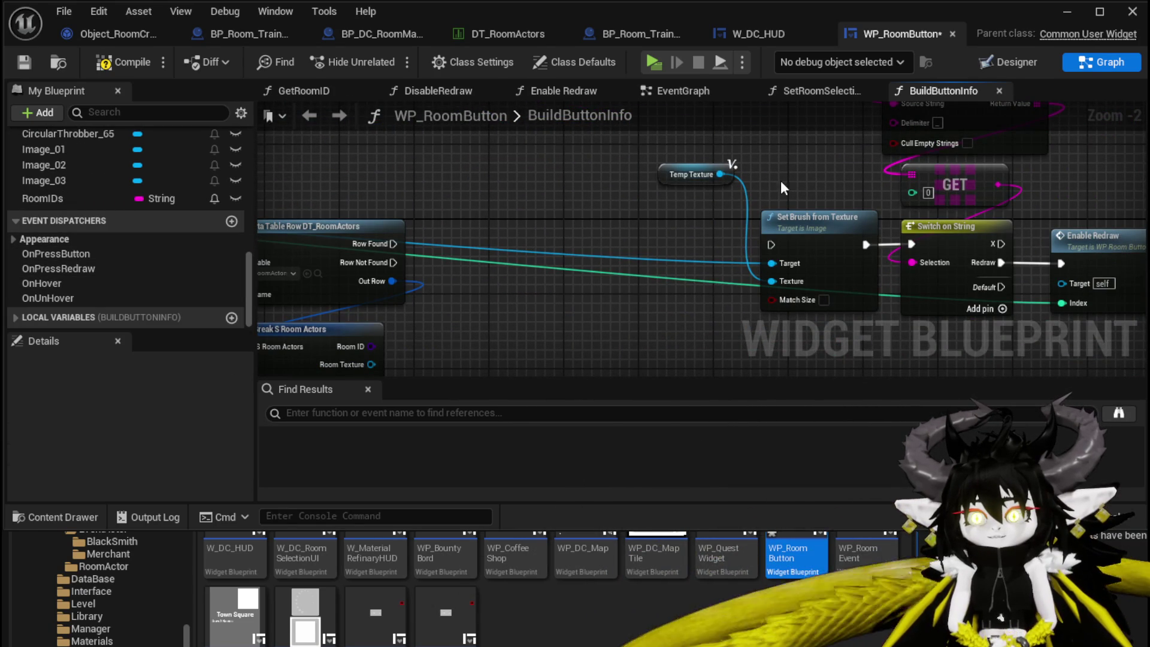
drag(688, 216, 718, 184)
mouse_move(401, 333)
mouse_down()
mouse_move(487, 301)
mouse_move(802, 249)
mouse_up()
drag(647, 309, 651, 333)
drag(415, 237, 803, 239)
mouse_move(633, 193)
mouse_down()
mouse_move(533, 188)
mouse_move(587, 214)
mouse_up()
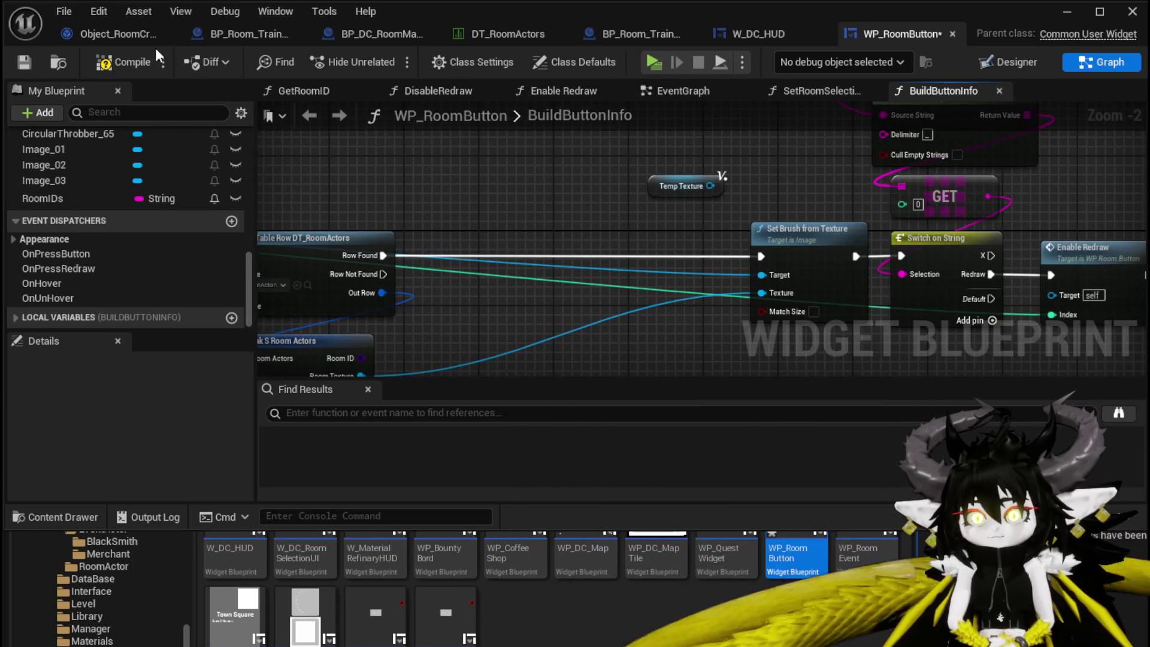
Launch a play-test, run the character to the stone gate and pick the TrainStation room.
click(1067, 12)
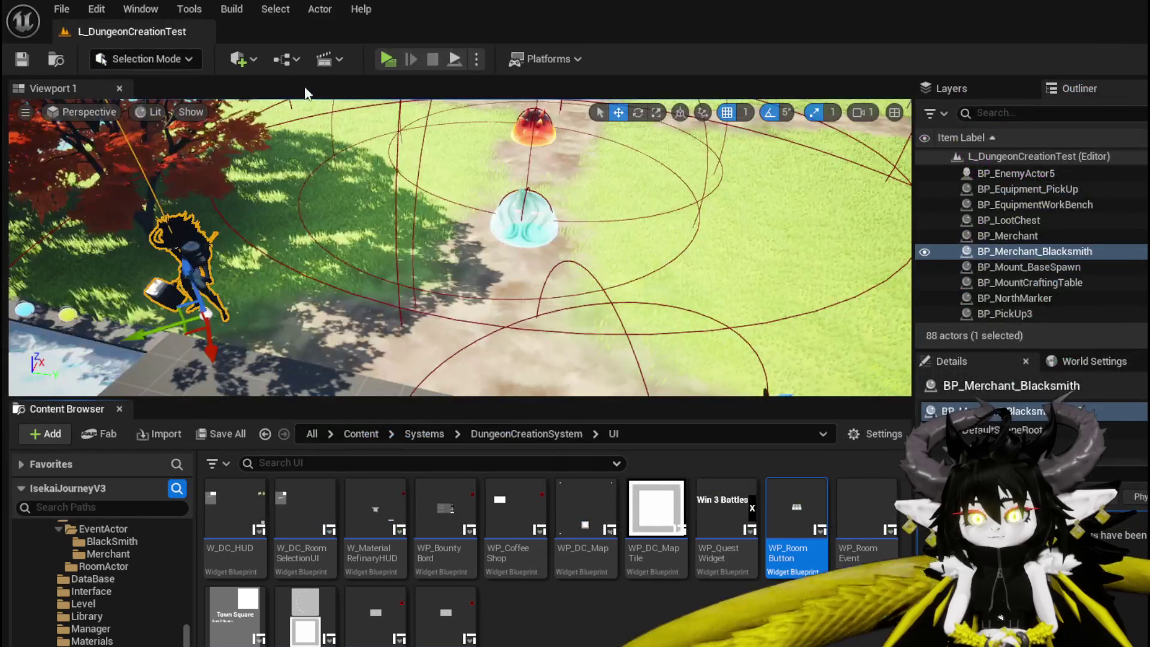
click(386, 57)
key(w)
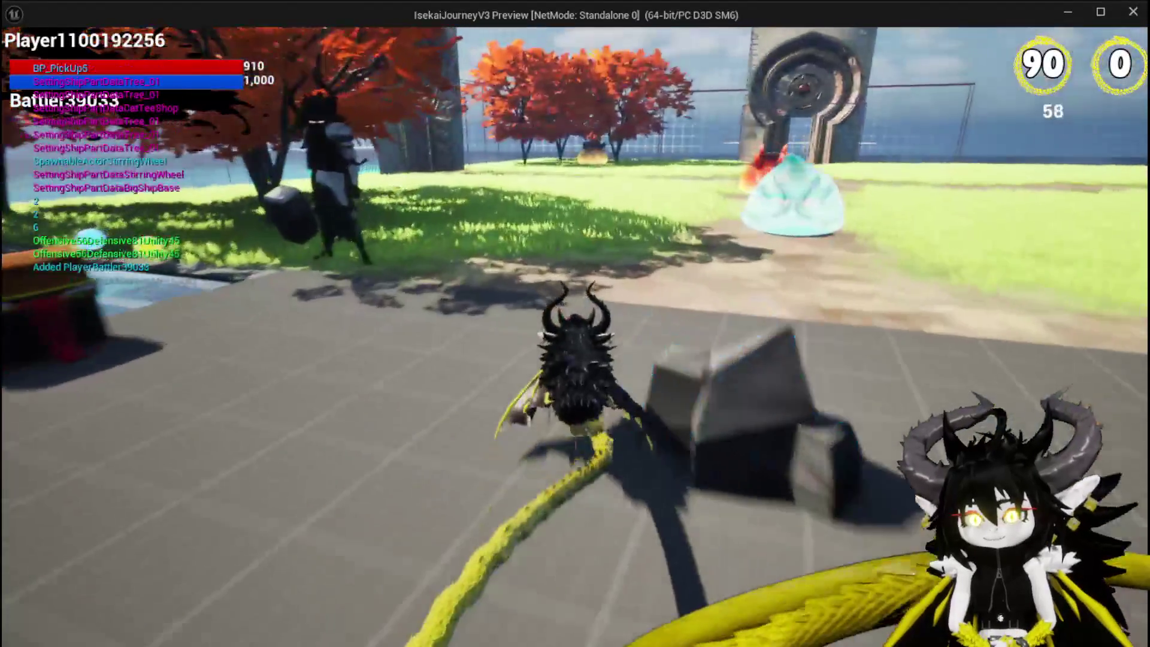
key(space)
key(w)
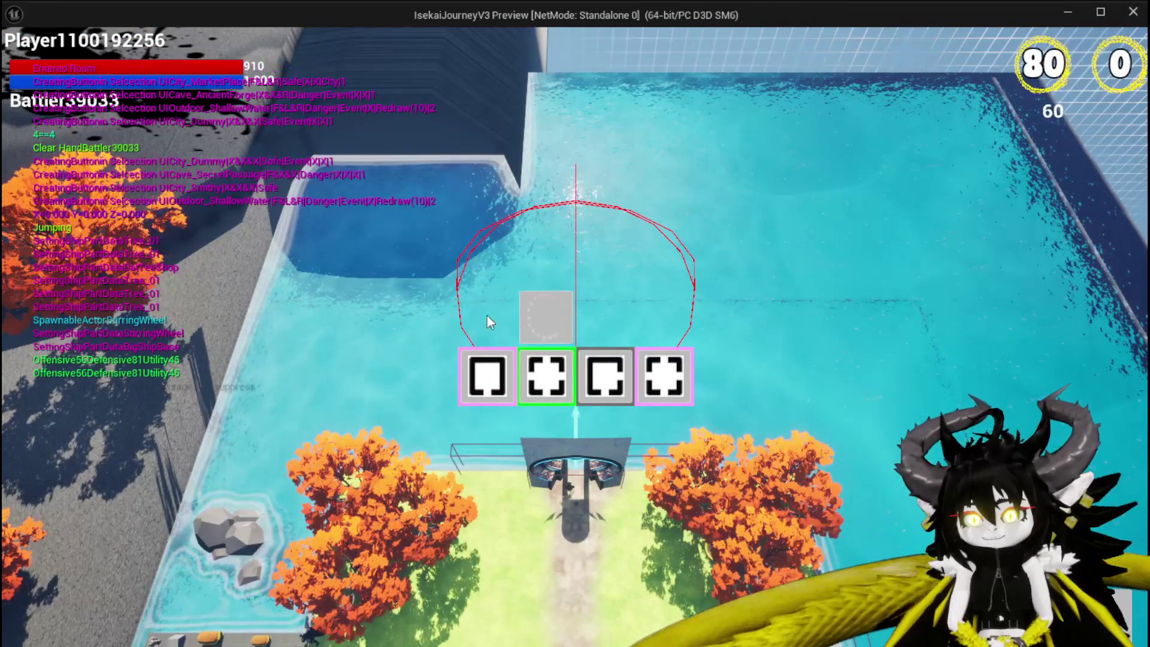
click(669, 374)
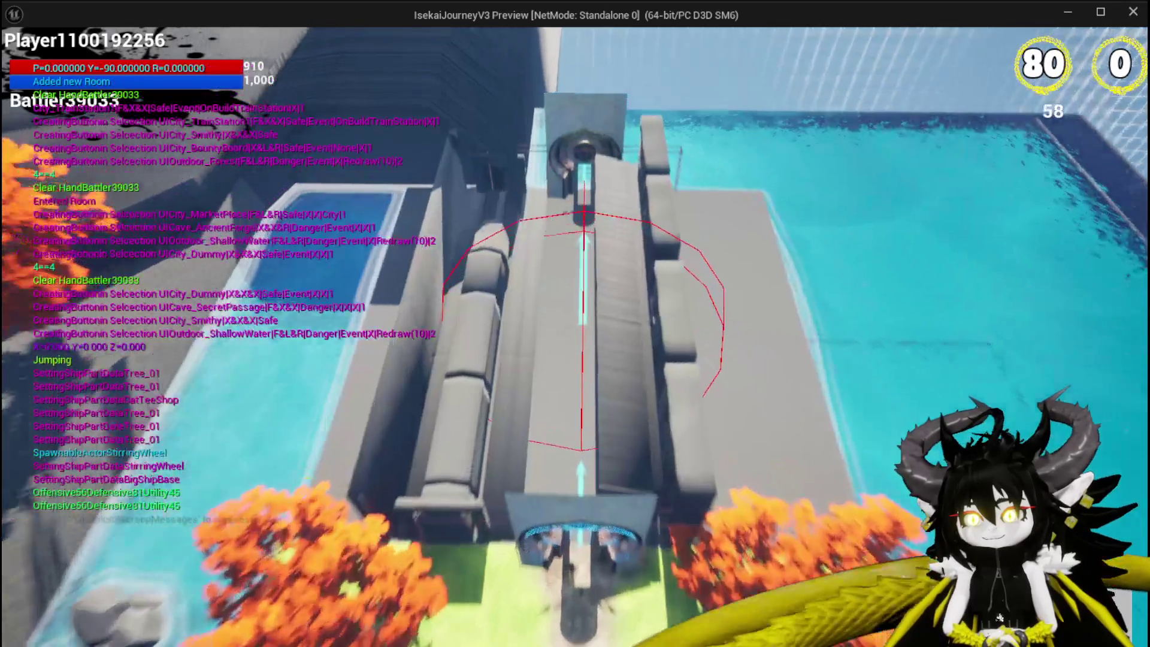
At the next gate, redraw the room choices four times, then pick one of the offered rooms.
key(w)
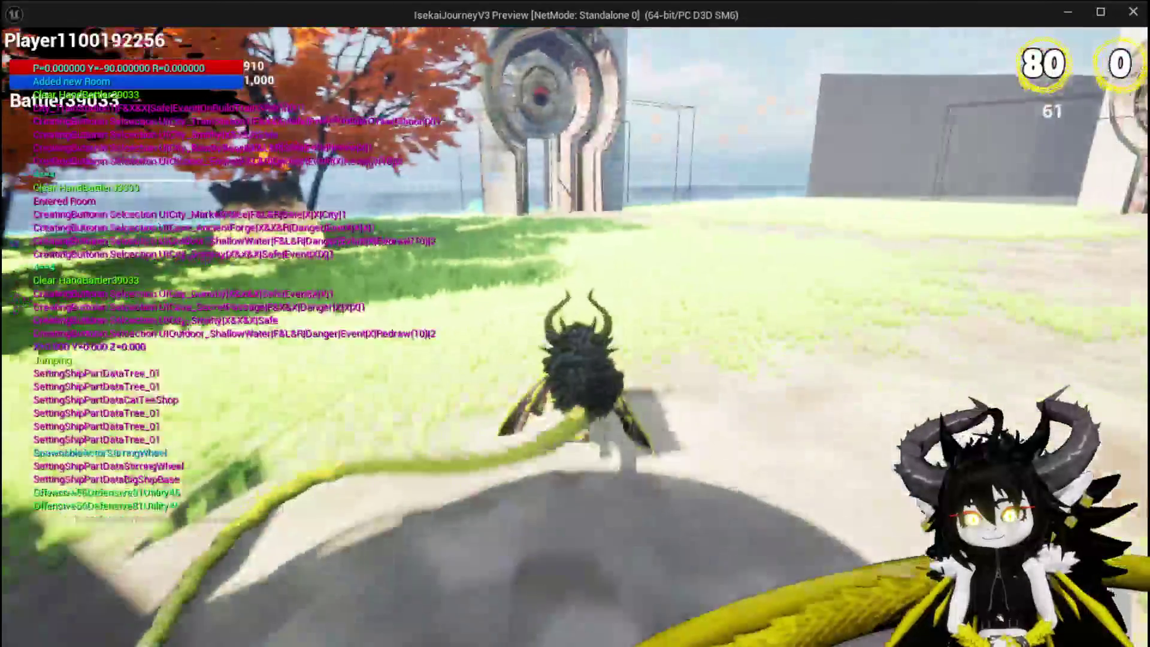
key(space)
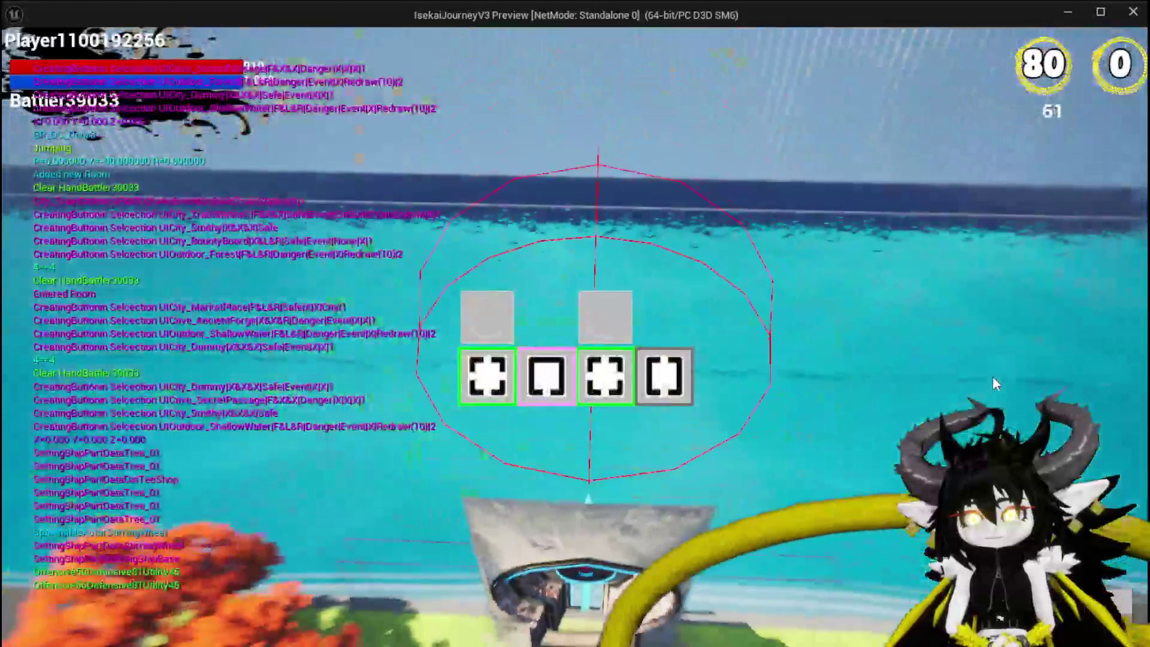
mouse_move(658, 376)
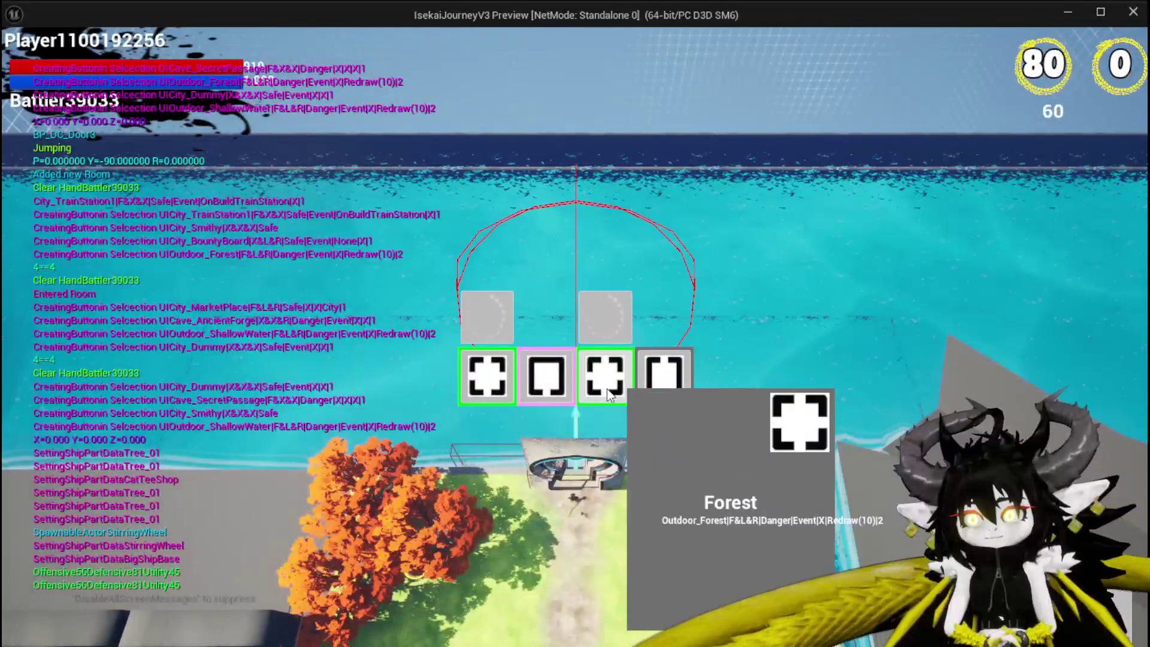
click(619, 329)
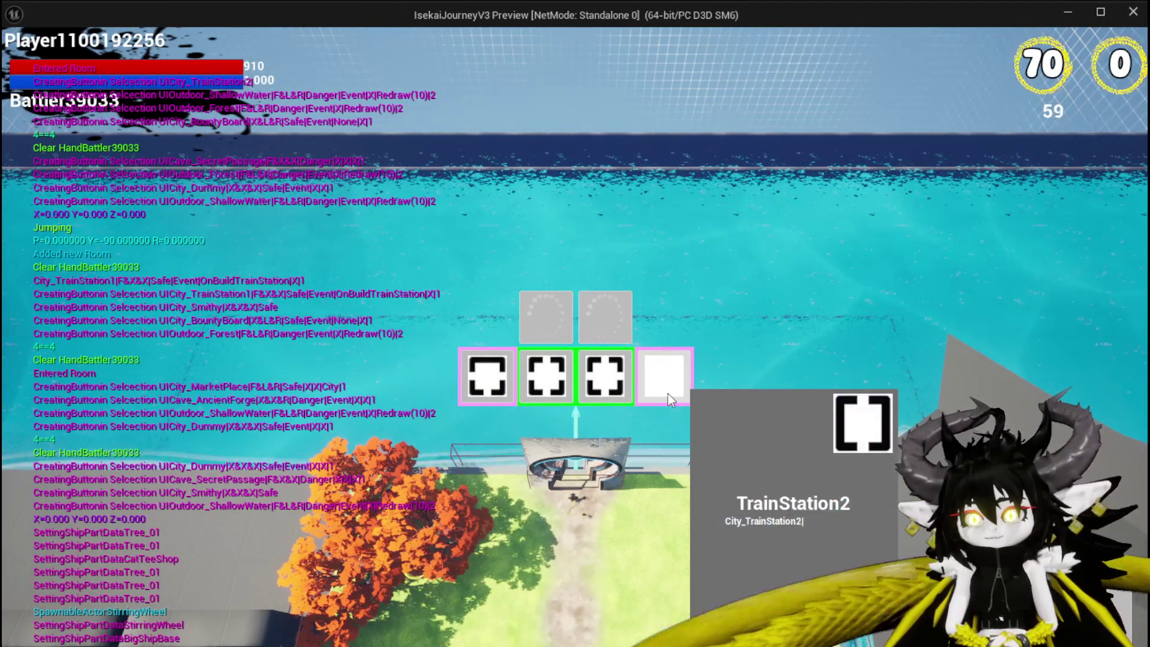
click(667, 393)
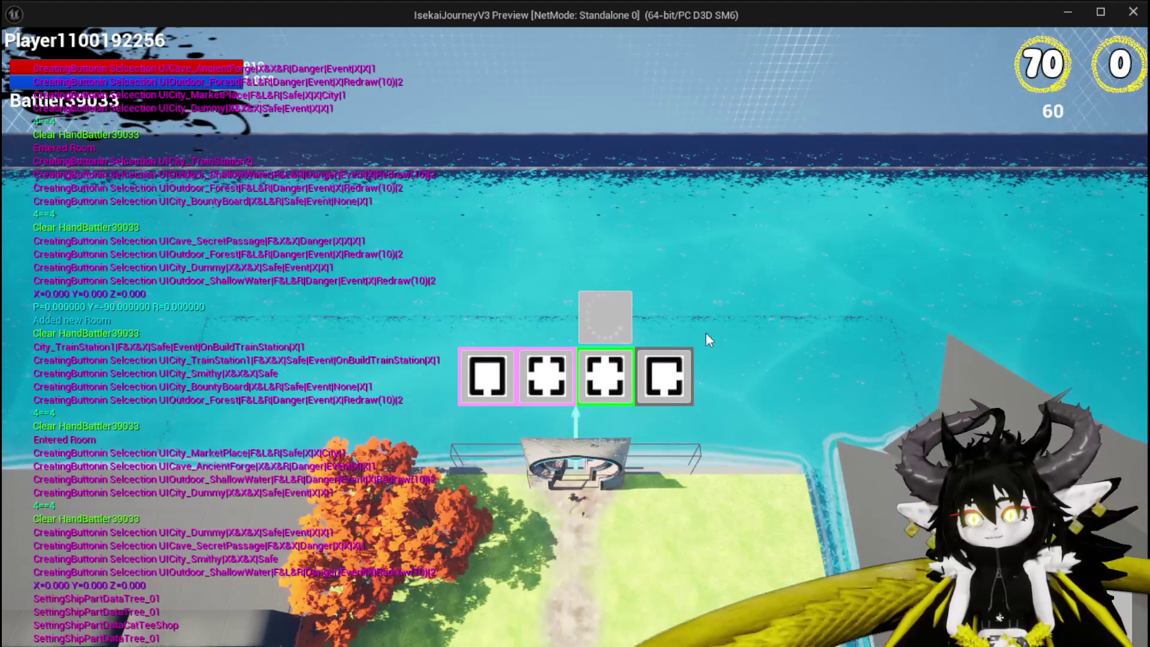
click(585, 325)
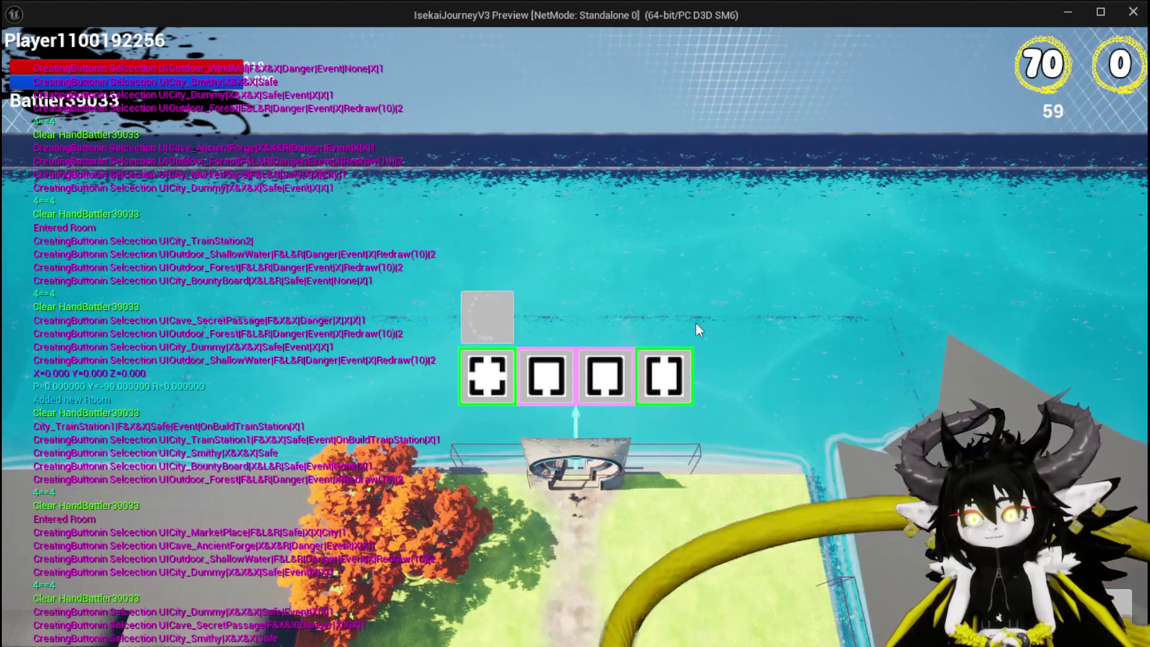
click(495, 314)
click(543, 366)
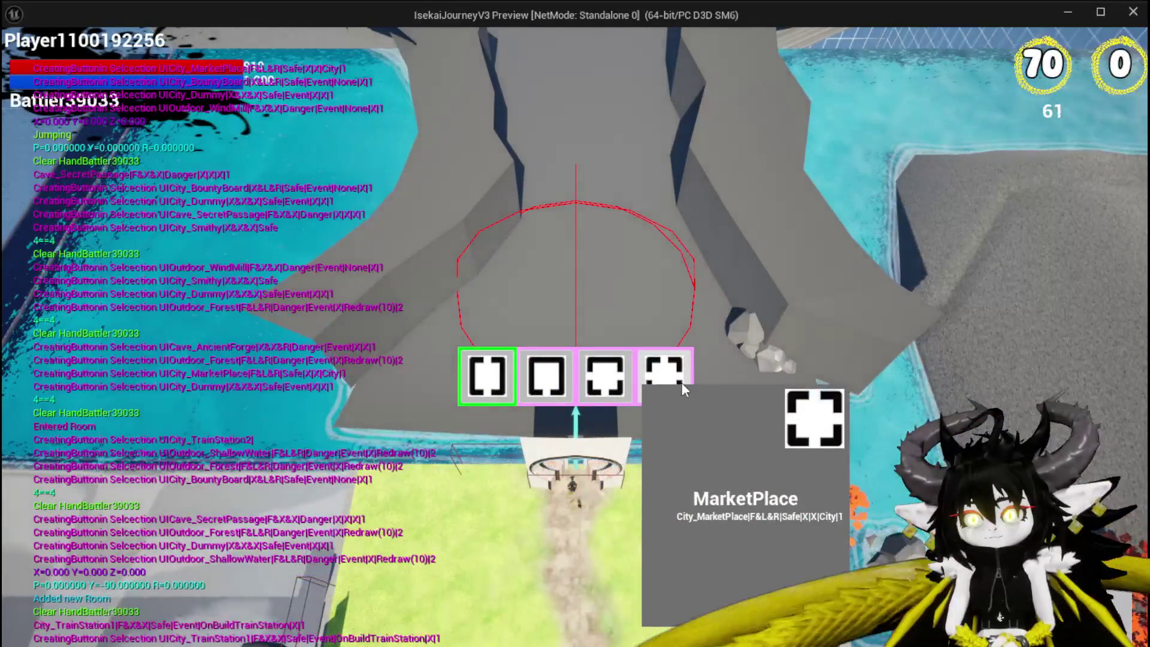
click(607, 378)
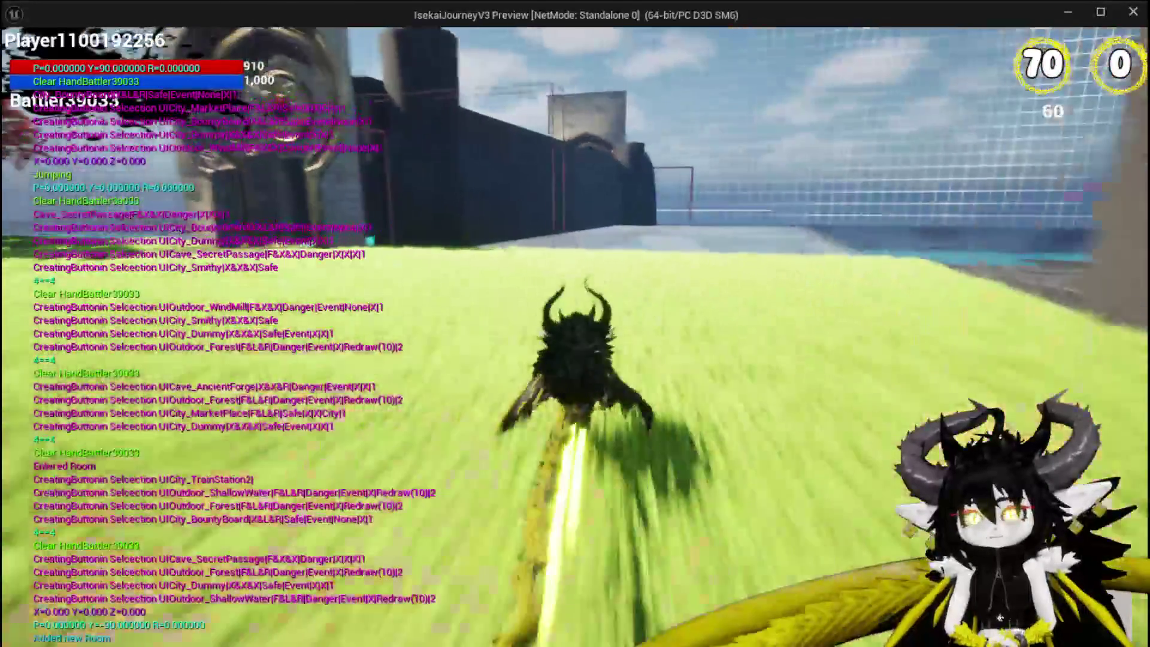
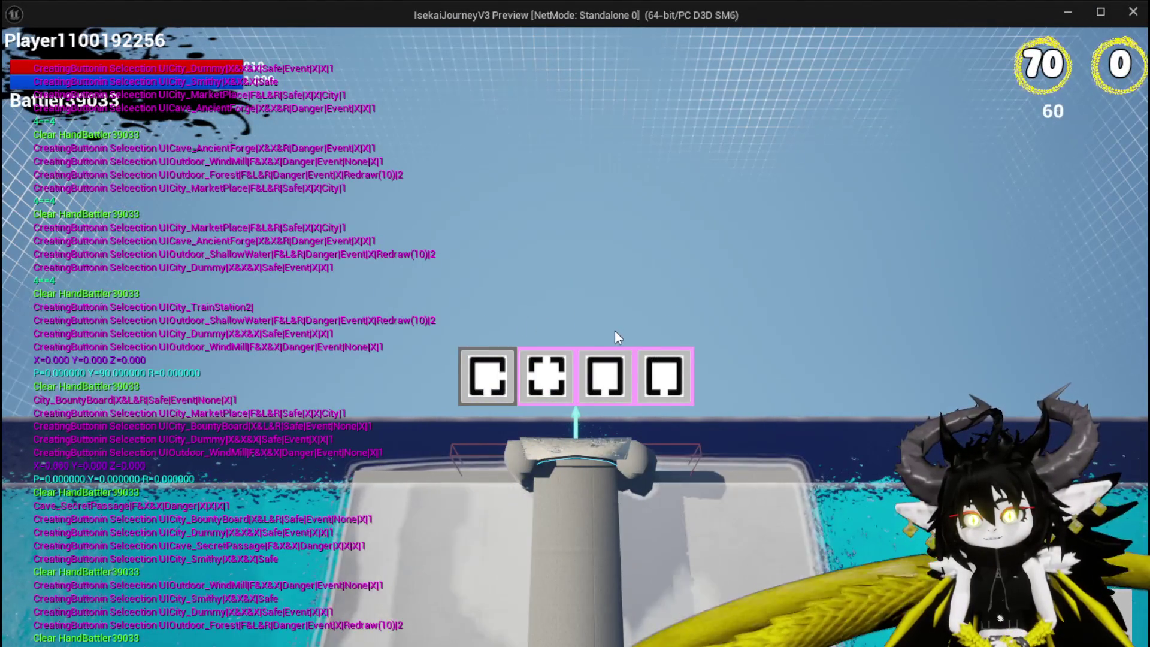
In the preview, pick a room card, walk toward the doorway, and redraw the room cards.
click(557, 378)
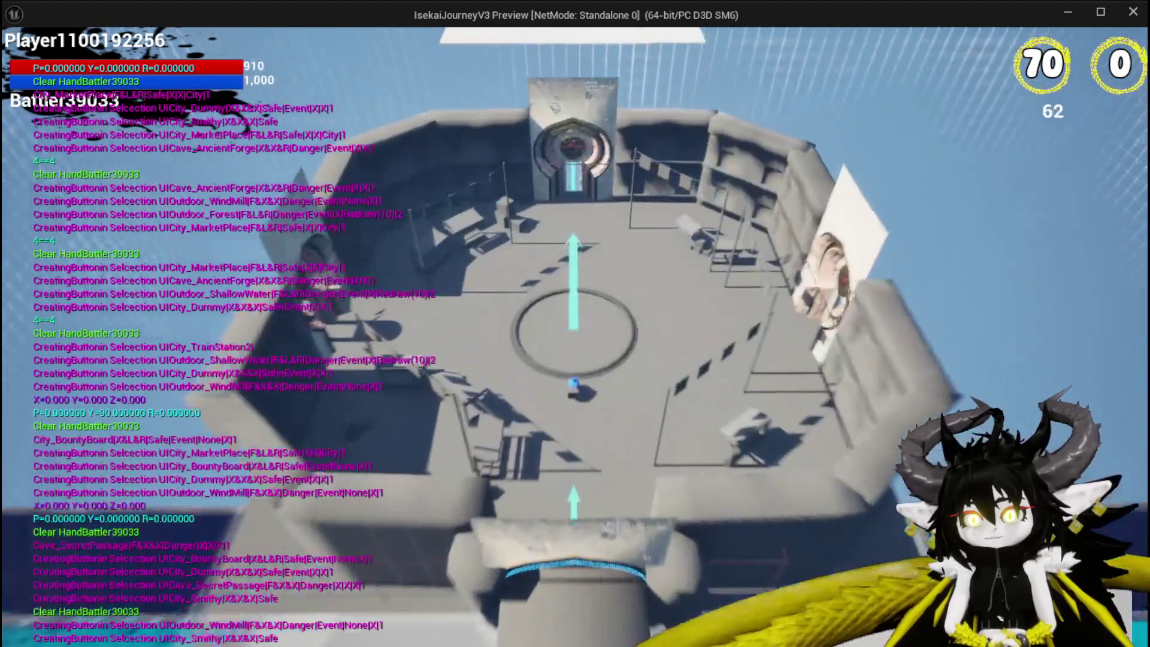
key(w)
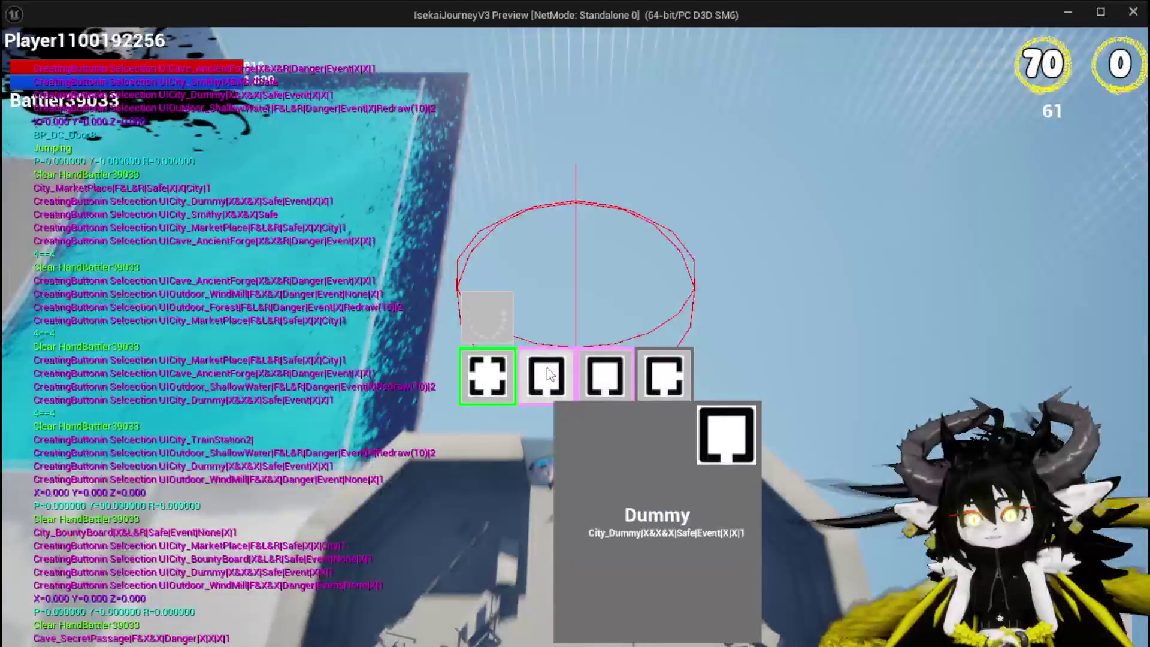
click(549, 374)
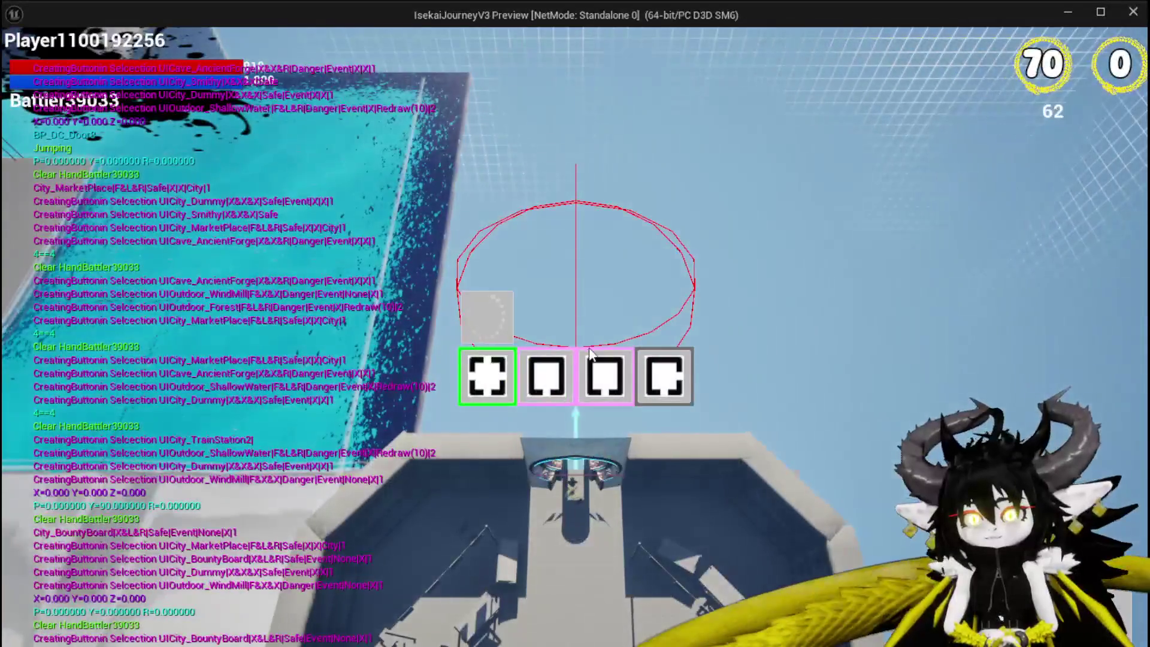
Stop the game preview and save all modified packages.
mouse_move(559, 399)
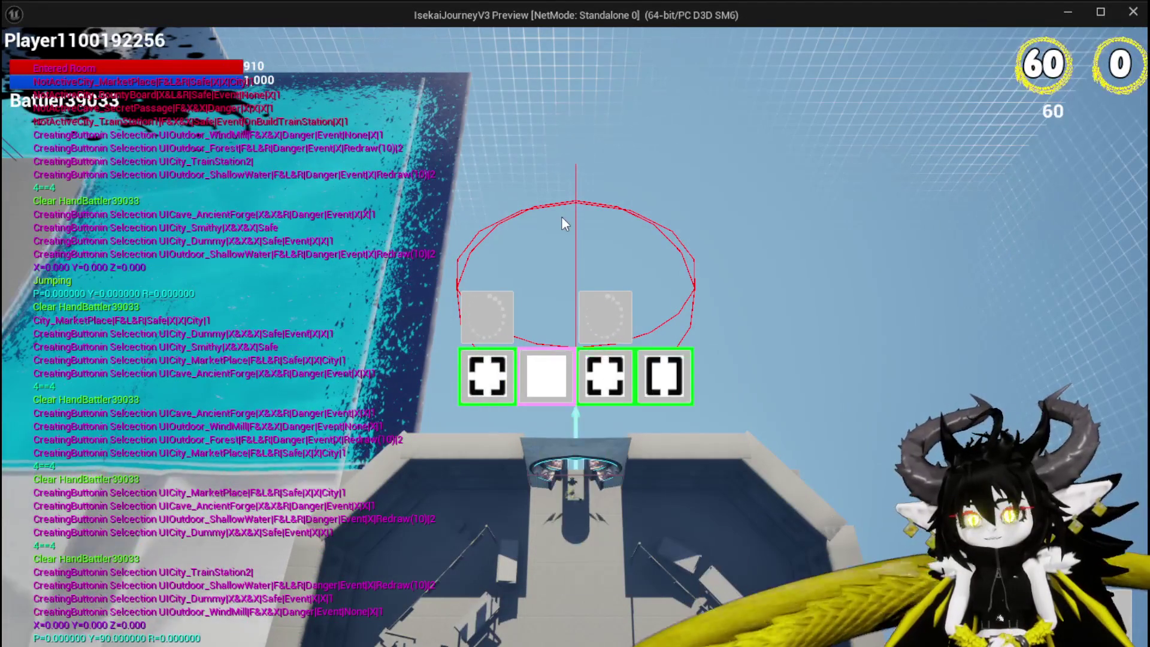
key(Escape)
click(23, 66)
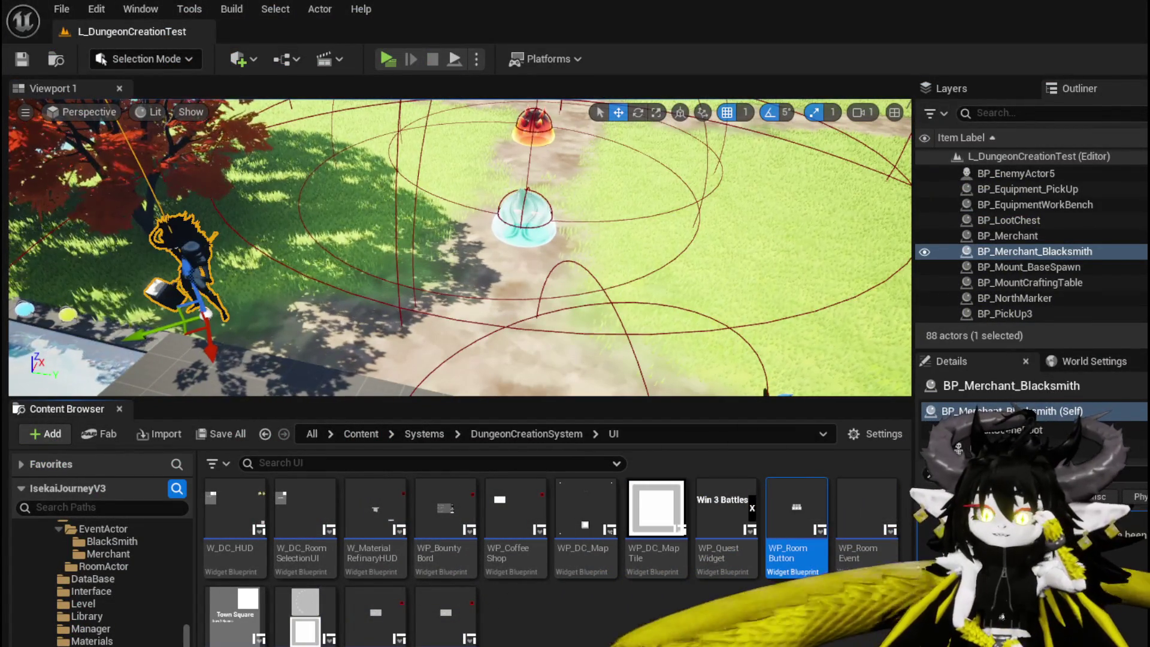
Open the WP_RoomButton blueprint, look over BuildButtonInfo, and save it.
key(Return)
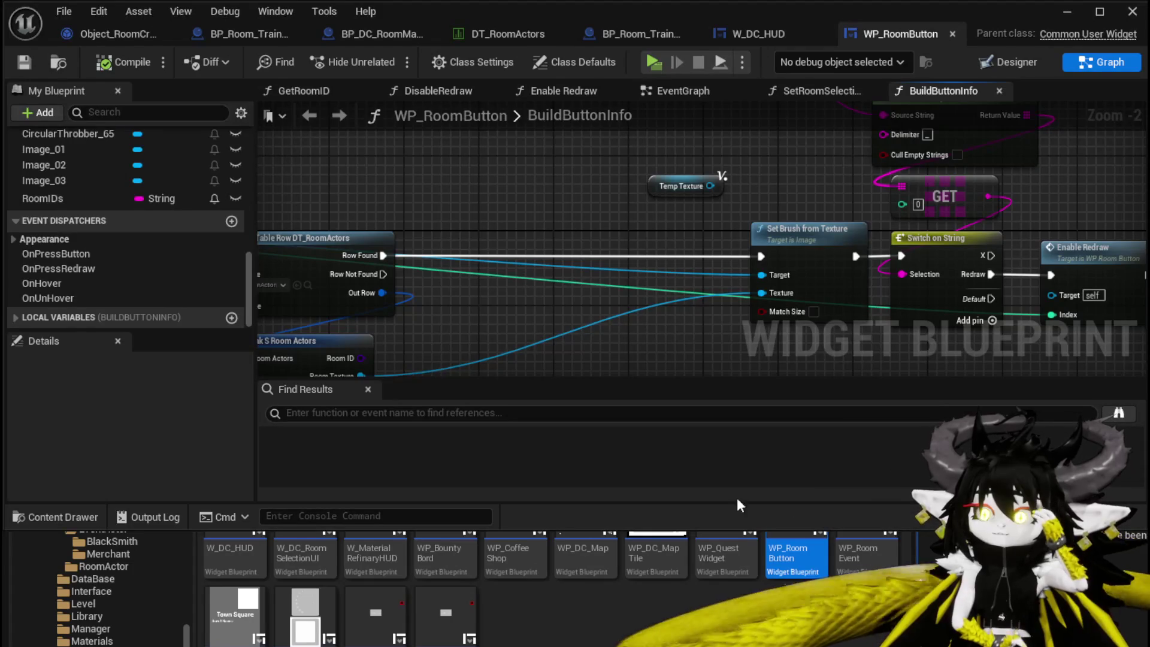
mouse_move(620, 276)
mouse_down()
mouse_move(528, 300)
mouse_move(430, 377)
mouse_move(570, 291)
mouse_move(599, 257)
mouse_move(590, 300)
mouse_move(470, 267)
mouse_move(447, 231)
mouse_move(350, 185)
mouse_move(270, 172)
mouse_up()
scroll(590, 300, down, 2)
key(ctrl+s)
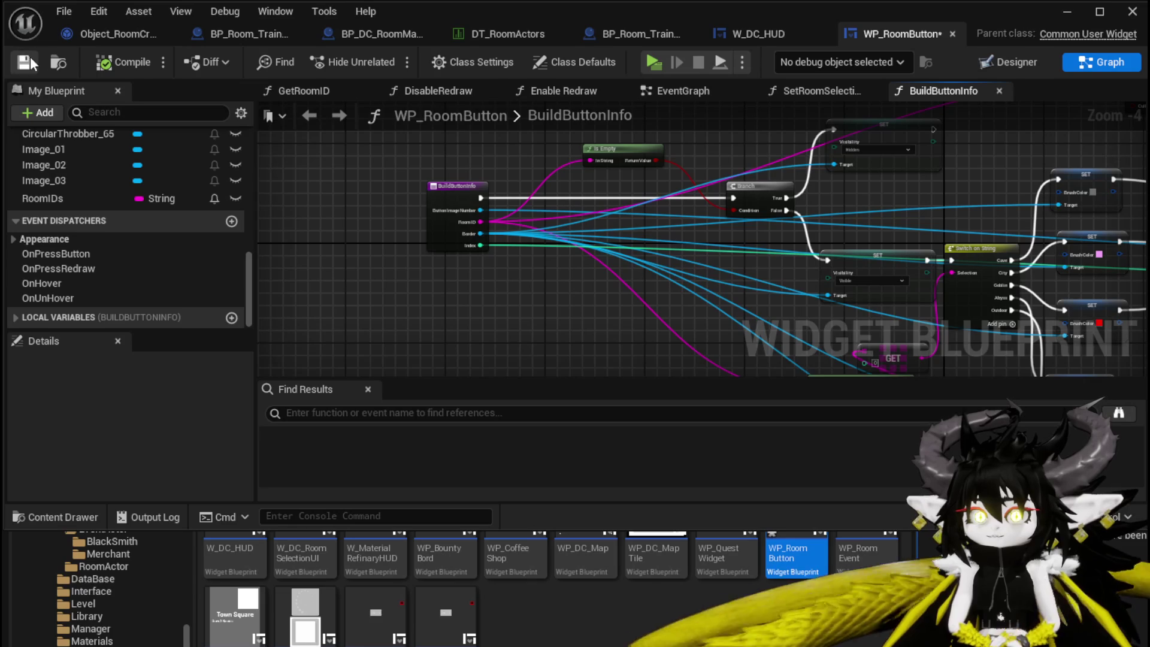
drag(402, 161, 449, 209)
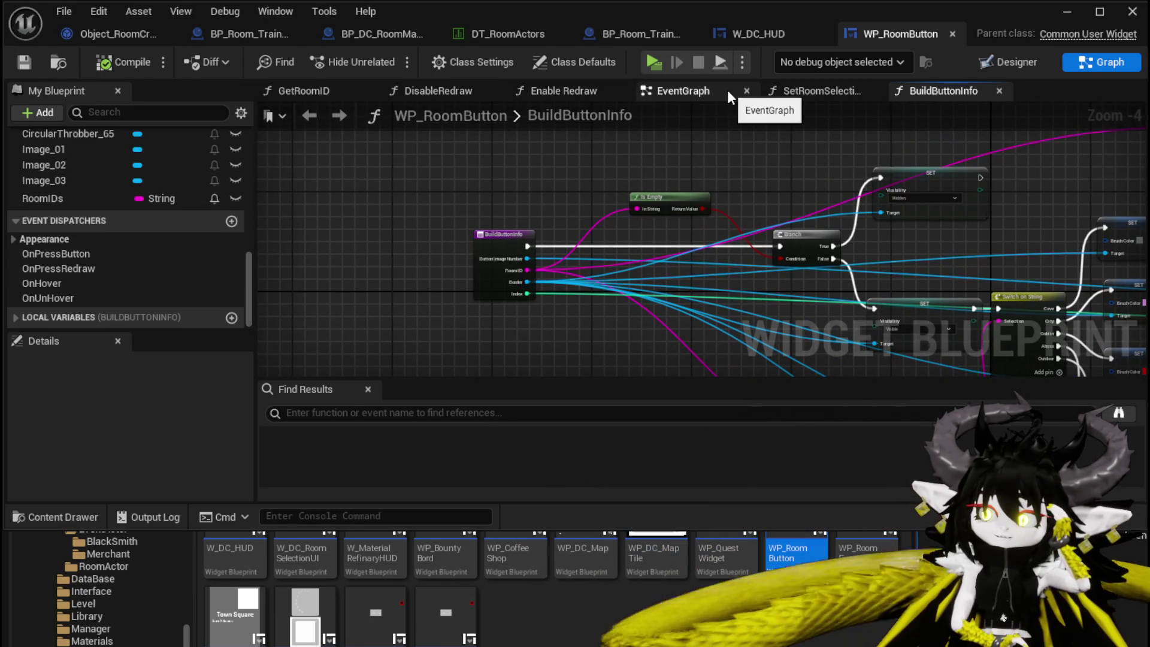
Review the EventGraph's three On Pressed / Get Room ID pairs and Button_Redraw events.
click(817, 92)
click(703, 92)
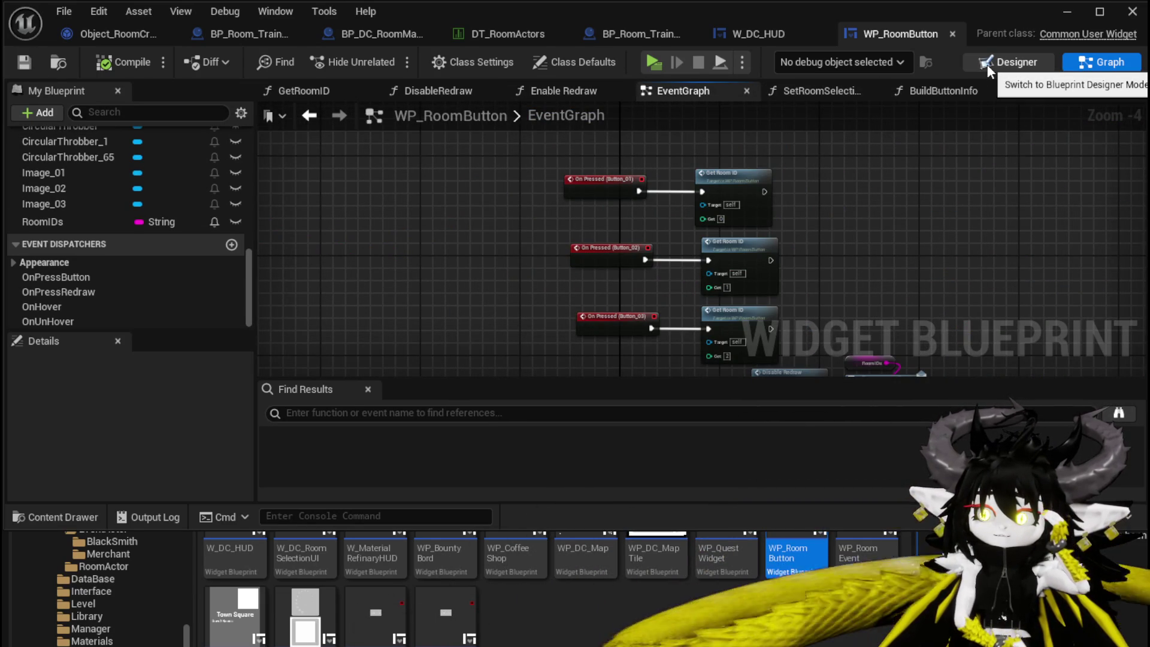
mouse_move(894, 238)
mouse_down()
mouse_move(849, 152)
mouse_move(839, 88)
mouse_up()
drag(767, 85, 721, 195)
drag(443, 144, 667, 318)
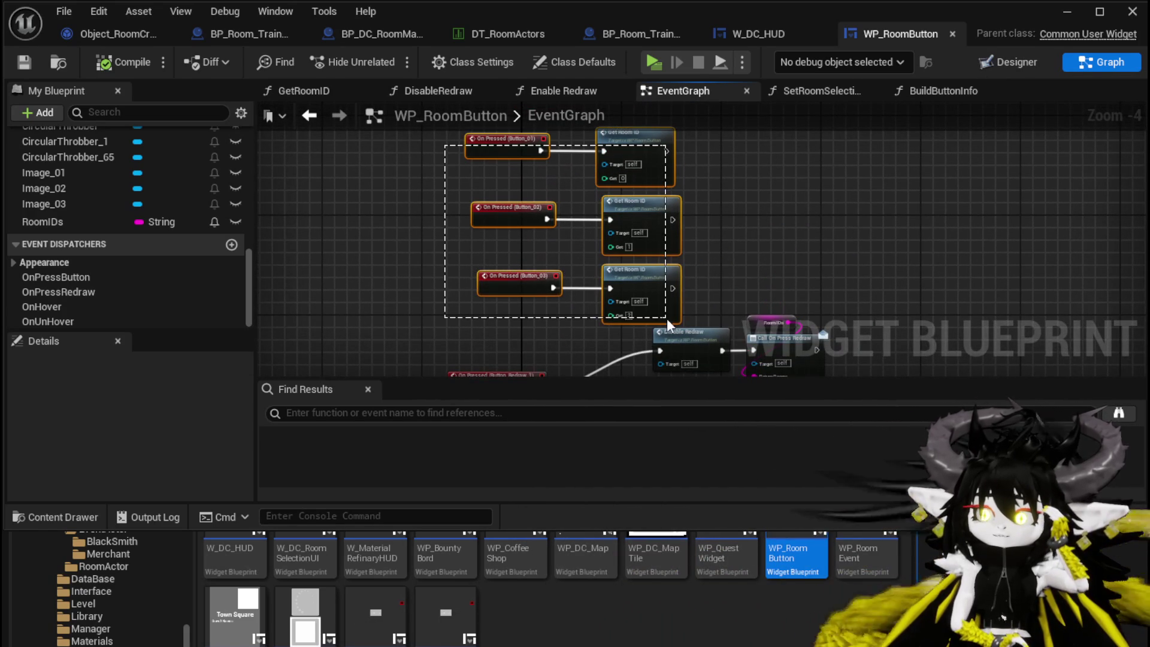
click(784, 251)
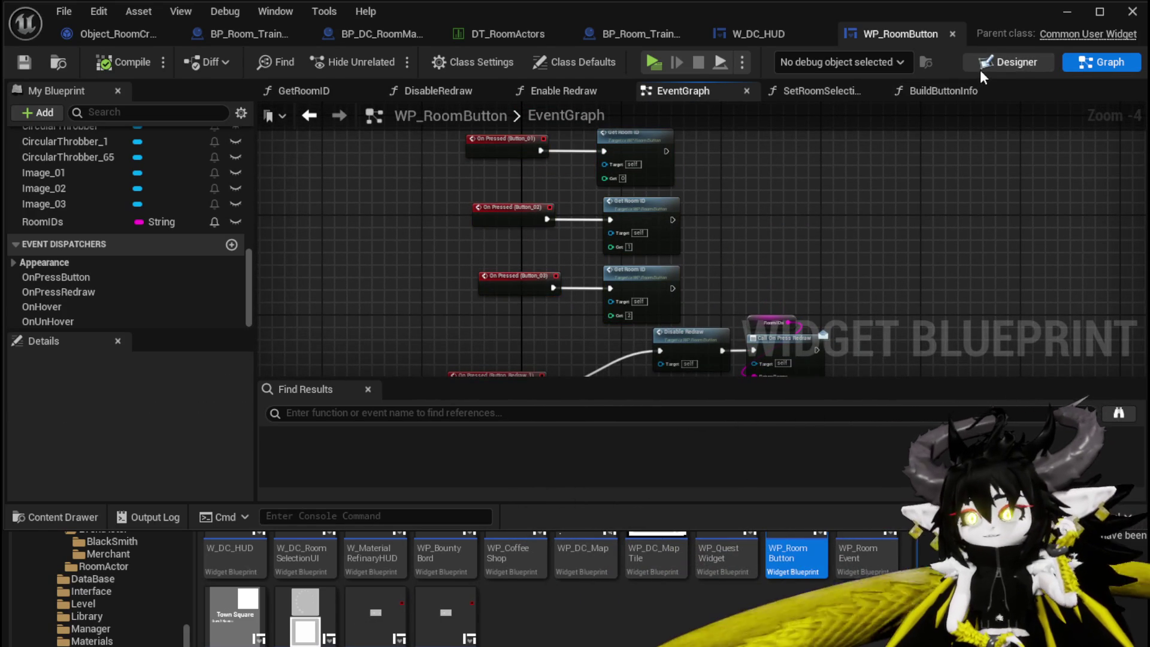
drag(789, 200, 786, 45)
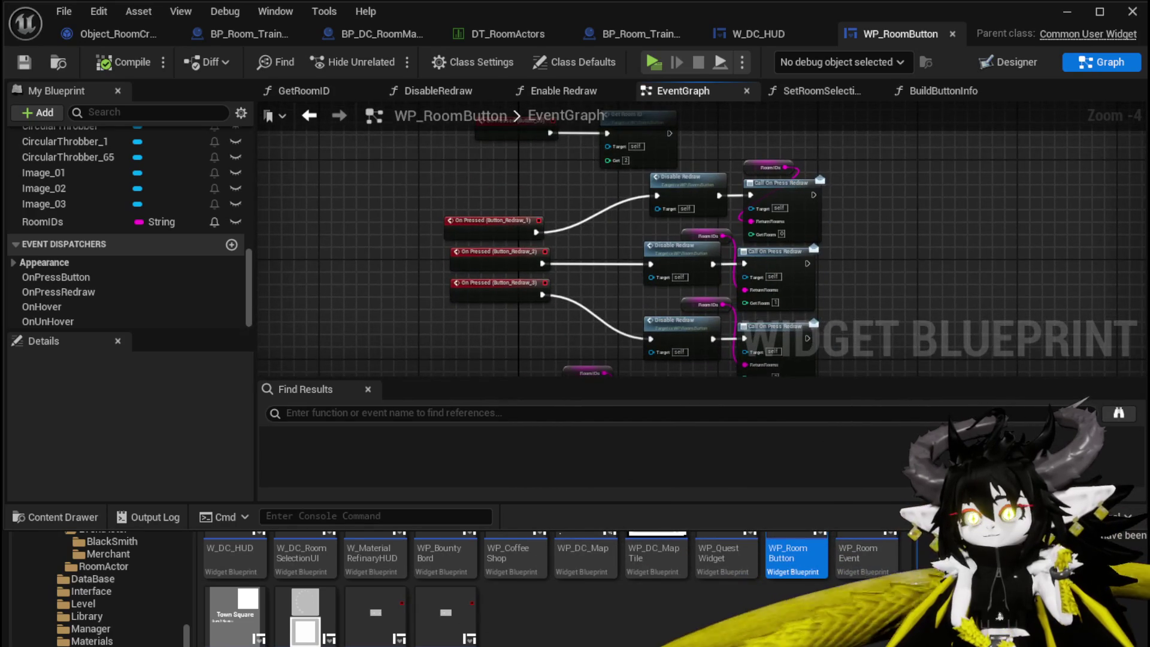
mouse_move(829, 191)
mouse_down()
mouse_move(829, 180)
mouse_move(779, 252)
mouse_move(673, 247)
mouse_move(749, 264)
mouse_move(758, 231)
mouse_up()
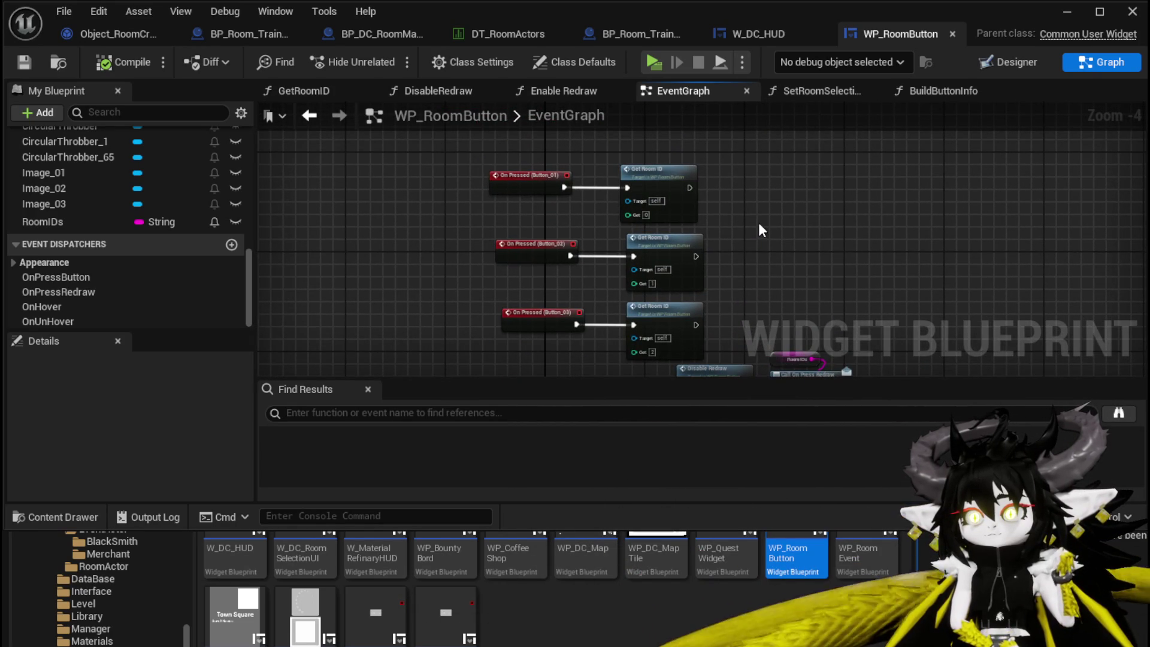
scroll(597, 213, up, 2)
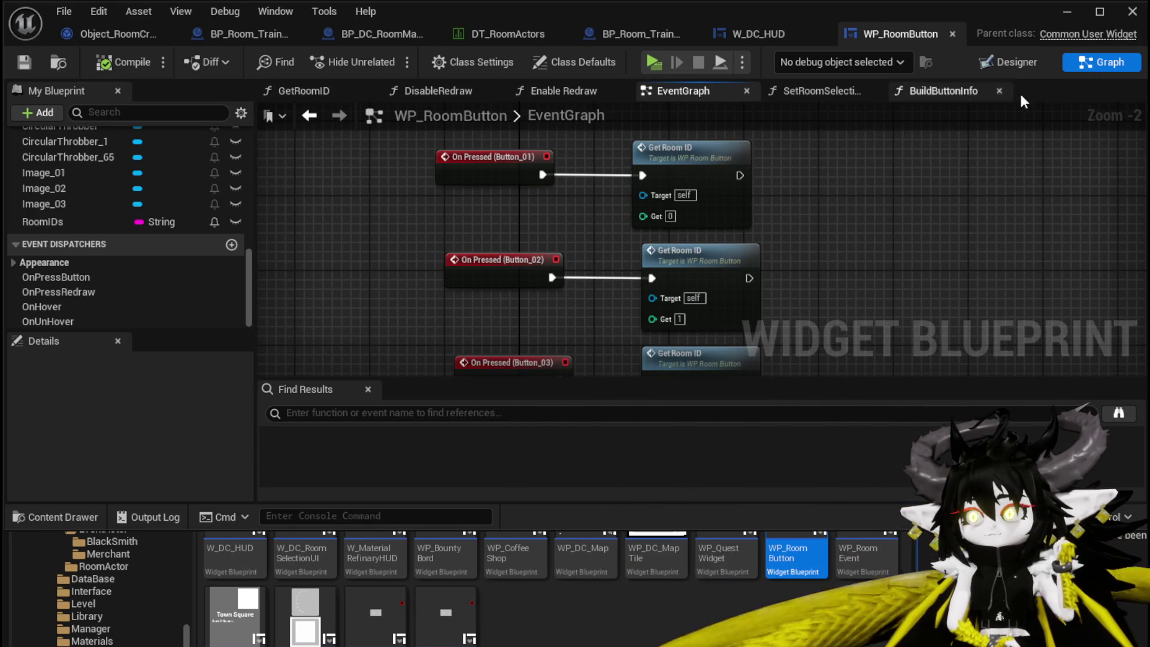
scroll(106, 212, up, 12)
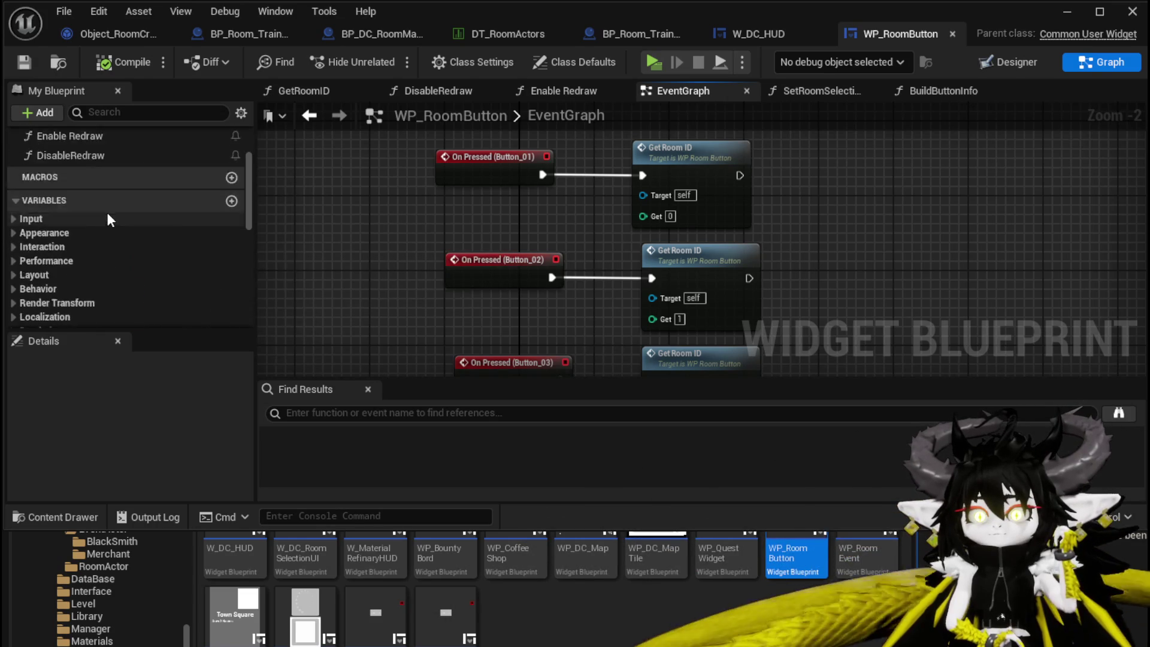
Inspect the SetRoomSelectionButton function graph from its entry node, then go to W_DC_HUD.
double_click(117, 202)
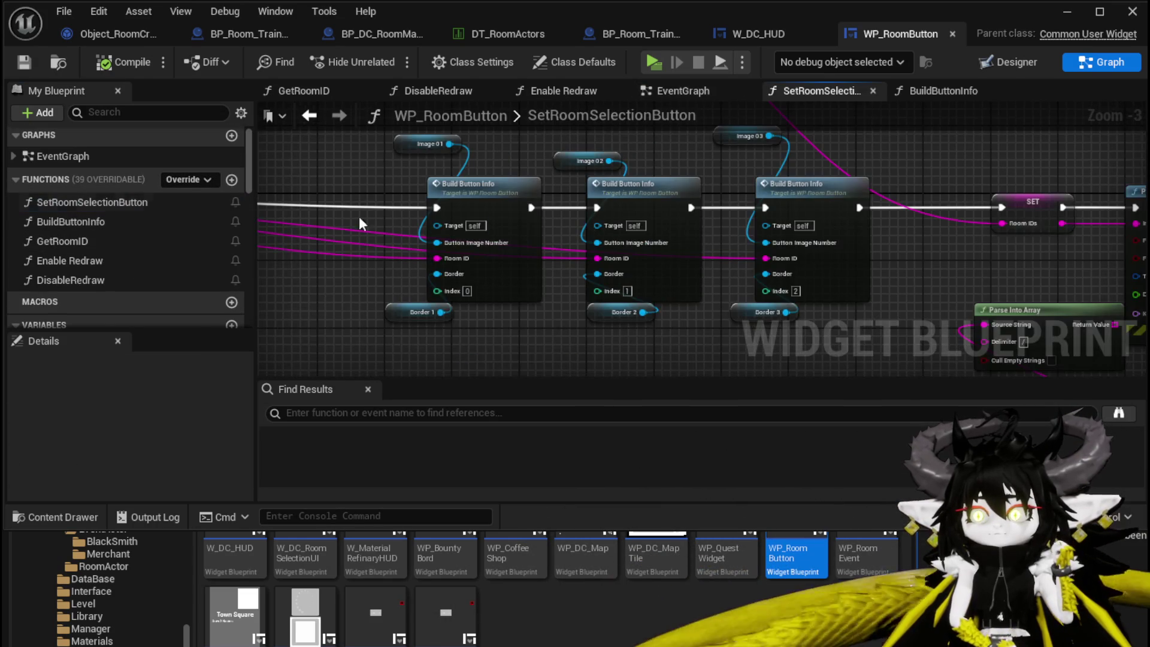
mouse_move(930, 276)
mouse_down()
mouse_move(943, 306)
mouse_move(694, 203)
mouse_up()
scroll(842, 295, down, 2)
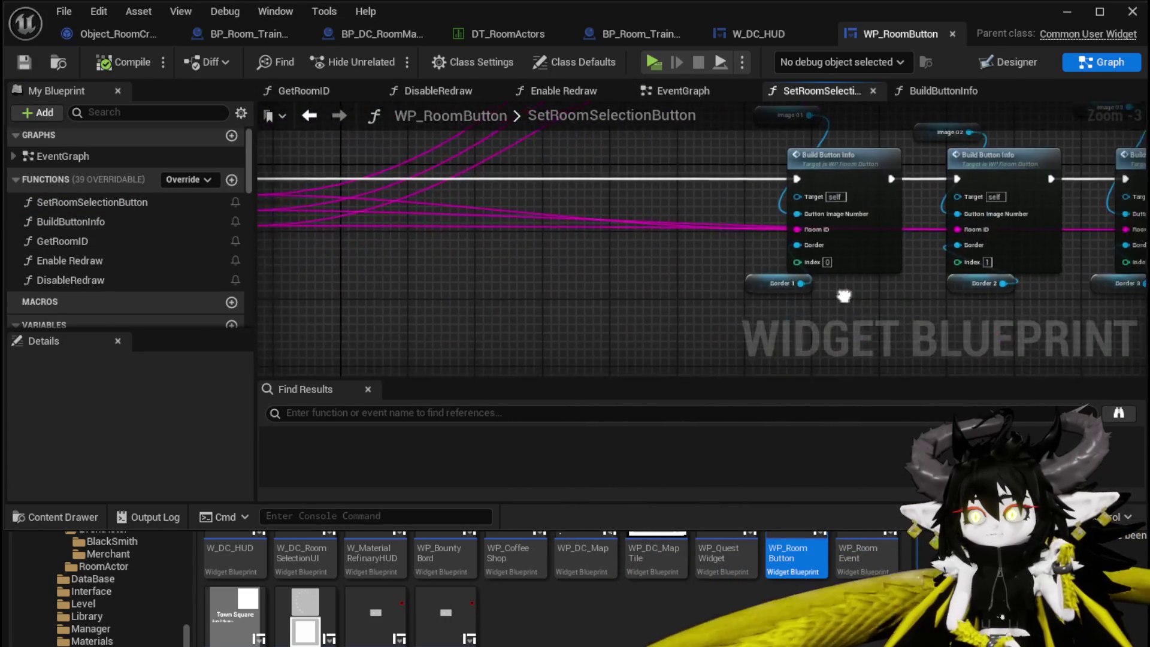
drag(288, 270, 574, 295)
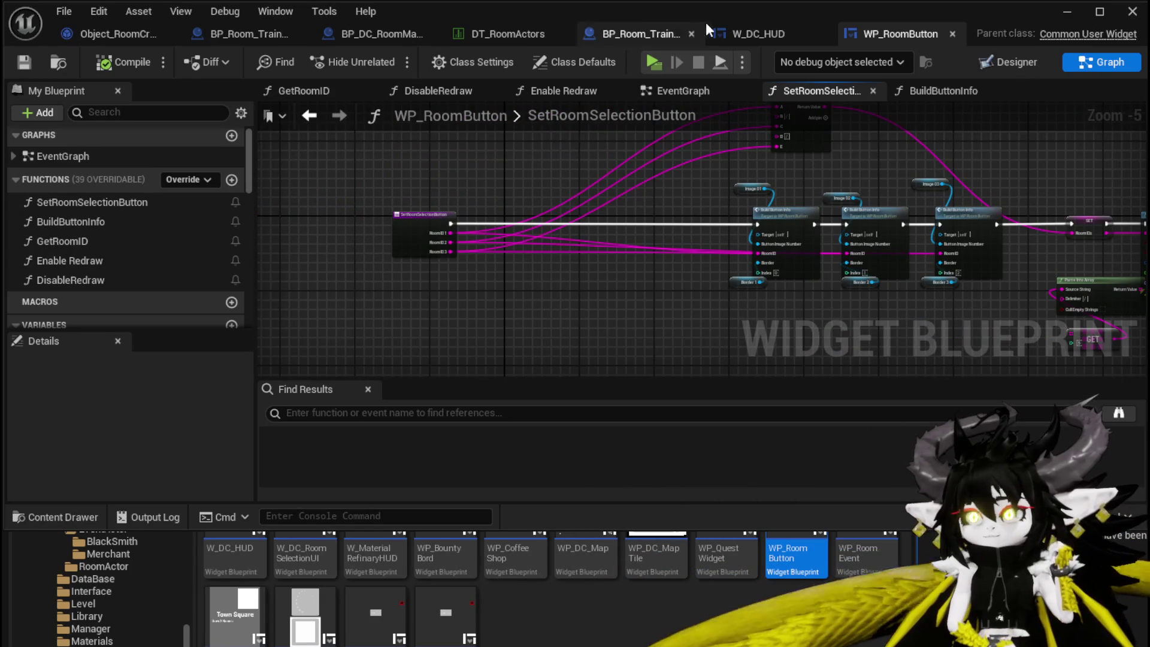
click(739, 33)
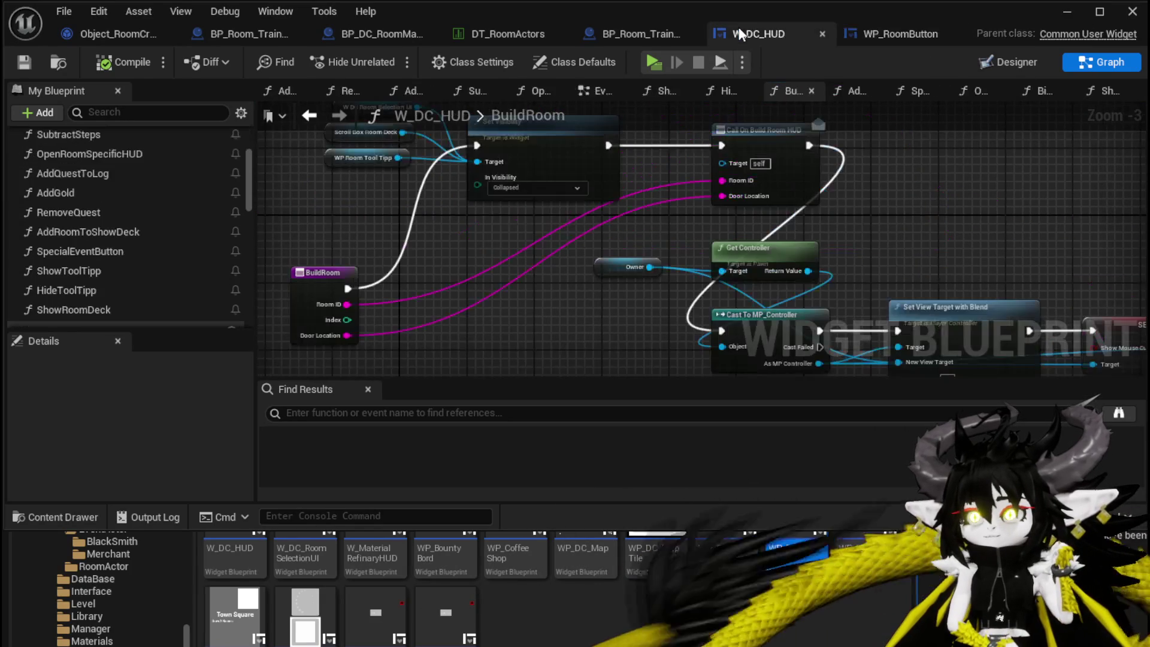
In W_DC_HUD's Designer, select the W_DC_RoomSelectionUI widget in the Hierarchy.
click(1044, 58)
scroll(398, 247, up, 3)
click(593, 186)
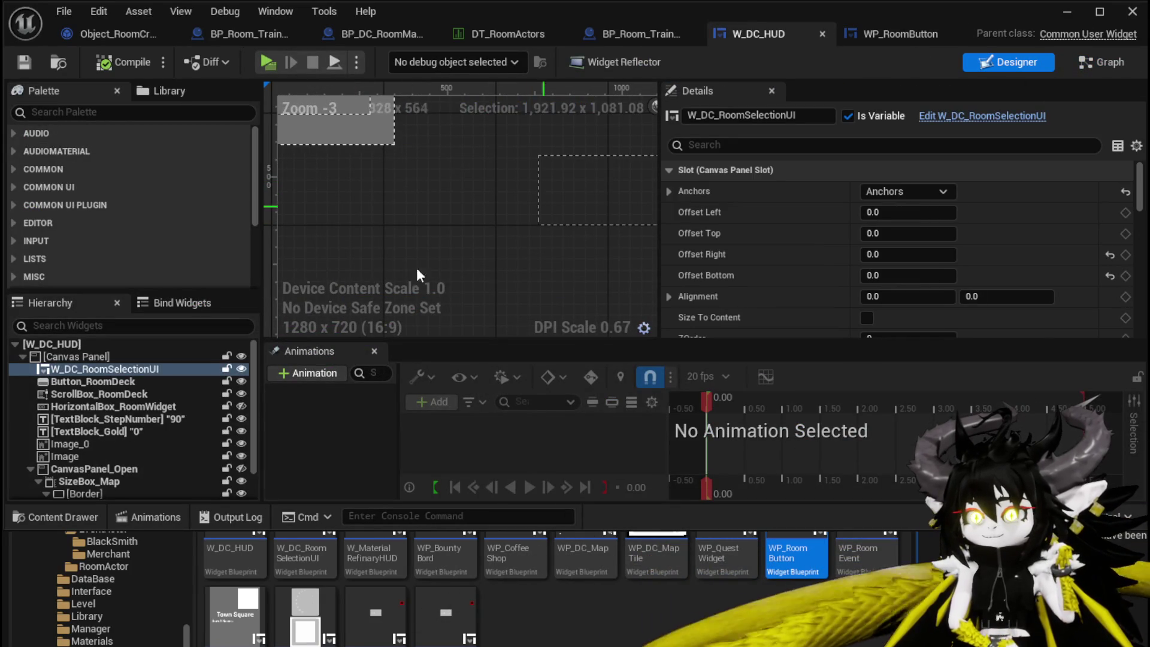
scroll(592, 185, down, 3)
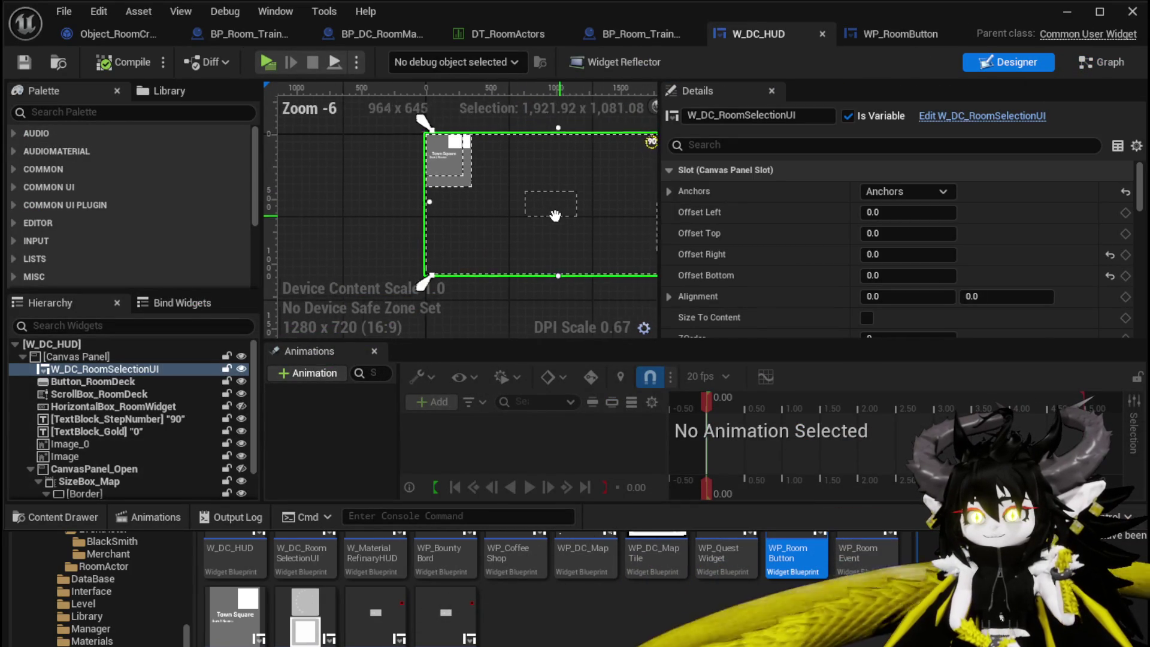
click(96, 482)
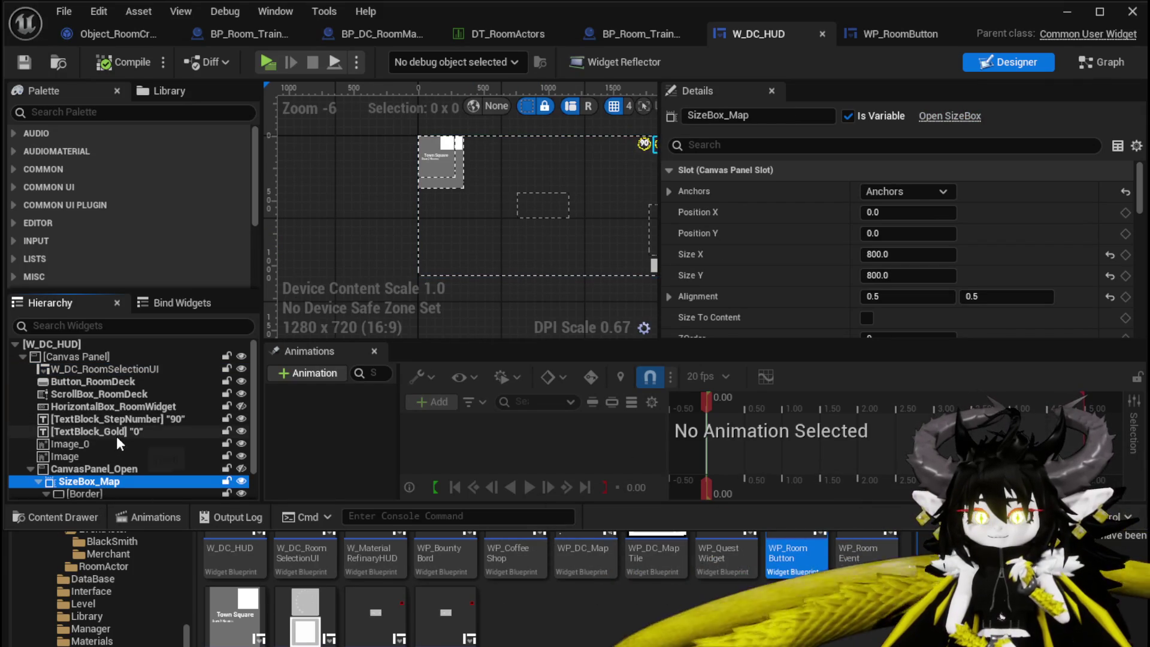
scroll(117, 434, down, 1)
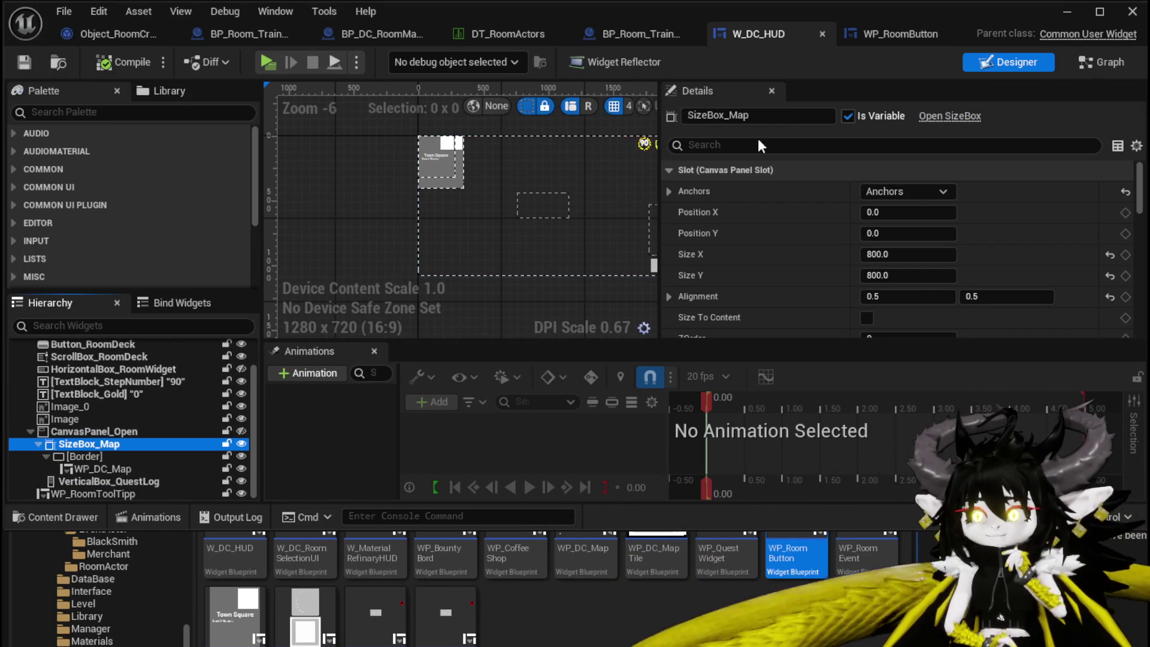
click(534, 205)
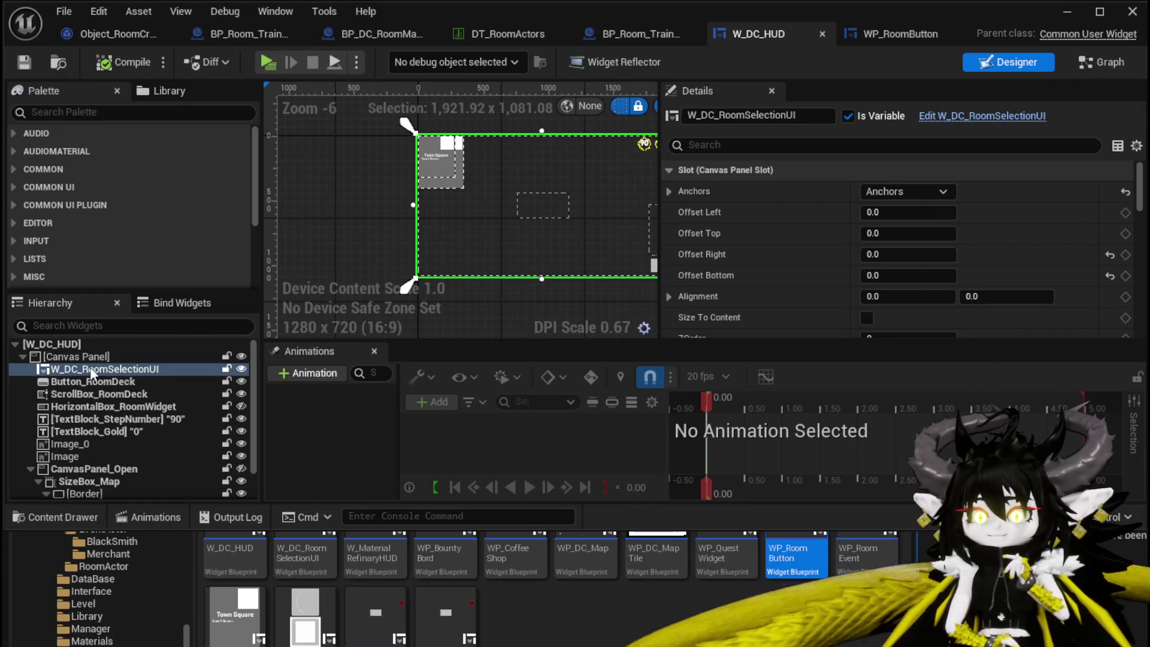
Edit W_DC_RoomSelectionUI, select HorizontalBox_RoomButtonBox, and show its Graph.
click(982, 115)
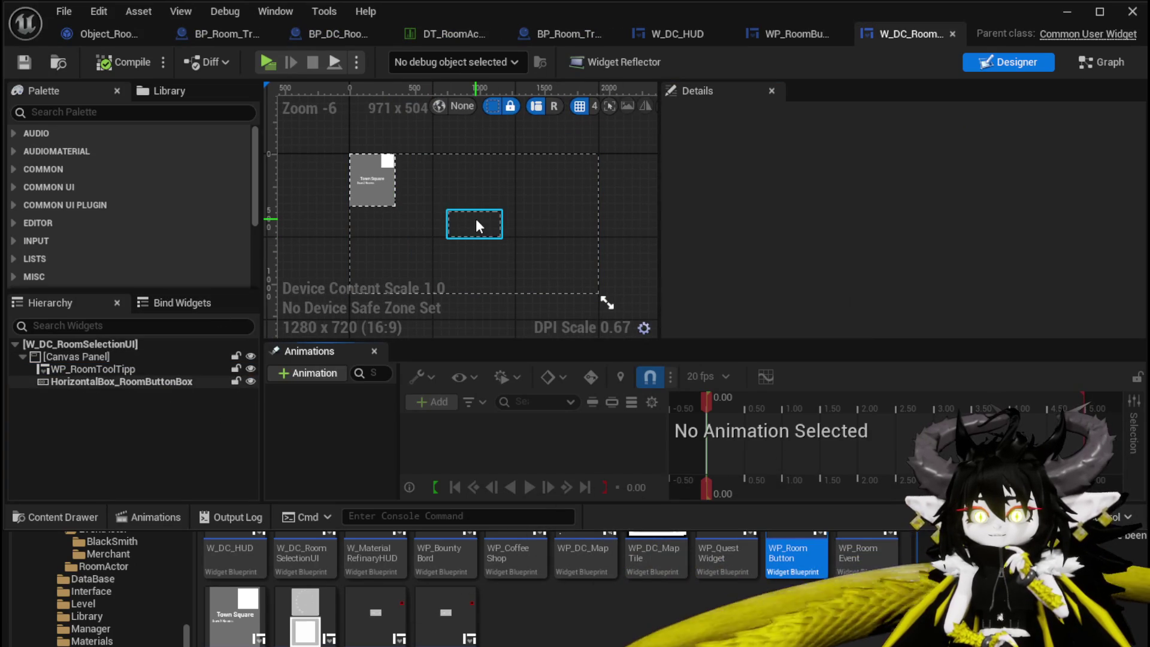
click(476, 218)
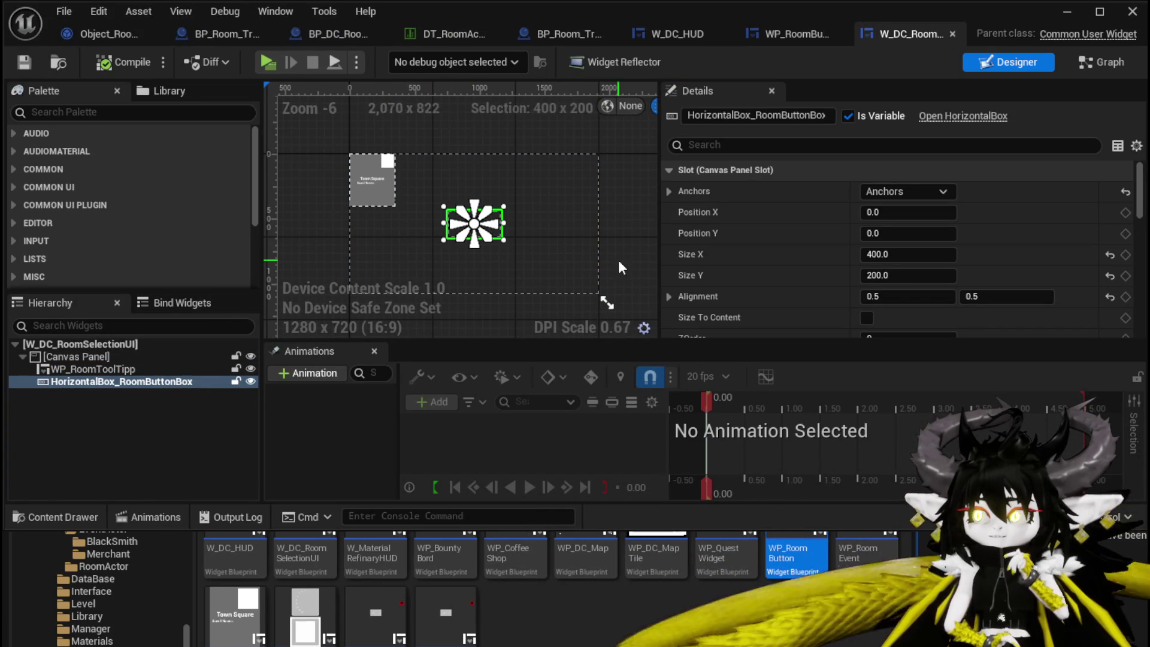
click(1096, 64)
Open W_DC_RoomSelectionUI's AddRoomSelection function graph.
scroll(120, 212, up, 5)
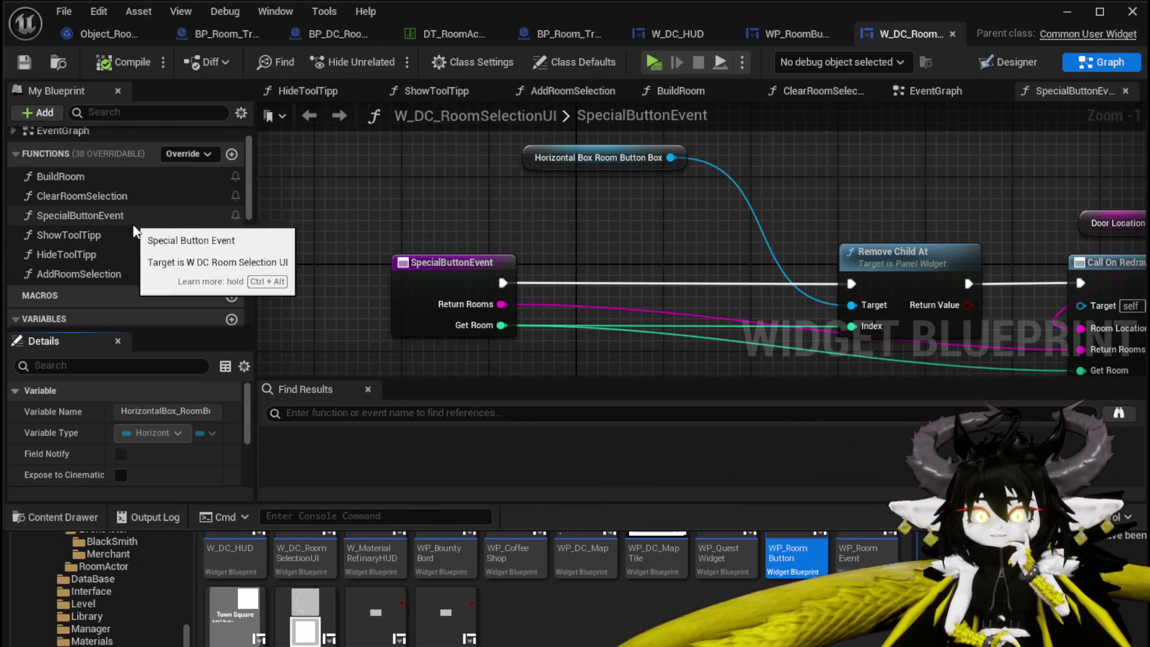
double_click(98, 274)
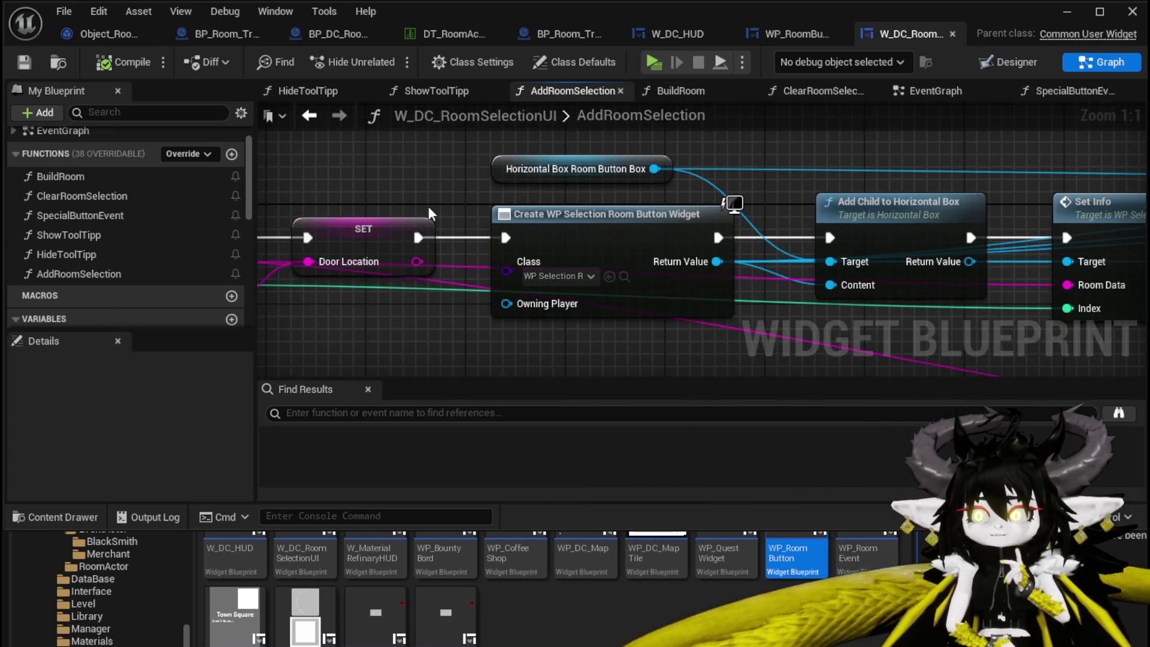
scroll(535, 317, down, 2)
drag(534, 317, 687, 290)
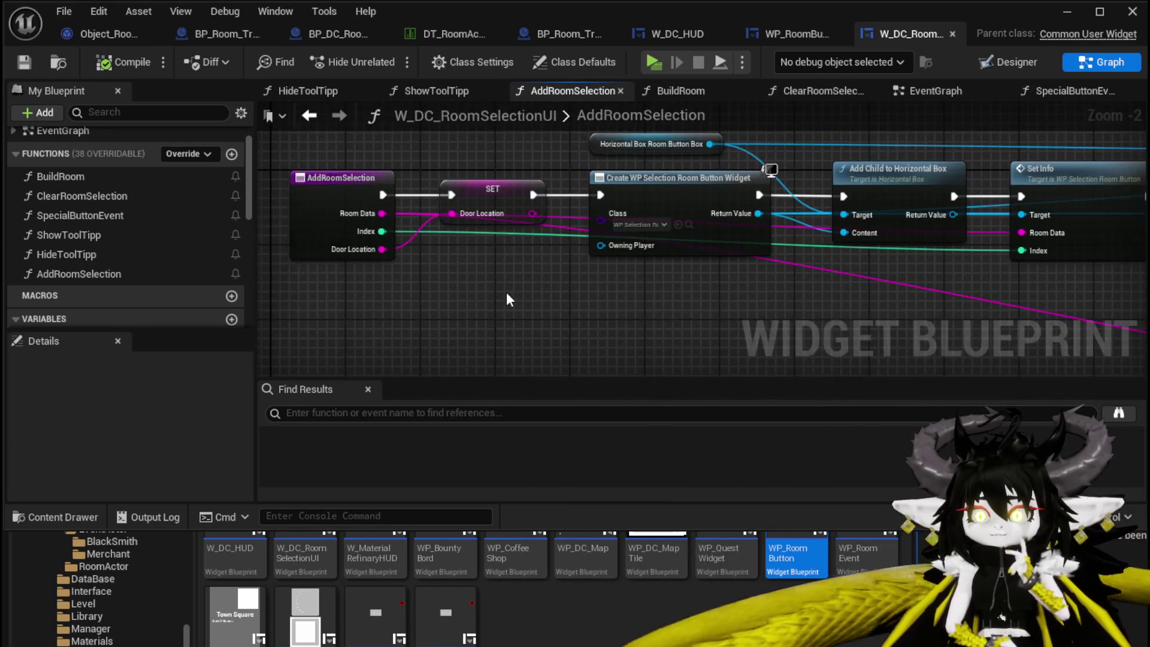
drag(505, 300, 317, 300)
Line up the Add Child to Horizontal Box and Set Info nodes, then save the blueprint.
mouse_move(640, 177)
mouse_down()
mouse_move(636, 226)
mouse_move(638, 149)
mouse_up()
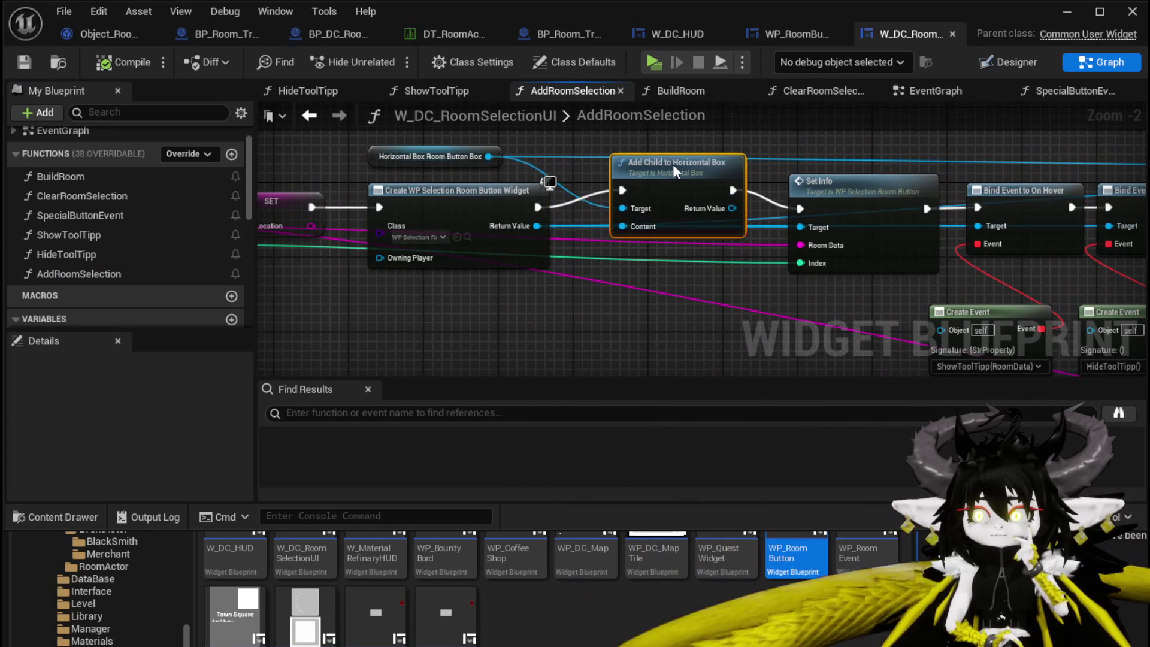
mouse_move(854, 179)
mouse_down()
mouse_move(638, 235)
mouse_move(633, 194)
mouse_move(634, 206)
mouse_up()
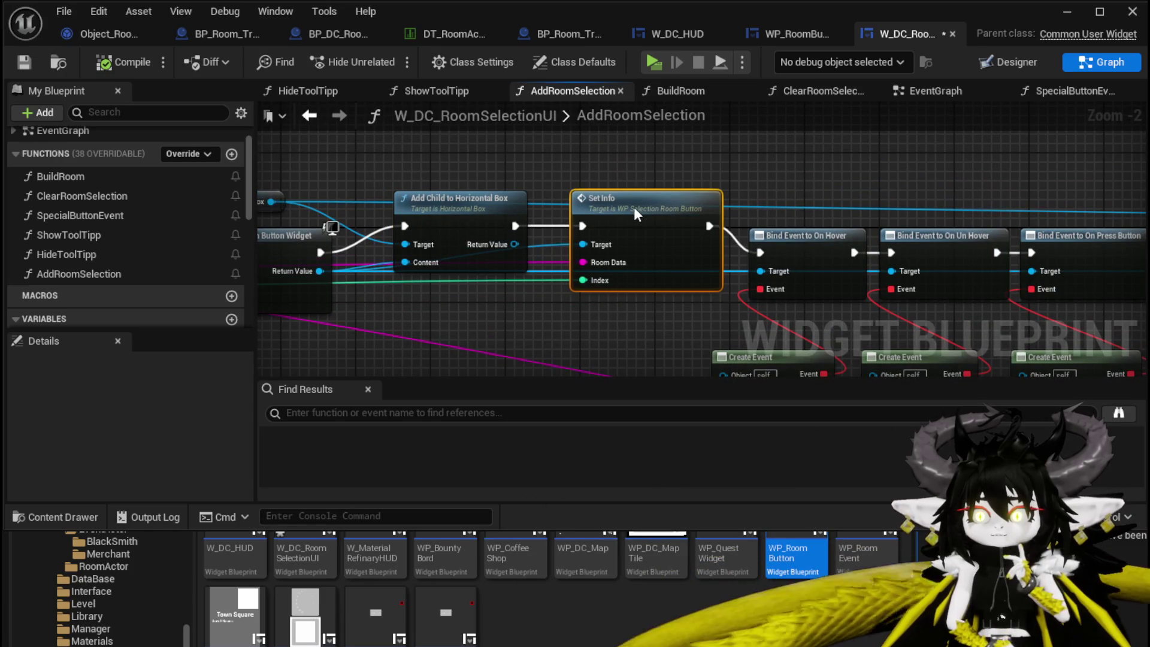
drag(597, 170, 677, 148)
mouse_move(479, 291)
mouse_down()
mouse_move(821, 279)
mouse_move(318, 274)
mouse_move(287, 195)
mouse_move(545, 298)
mouse_move(630, 301)
mouse_up()
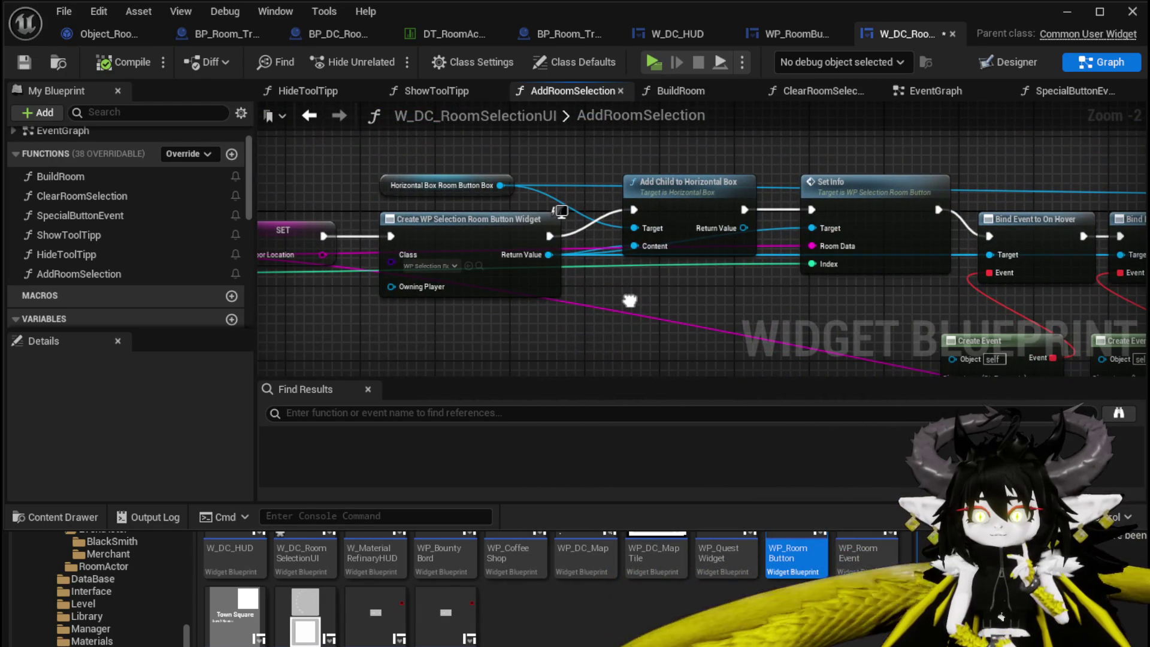
click(479, 265)
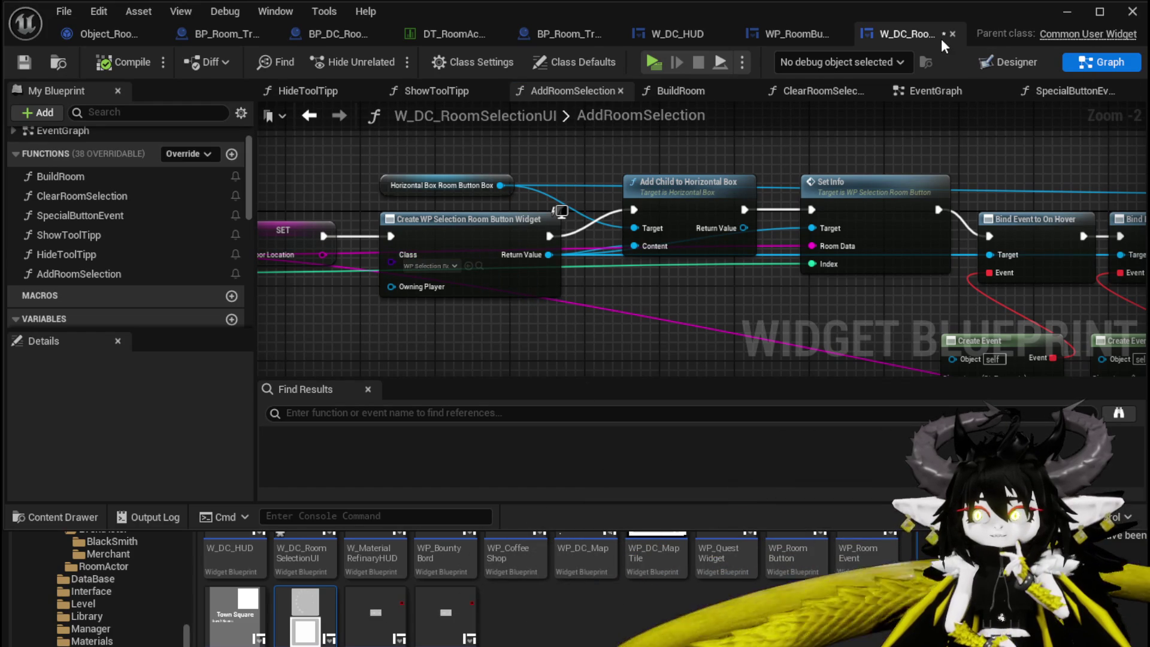
click(24, 61)
Open WP_SelectionRoomButton, select Image_01, and go to its node graph.
double_click(305, 612)
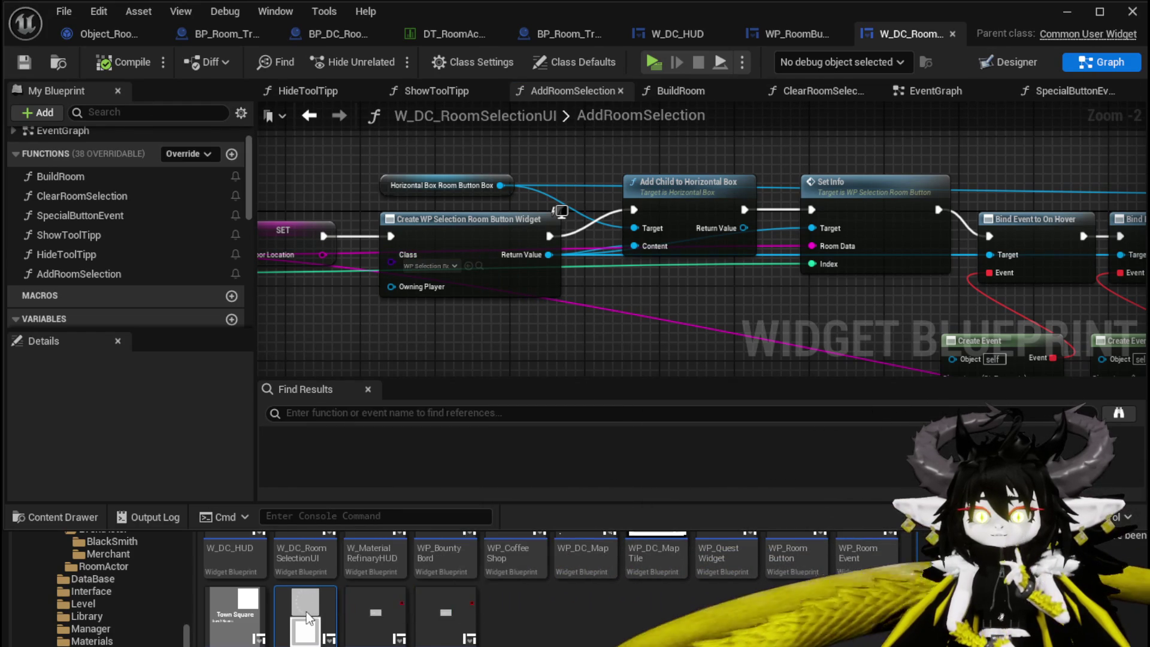
scroll(621, 276, down, 1)
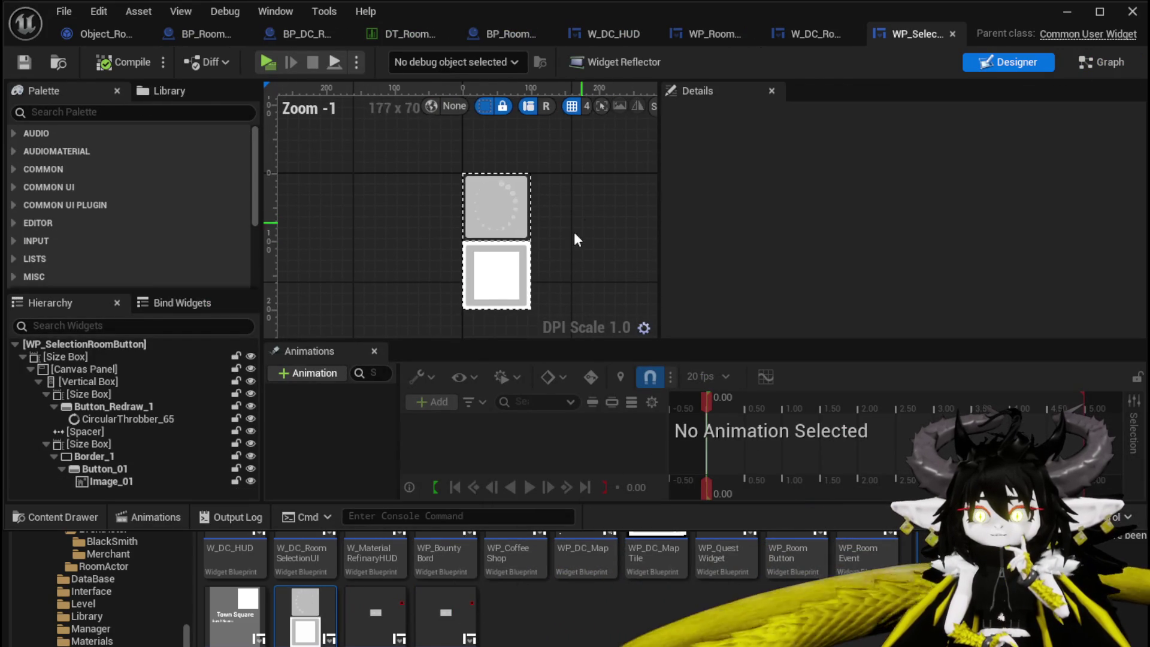
click(503, 282)
click(1100, 62)
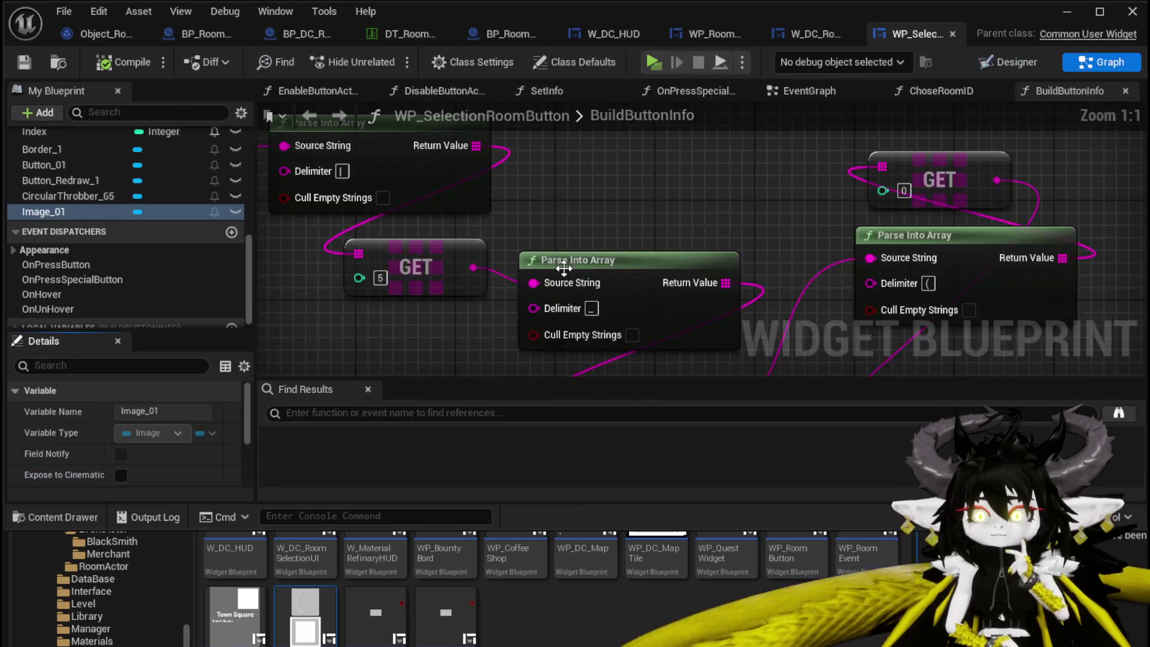
scroll(608, 234, down, 3)
scroll(608, 234, down, 3)
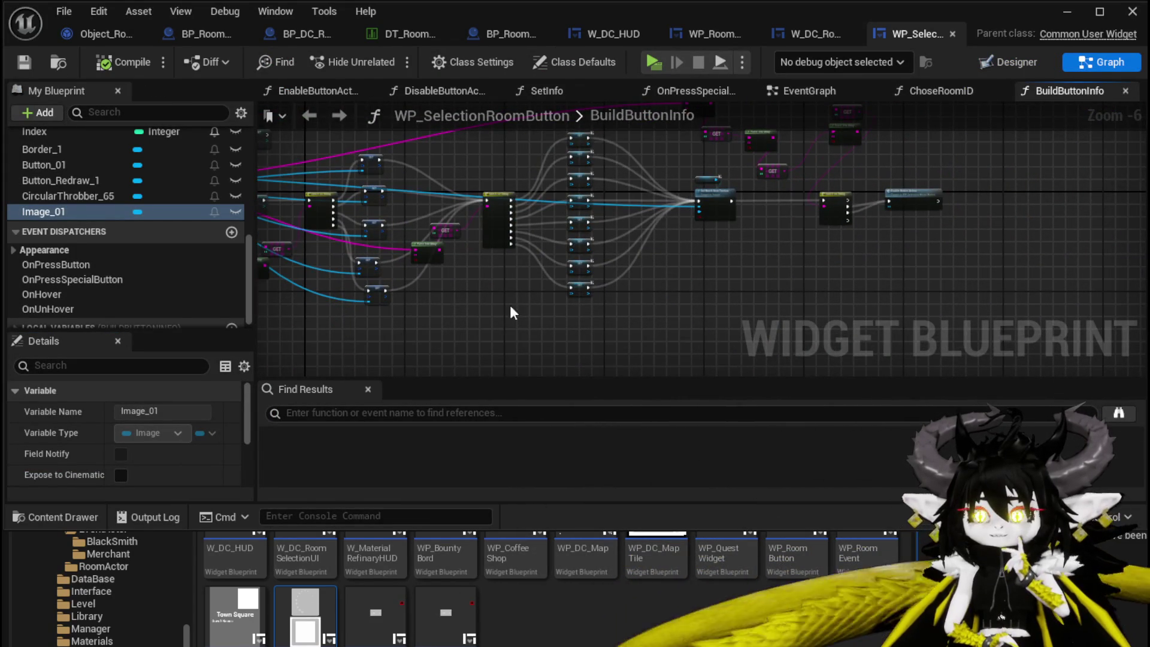
Delete the Switch on String and SET nodes, then undo to restore them.
drag(505, 325, 602, 134)
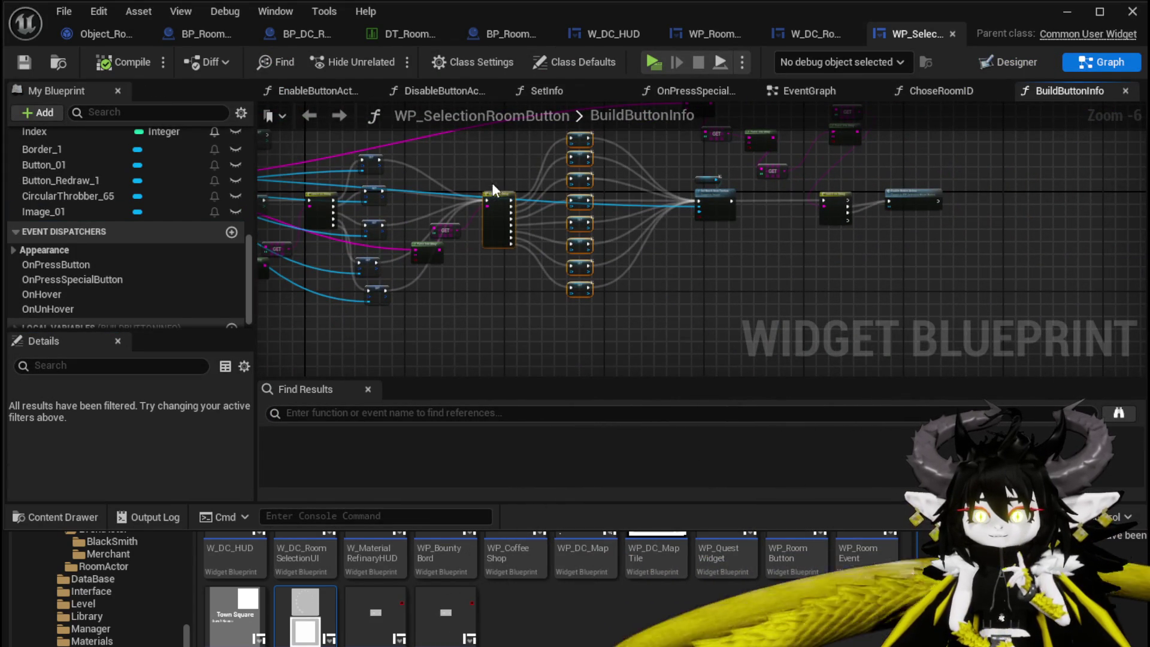
scroll(491, 182, up, 1)
drag(567, 274, 559, 279)
key(Delete)
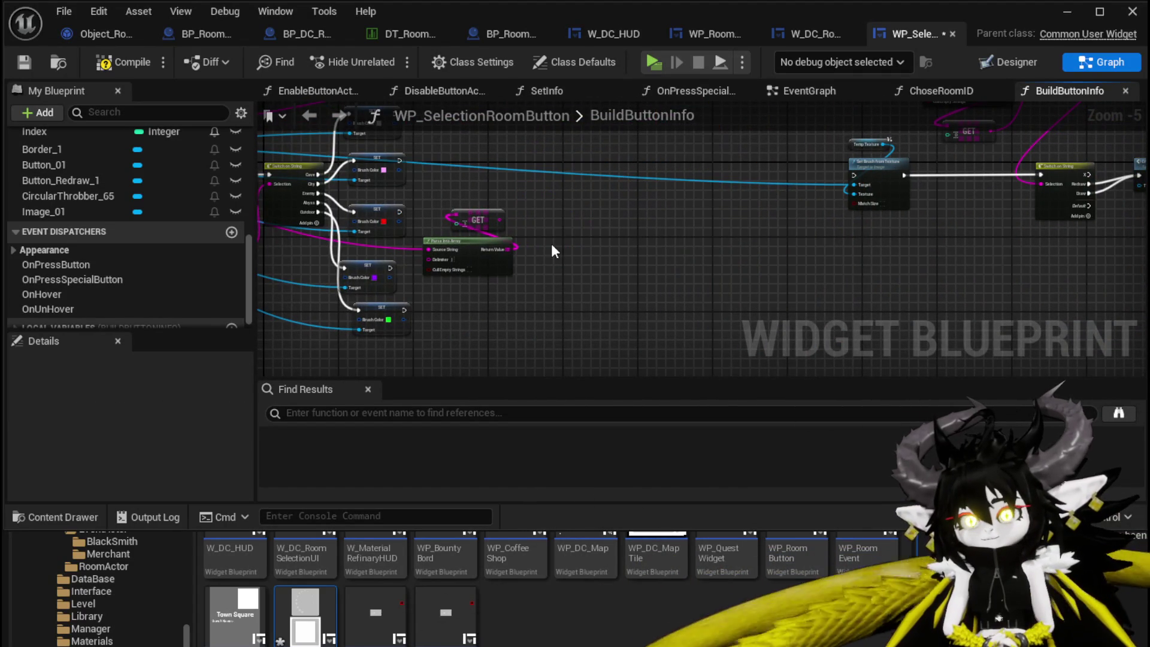
right_click(580, 176)
drag(580, 176, 562, 182)
key(ctrl+z)
drag(556, 301, 526, 279)
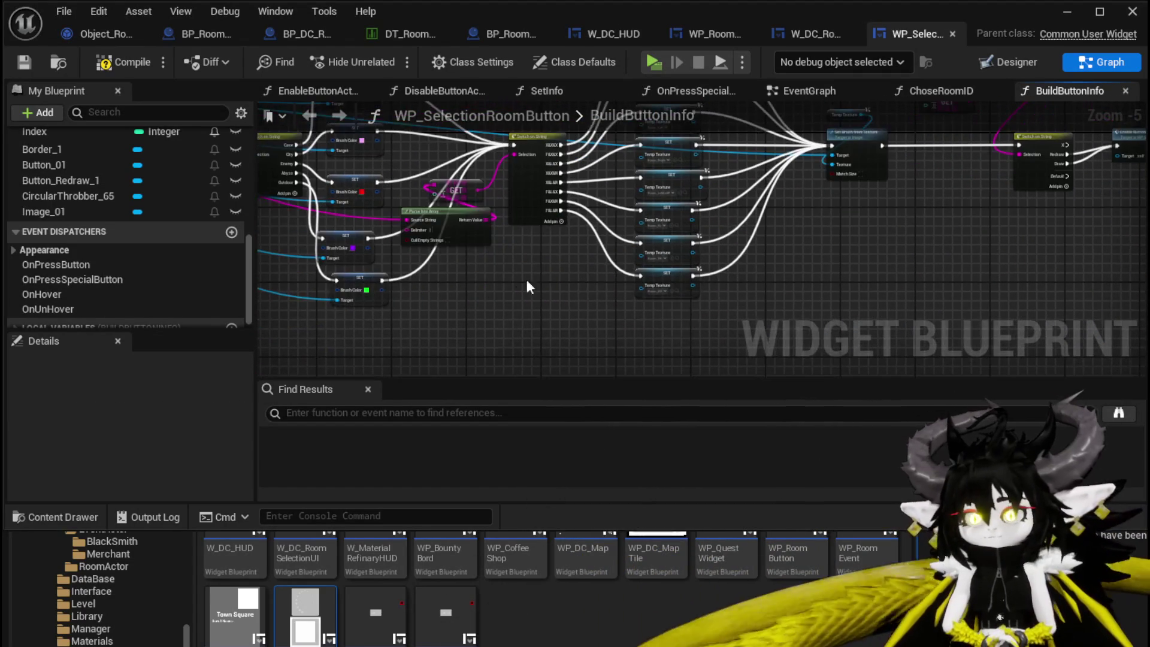
Add a Get Data Table Row node beside the SET column.
right_click(515, 285)
text(get Data ta)
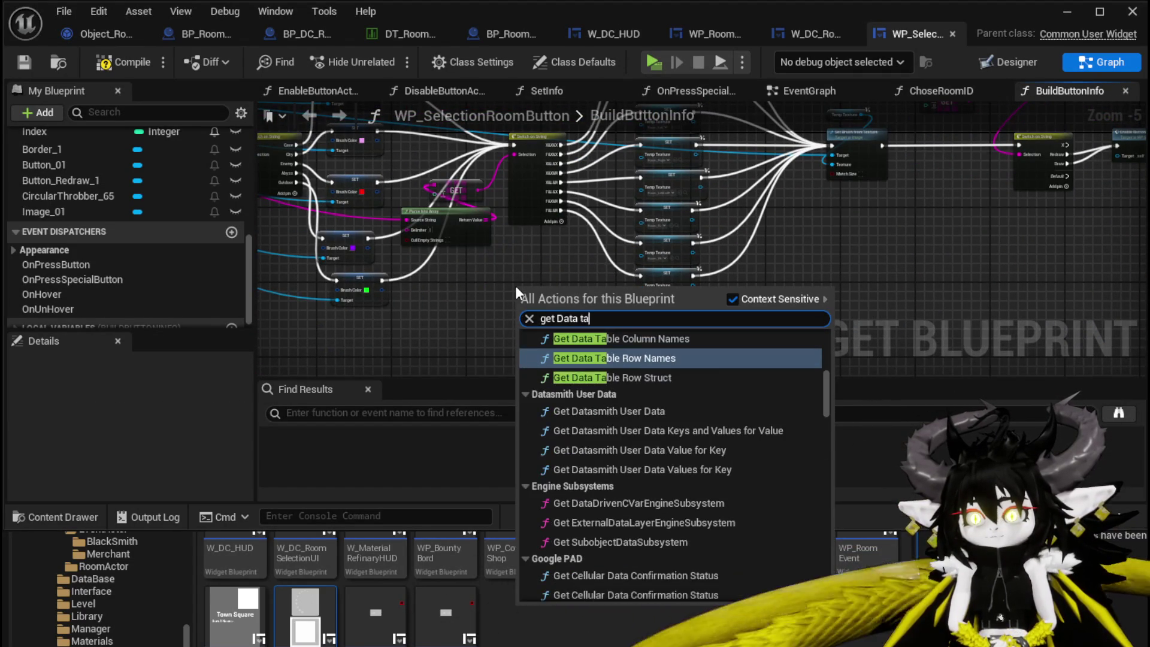
scroll(744, 369, down, 2)
scroll(743, 369, down, 5)
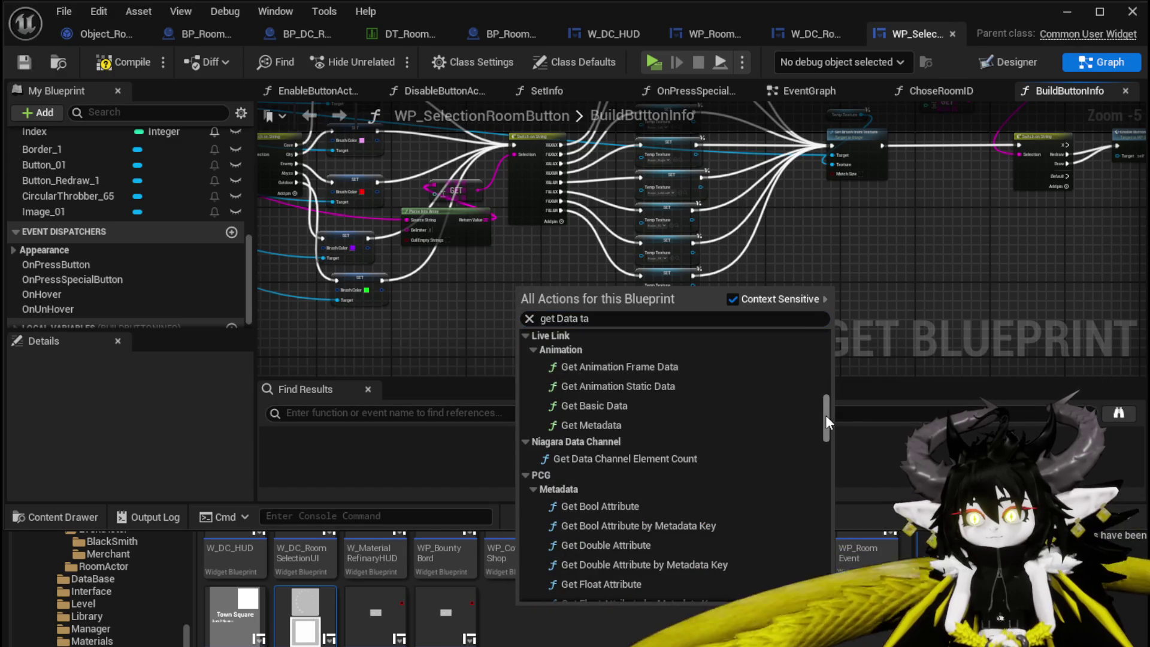
drag(825, 415, 804, 609)
click(615, 410)
scroll(420, 197, up, 2)
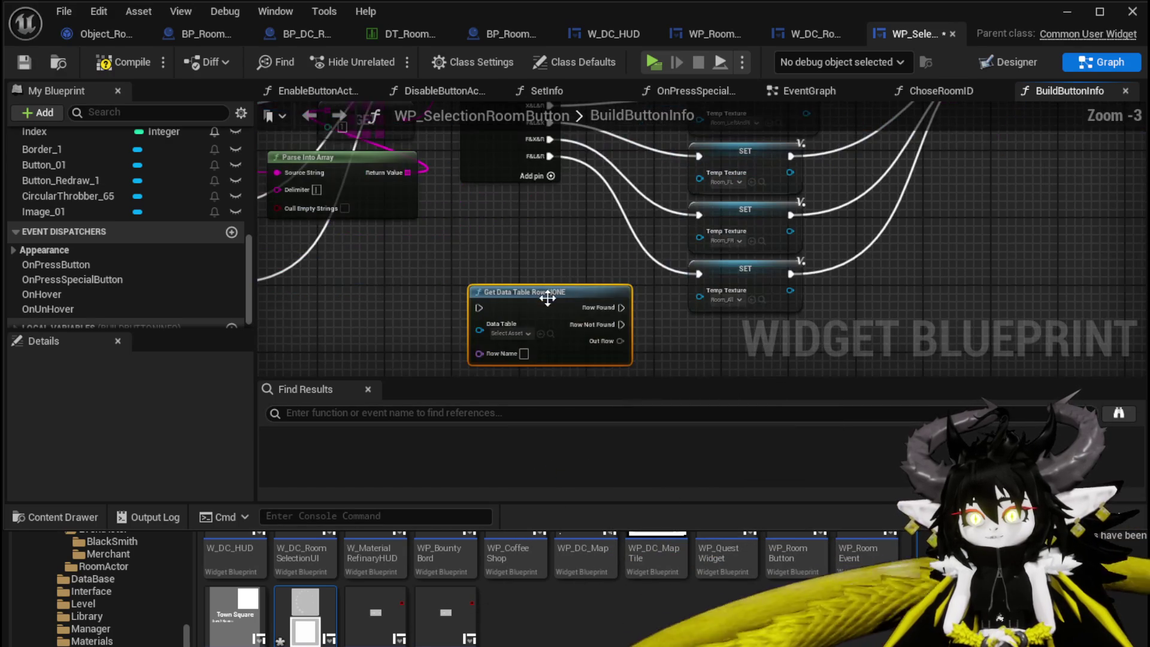
mouse_move(411, 198)
mouse_down()
mouse_move(481, 189)
mouse_move(568, 359)
mouse_up()
Wire the GET output into Row Name and reroute the exec wires through Get Data Table Row.
drag(483, 173, 563, 332)
scroll(525, 309, down, 1)
drag(430, 178, 443, 321)
scroll(516, 220, down, 2)
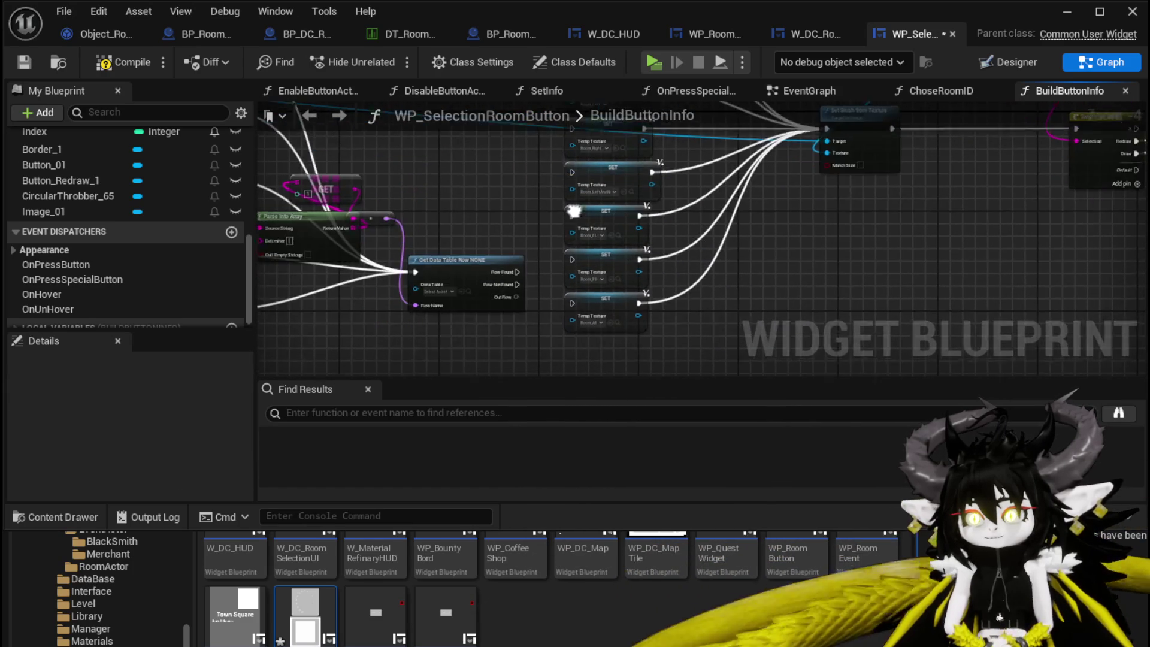
drag(550, 311, 569, 154)
mouse_move(520, 269)
mouse_down()
mouse_move(550, 180)
mouse_move(562, 188)
mouse_up()
scroll(562, 188, up, 3)
scroll(561, 188, up, 1)
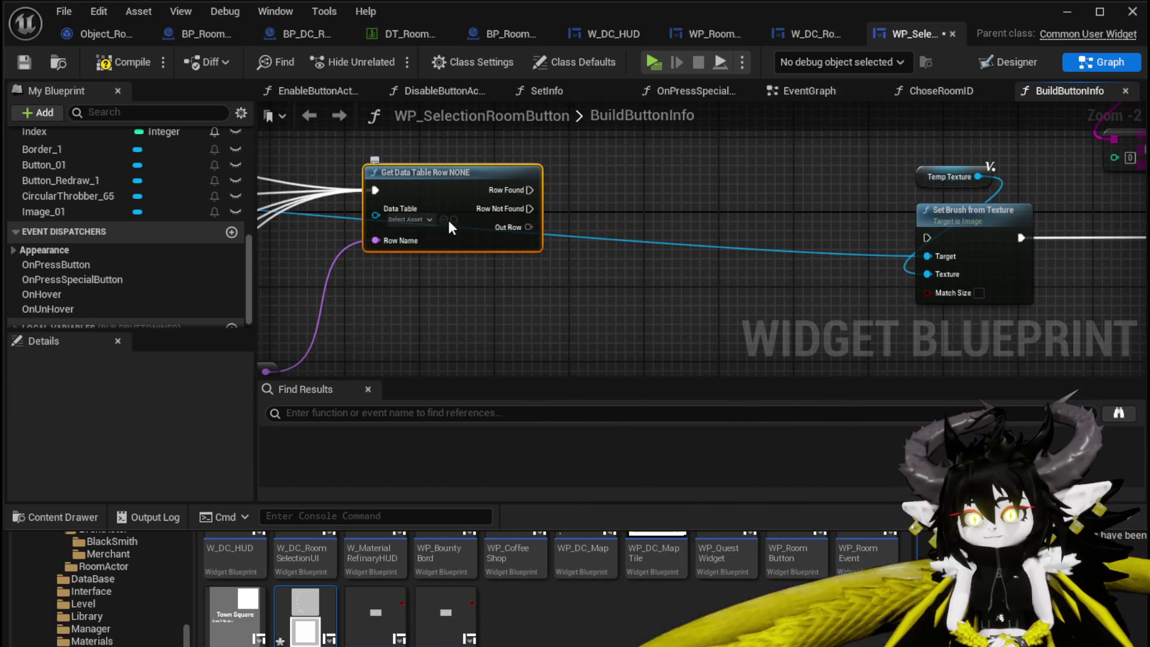
Set the table to DT_RoomActors, break Out Row into S Room Actors with all pins, and compile.
click(419, 219)
text(Room A)
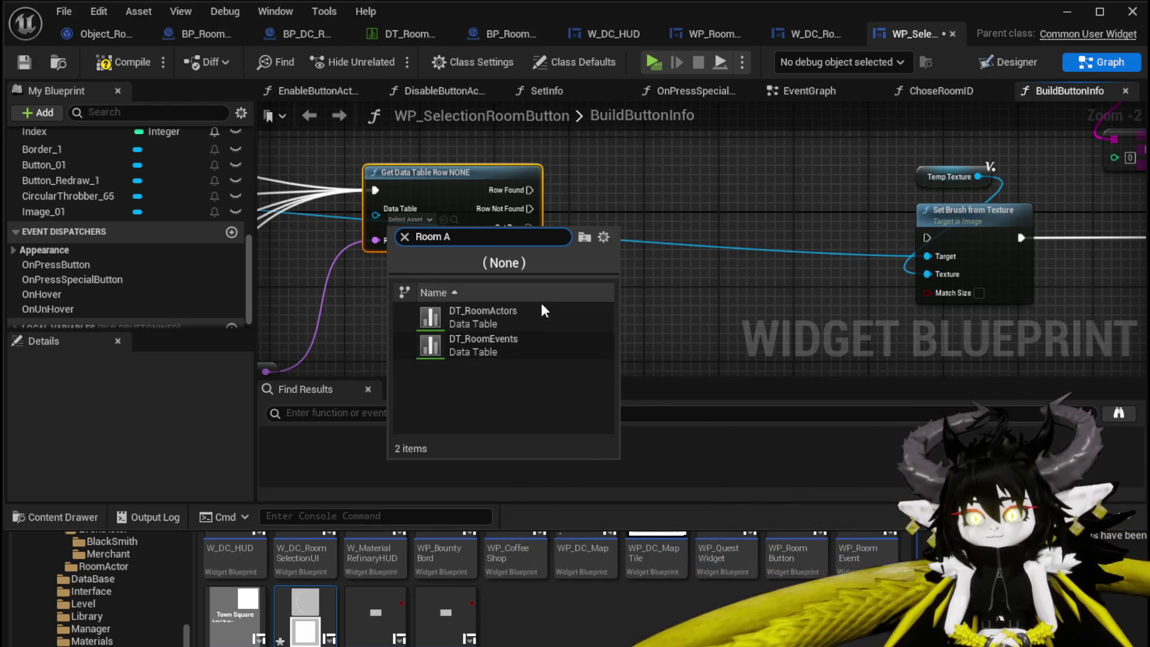
click(540, 305)
mouse_move(529, 234)
mouse_down()
mouse_move(483, 278)
mouse_move(657, 271)
mouse_move(821, 236)
mouse_up()
text(brea)
click(556, 352)
click(550, 336)
click(114, 62)
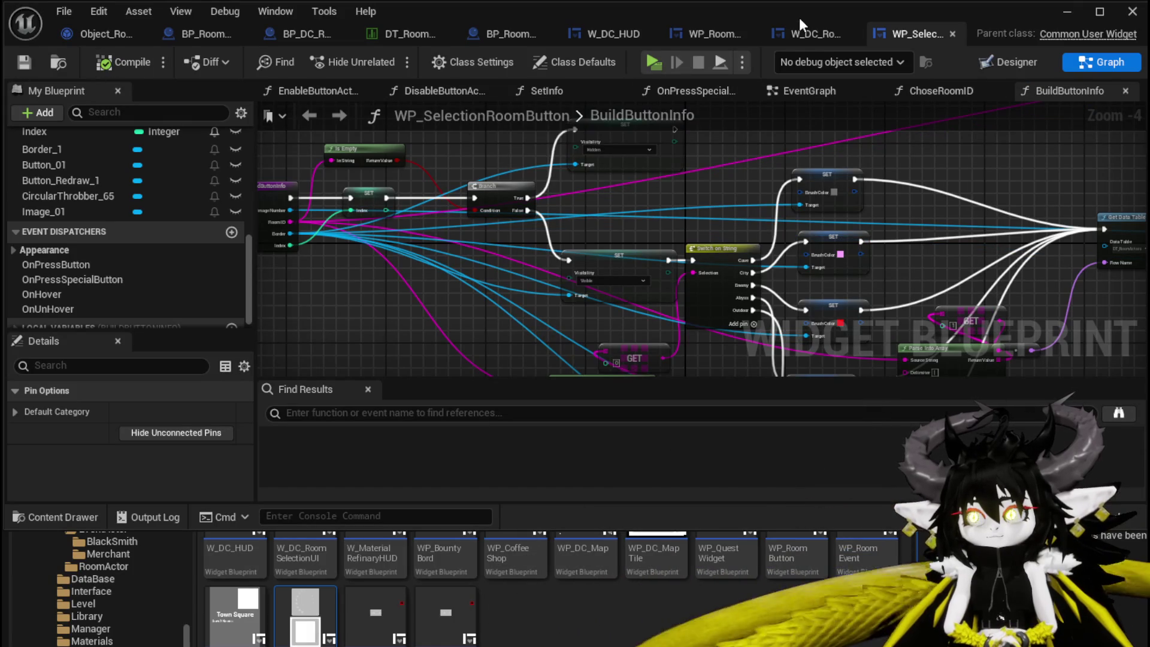
click(595, 34)
click(1102, 61)
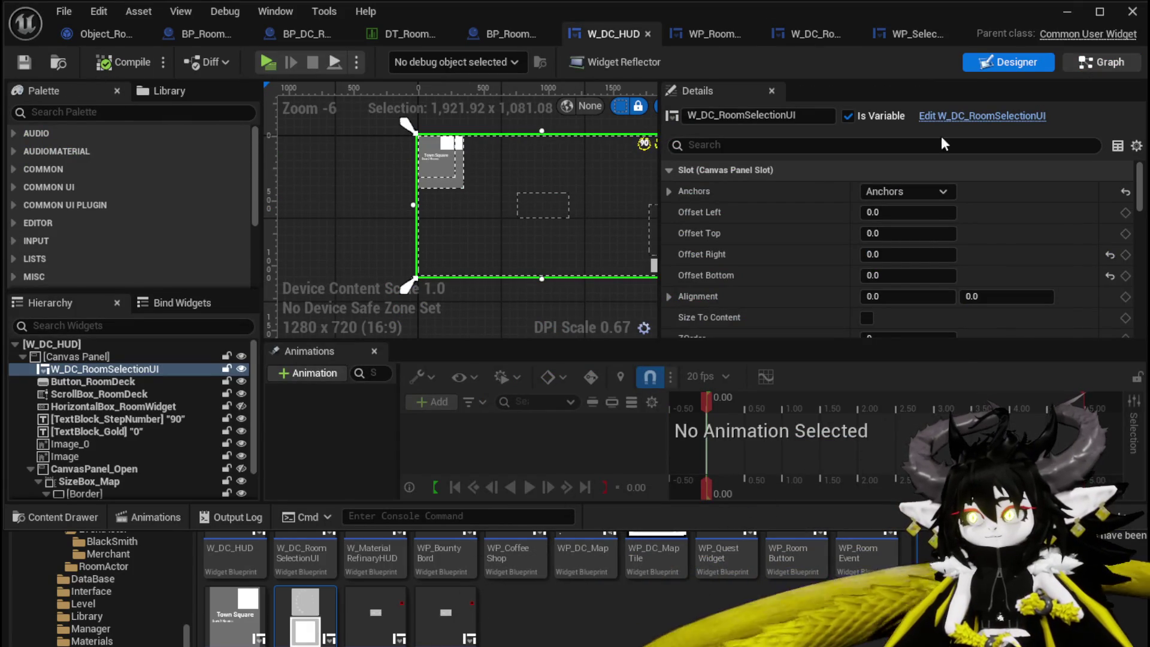
scroll(192, 228, up, 3)
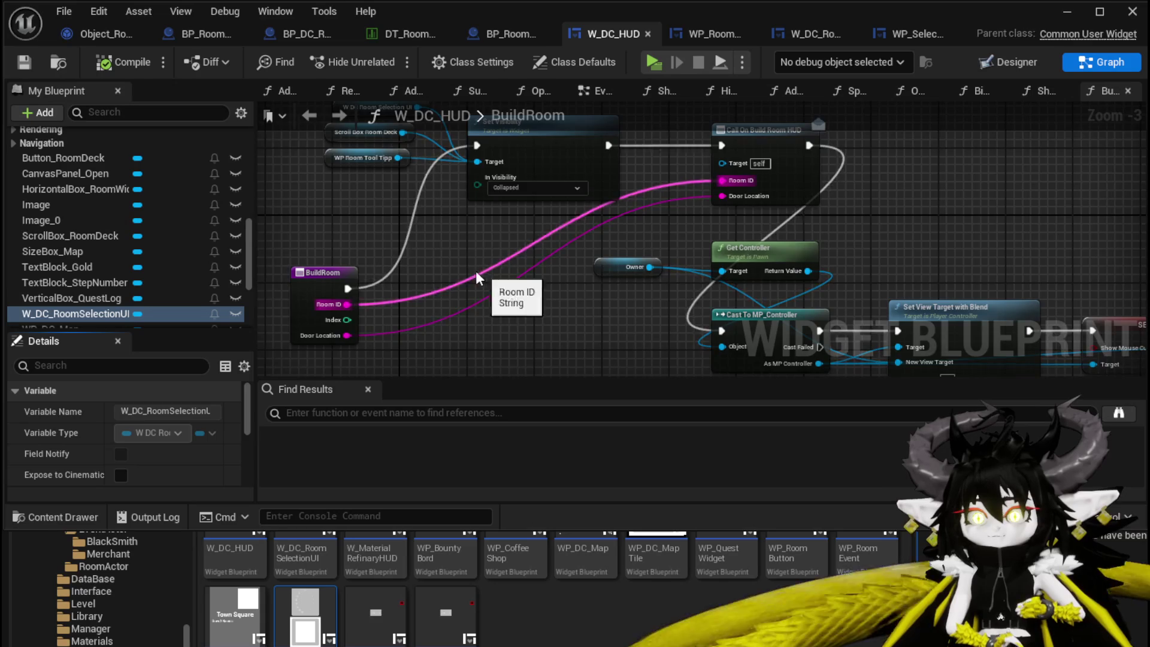
scroll(451, 249, down, 3)
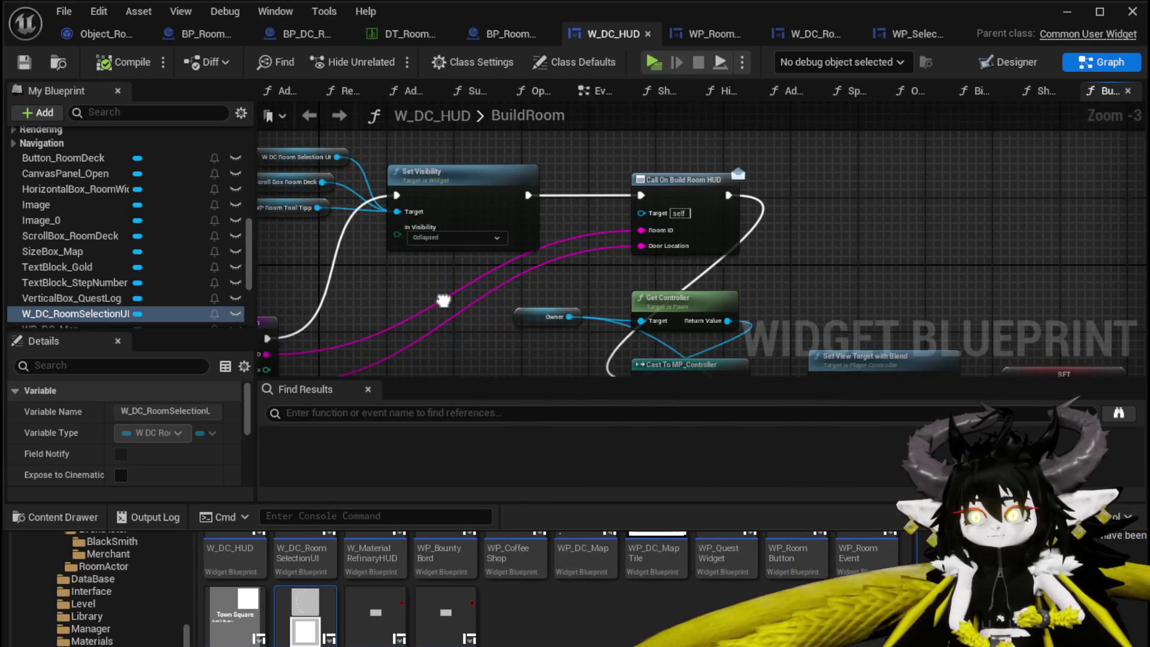
drag(443, 300, 533, 299)
scroll(192, 261, up, 10)
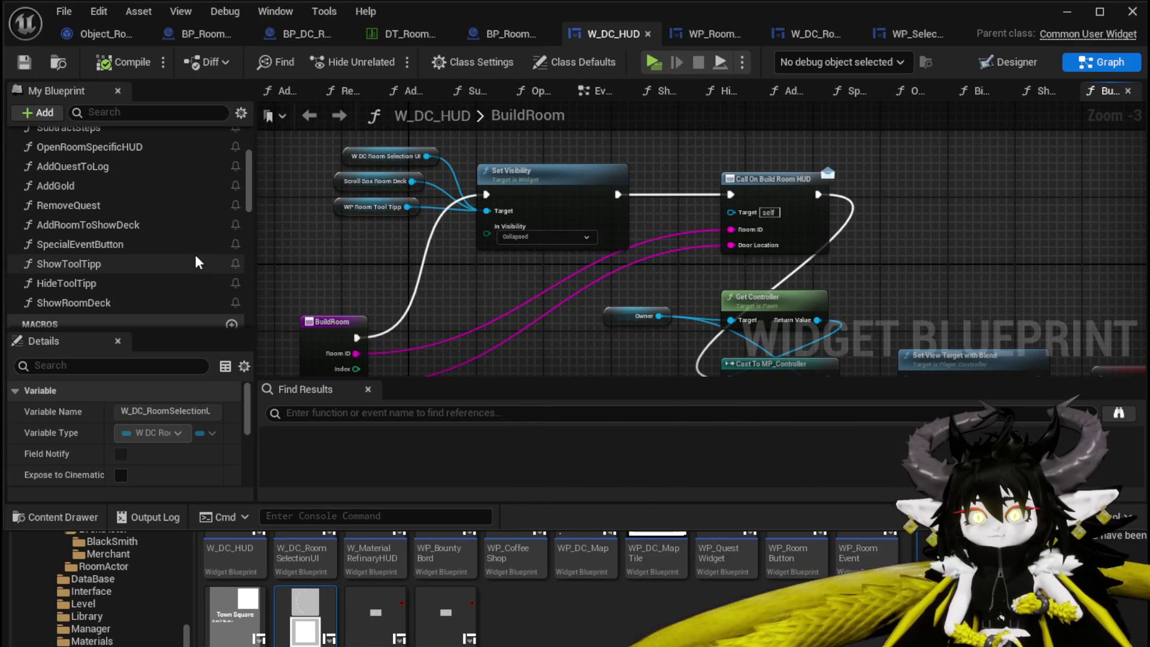
click(703, 31)
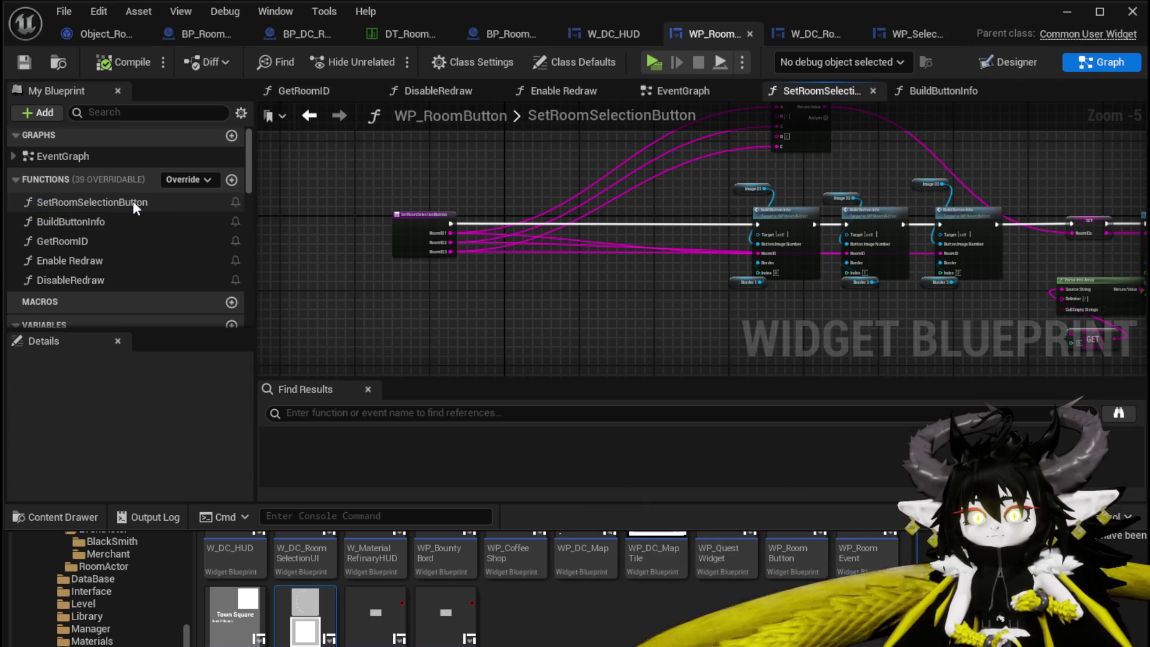
scroll(483, 222, up, 3)
double_click(483, 223)
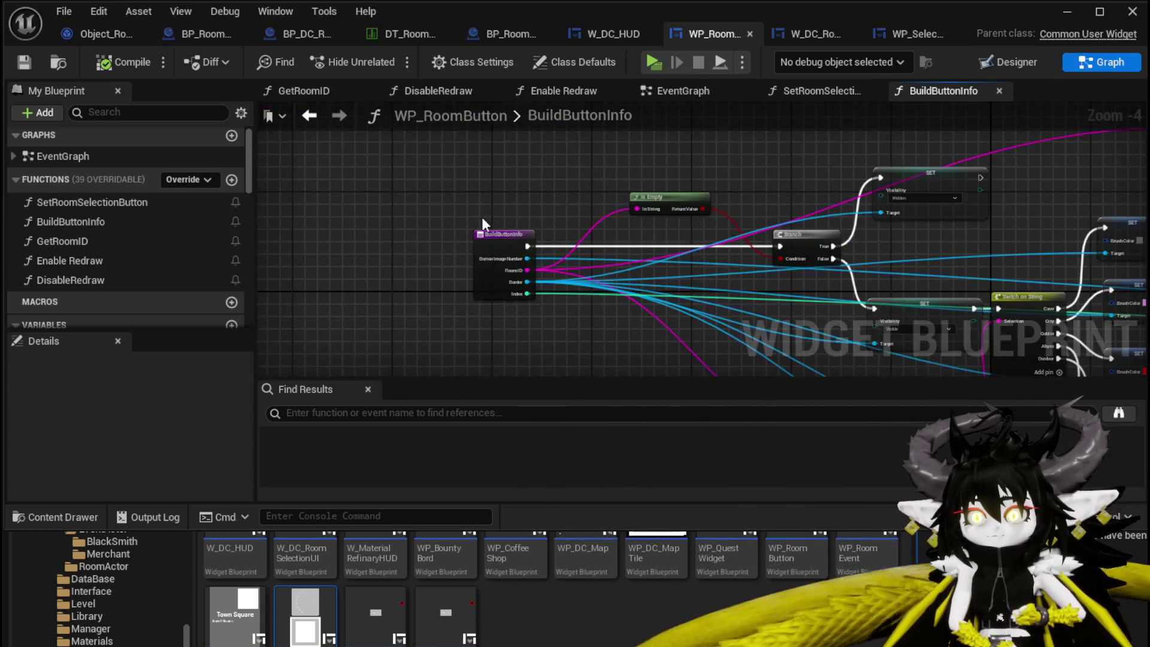
scroll(482, 217, down, 1)
mouse_move(799, 196)
mouse_down()
mouse_move(737, 178)
mouse_move(881, 204)
mouse_up()
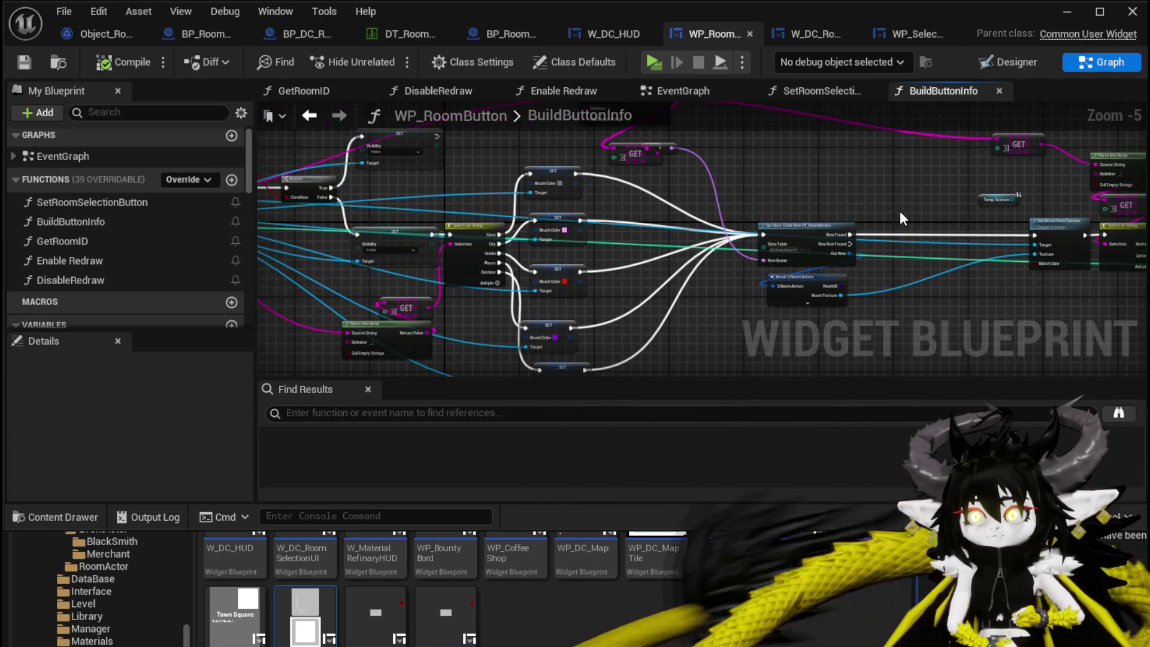
click(921, 33)
click(711, 37)
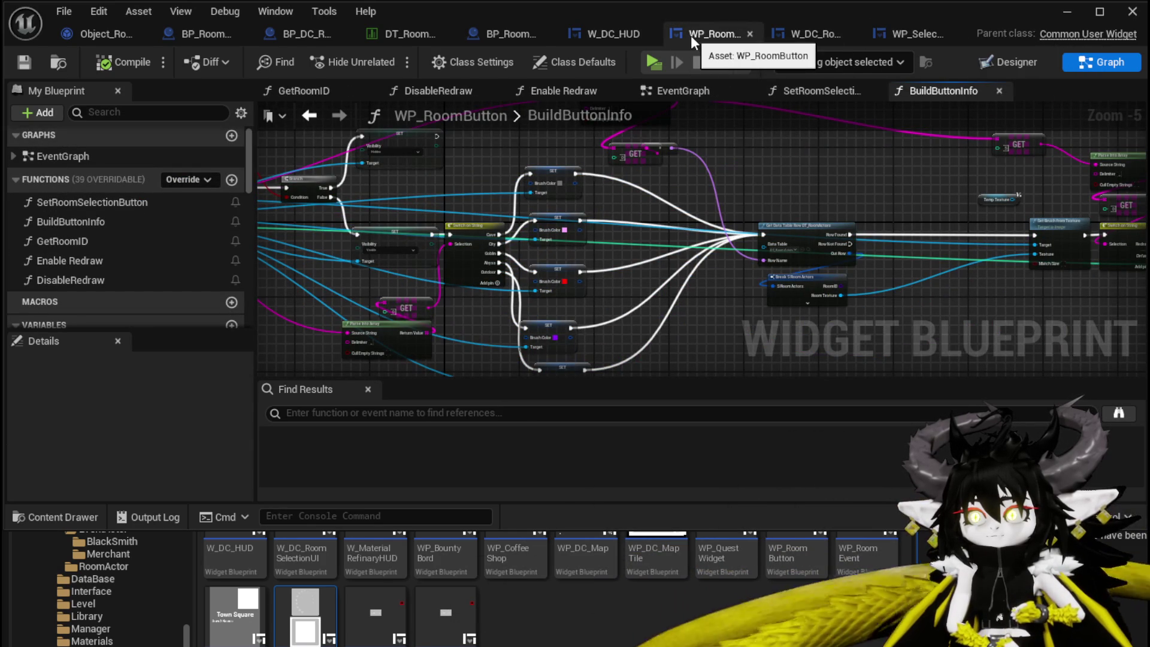
click(887, 38)
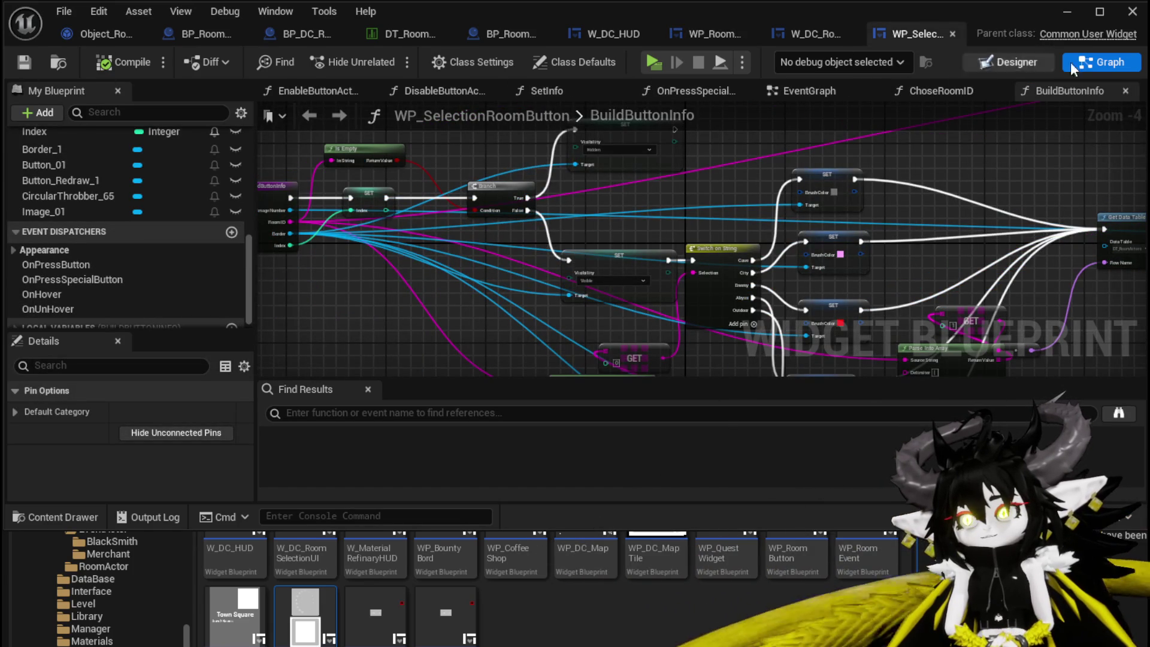
click(1067, 13)
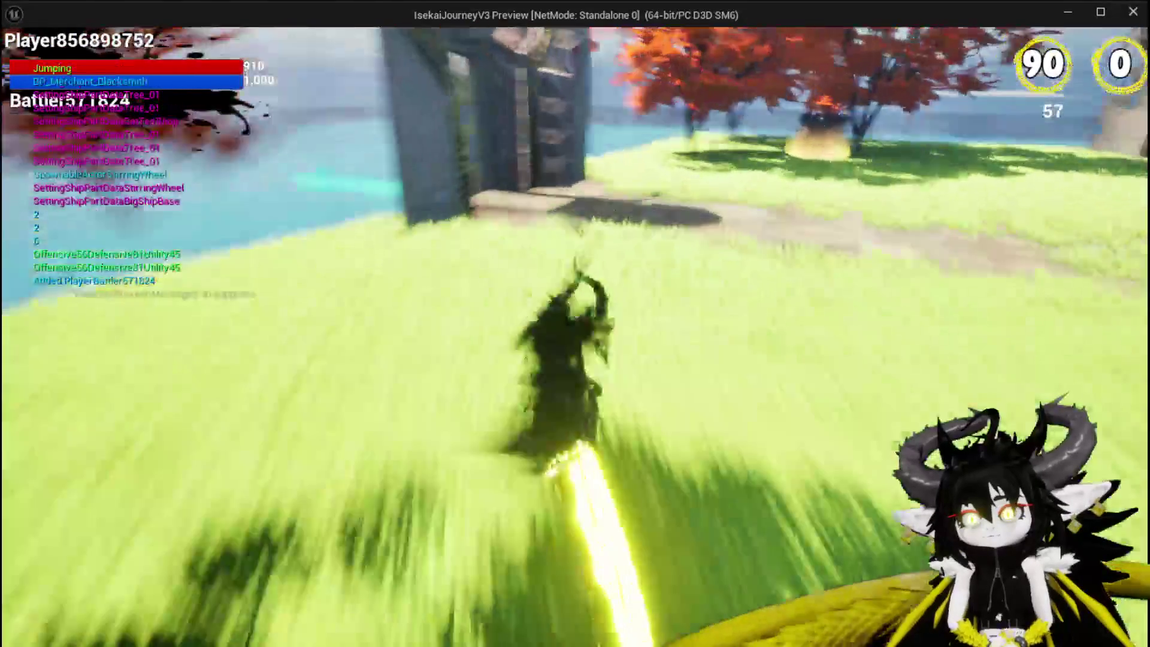
Run the character through the stone doorway to the room selection slots, stop the preview, and save.
key(w)
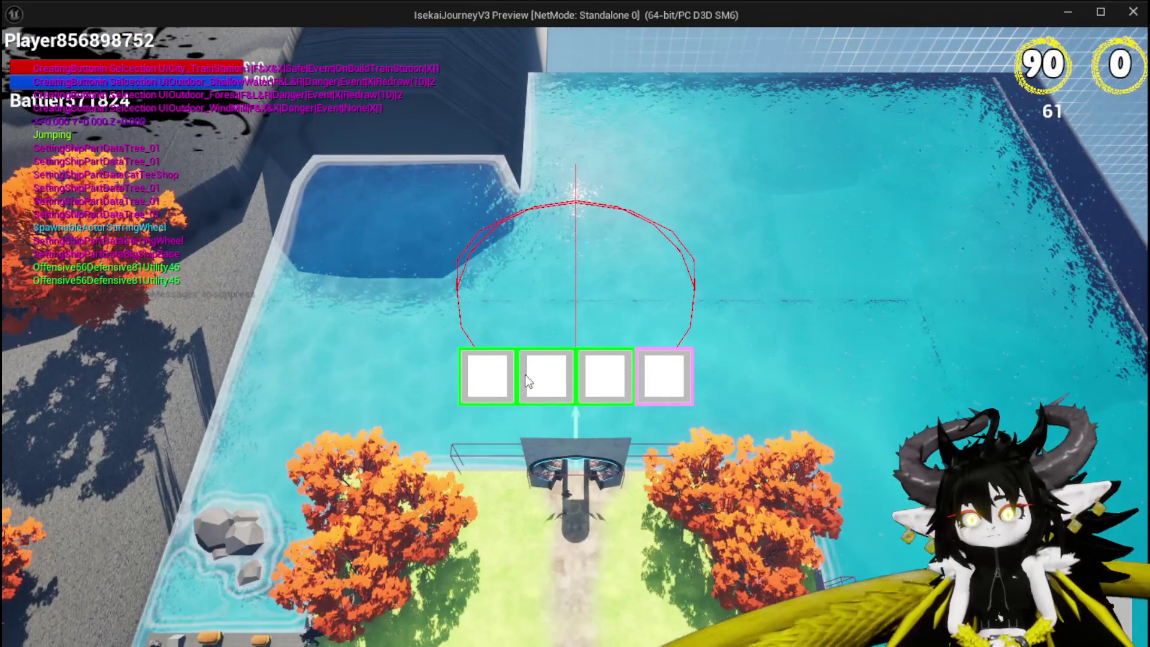
mouse_move(622, 376)
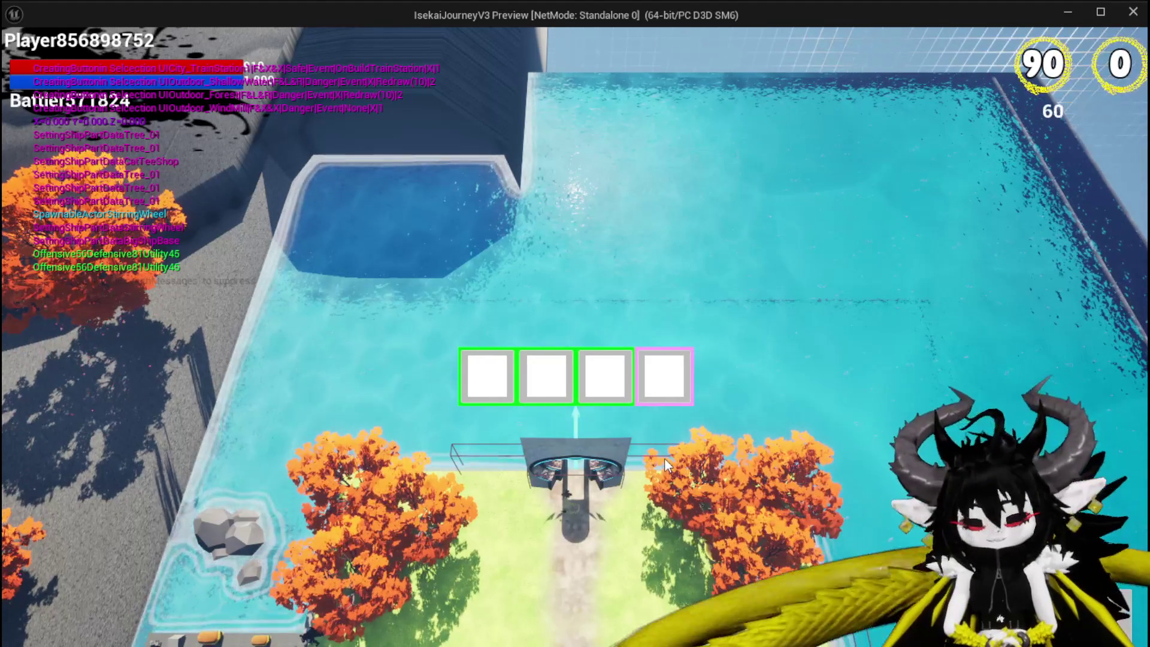
key(Escape)
key(ctrl+s)
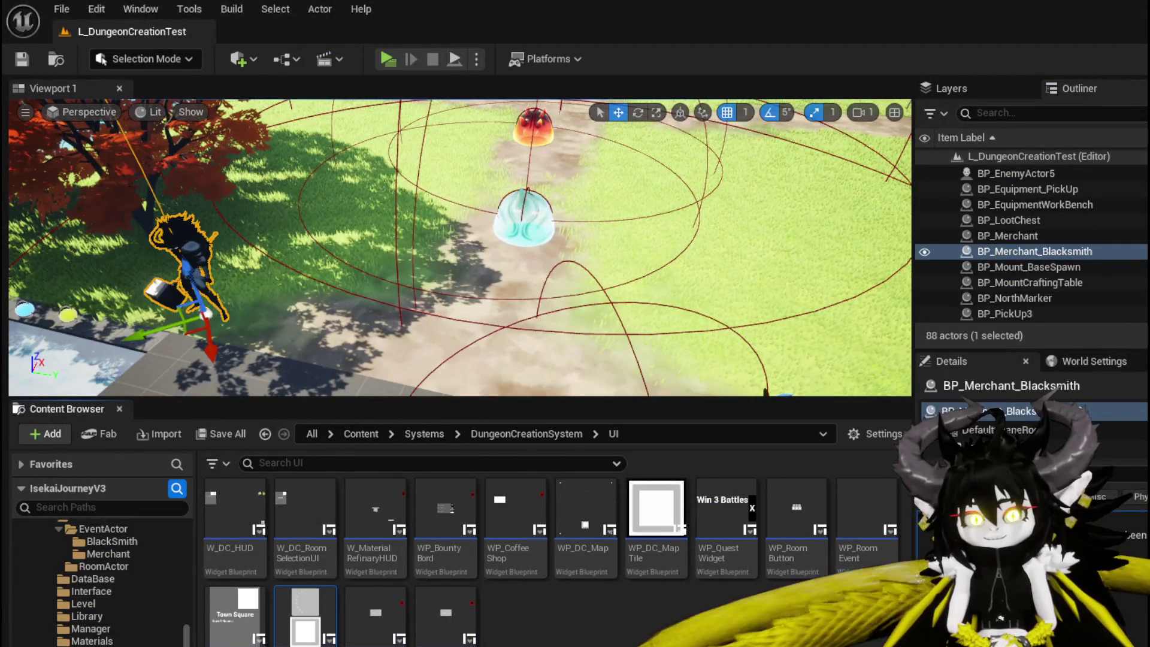
Shift the string-to-name node right, select Parse Into Array, compile WP_SelectionRoomButton, and minimize it.
key(alt+Tab)
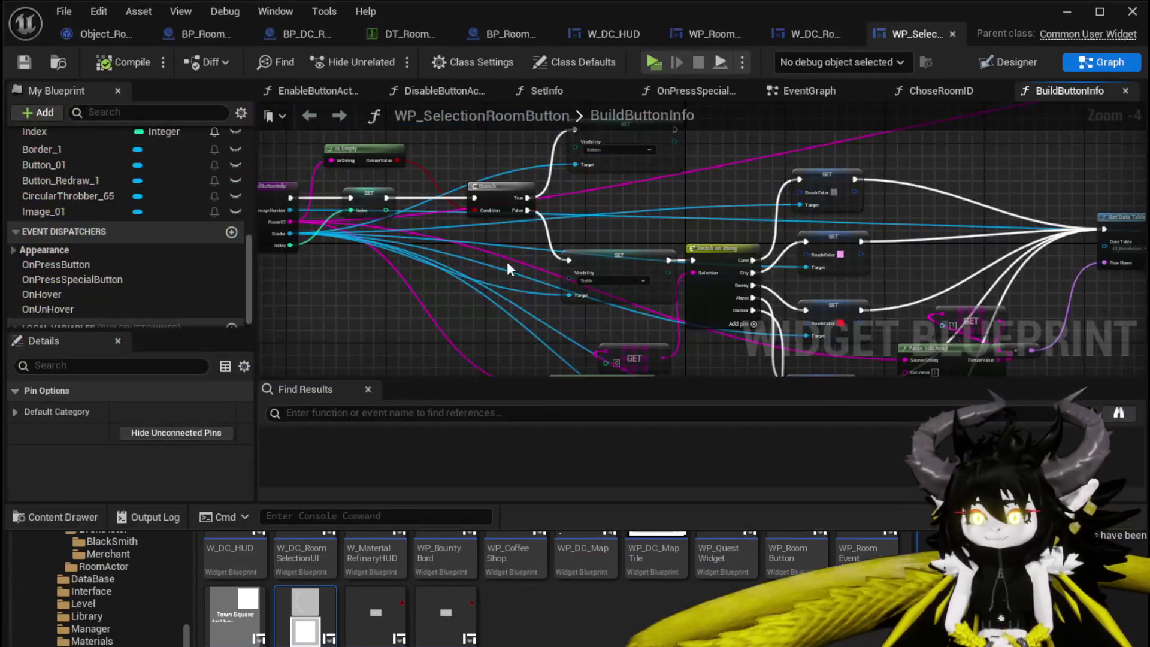
mouse_move(507, 268)
mouse_down()
mouse_move(469, 249)
mouse_move(729, 247)
mouse_move(569, 268)
mouse_move(590, 273)
mouse_up()
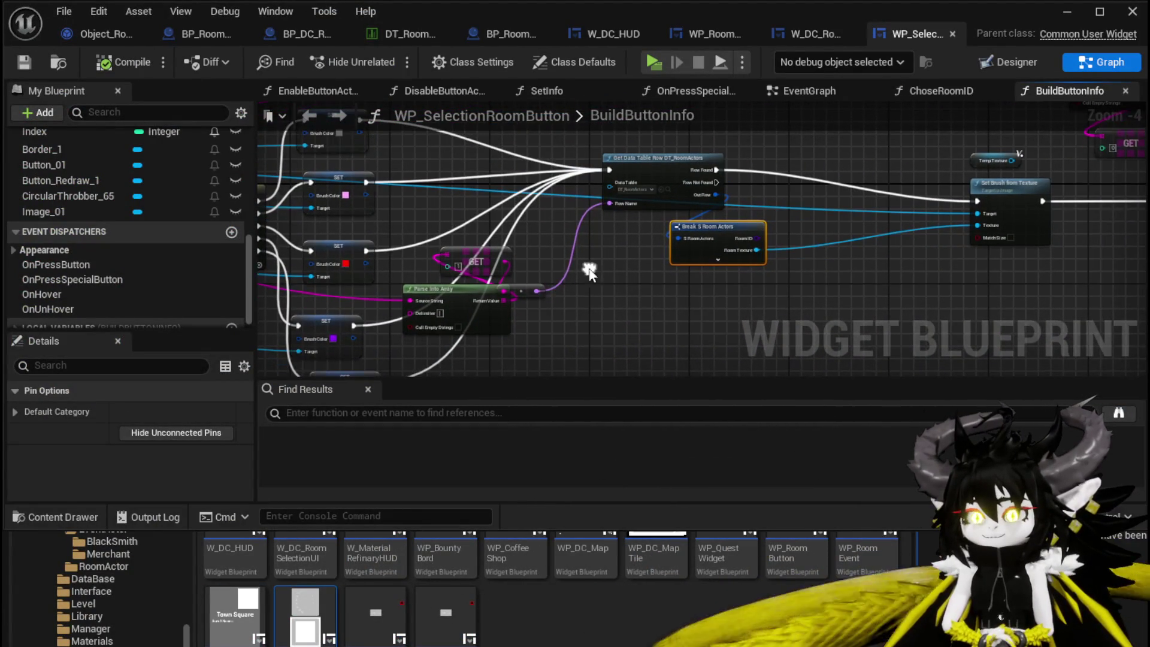
drag(527, 291, 599, 278)
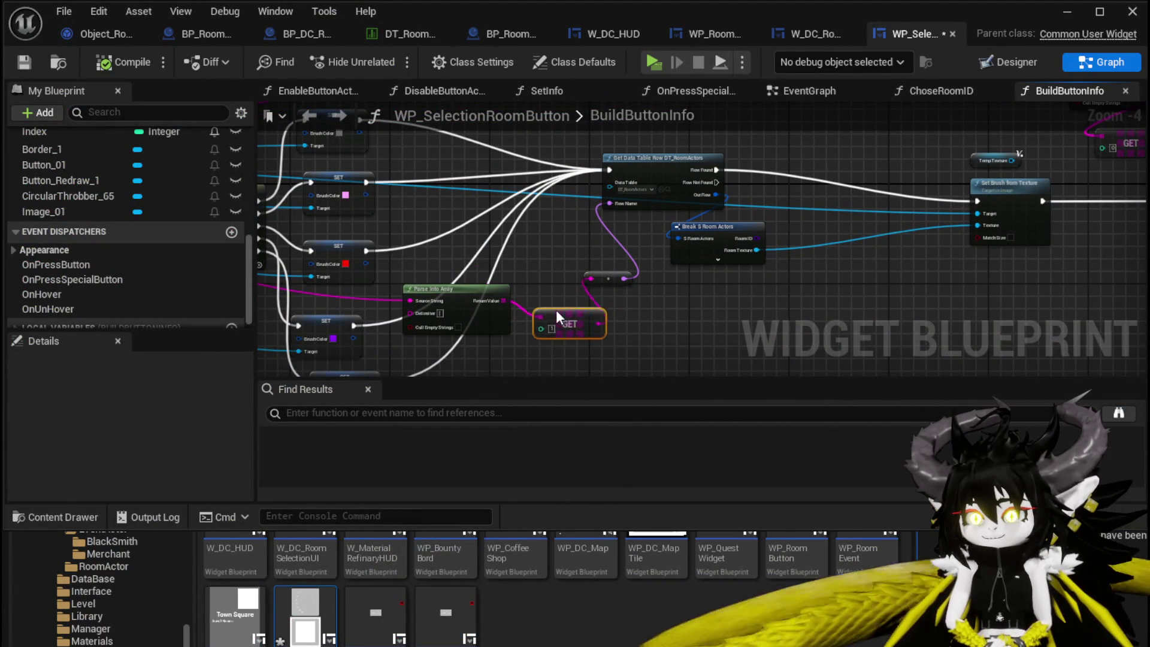
mouse_move(556, 310)
mouse_down()
mouse_move(622, 282)
mouse_move(600, 246)
mouse_move(606, 270)
mouse_up()
click(608, 275)
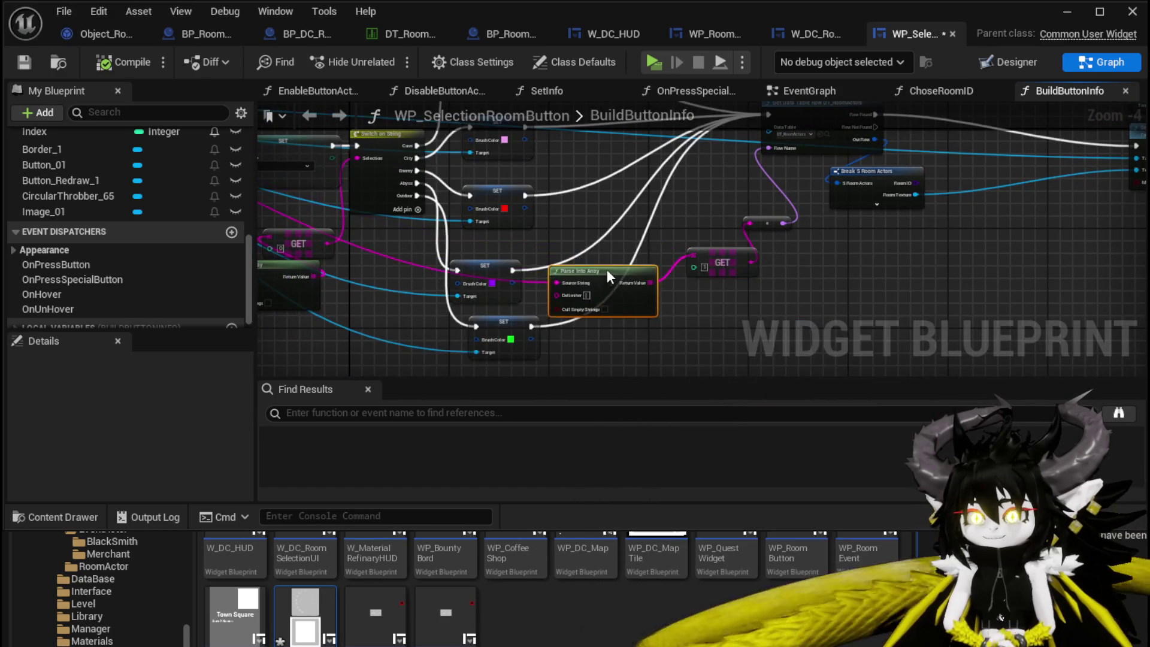
scroll(689, 276, up, 3)
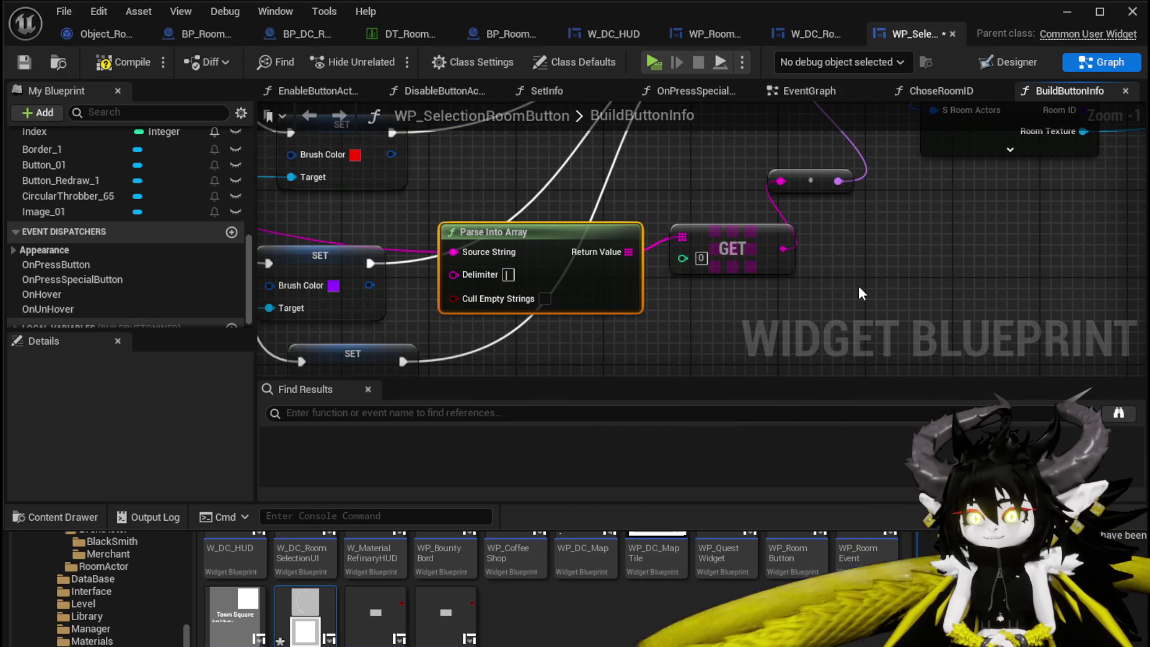
click(123, 64)
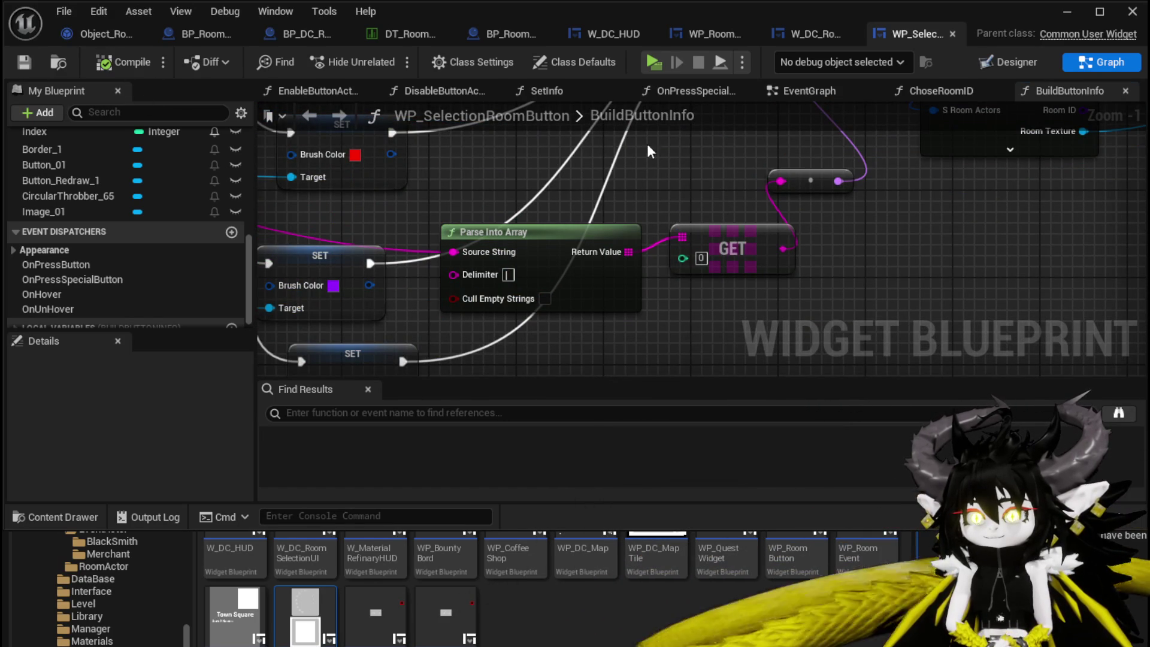
click(1066, 12)
click(421, 56)
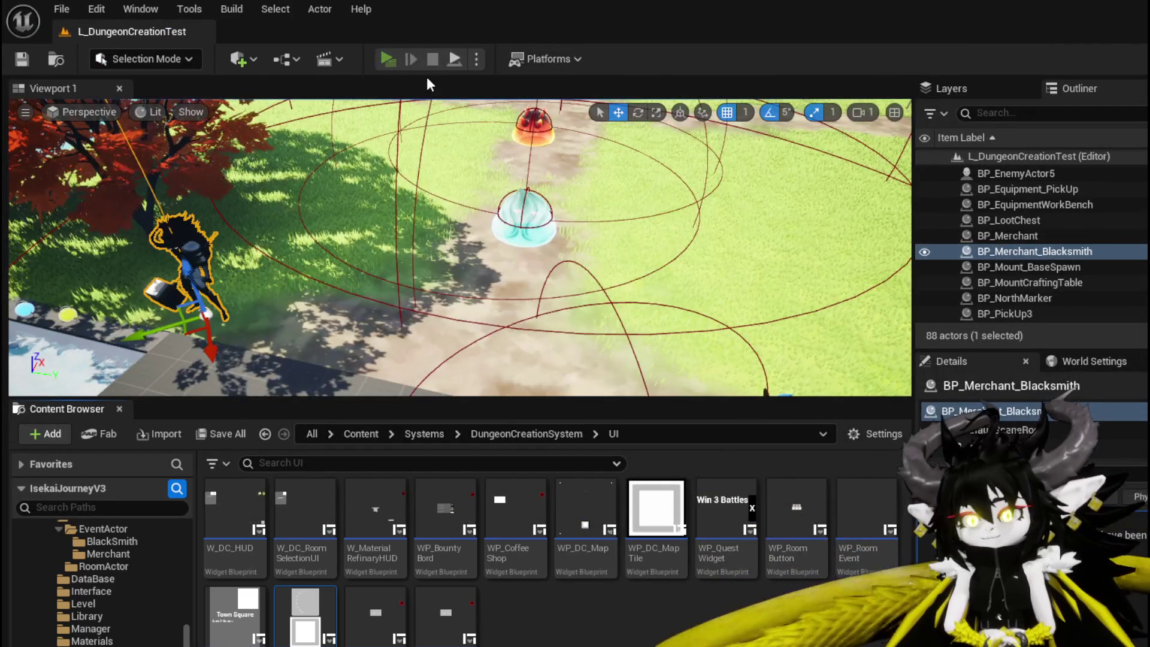
click(630, 125)
key(w)
key(space)
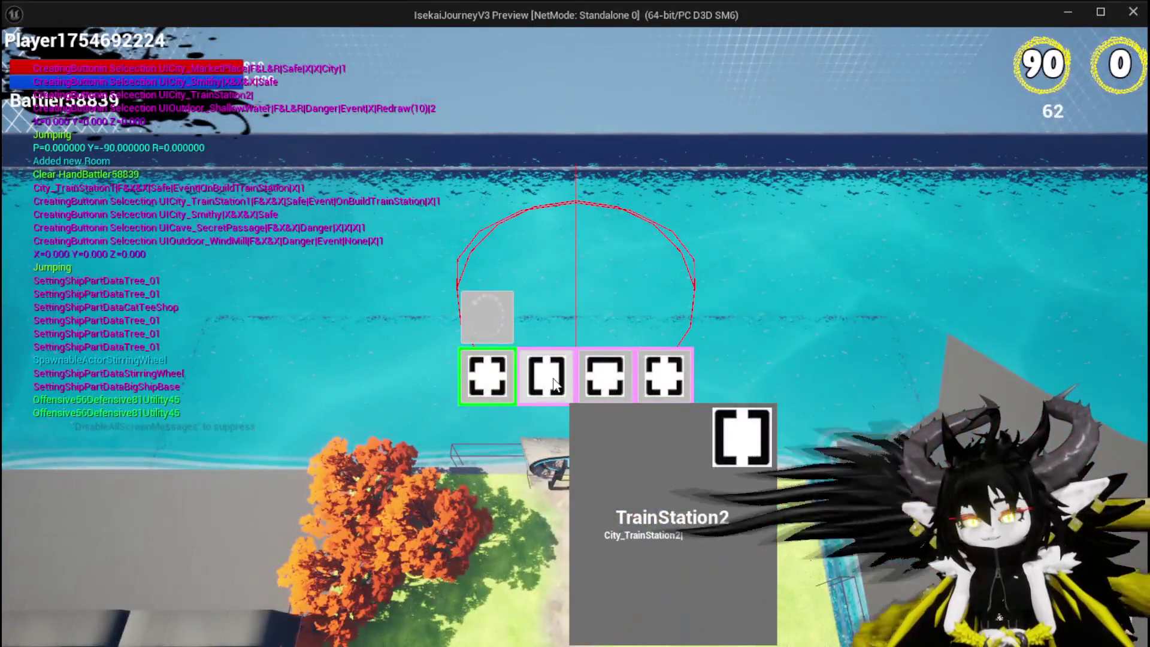
click(565, 388)
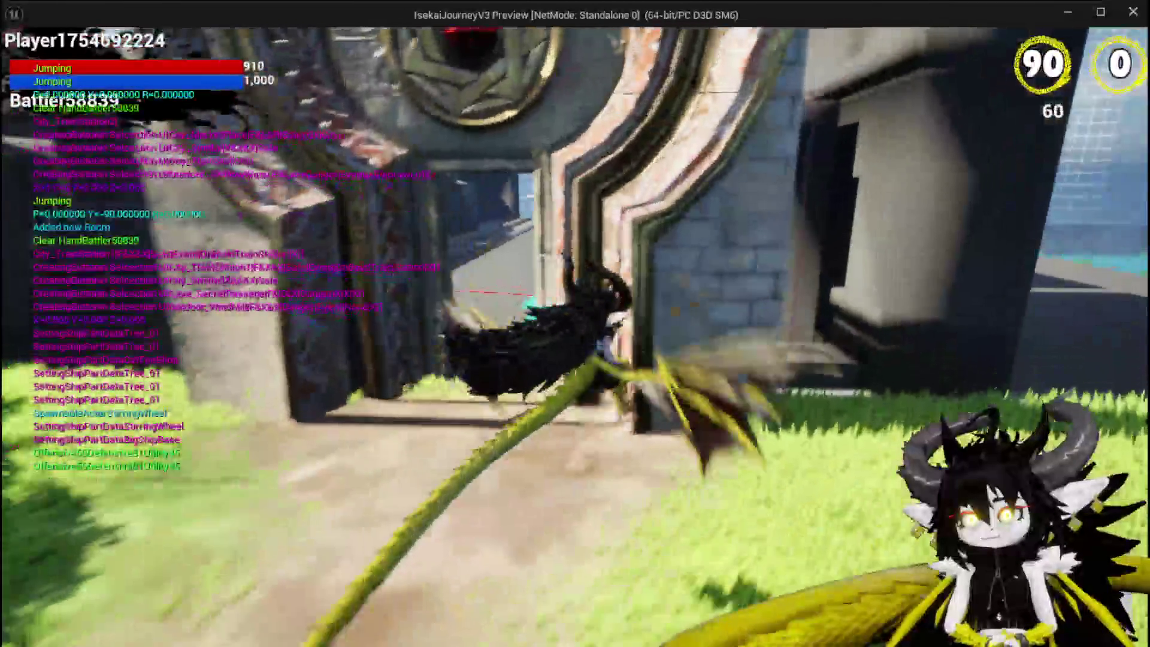
key(Escape)
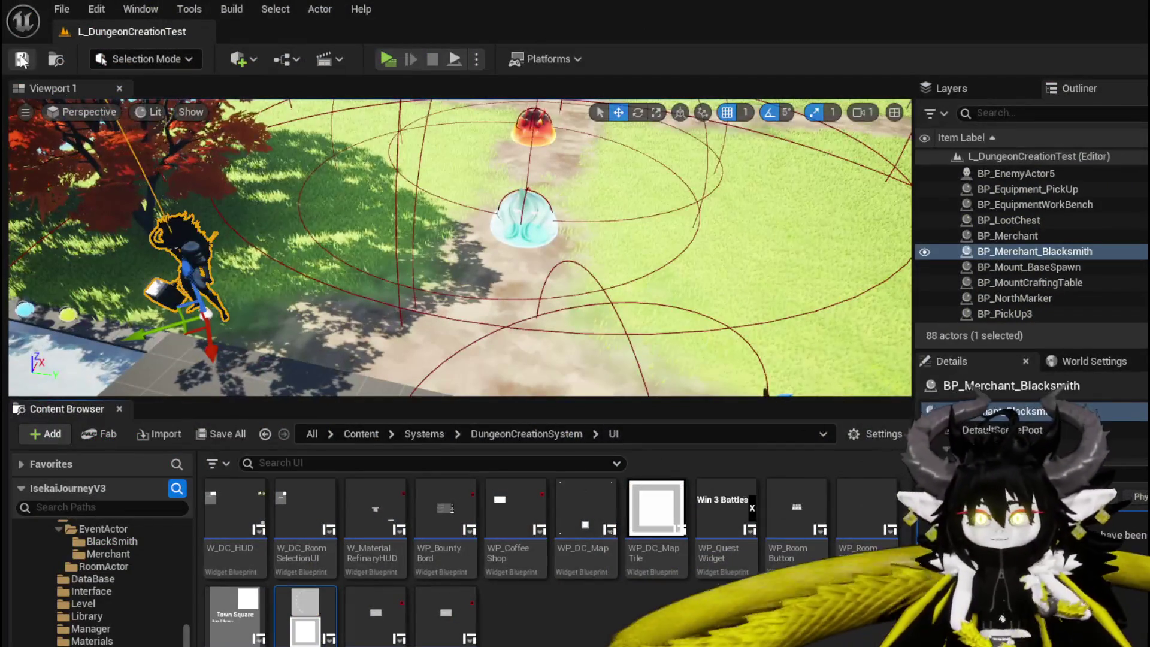
key(ctrl+s)
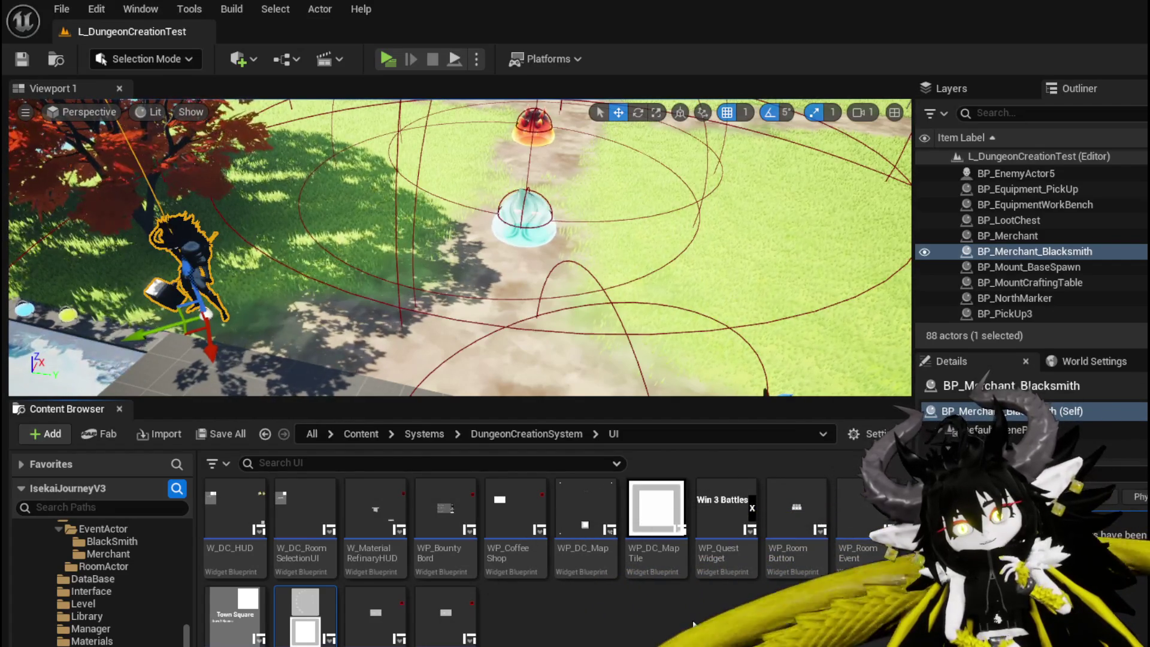
mouse_move(239, 609)
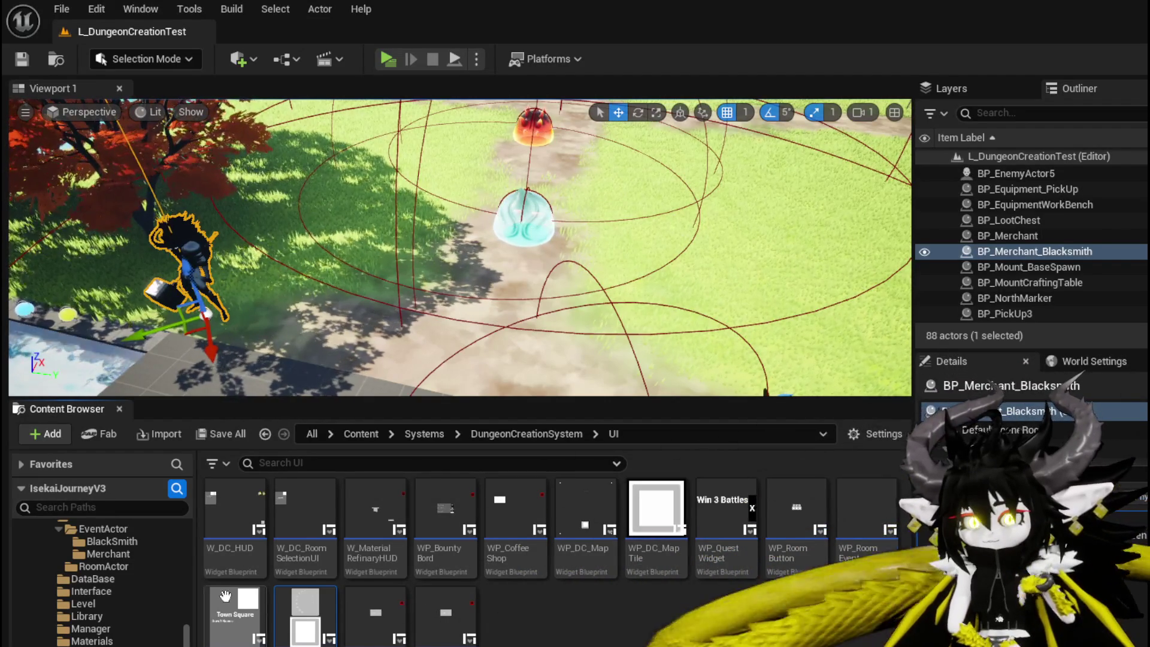
Open WP_RoomToolTipp to view the Town Square tooltip reading 'Draw 2 Rooms'.
double_click(225, 595)
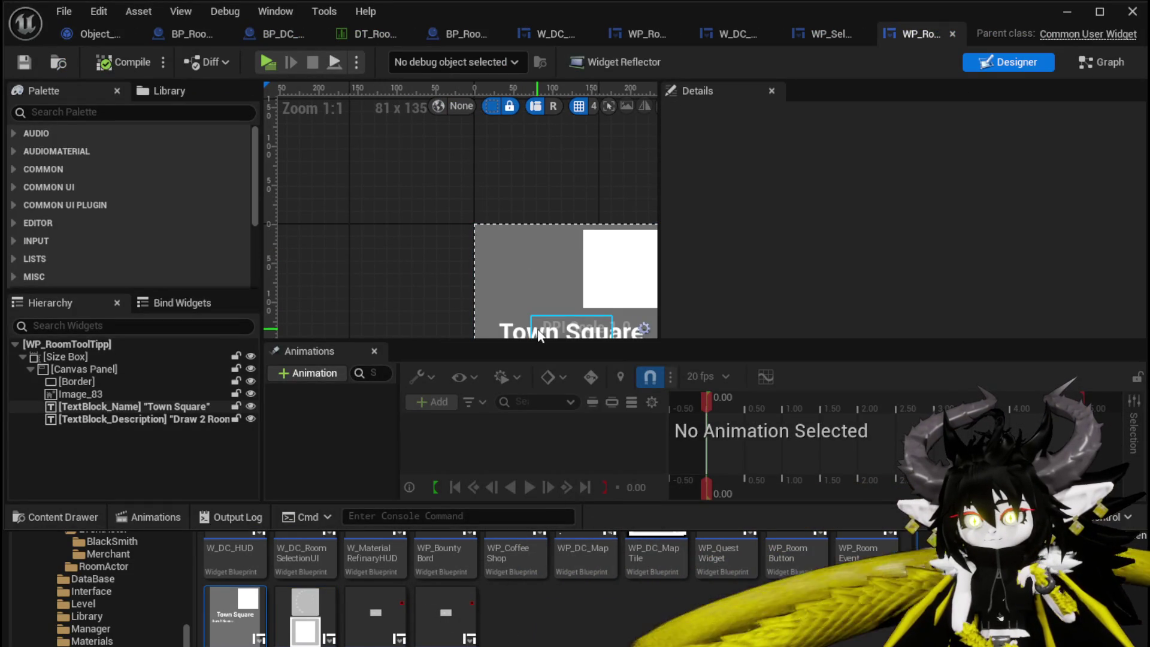
scroll(368, 207, down, 3)
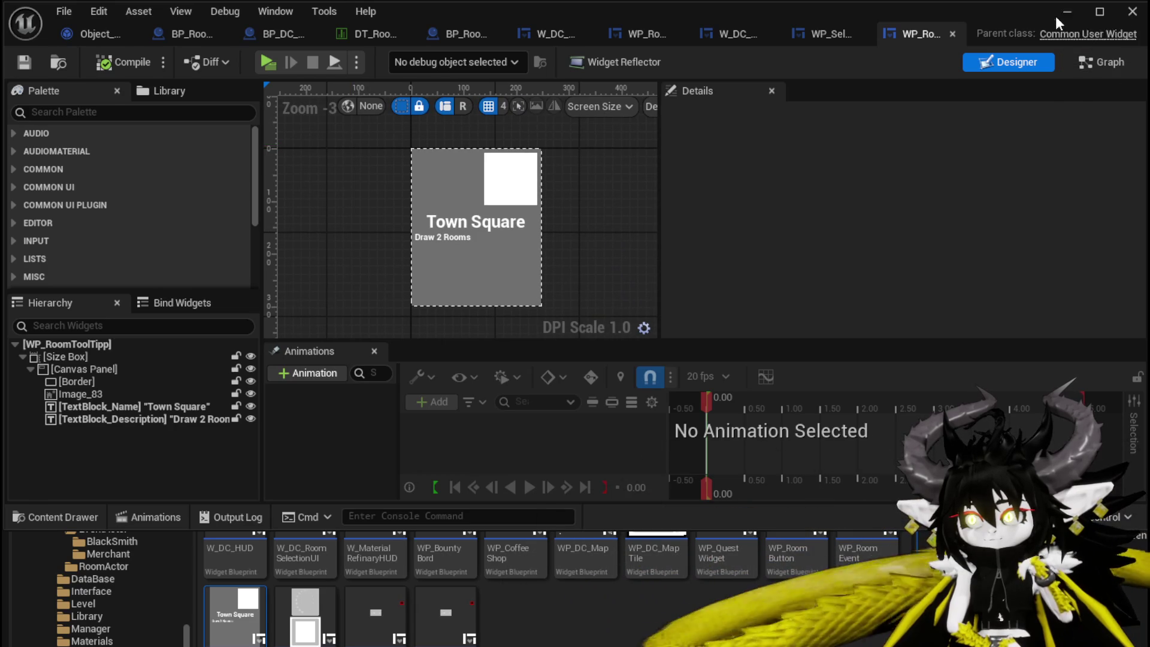
click(1055, 16)
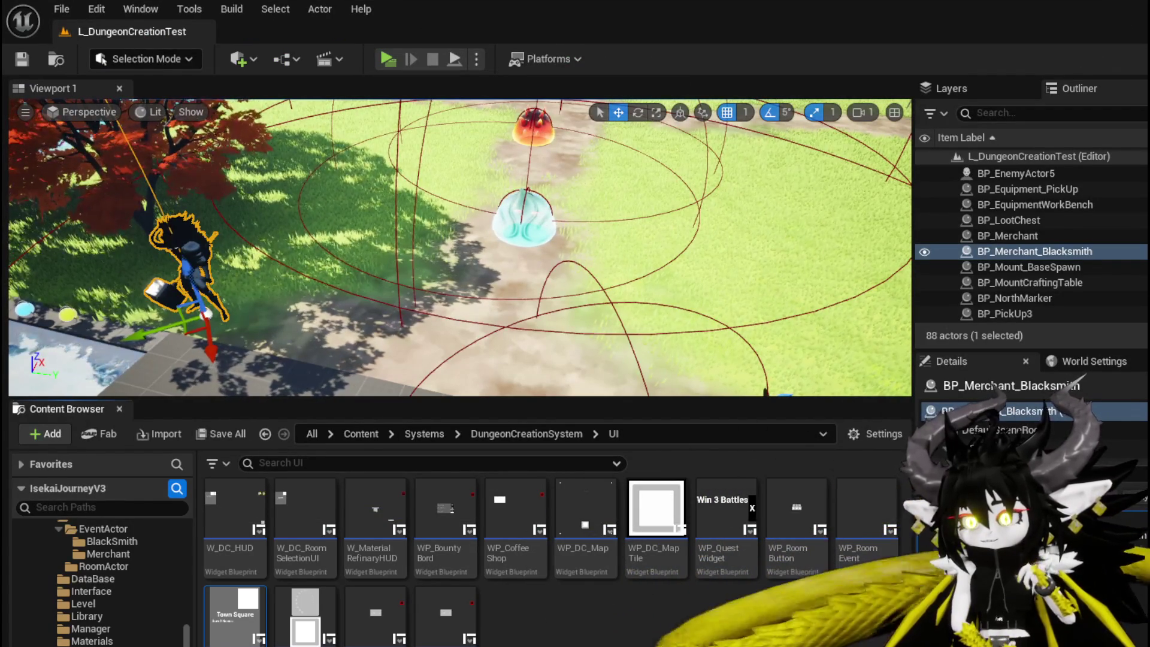
key(alt+Tab)
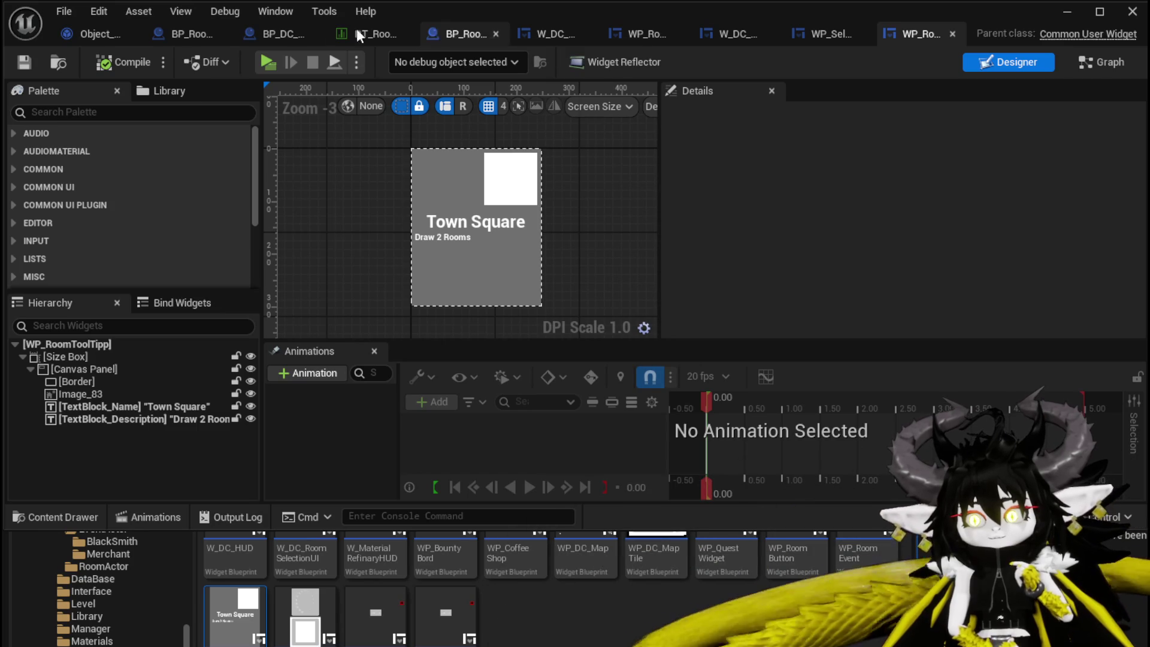
Show BP_Room_TrainStation's viewport and orbit around the station corridor.
click(181, 28)
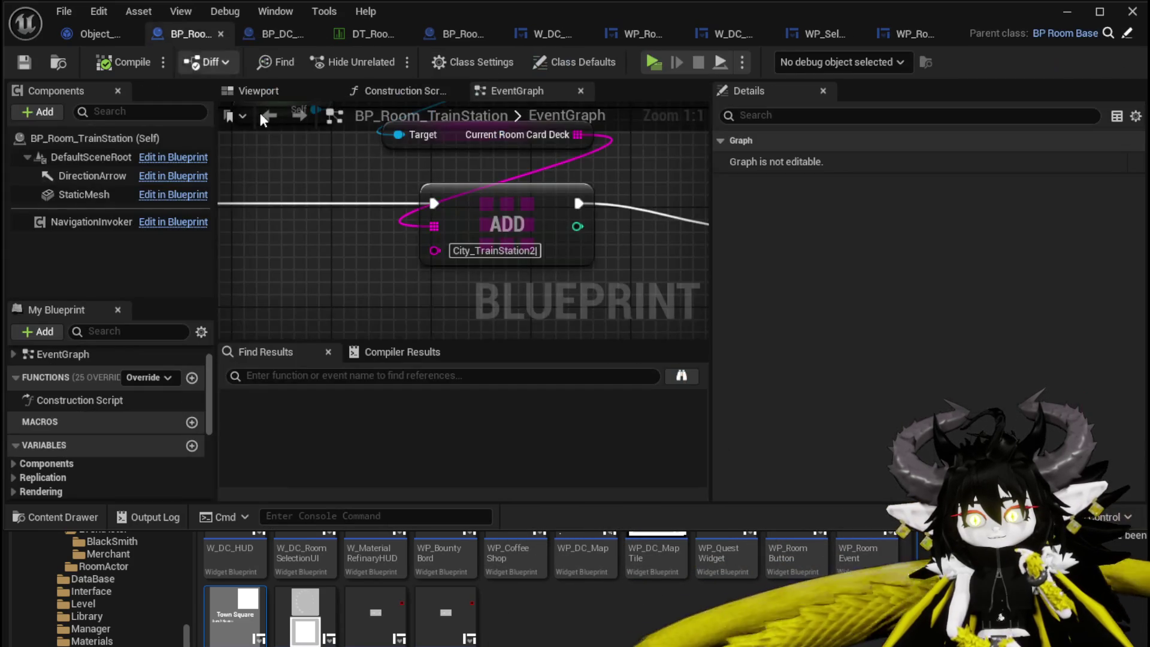
scroll(394, 247, down, 3)
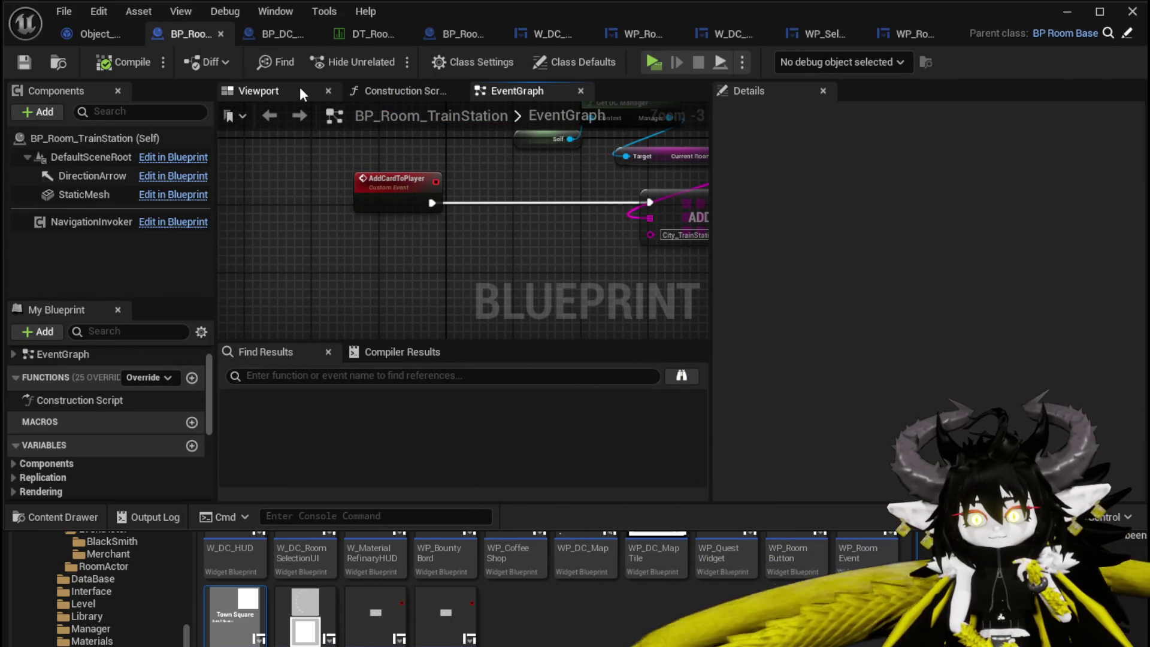
click(262, 91)
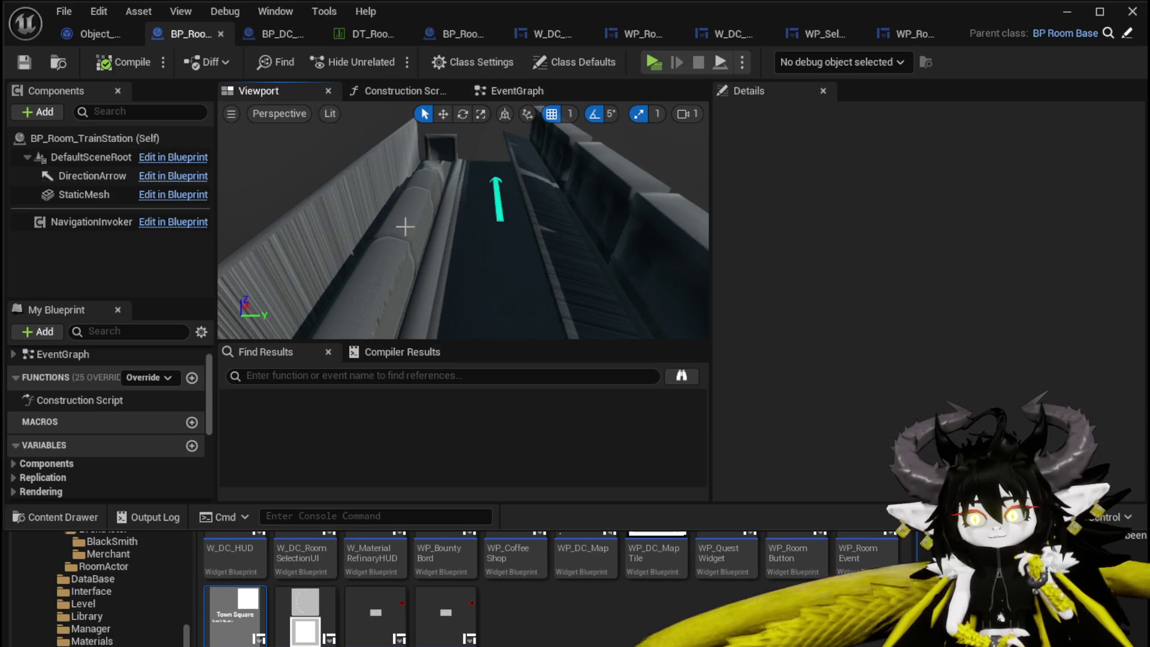
drag(405, 226, 527, 239)
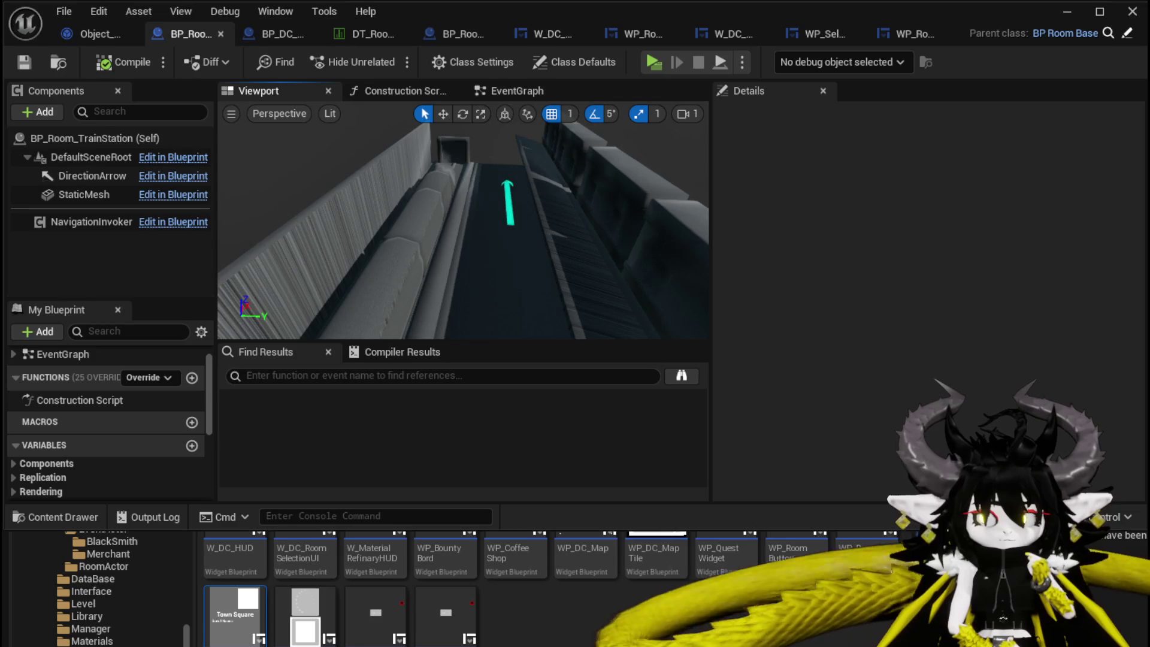
Add an Arrow component to the blueprint and save it.
click(201, 144)
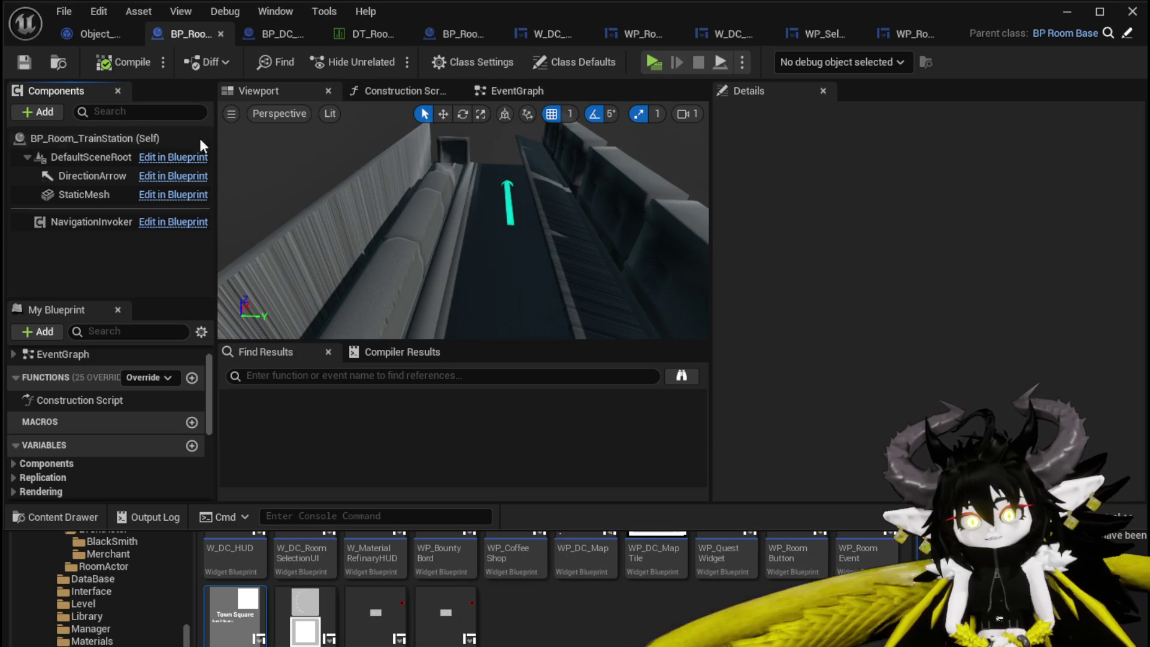
click(28, 111)
text(Arrow)
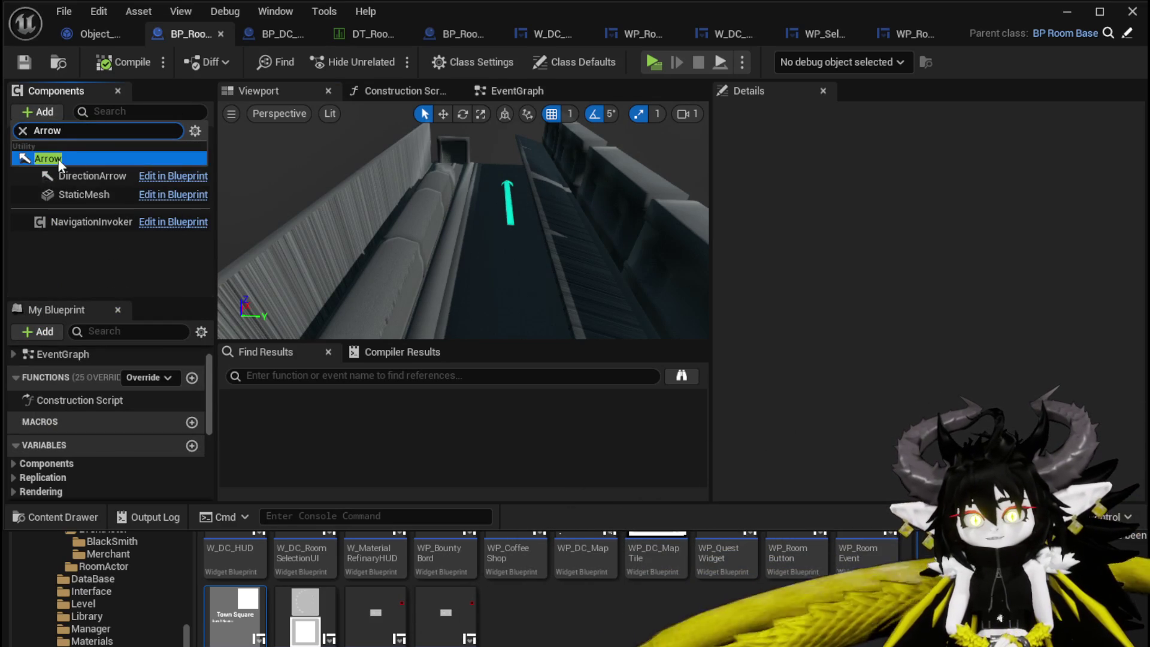
click(48, 159)
mouse_move(537, 219)
mouse_down()
mouse_move(517, 176)
mouse_move(600, 237)
mouse_up()
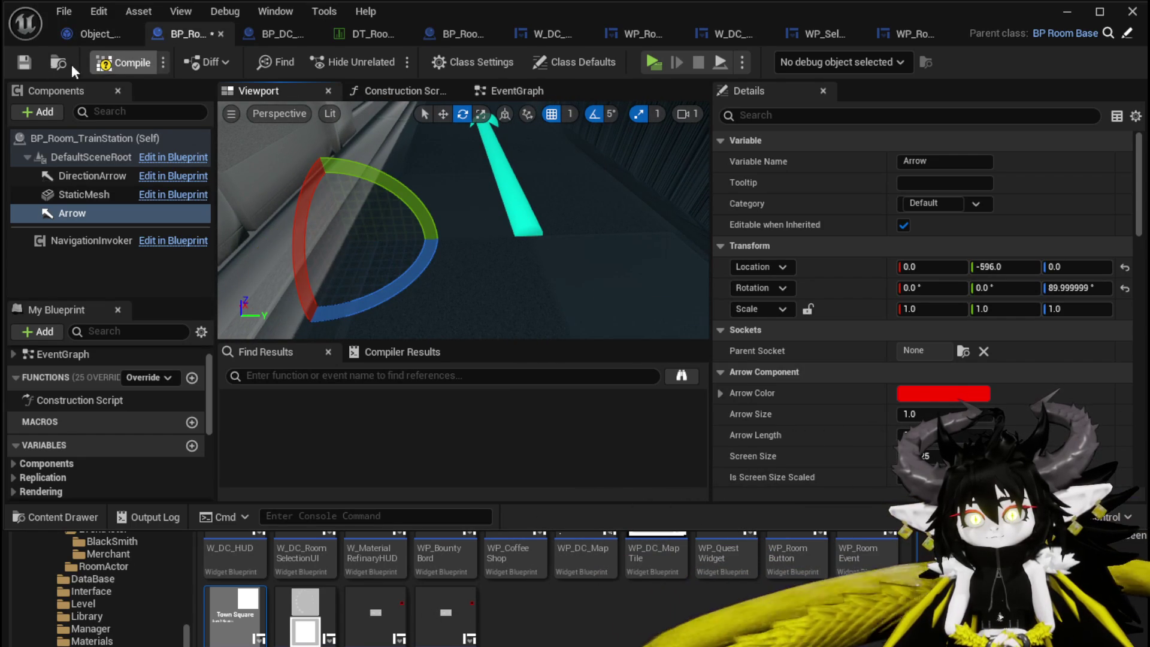
click(15, 63)
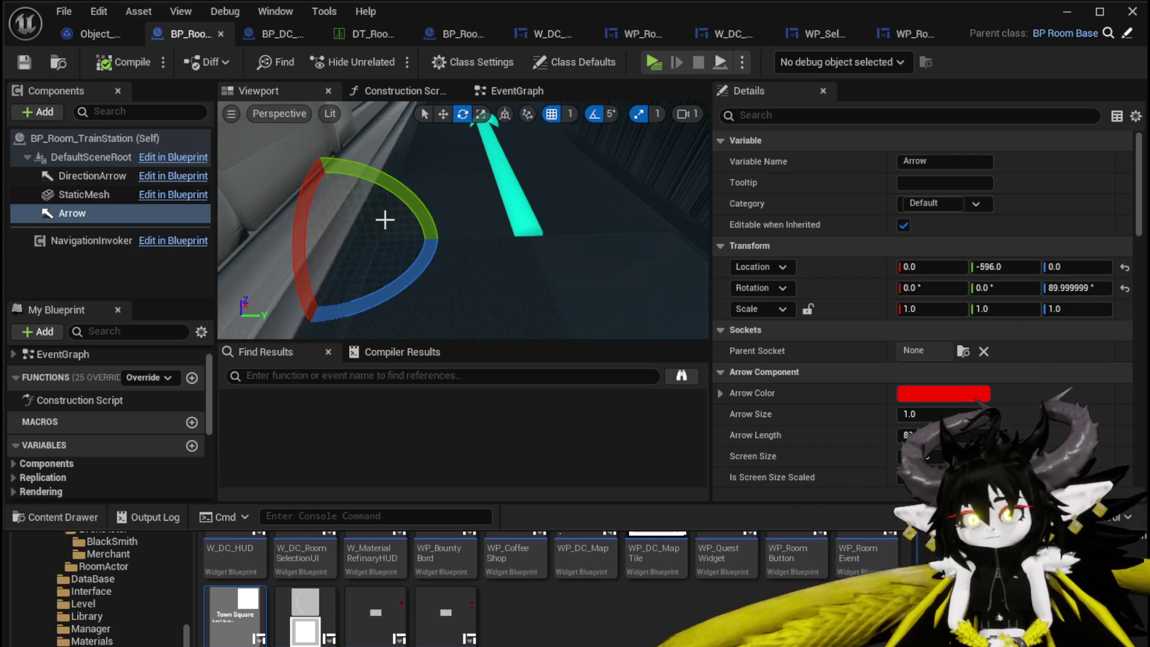
drag(384, 220, 369, 222)
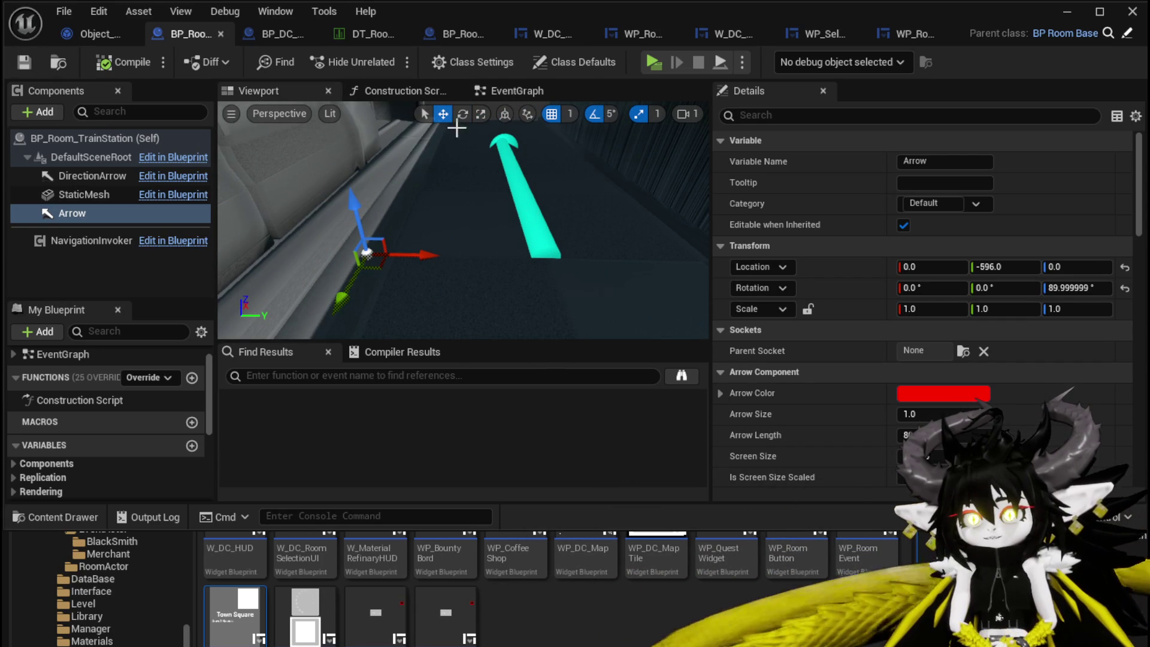
Add one RoomActors element to the City_TrainStation1 row of the data table.
click(361, 35)
click(146, 264)
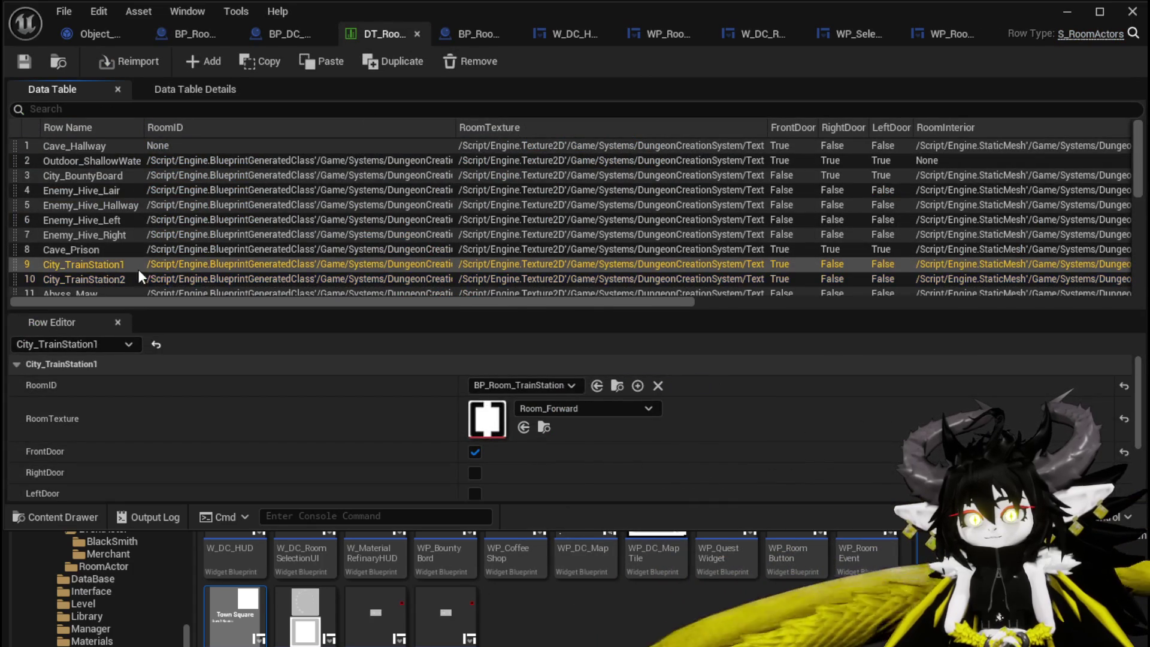
scroll(271, 390, down, 3)
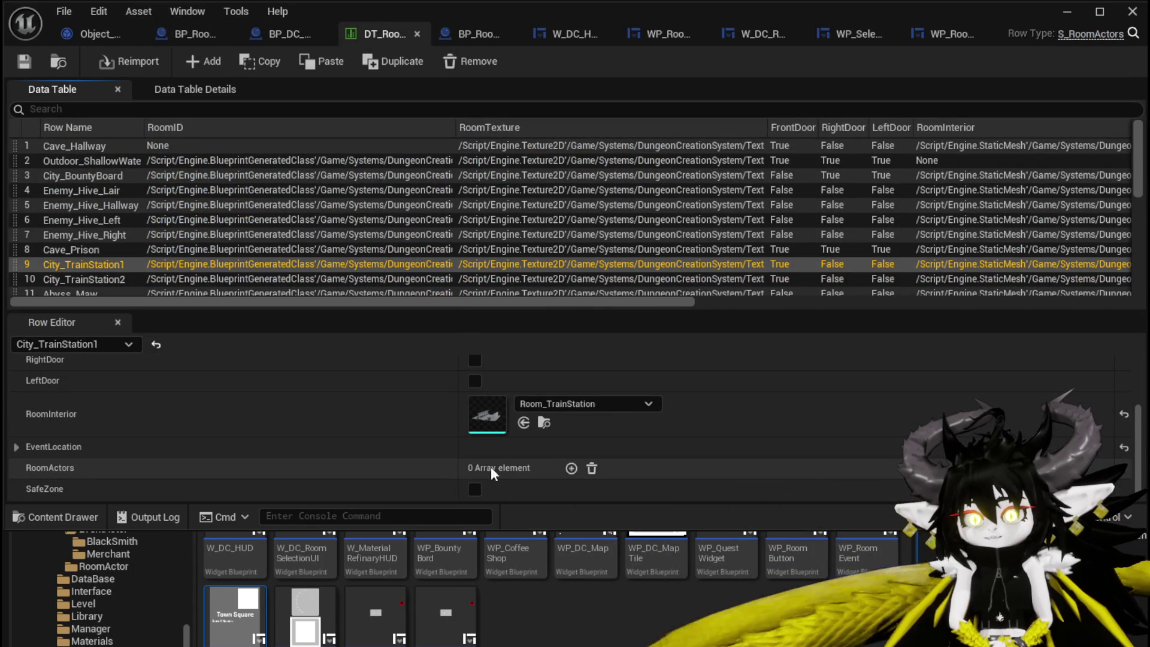
click(571, 467)
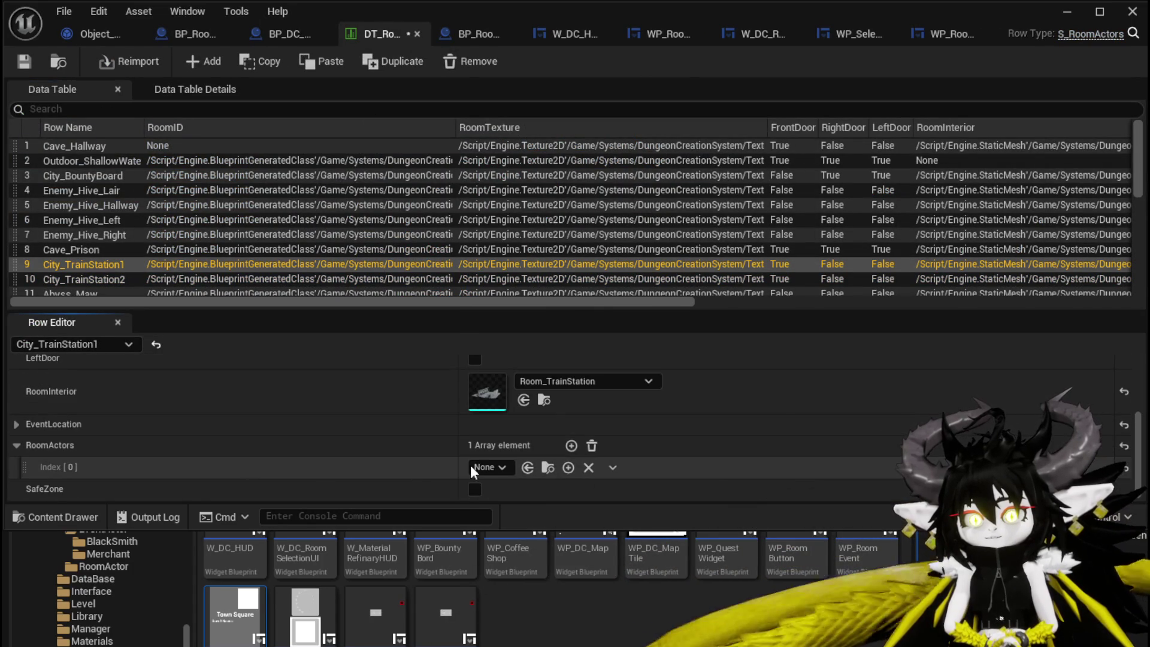
Search the class list for 'Tele' and 'Way', then close it leaving the entry None.
click(482, 468)
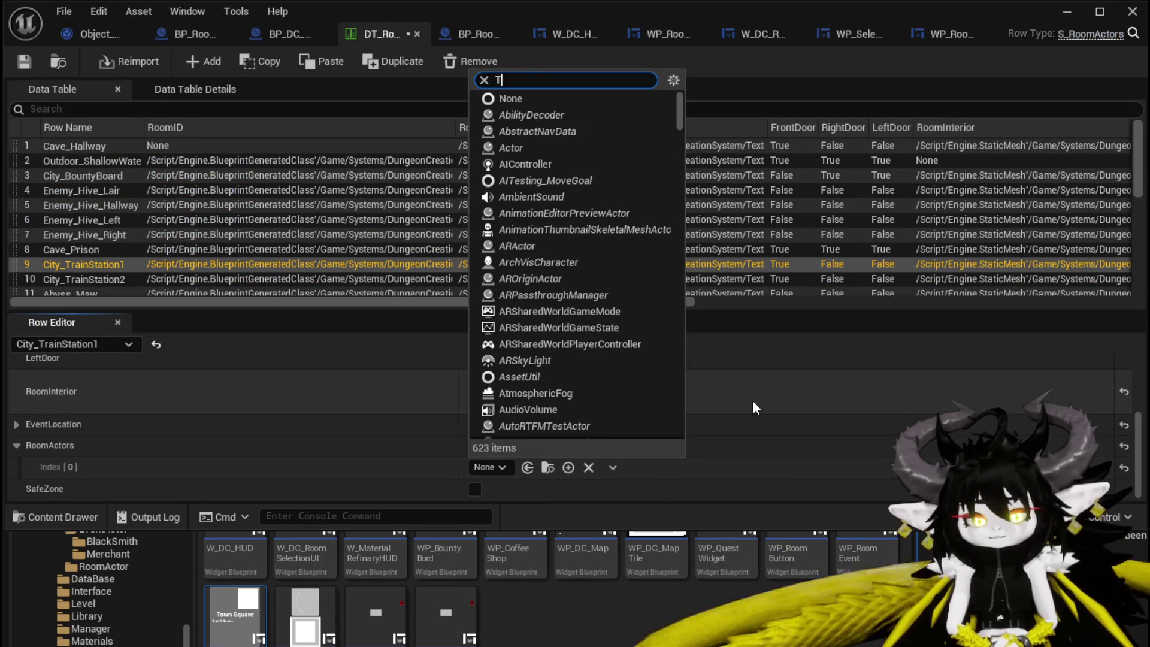
text(Tele)
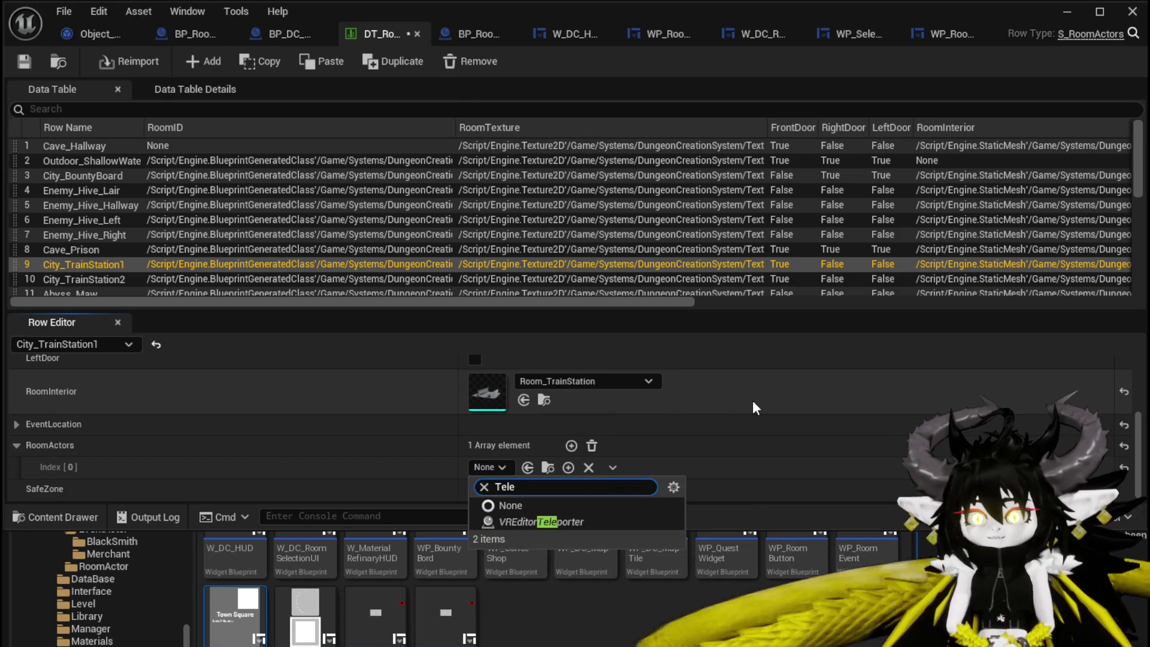
key(ctrl+a)
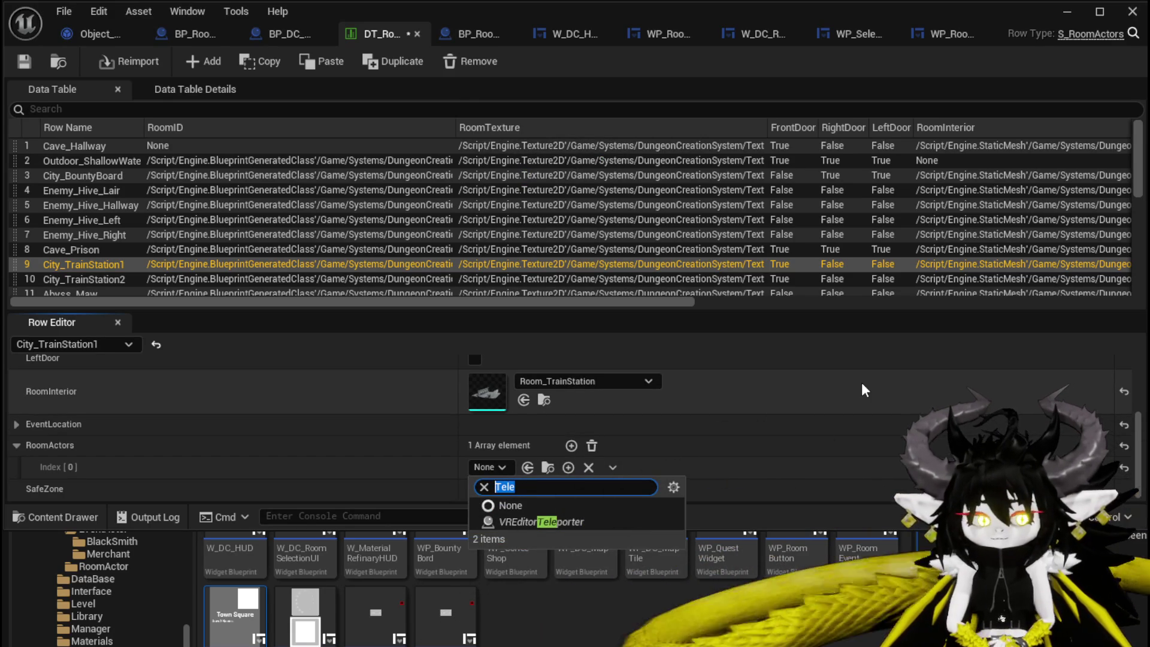
text(Way)
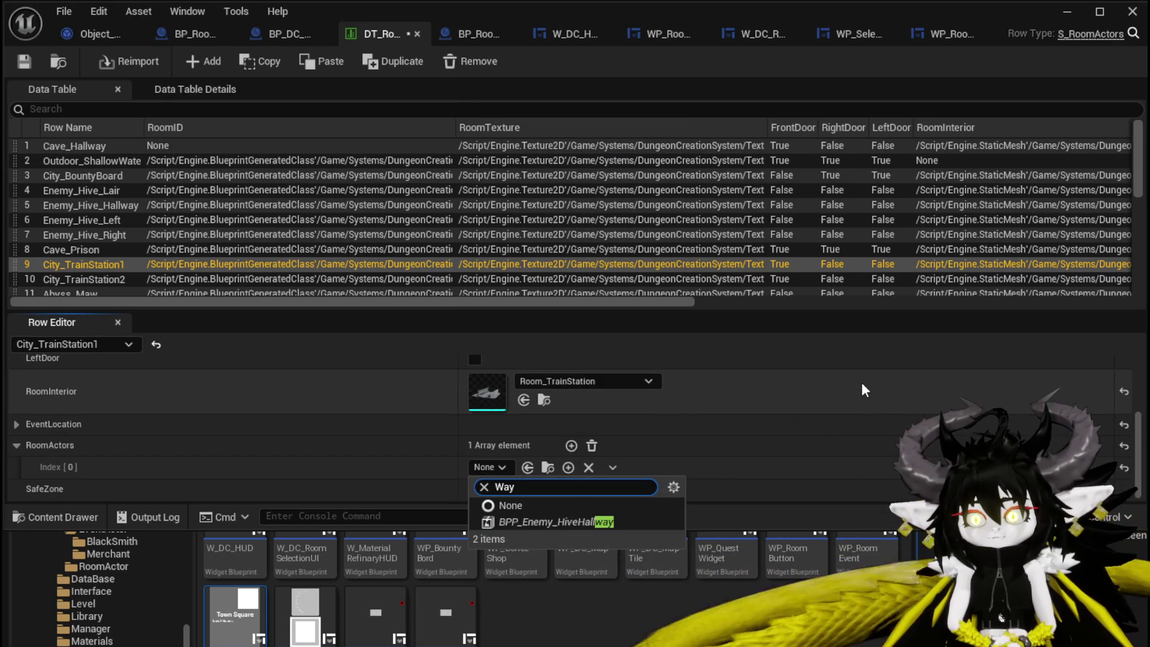
key(BackSpace)
key(BackSpace)
key(BackSpace)
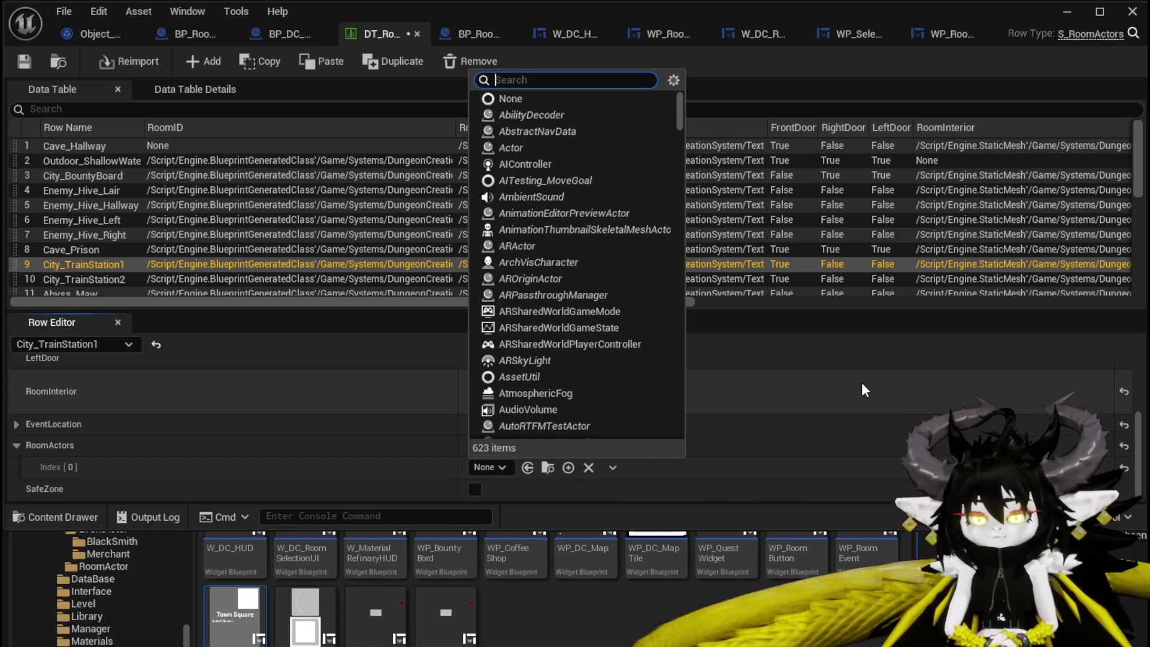
key(Escape)
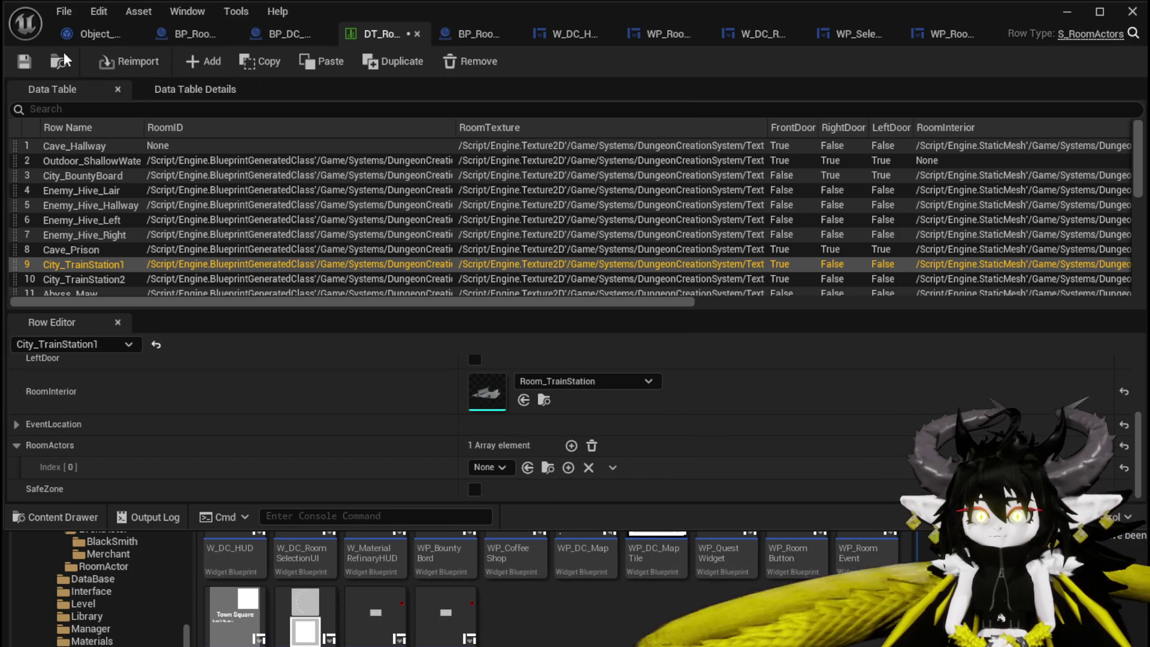
Minimize the data table and open the EventActor folder in the Content Browser.
click(1066, 12)
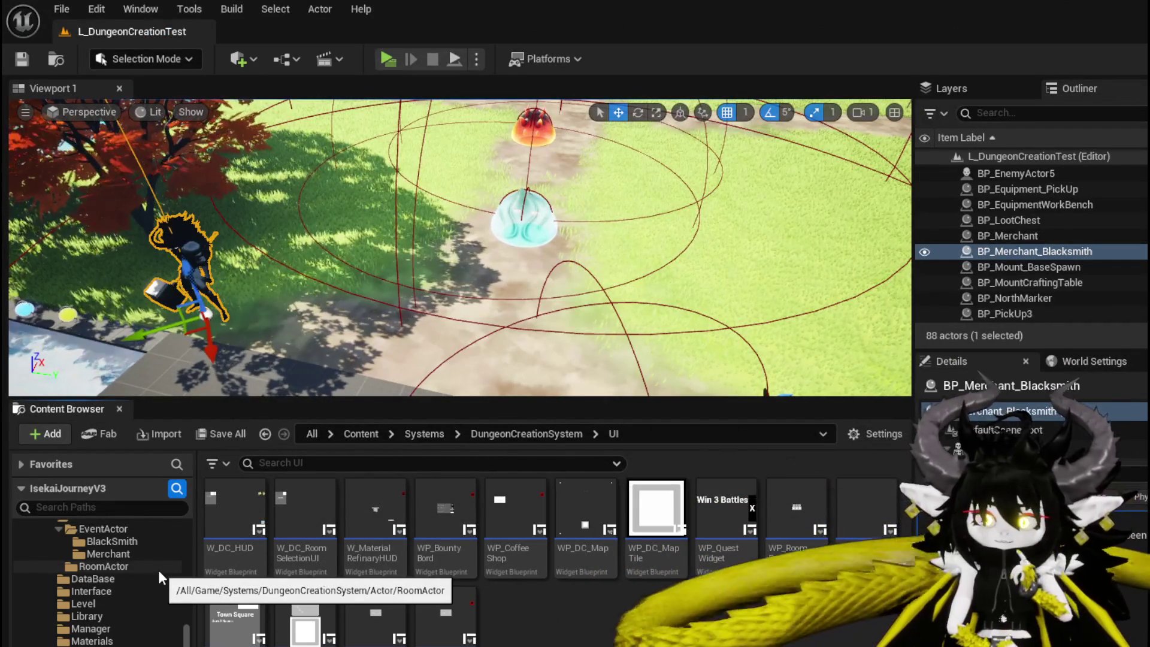
scroll(158, 570, down, 5)
scroll(158, 569, down, 3)
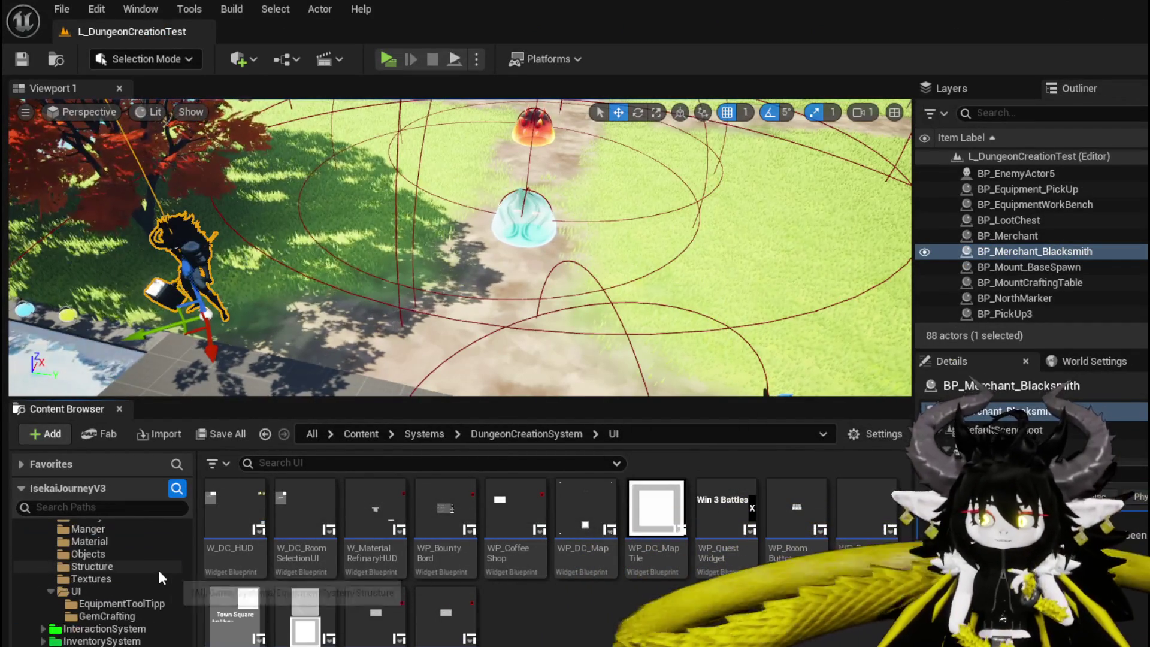
scroll(157, 568, up, 6)
scroll(158, 568, up, 3)
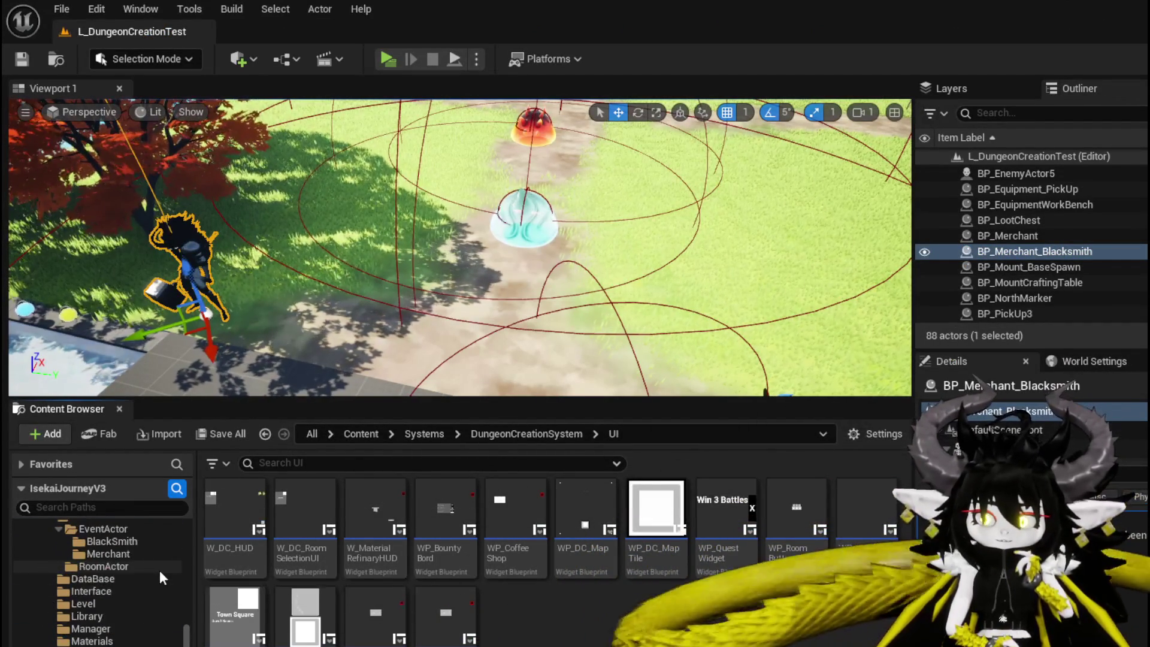
click(115, 531)
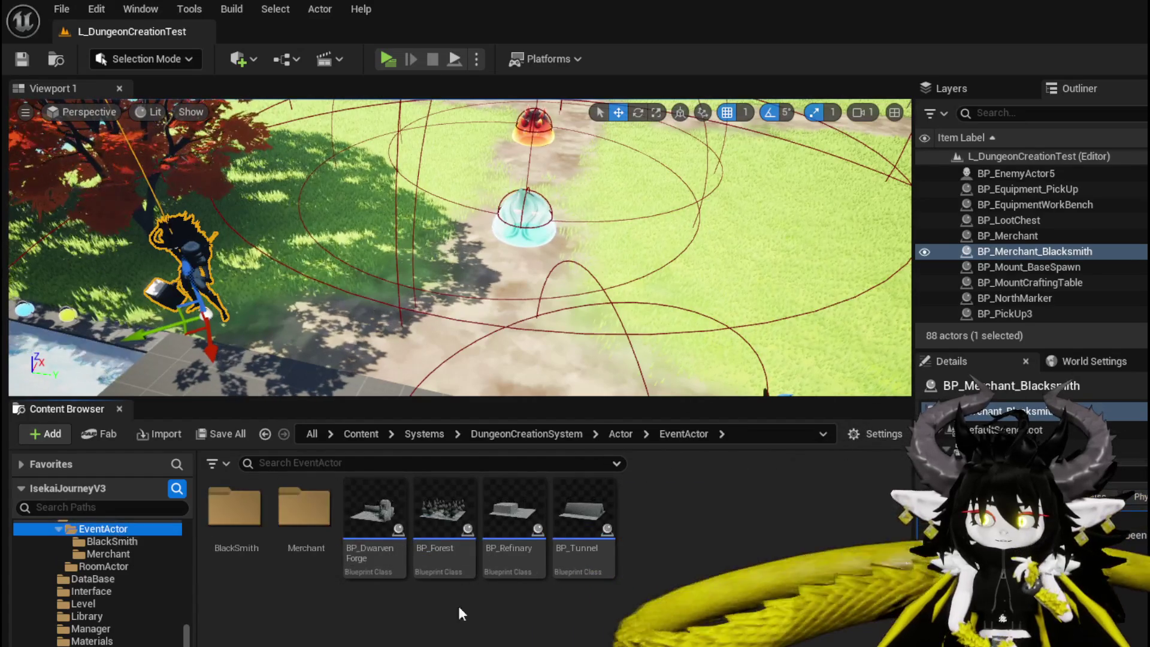
Create an Actor Blueprint class named BP_FastTravel.
right_click(368, 616)
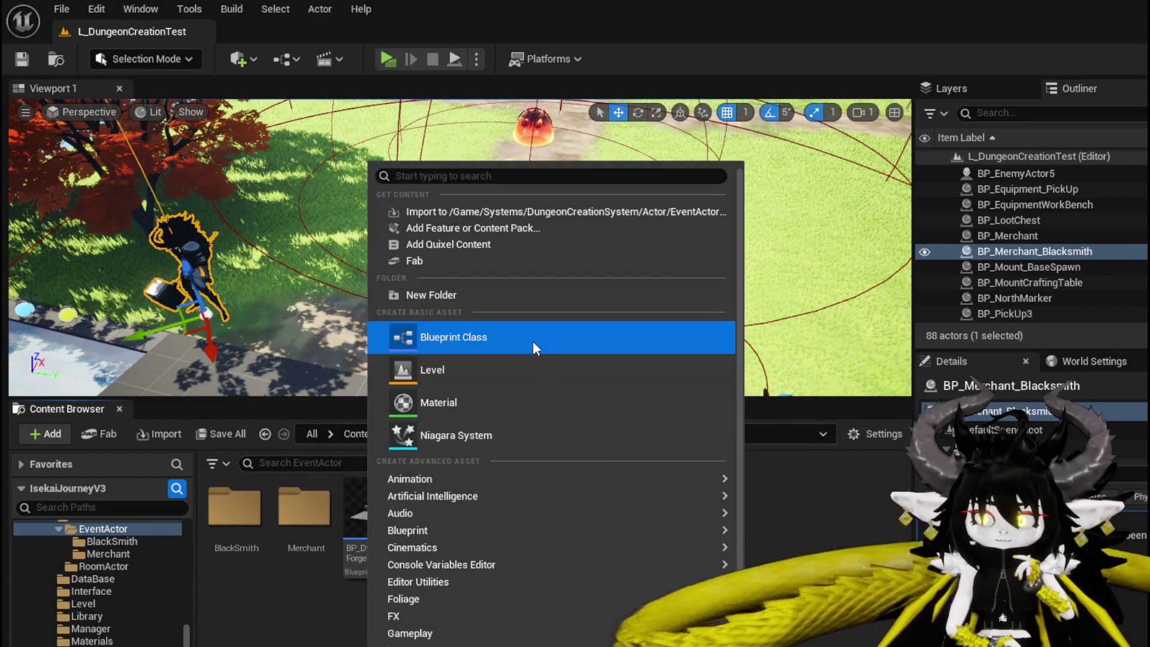
click(287, 623)
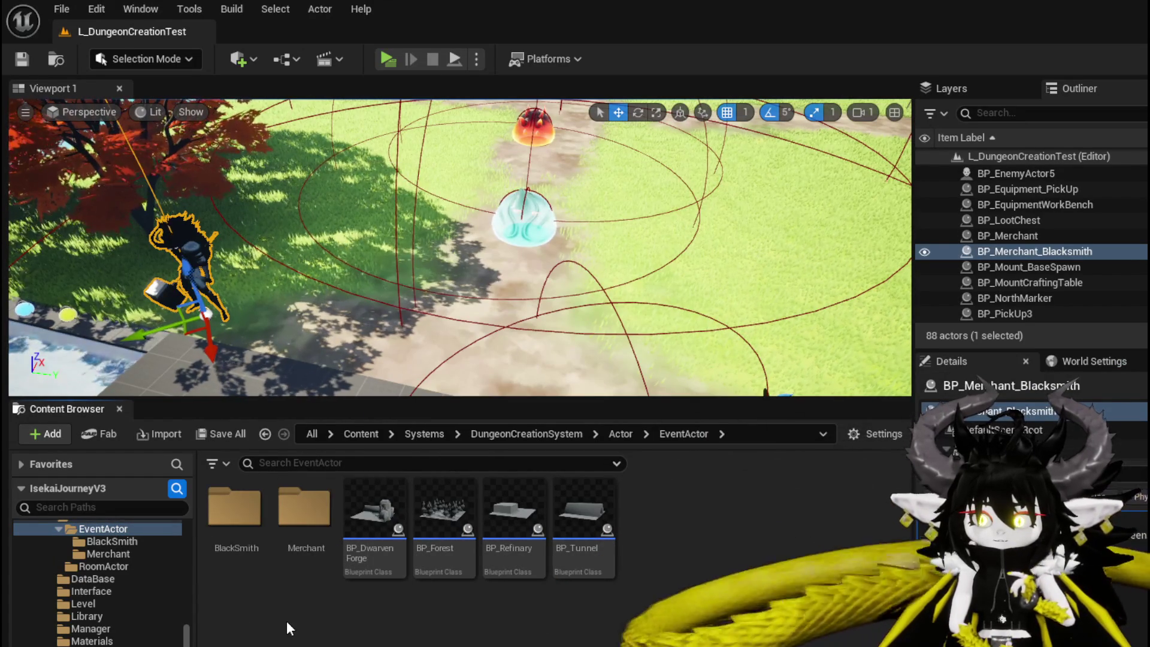
right_click(287, 622)
click(434, 352)
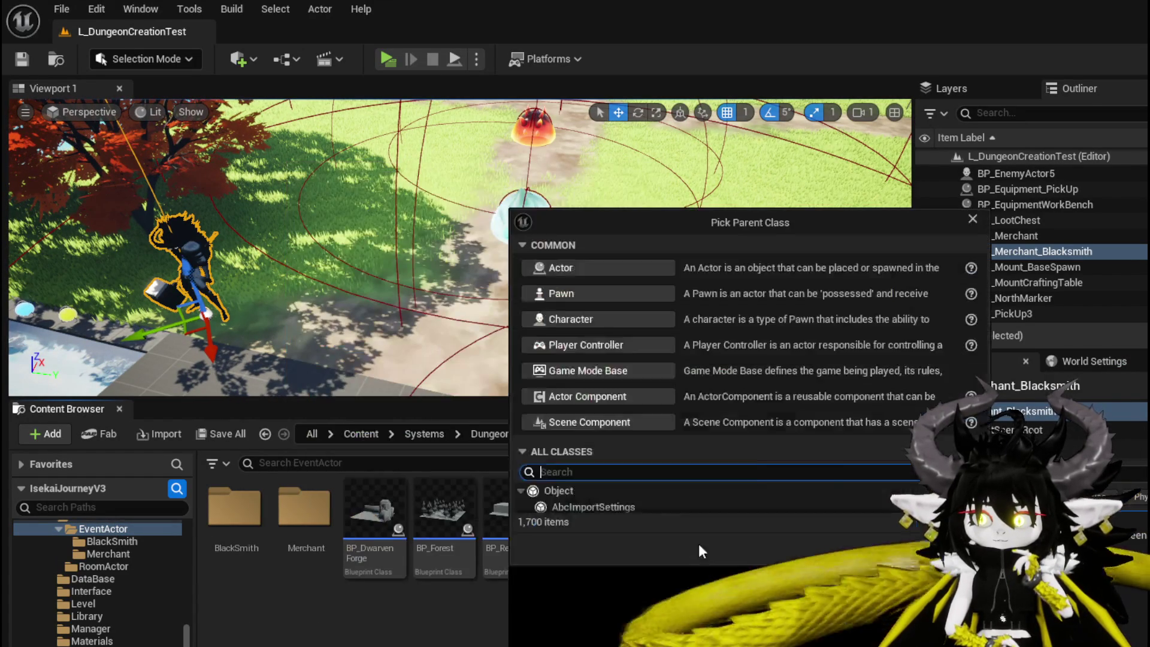
click(581, 273)
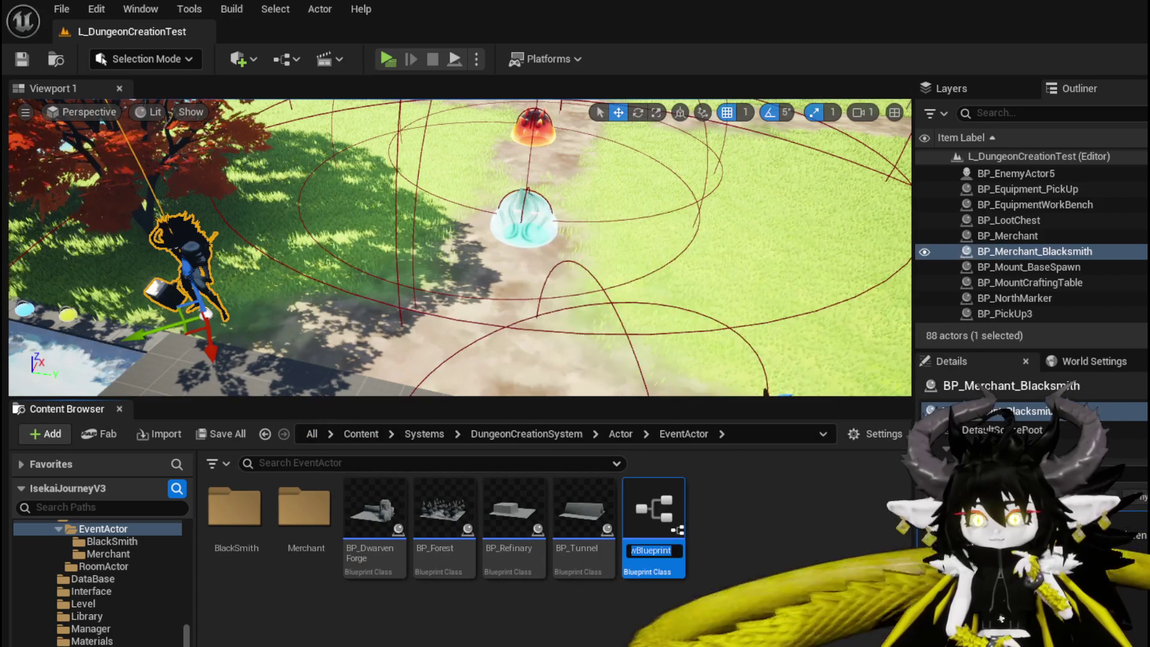
text(BP_)
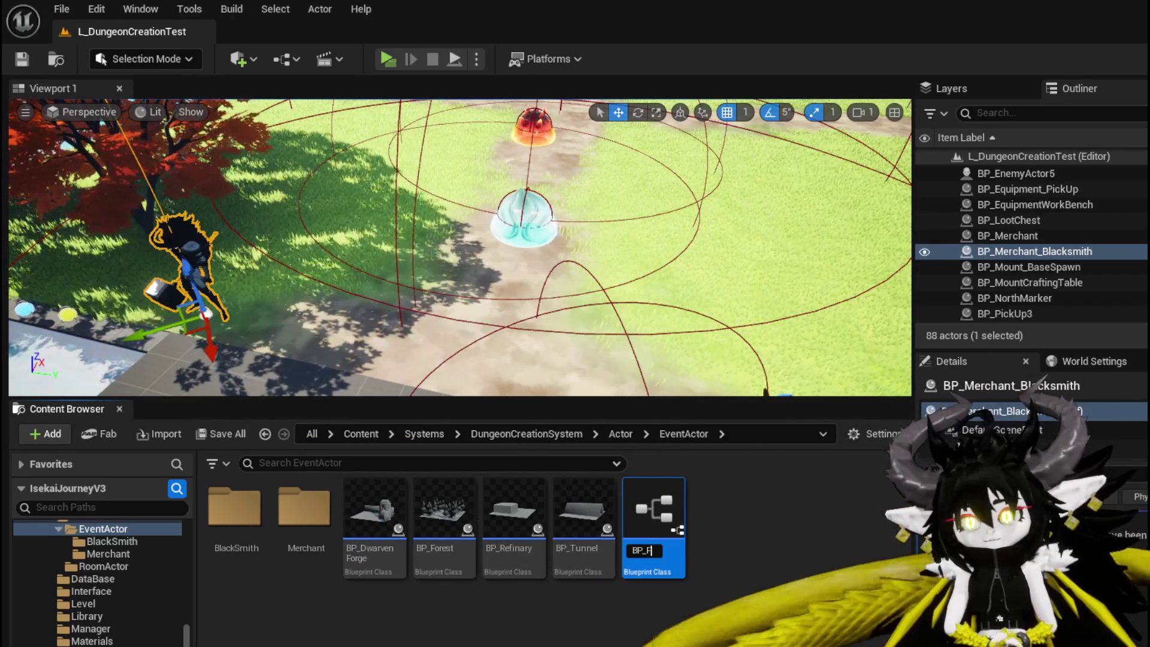
text(FastTravel)
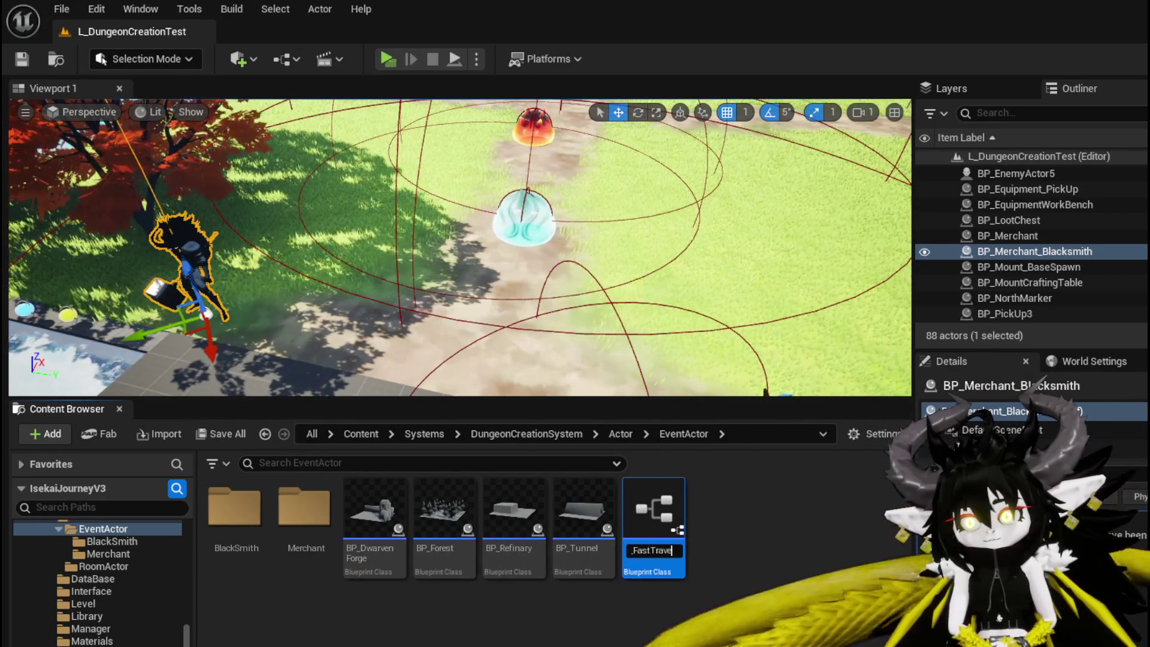
key(Return)
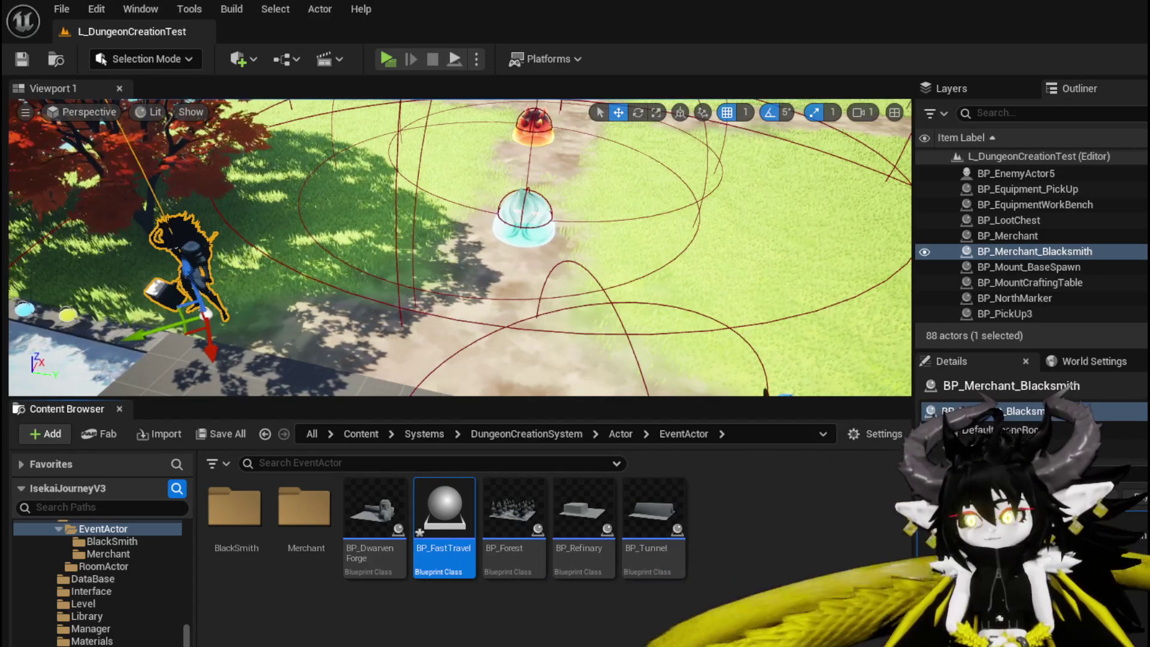
Save BP_FastTravel and return to the DT_Room data table window.
key(ctrl+shift+s)
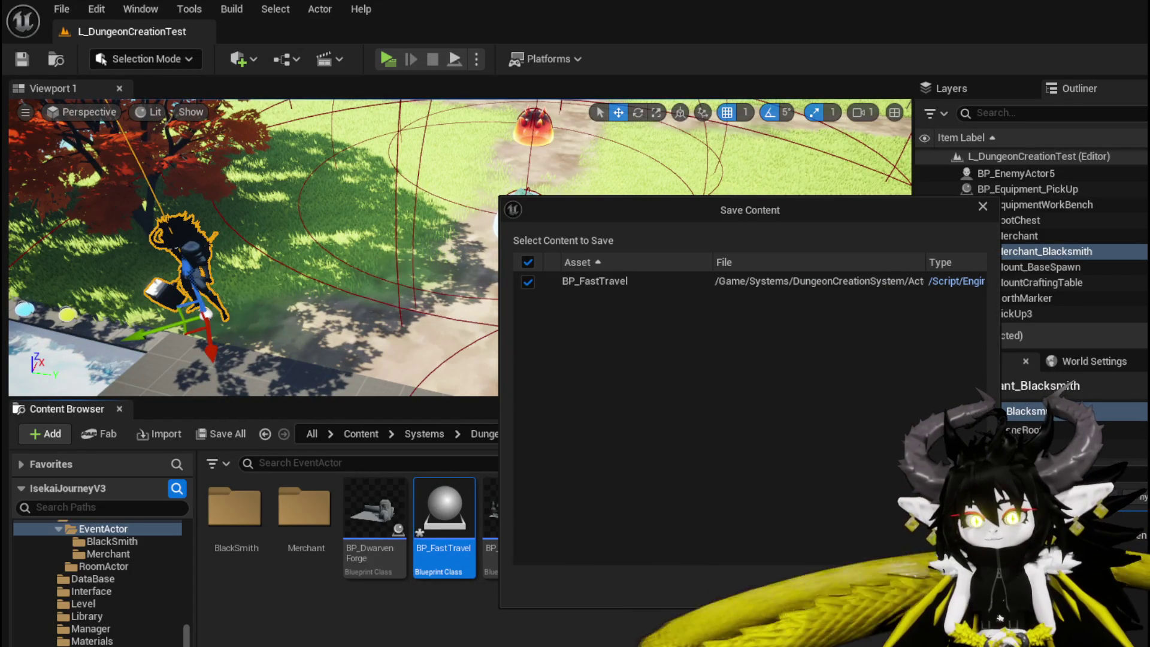
key(Return)
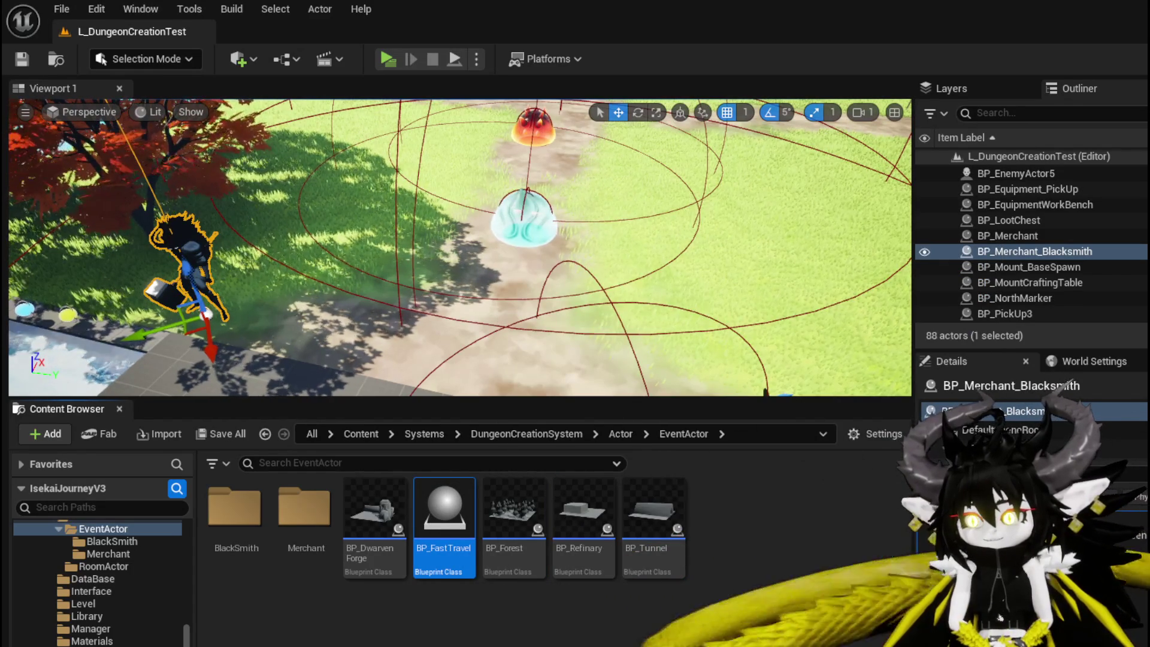
key(alt+Tab)
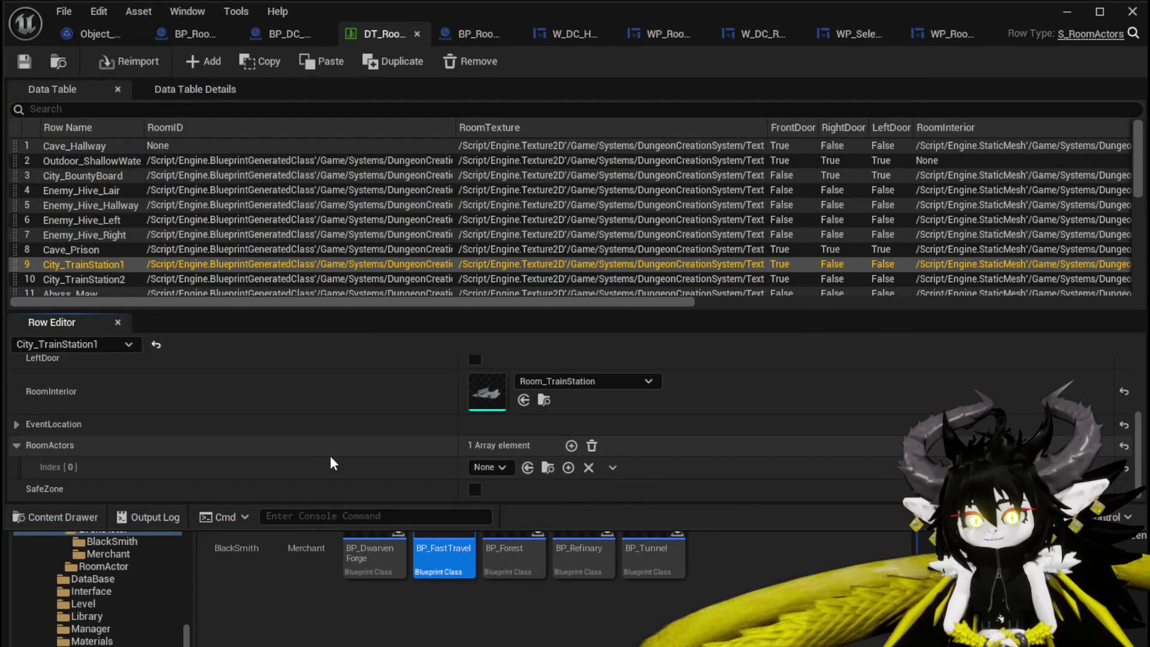
Set City_TrainStation1's RoomActors Index 0 to BP_FastTravel, save the table, and minimize it.
click(488, 467)
text(Fast)
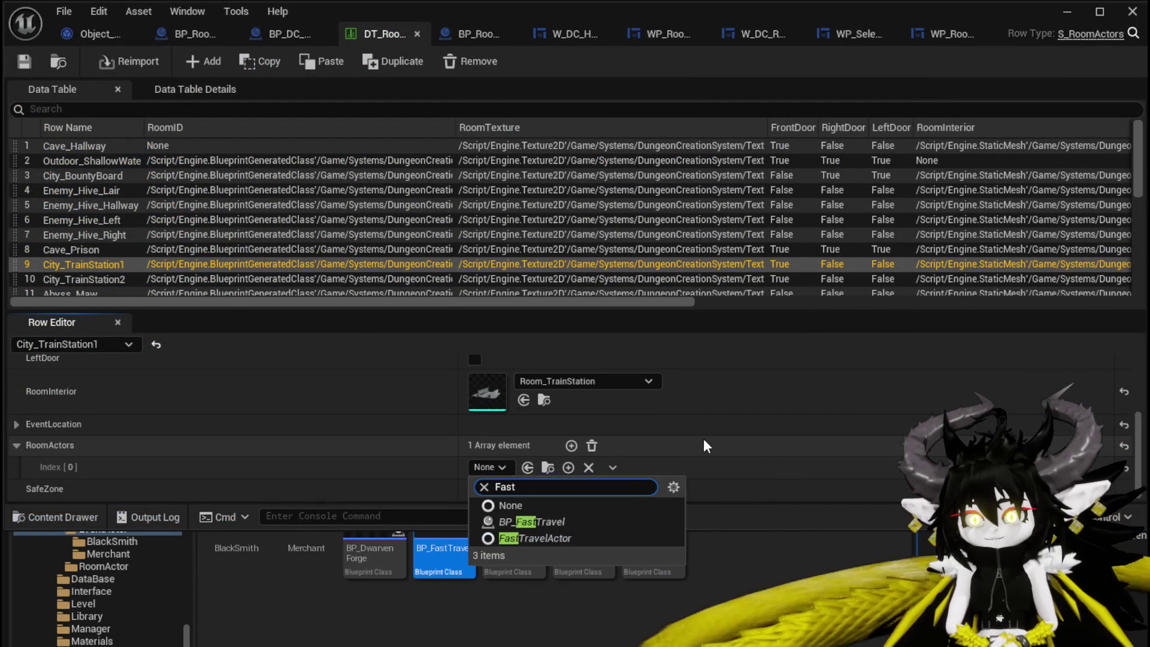
click(532, 522)
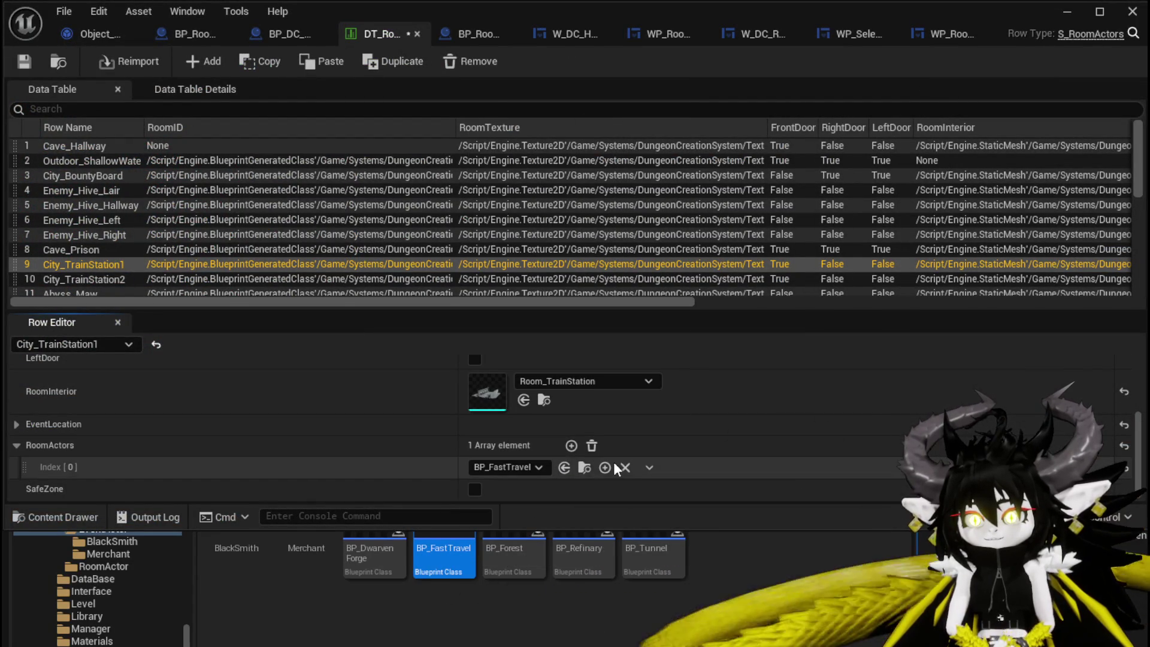
click(503, 469)
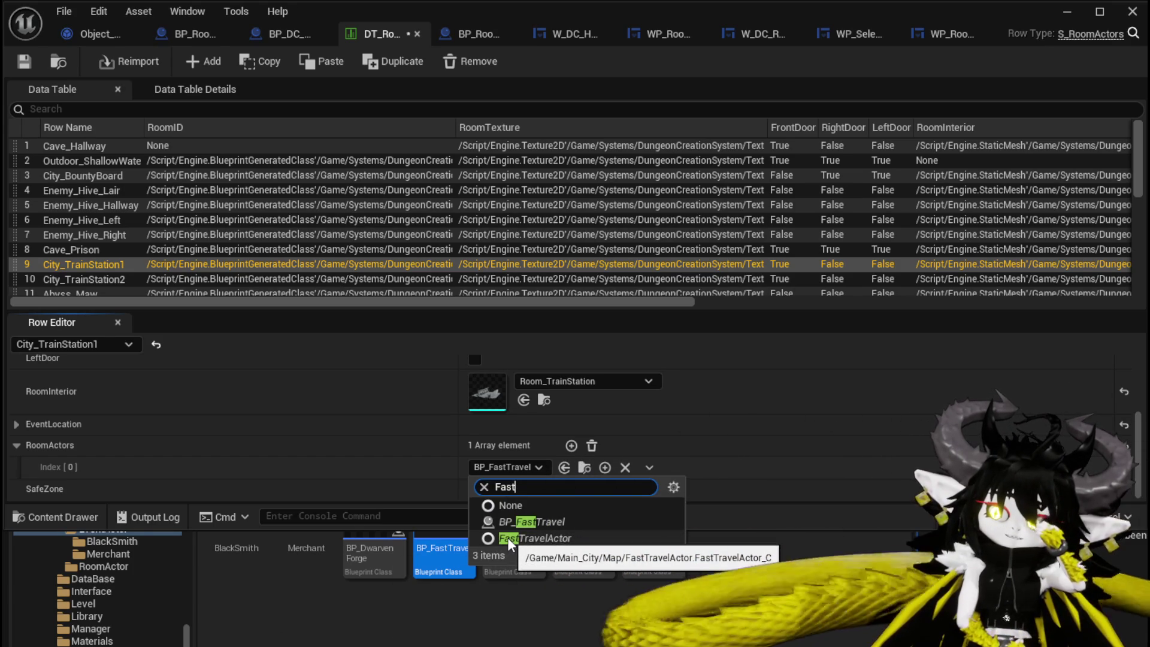
click(510, 547)
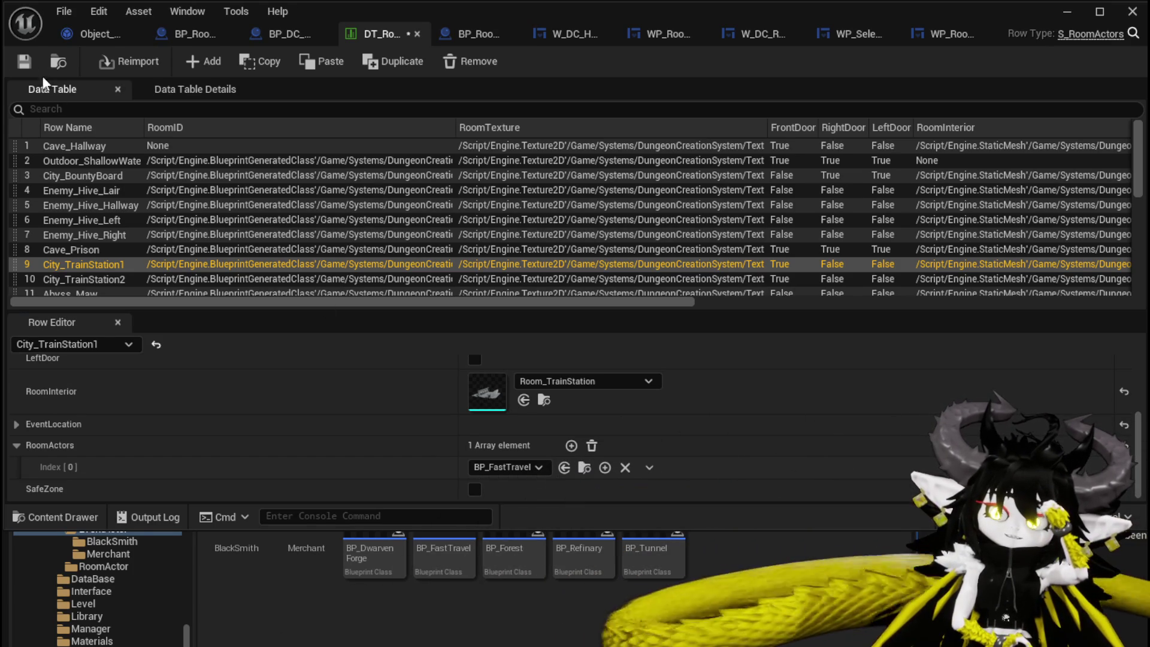
click(24, 61)
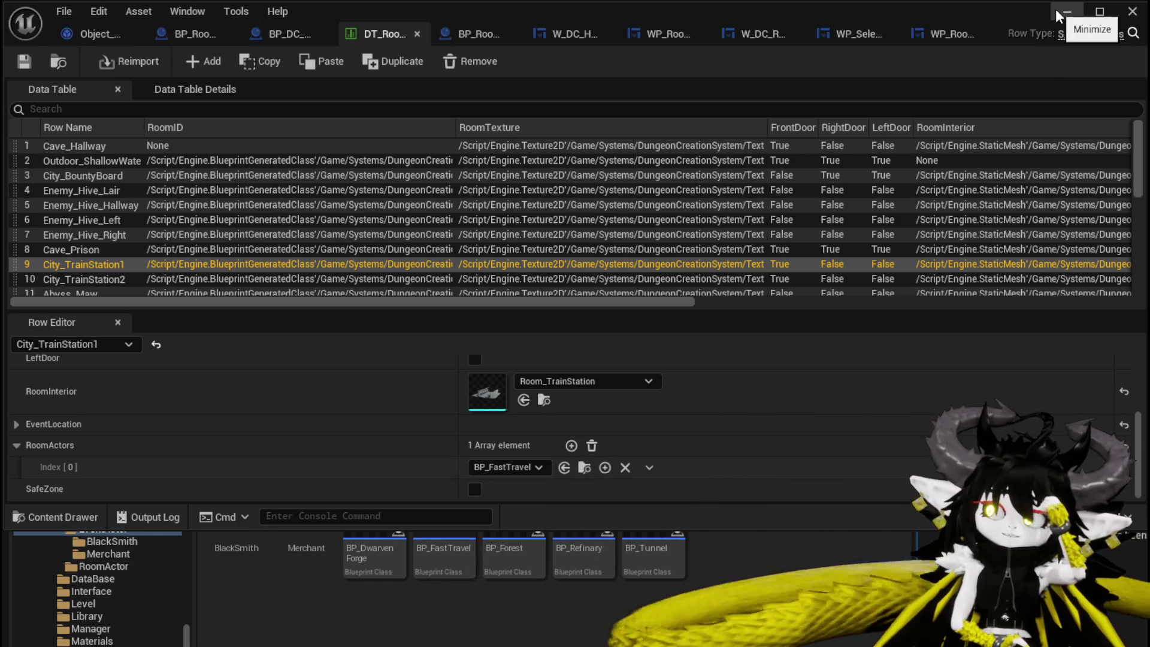
click(1059, 13)
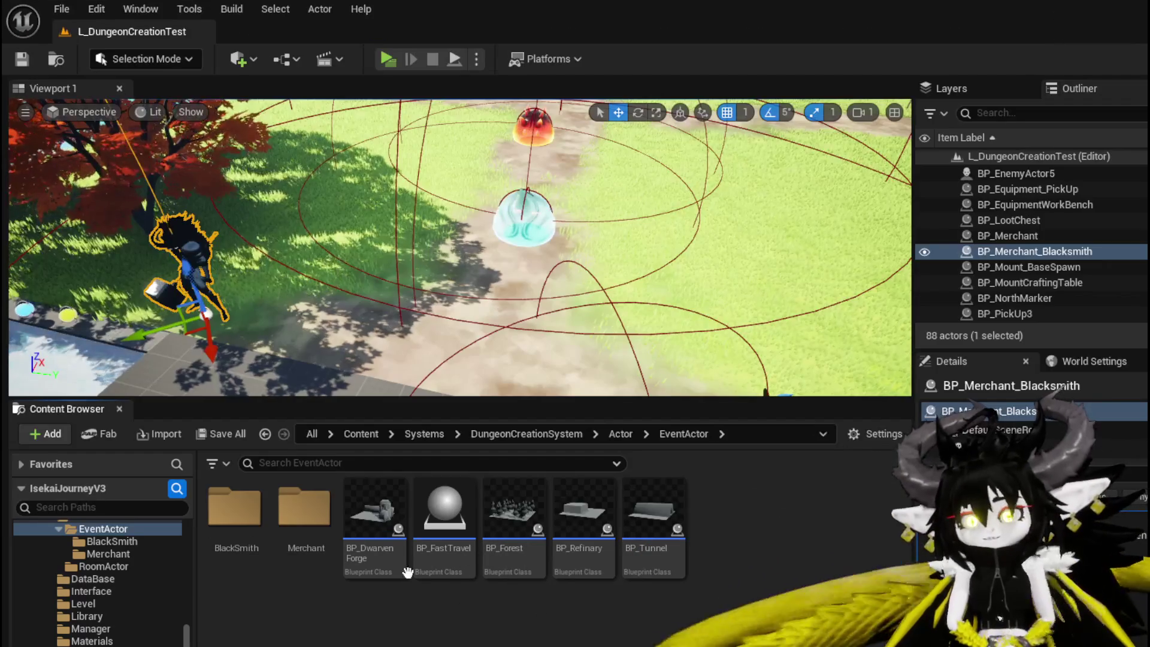
In BP_FastTravel, add a Static Mesh component named StaticMesh, then compile and save.
double_click(443, 554)
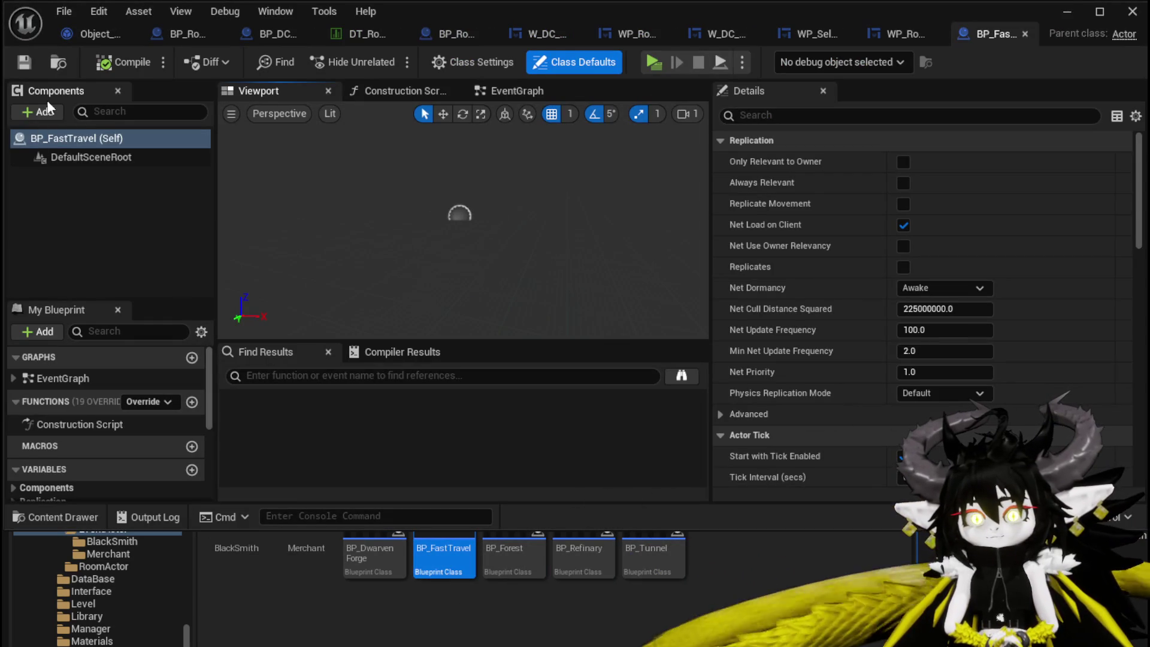
click(40, 112)
text(Stat)
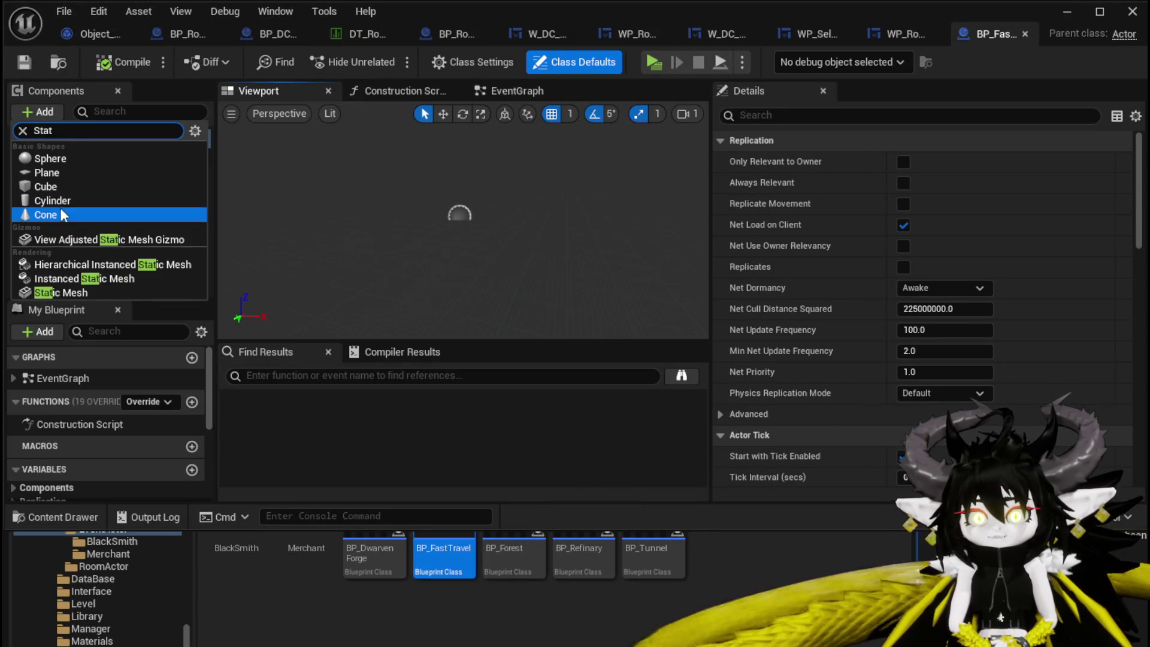
click(60, 293)
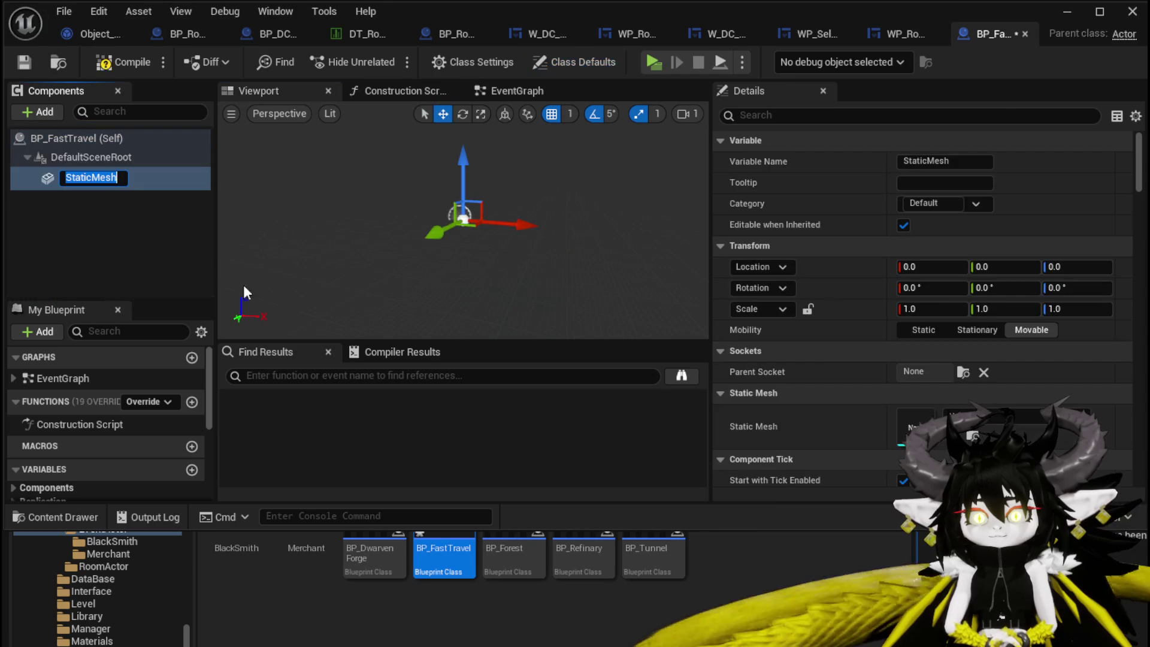
key(Return)
click(122, 61)
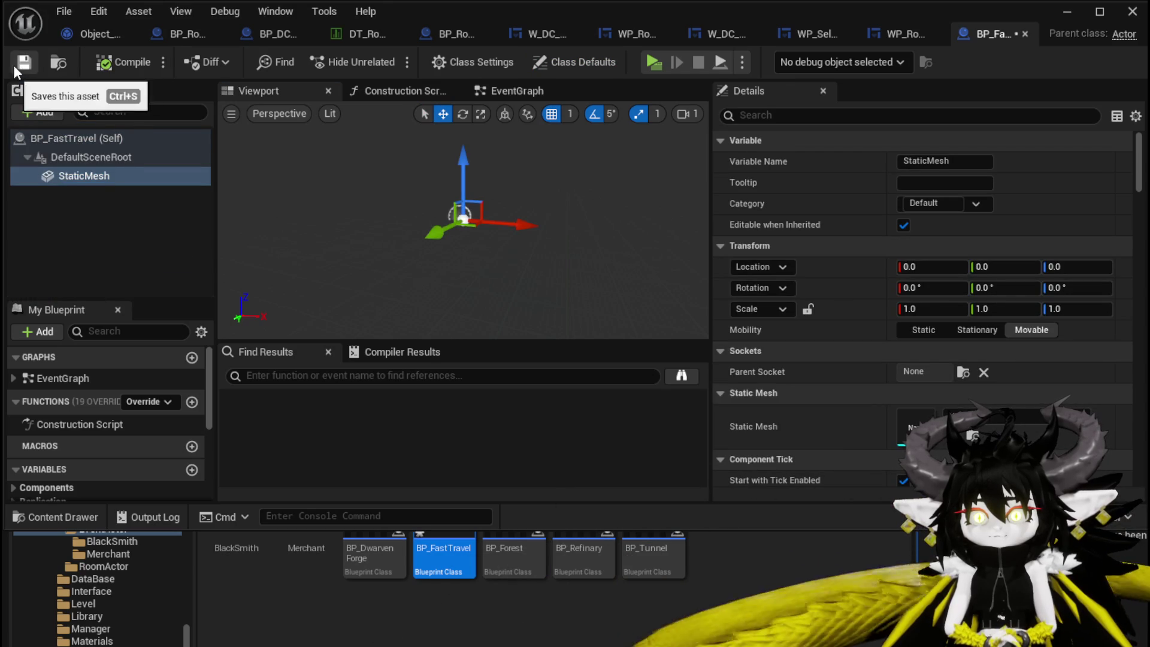
click(24, 61)
click(466, 62)
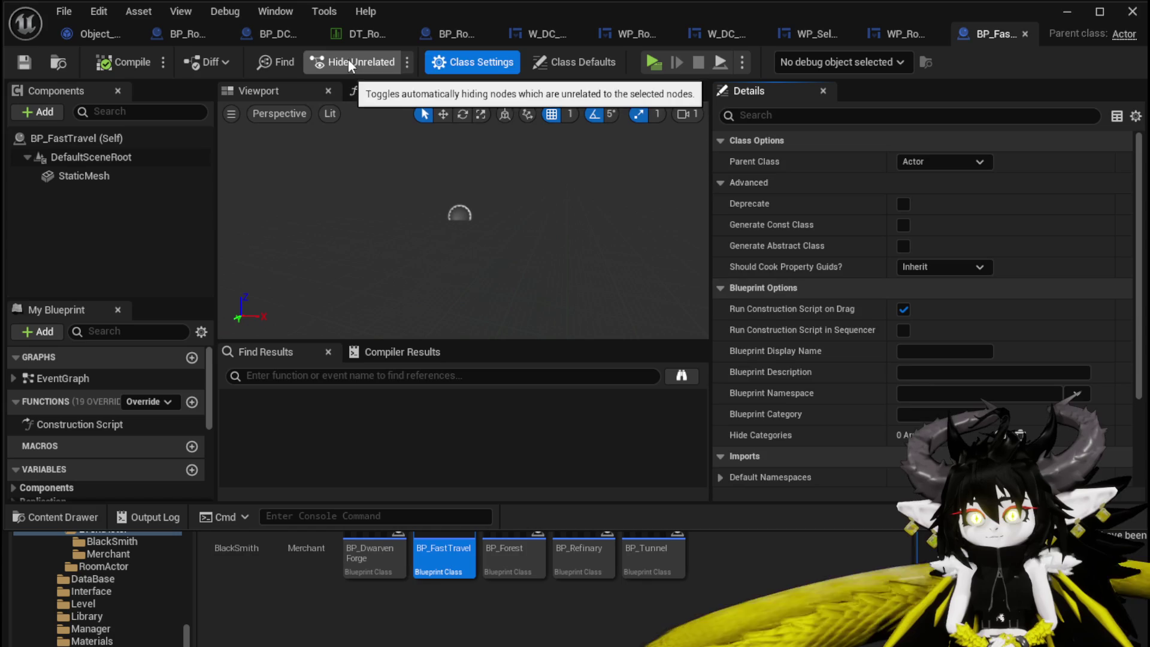
Make BP_FastTravel implement the BPI Interactable interface and compile.
click(533, 61)
click(803, 115)
text(B)
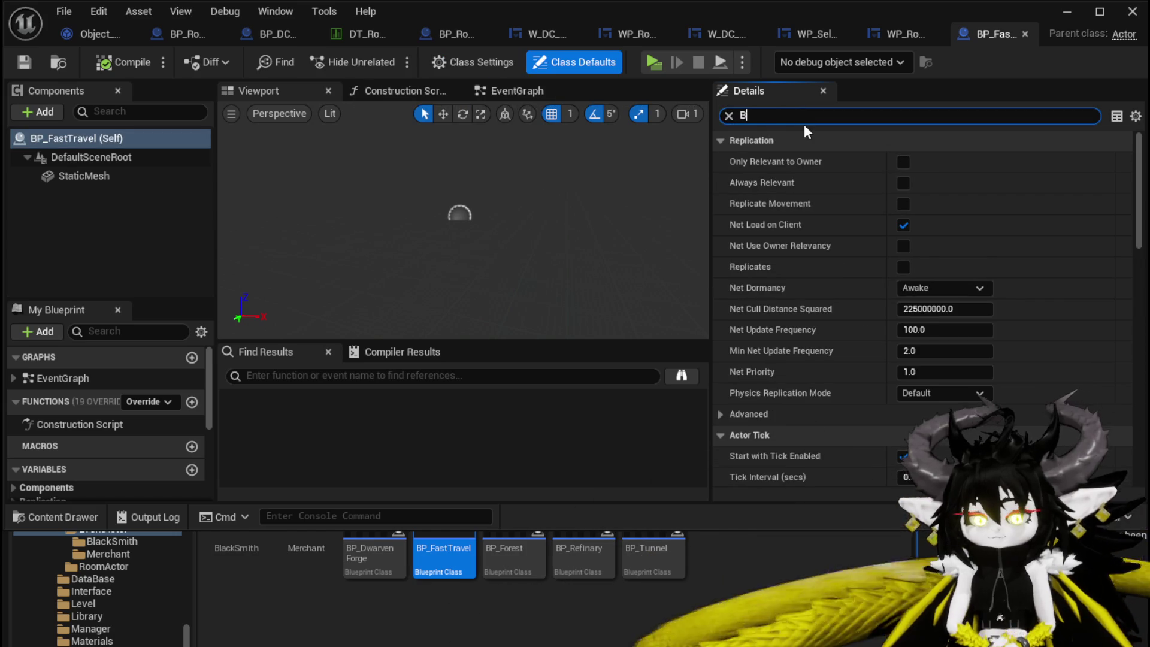
text(PI)
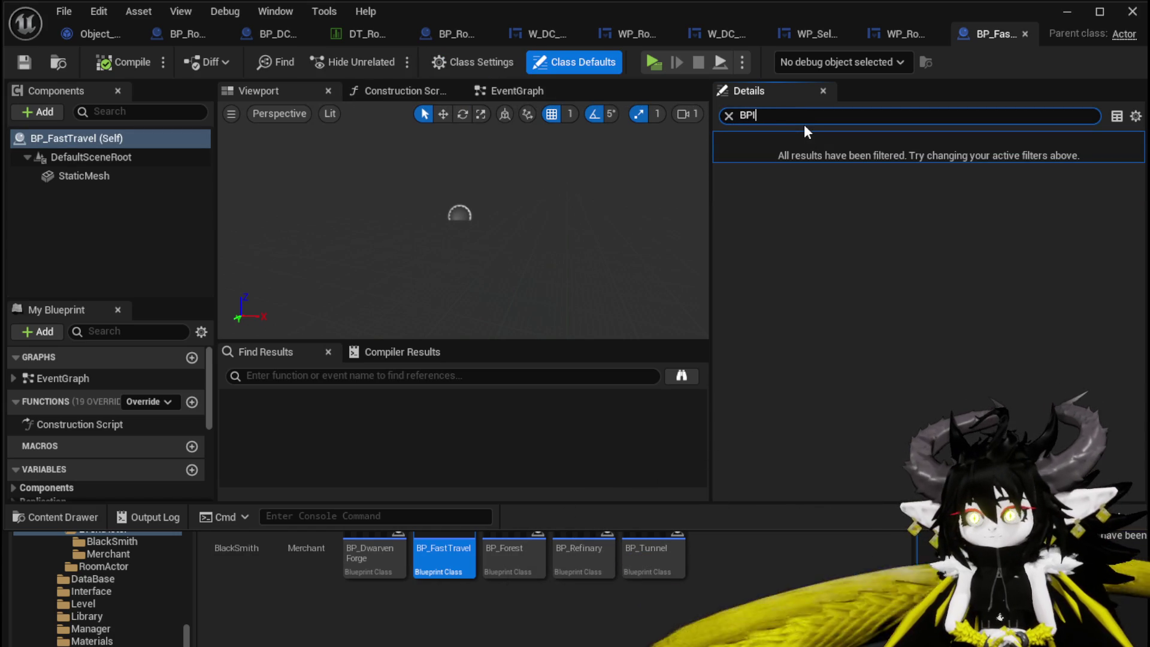
click(473, 63)
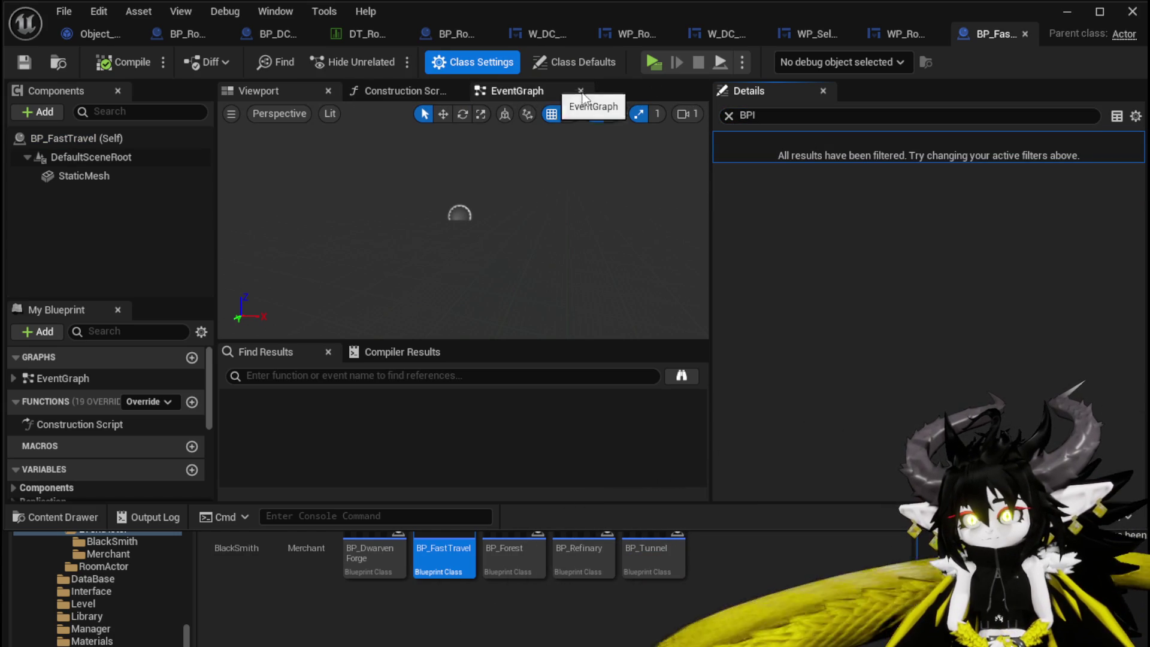
click(778, 115)
text(inter)
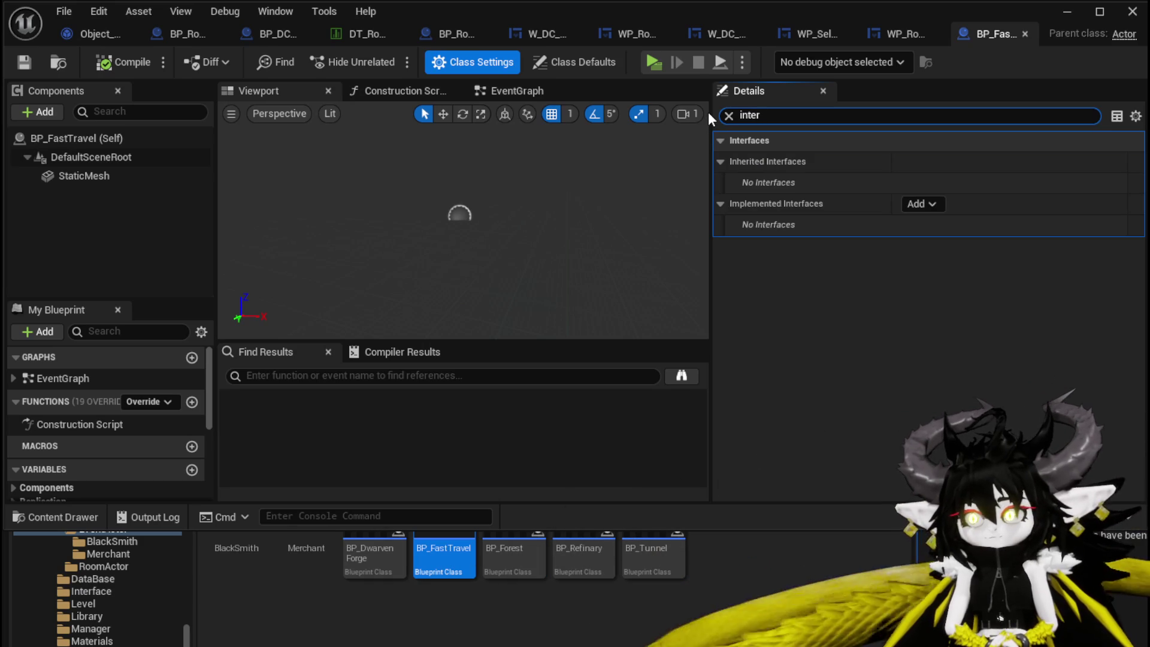
click(940, 205)
text(i)
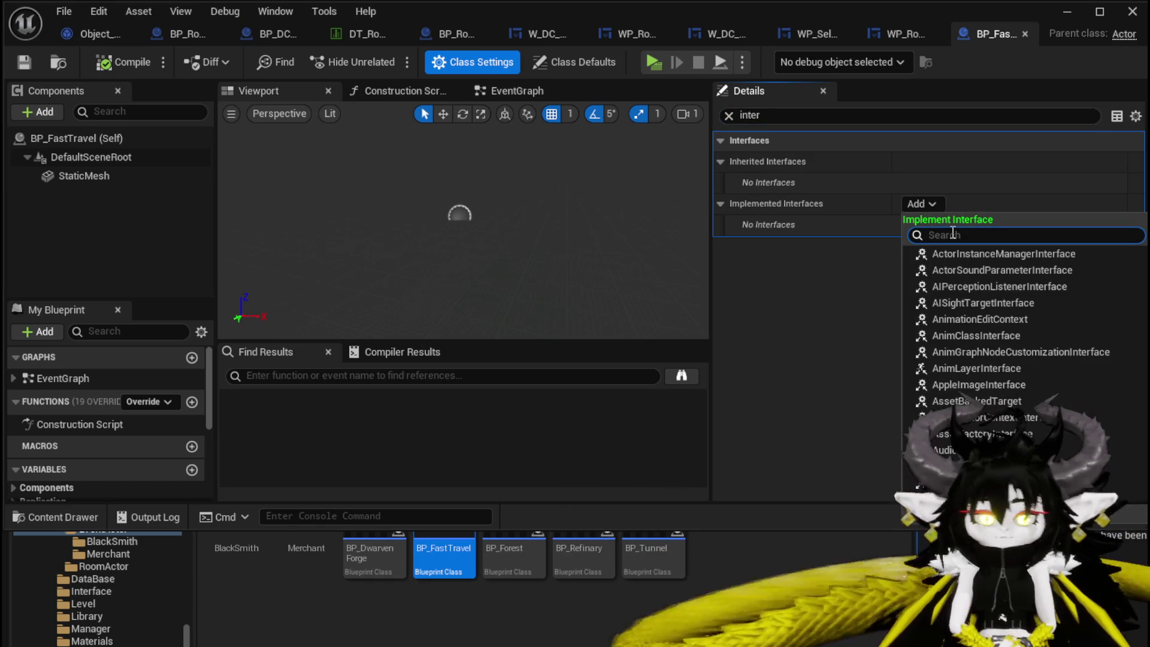
text(nter)
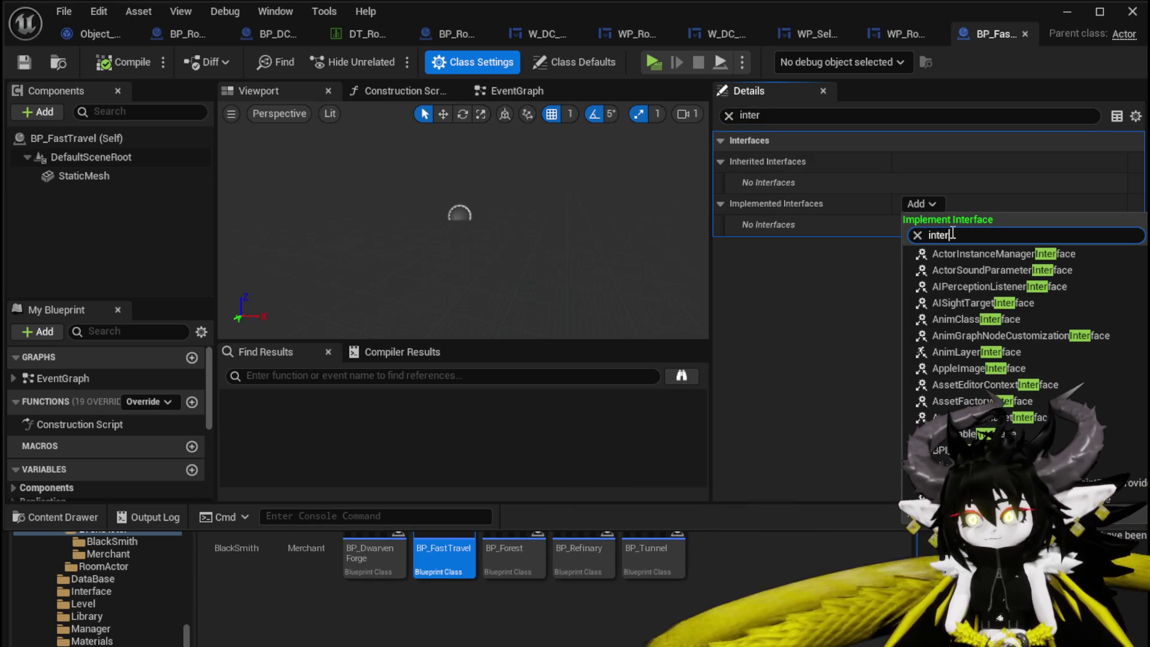
click(958, 450)
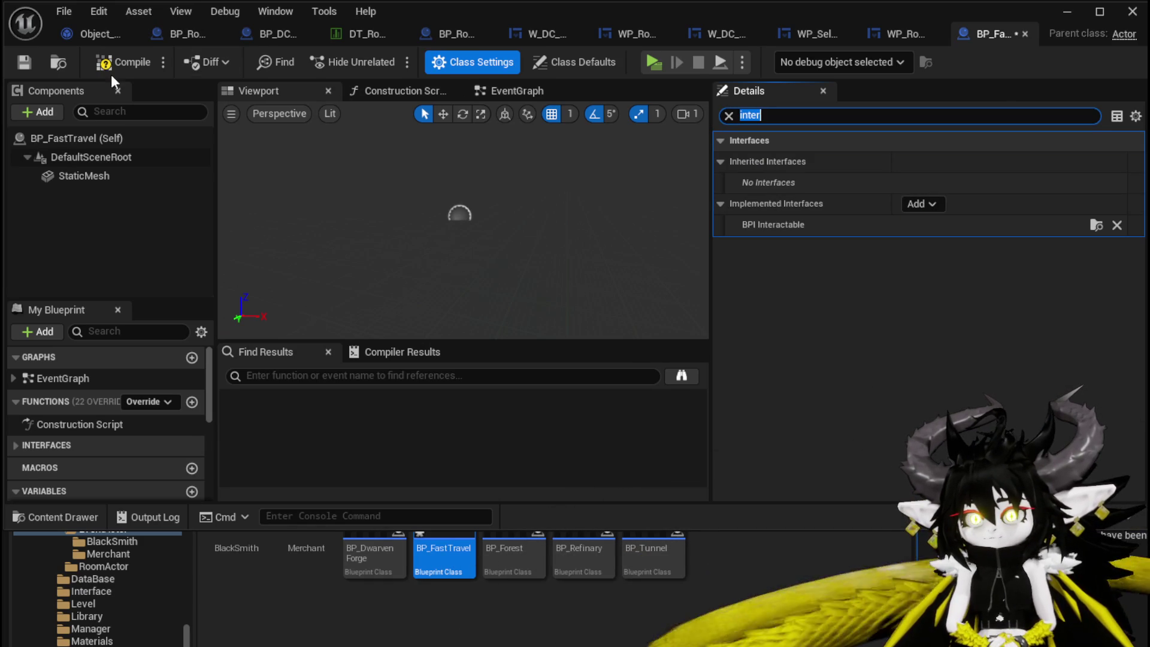
click(20, 63)
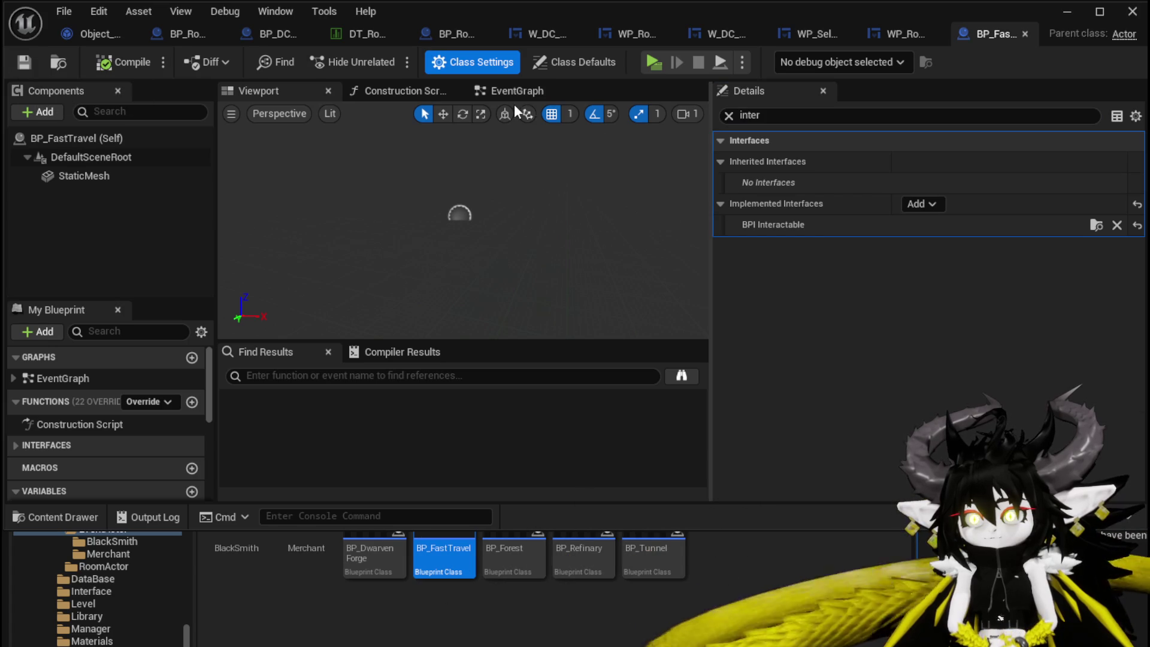
Clear the Details search and show the StaticMesh component's Collision properties.
click(728, 115)
click(447, 95)
click(96, 176)
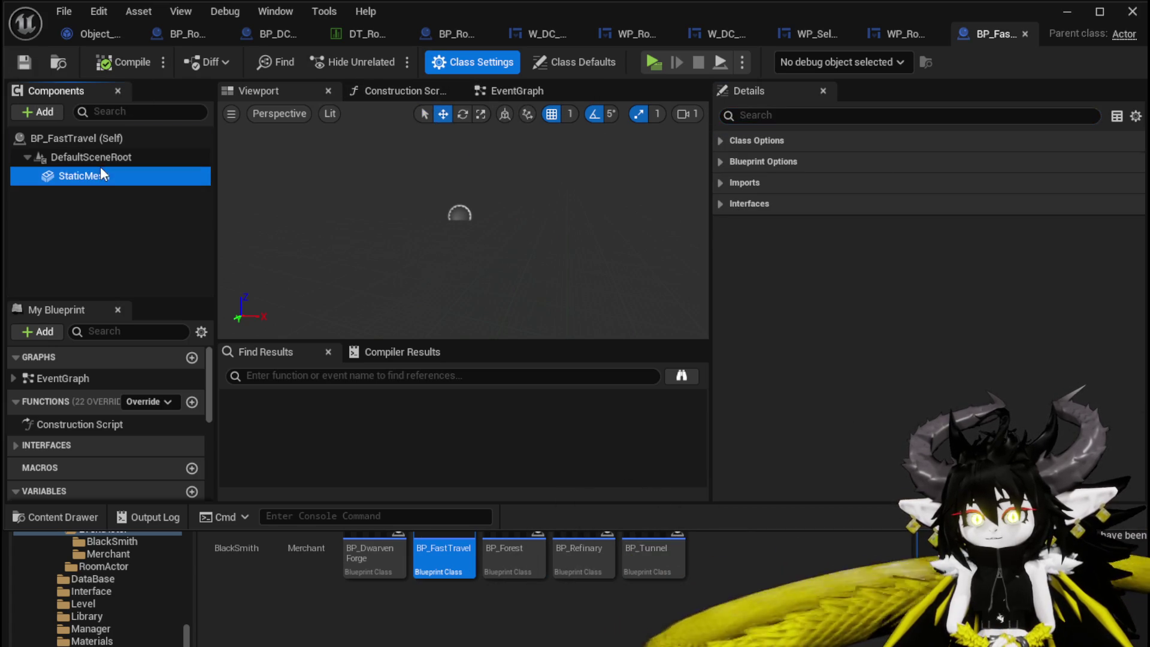
scroll(868, 359, down, 5)
scroll(867, 320, down, 10)
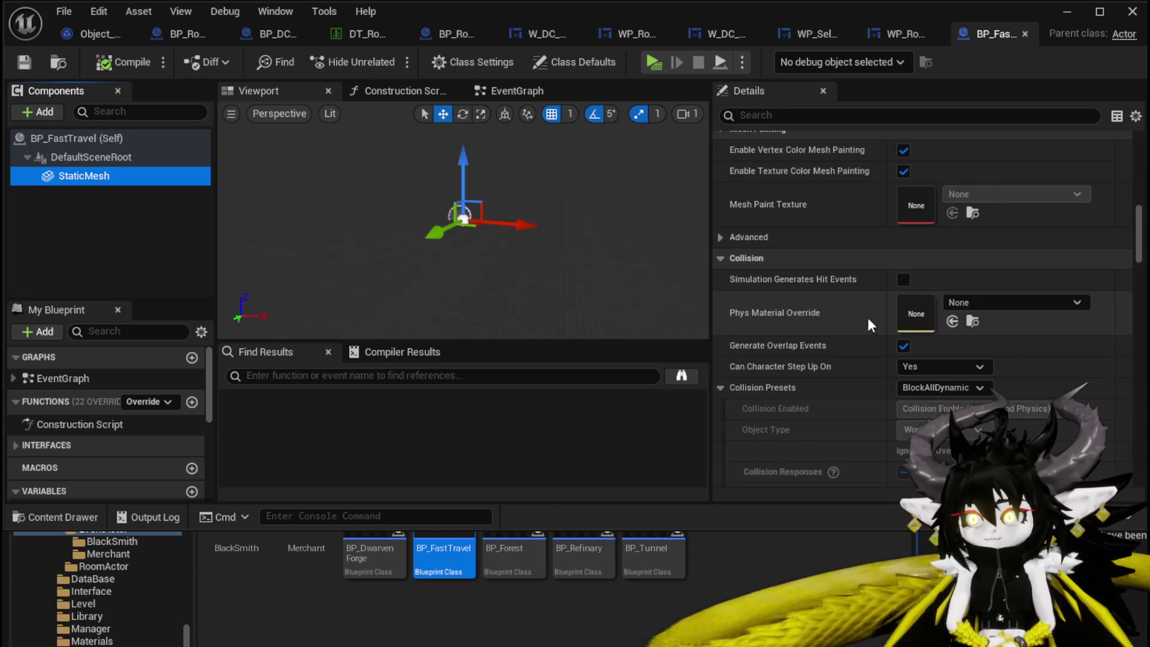
Set the StaticMesh Collision Preset to Custom with Object Type Interactable, then save.
click(928, 388)
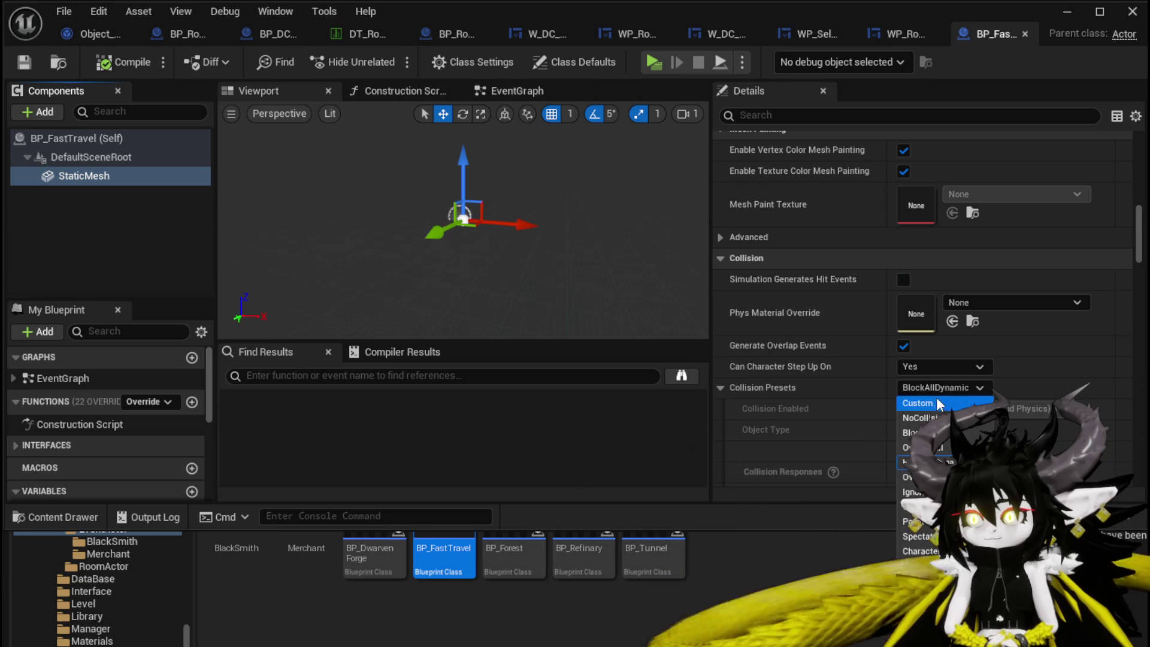
click(843, 388)
scroll(875, 389, down, 4)
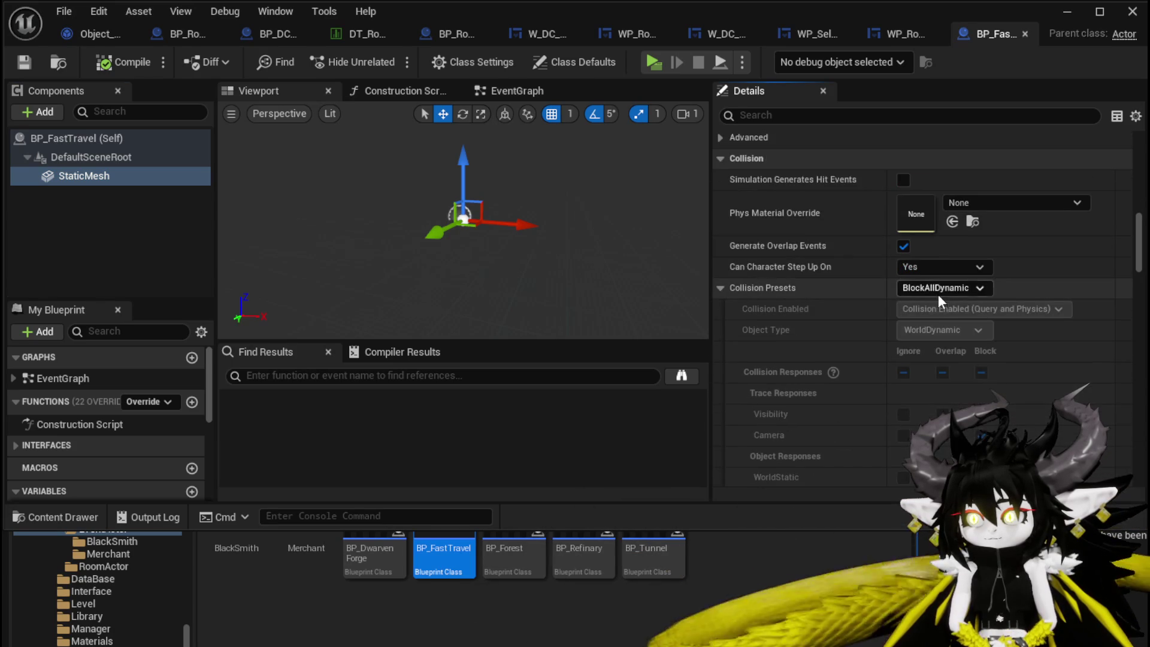
click(937, 293)
click(949, 309)
scroll(864, 328, down, 4)
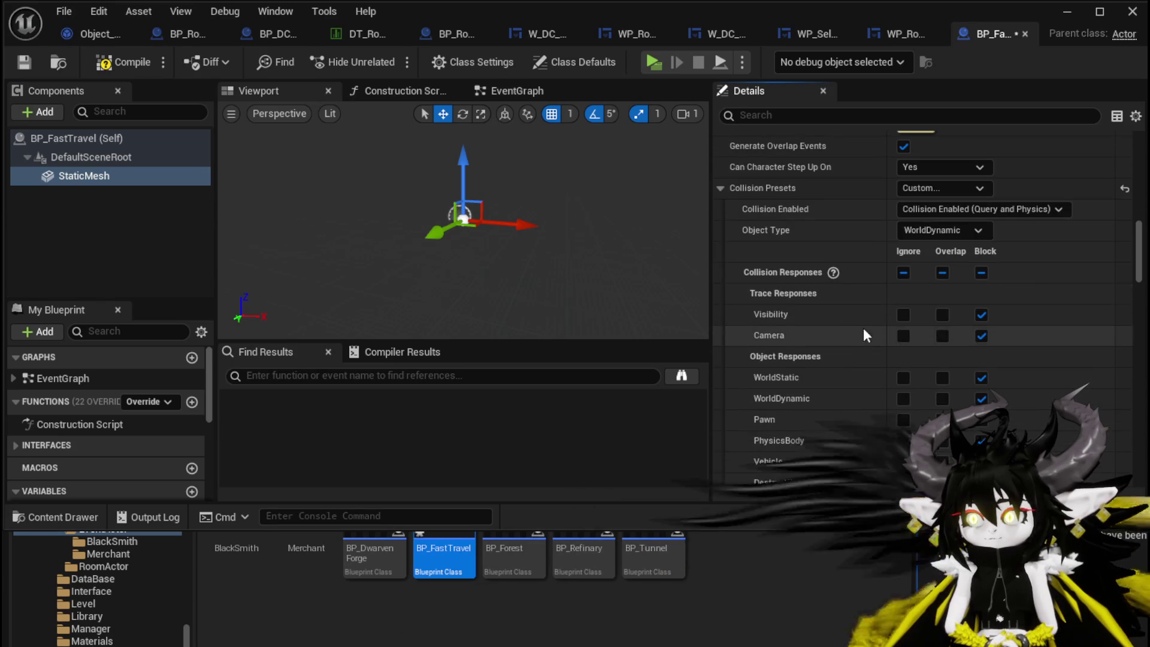
click(927, 232)
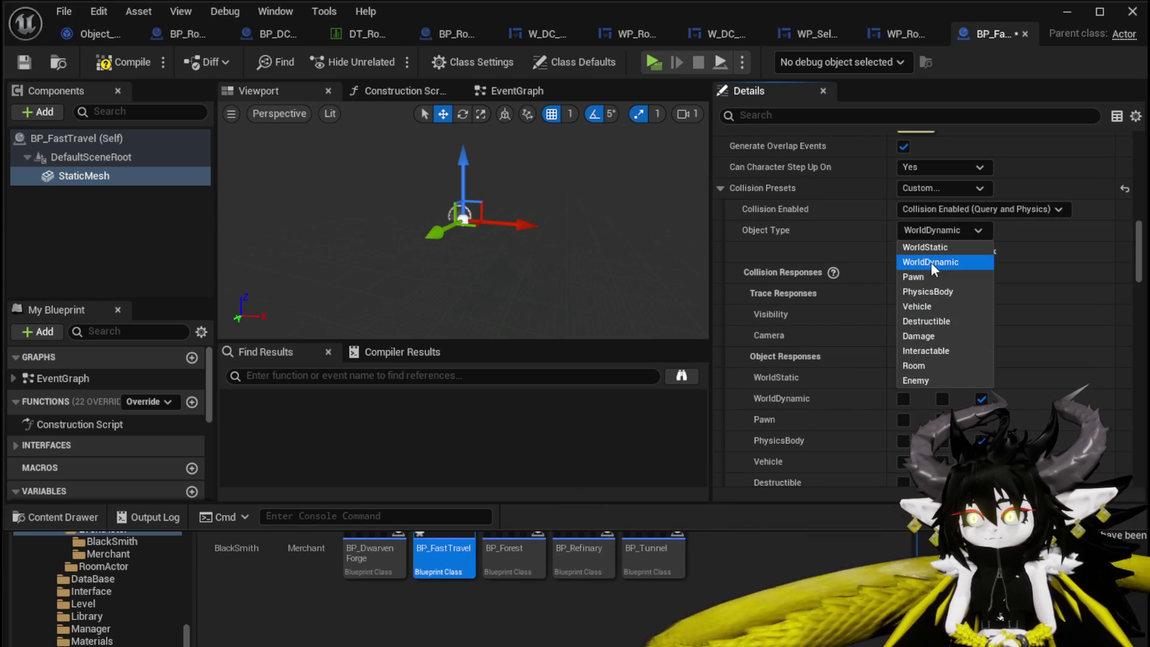
click(908, 346)
scroll(846, 256, down, 4)
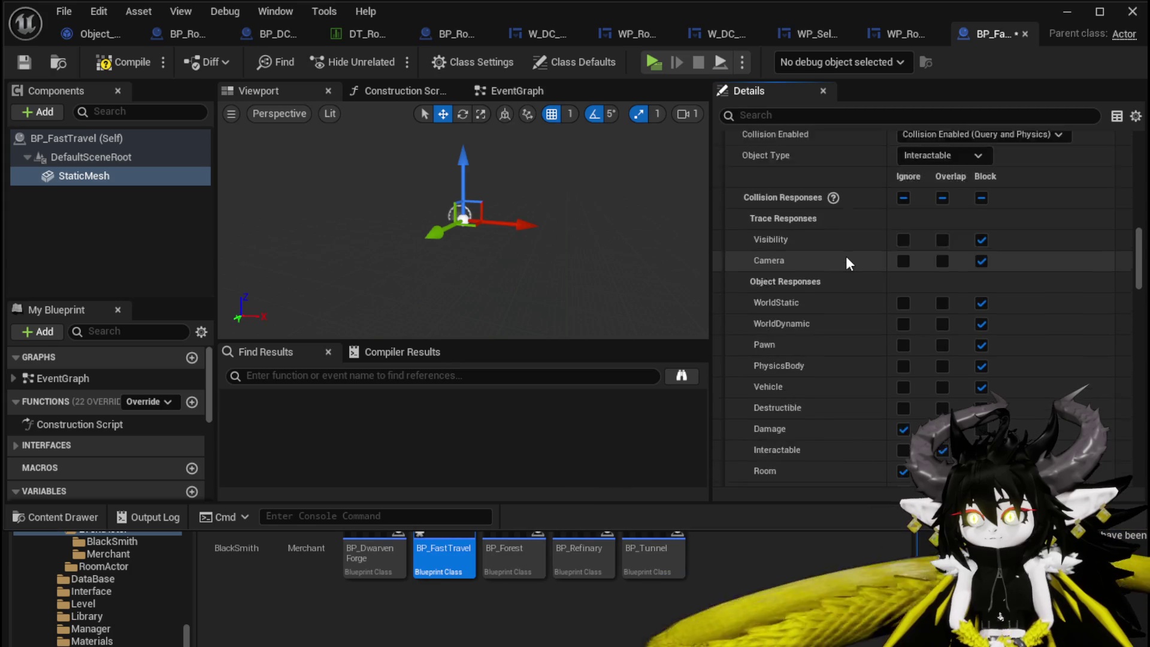
scroll(845, 257, down, 4)
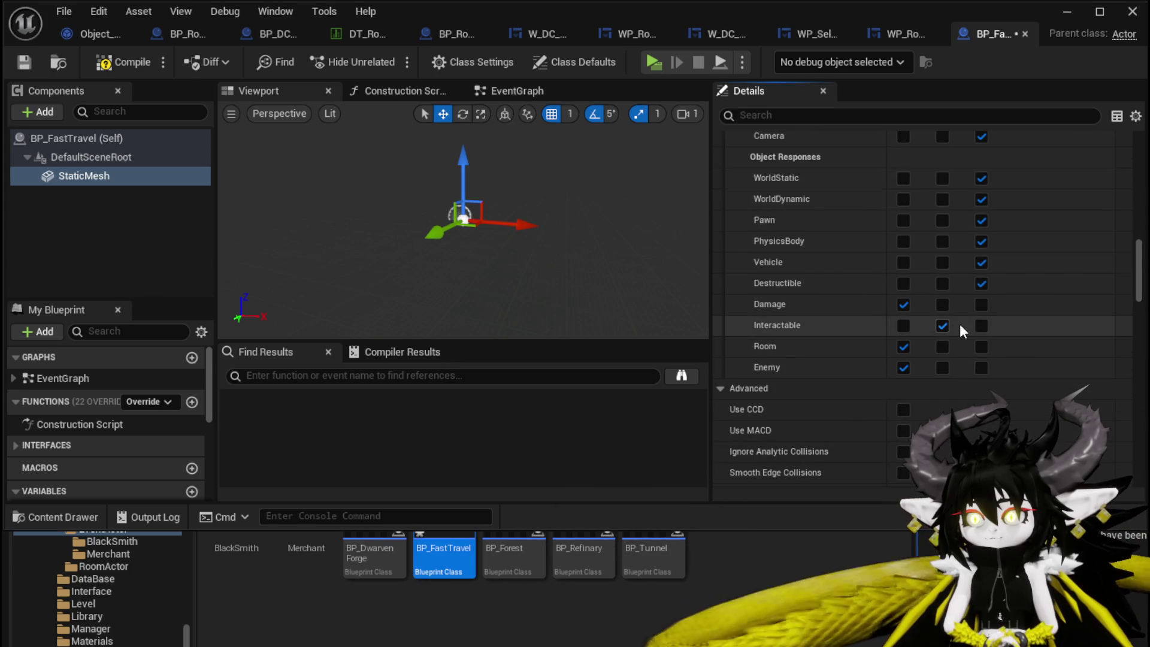
scroll(838, 286, up, 4)
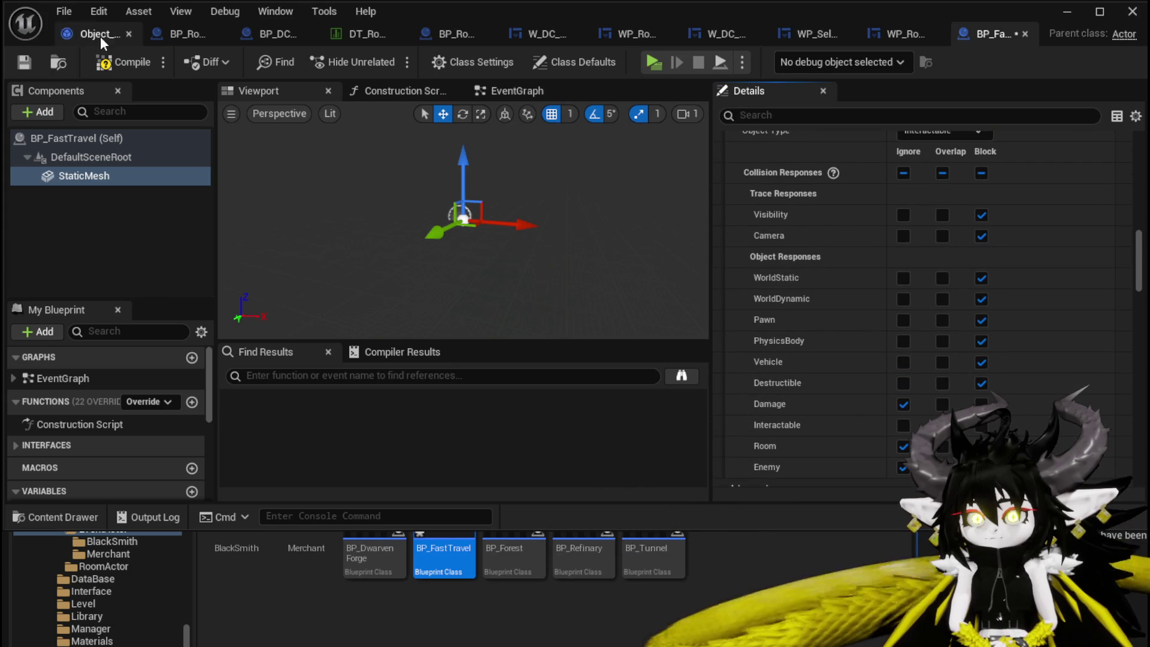
click(24, 60)
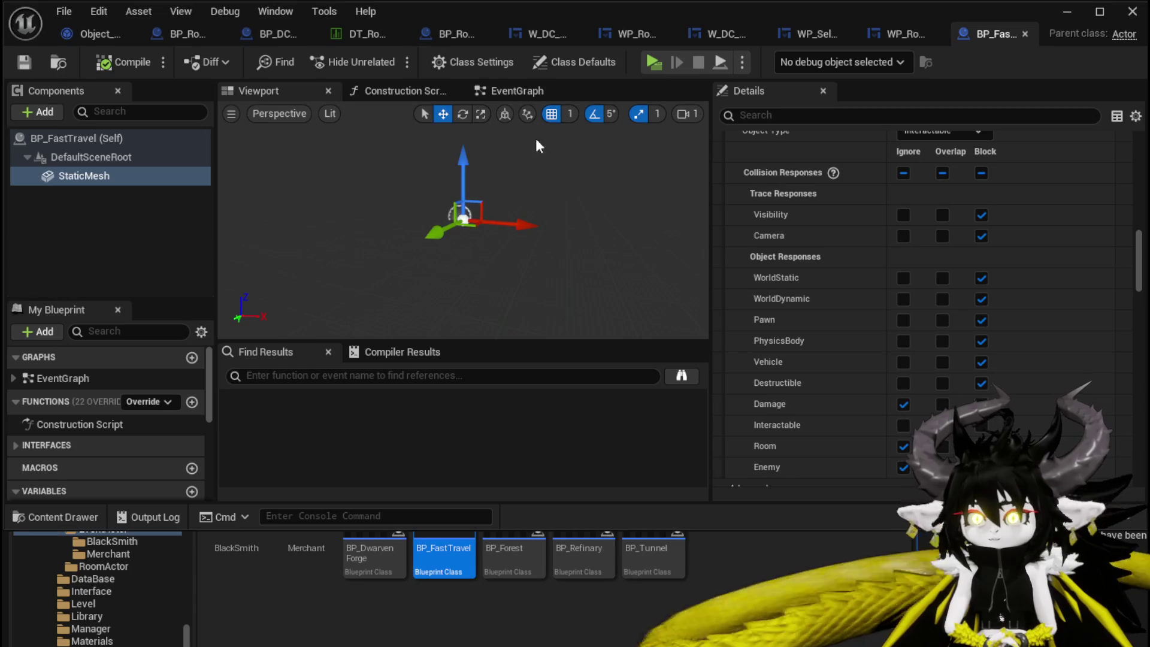
scroll(845, 235, up, 15)
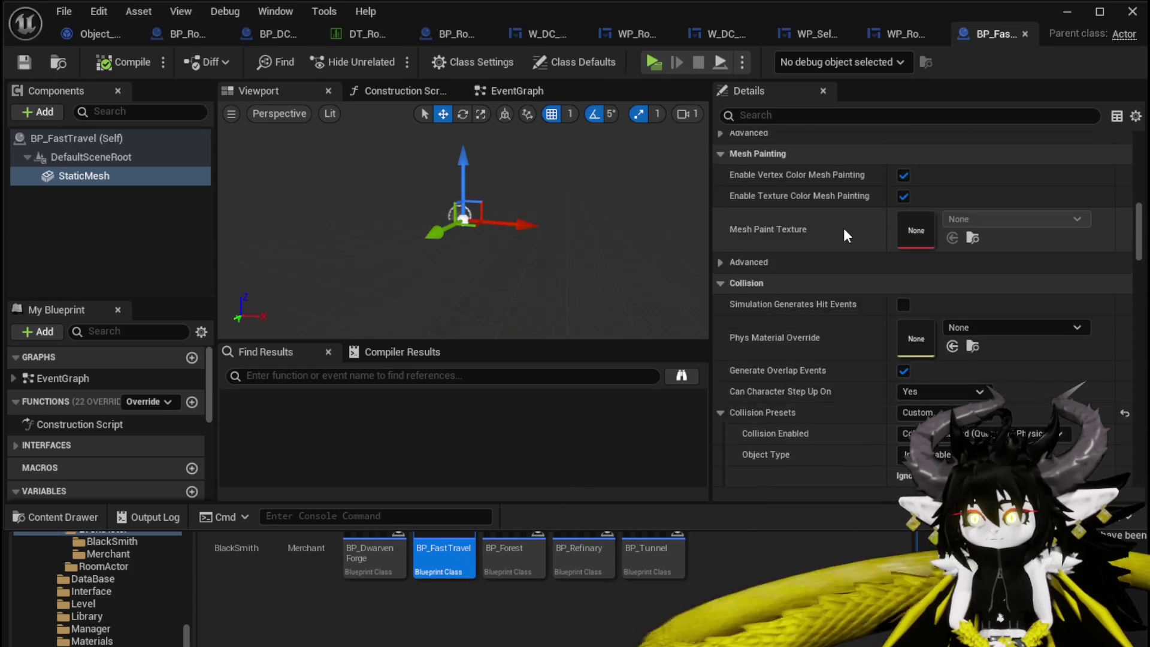
Assign the Axe mesh to the StaticMesh component and compile and save.
scroll(844, 235, up, 10)
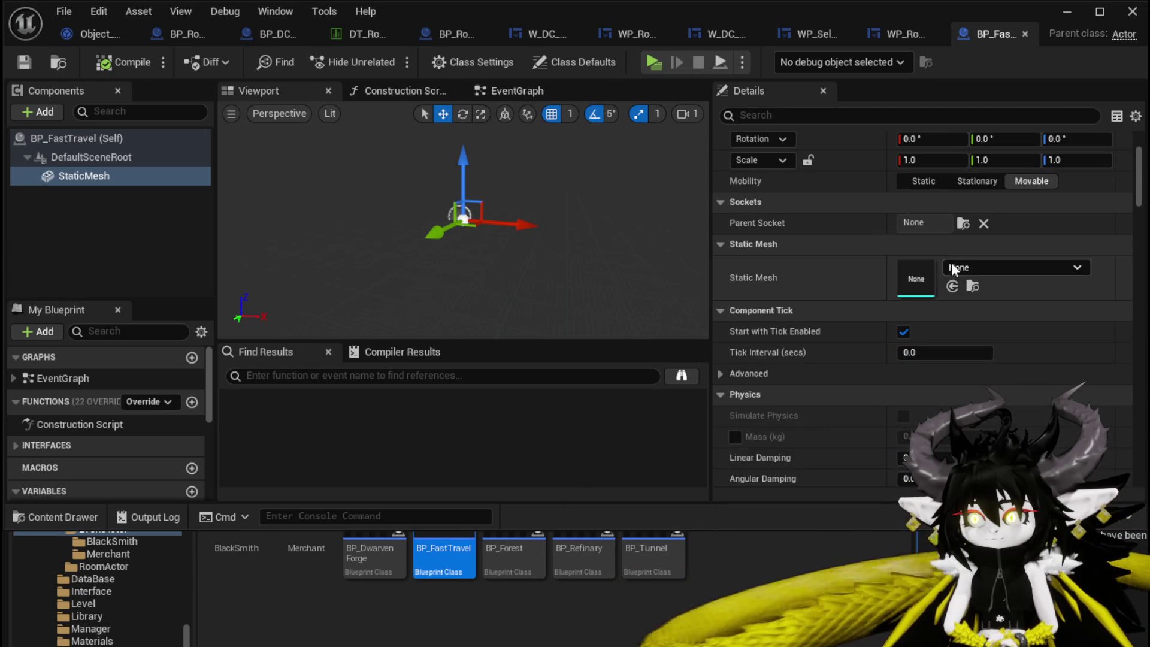
click(970, 267)
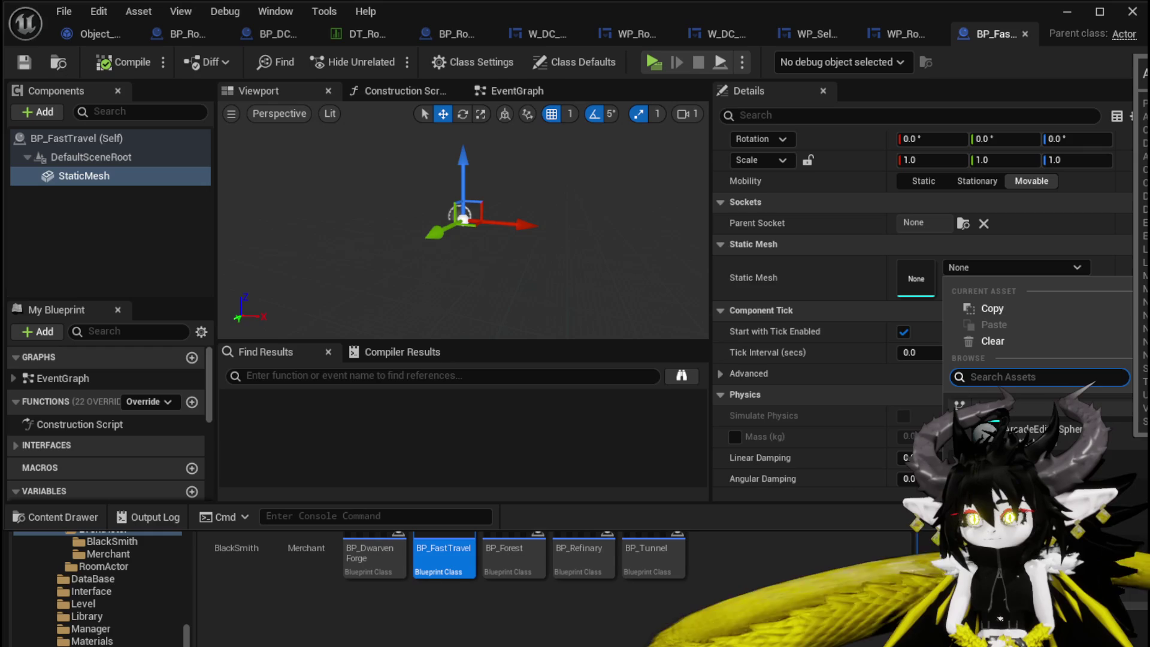
click(982, 431)
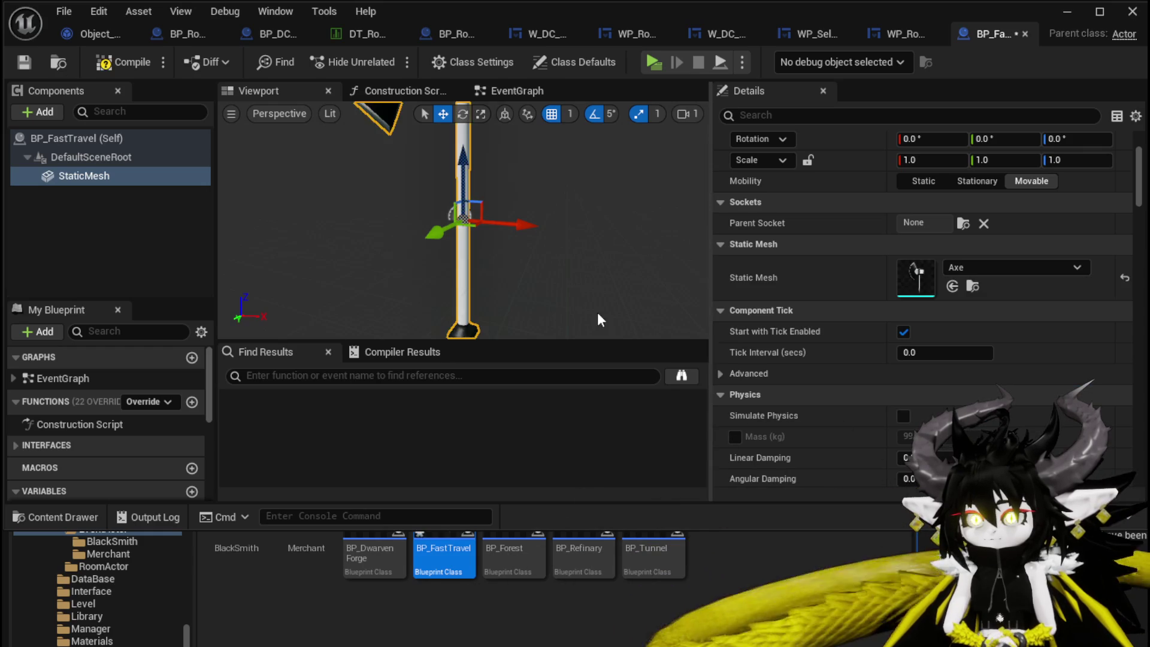
drag(521, 286, 461, 260)
click(24, 62)
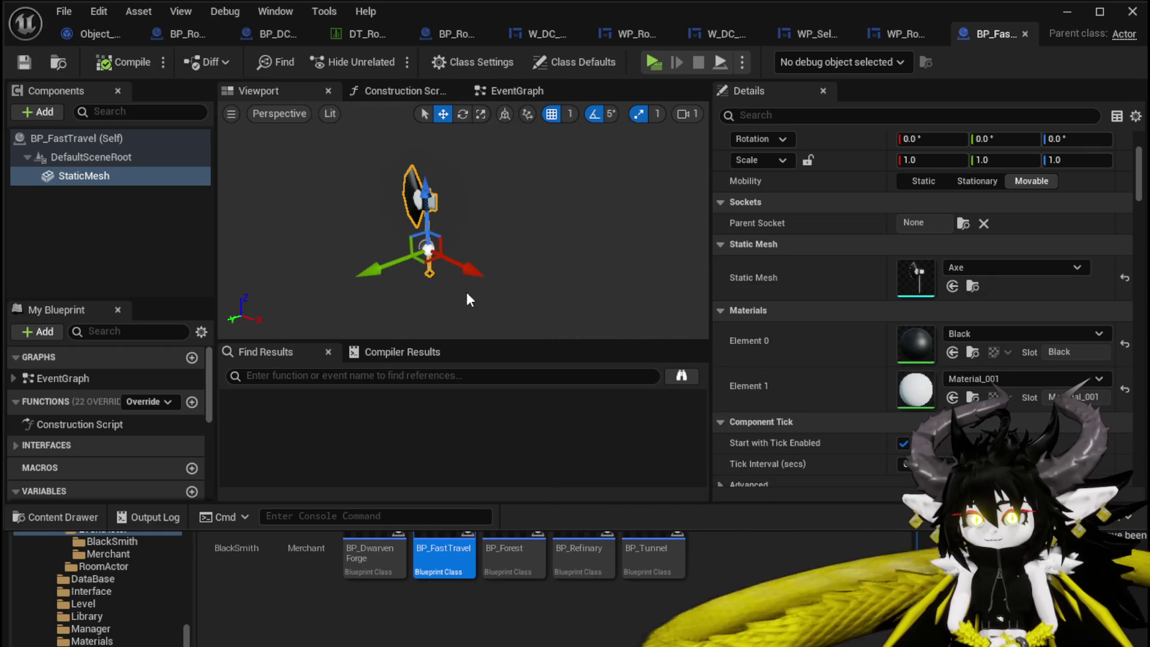
Rotate the axe to 90° yaw and raise it to Z location 66.
key(e)
drag(434, 292, 414, 326)
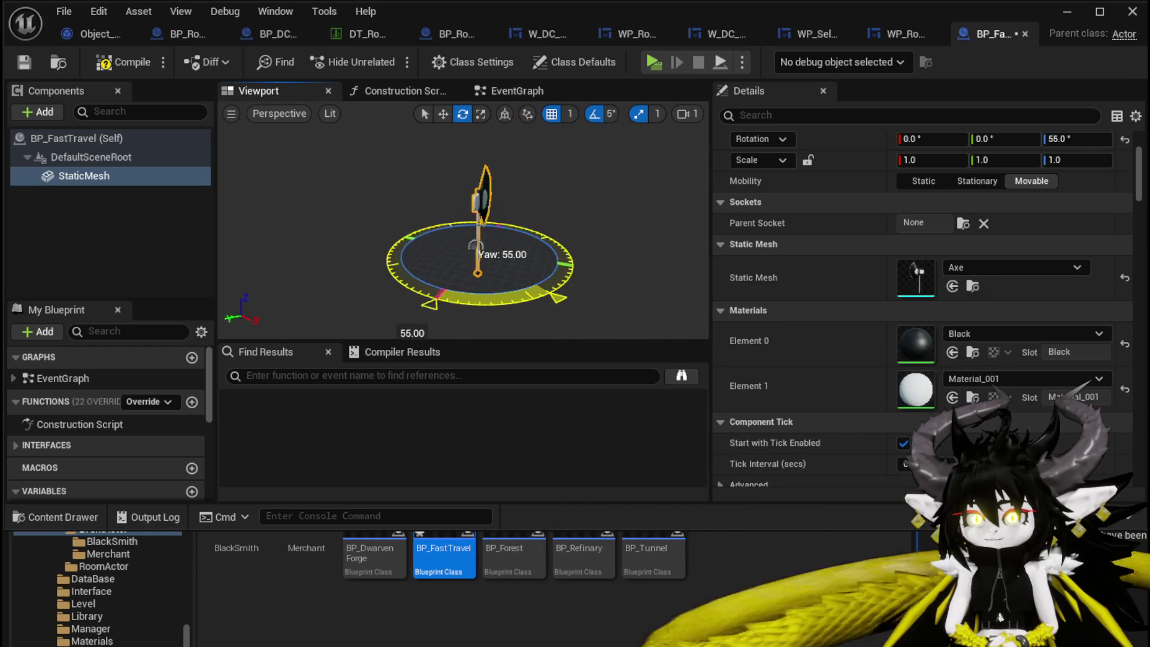
drag(350, 277, 351, 283)
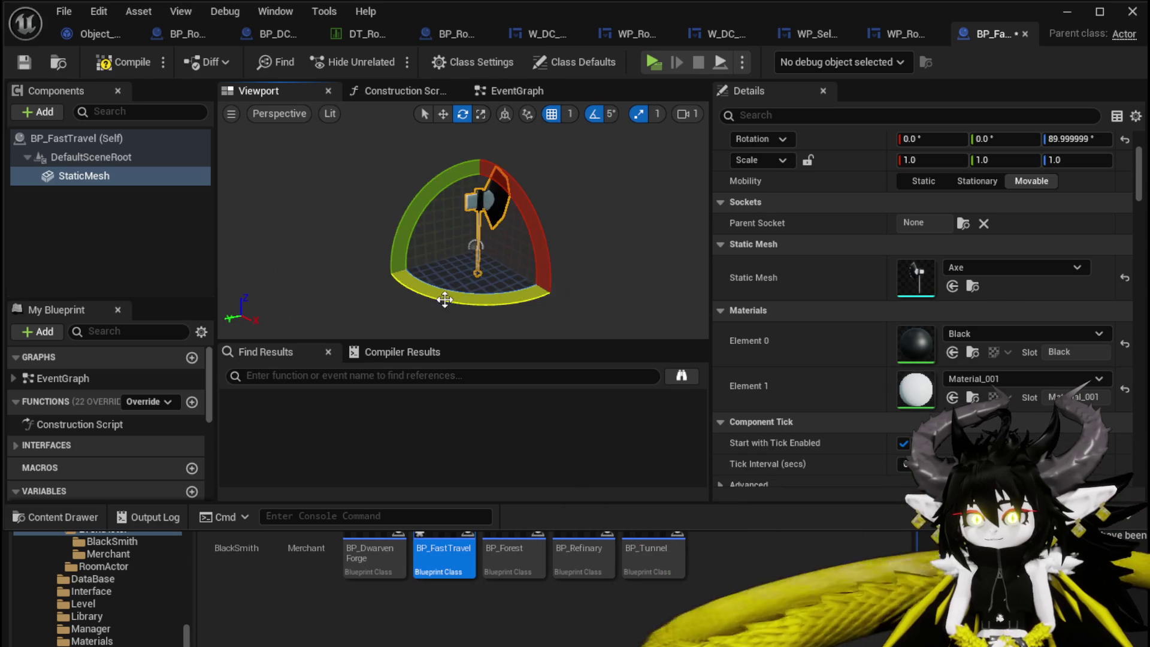
click(123, 66)
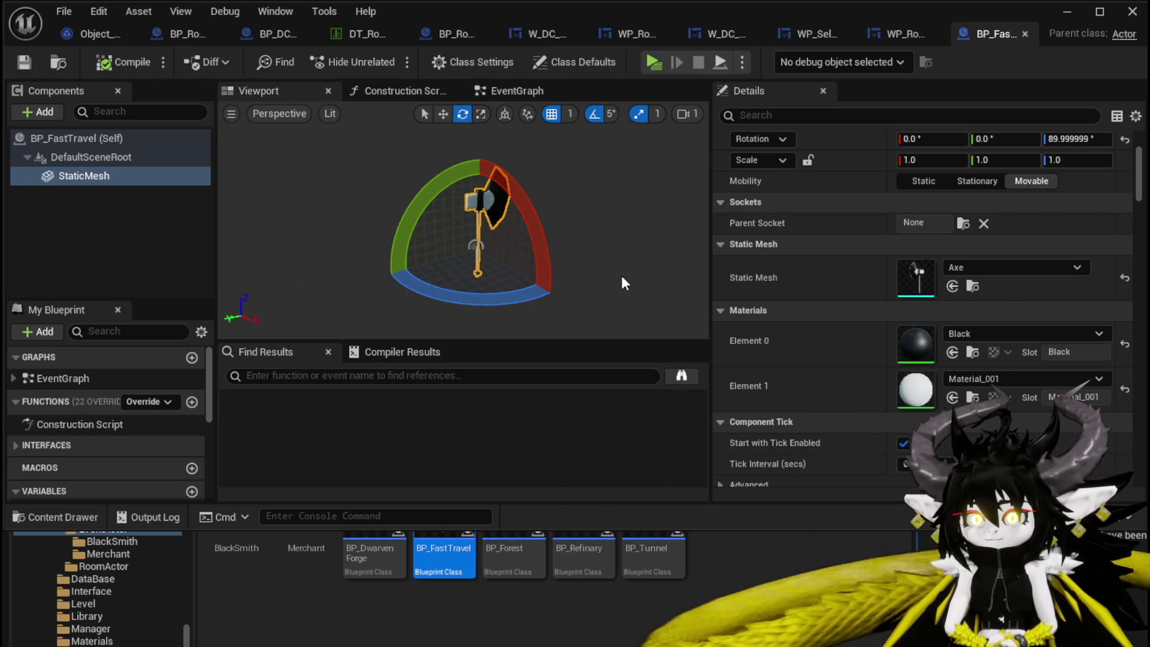
key(w)
mouse_move(450, 251)
mouse_down()
mouse_move(449, 203)
mouse_move(448, 223)
mouse_up()
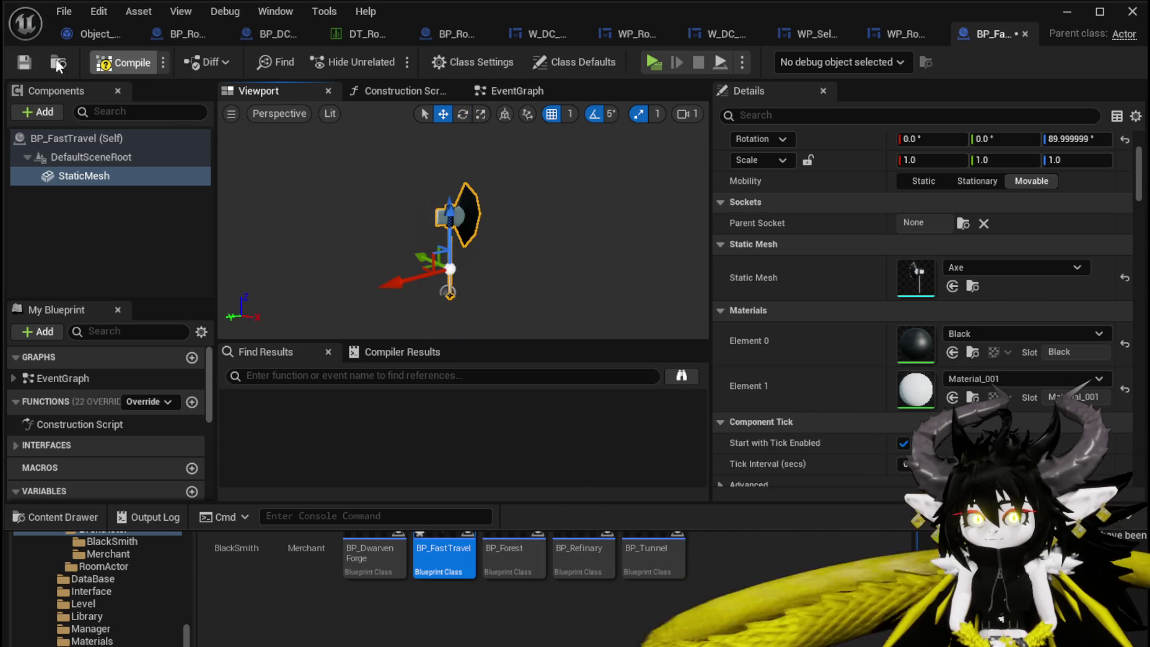
scroll(891, 261, up, 3)
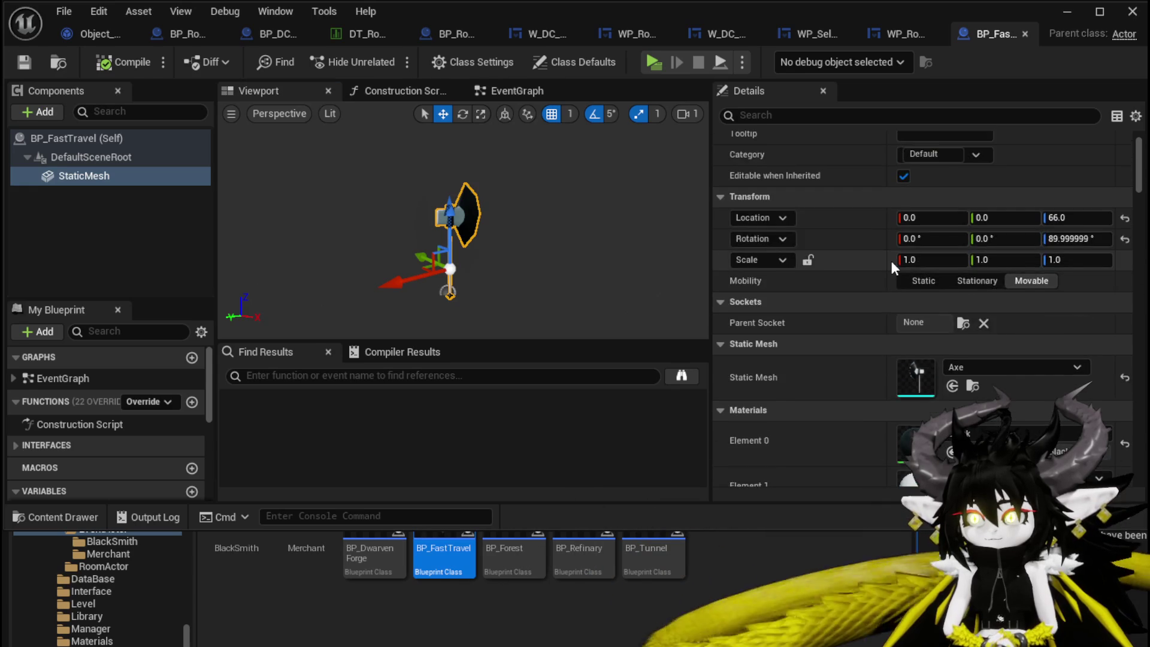
scroll(891, 261, up, 2)
text(90)
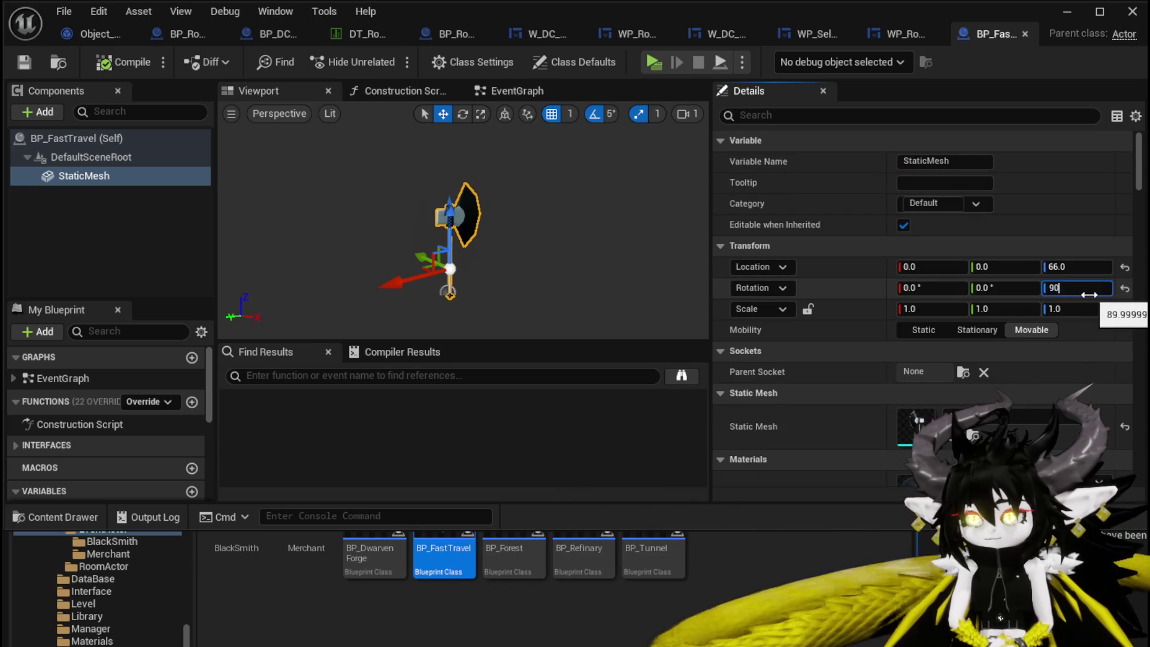
key(Return)
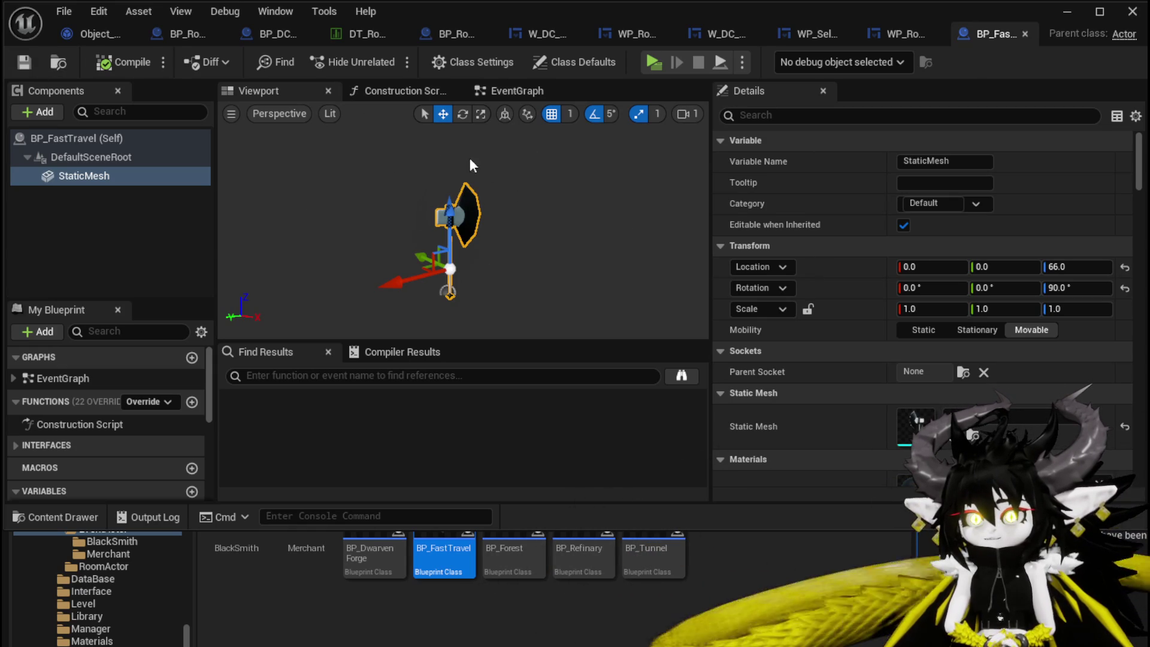
click(468, 84)
scroll(340, 254, down, 2)
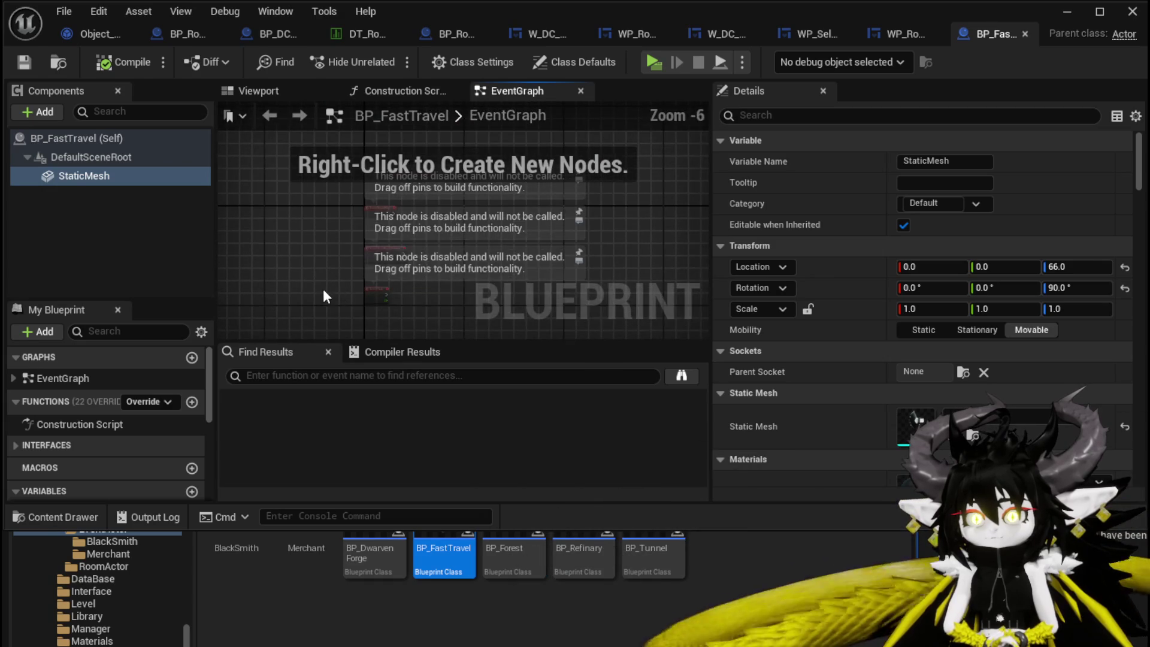
Delete all the disabled event nodes from the EventGraph and save.
key(ctrl+a)
key(Delete)
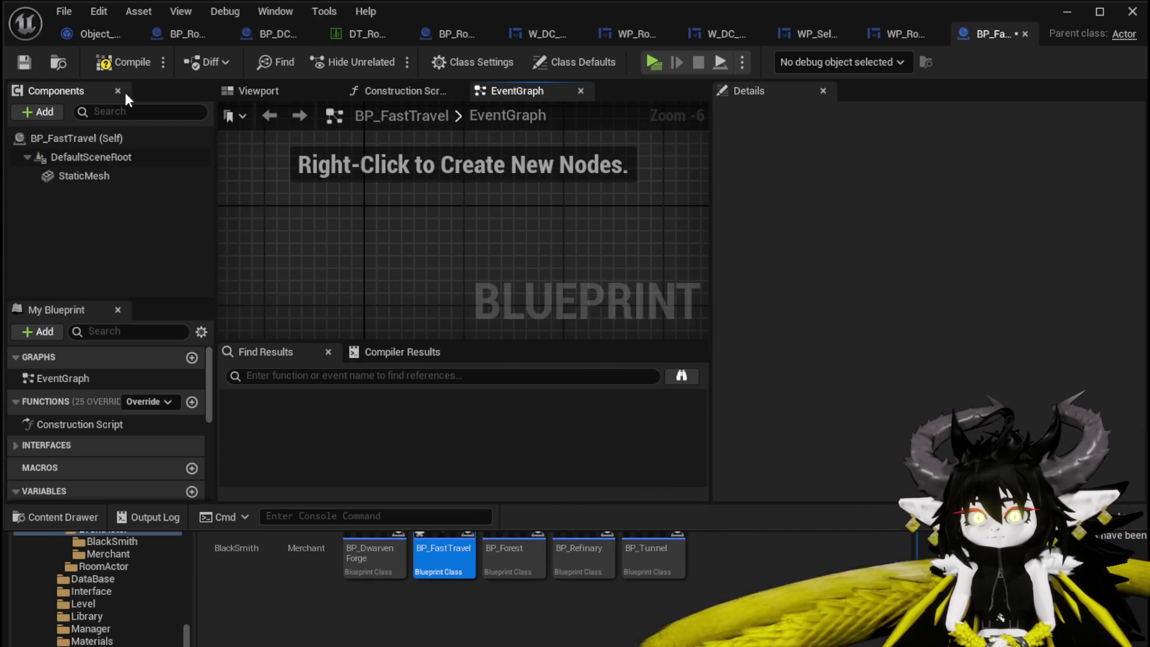
click(13, 64)
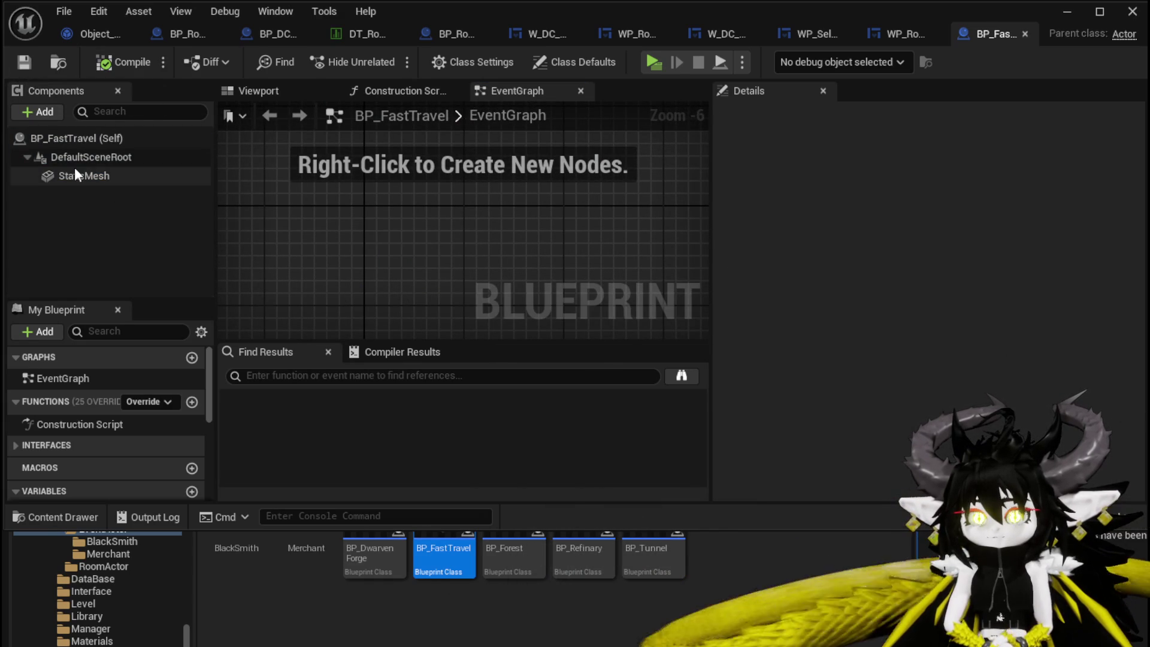
scroll(159, 424, down, 3)
scroll(152, 425, up, 2)
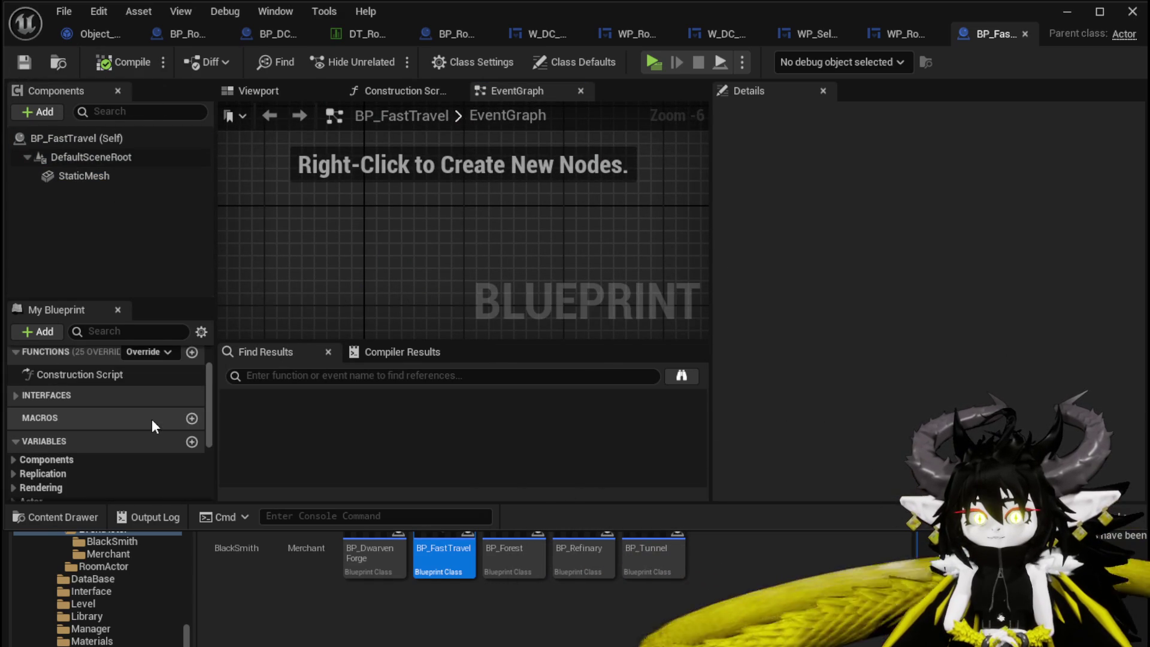
Add Event StartInteract and have GetInteractionIndicator return StaticMesh as Mesh, then compile and save.
click(14, 396)
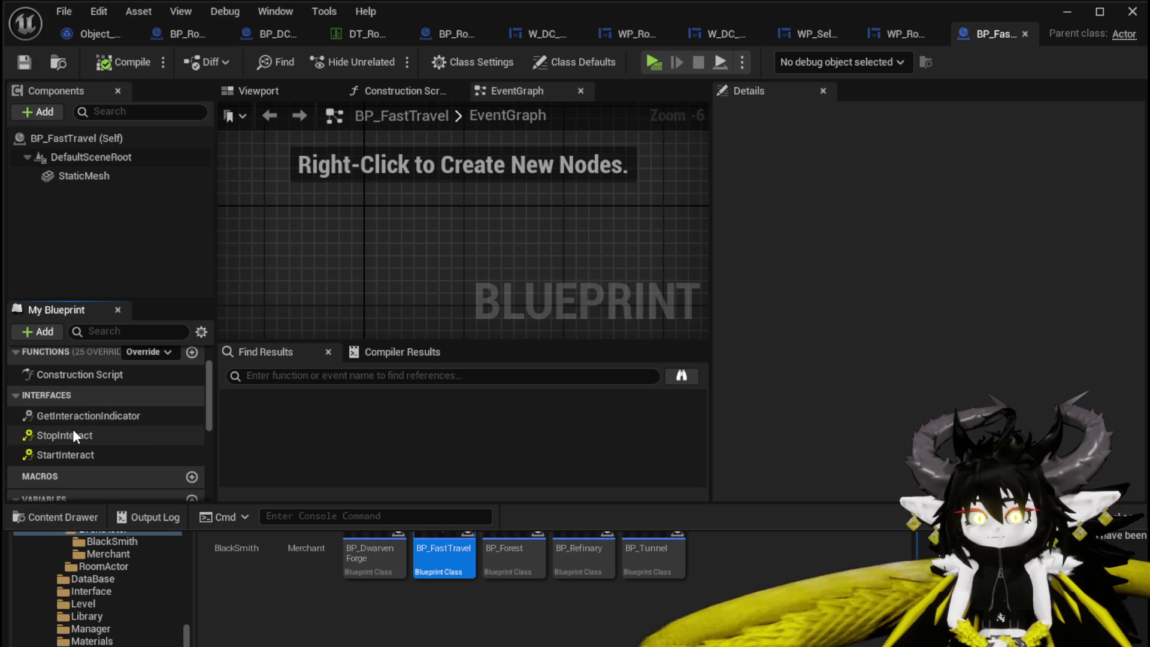
double_click(70, 455)
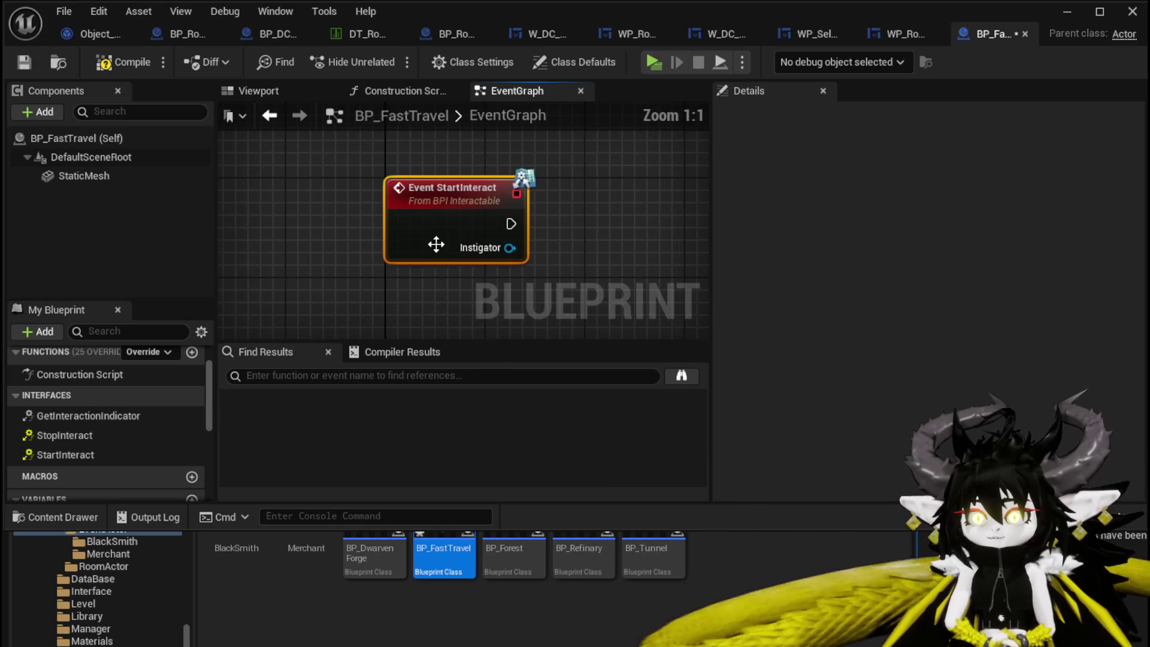
double_click(103, 416)
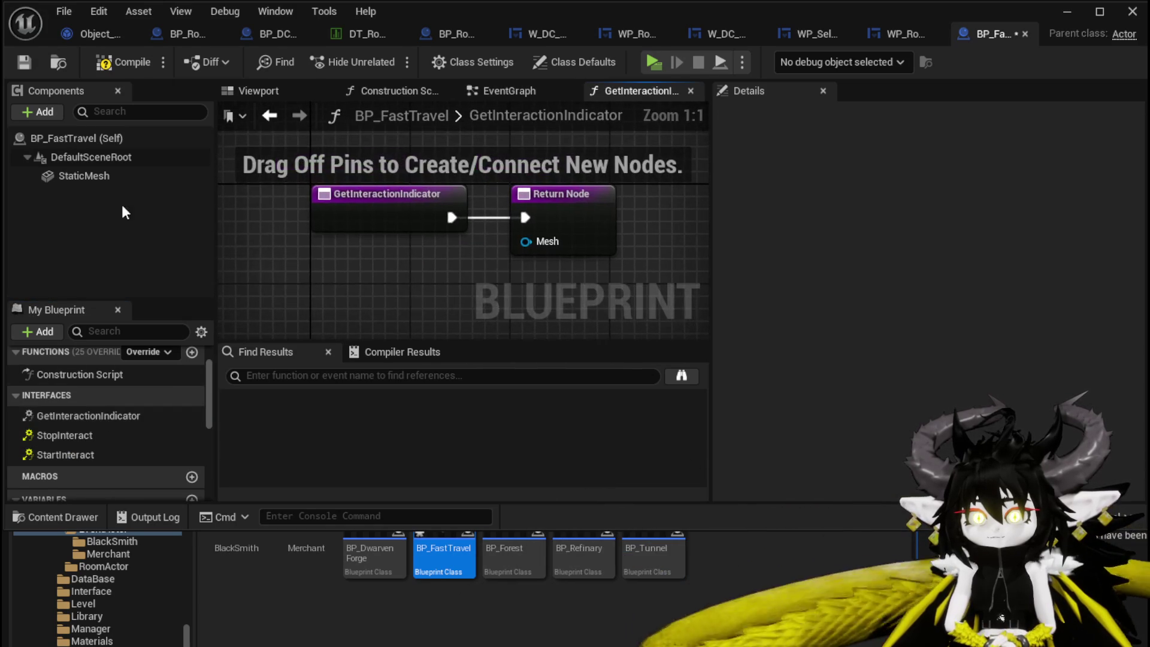
click(108, 176)
drag(345, 270, 425, 277)
drag(521, 236, 511, 274)
click(440, 254)
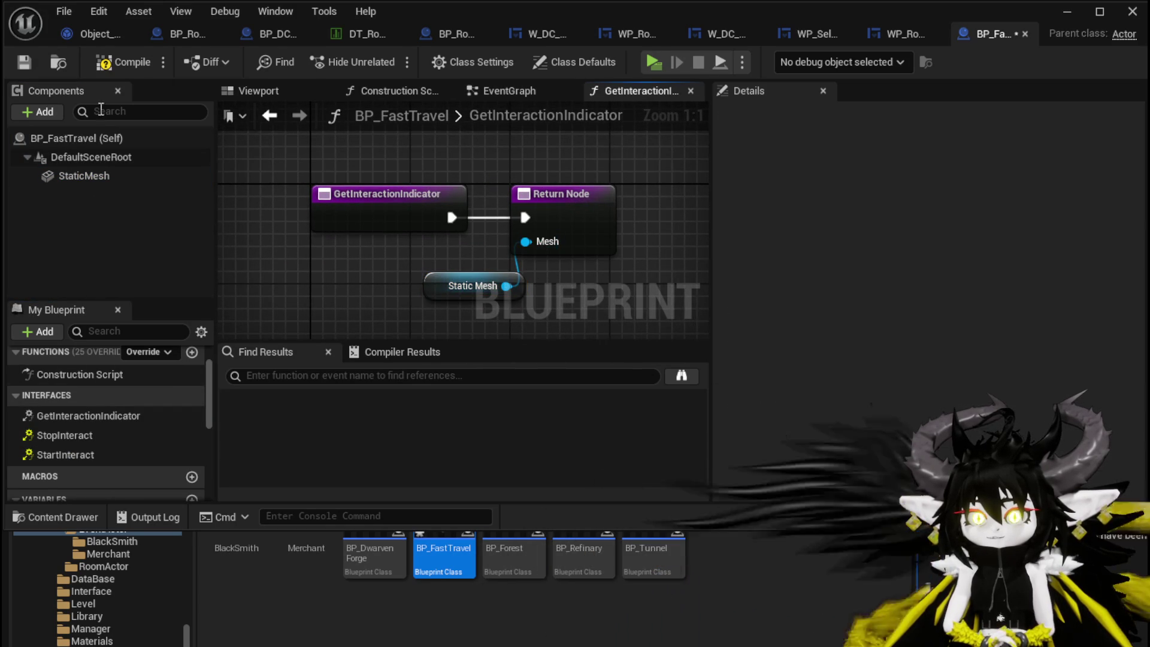
click(116, 60)
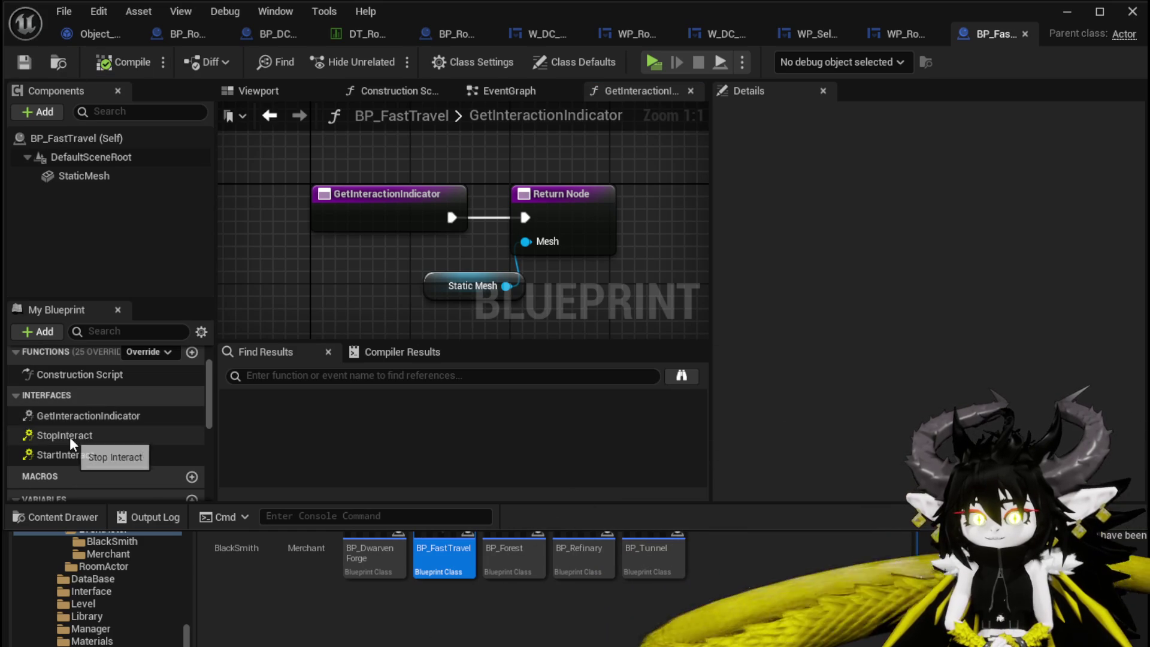
Wire Event StartInteract into a Print String of the Instigator's Get Display Name, and compile.
double_click(67, 455)
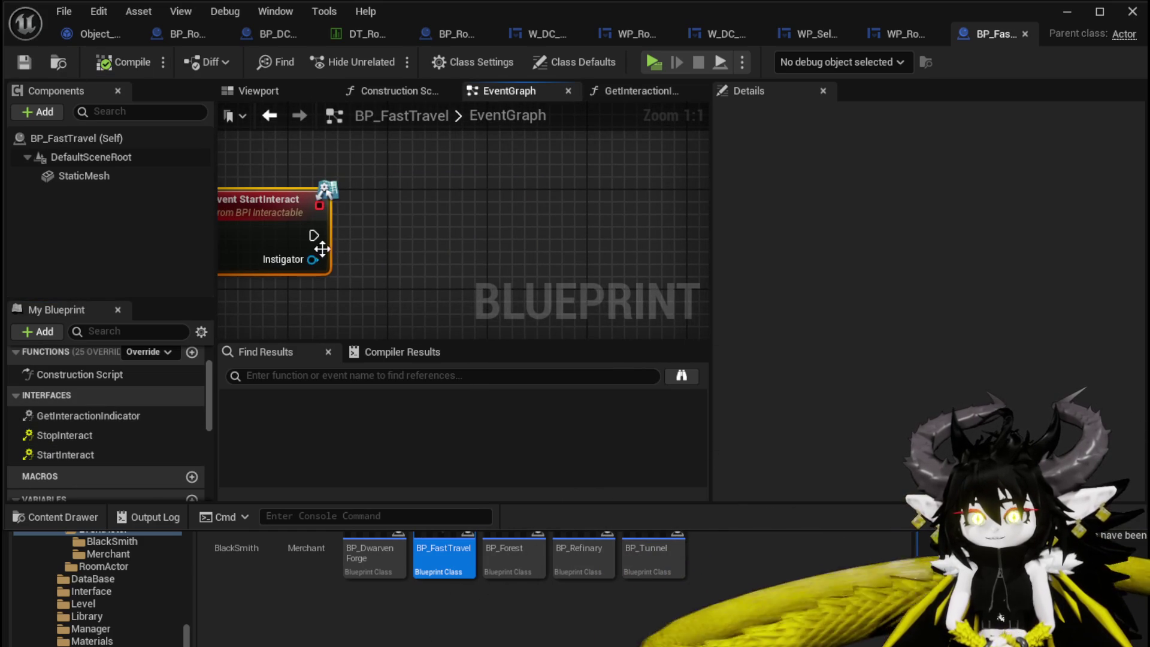
drag(417, 300, 420, 285)
key(Escape)
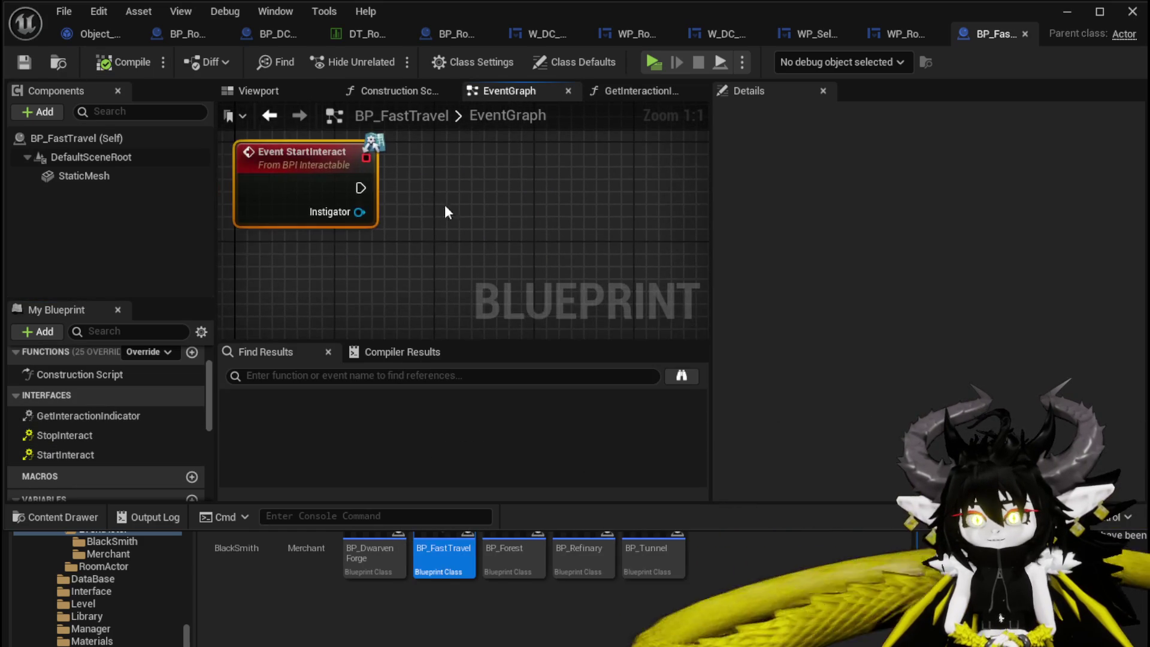
drag(358, 188, 361, 185)
drag(485, 189, 485, 188)
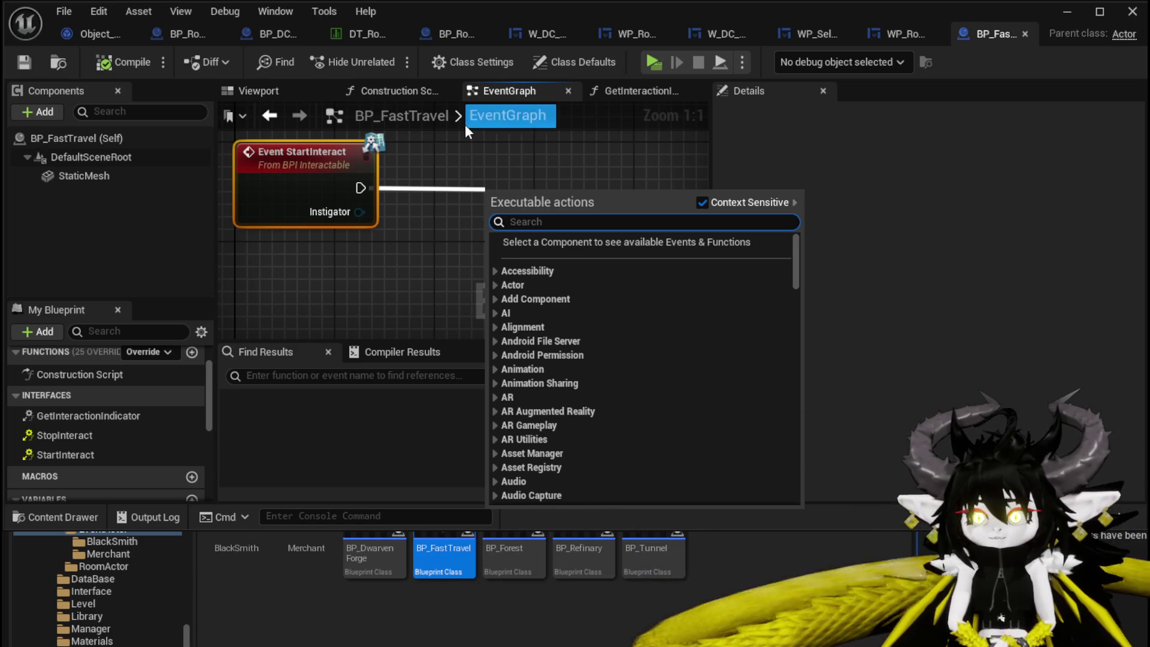
click(455, 161)
drag(208, 395, 213, 490)
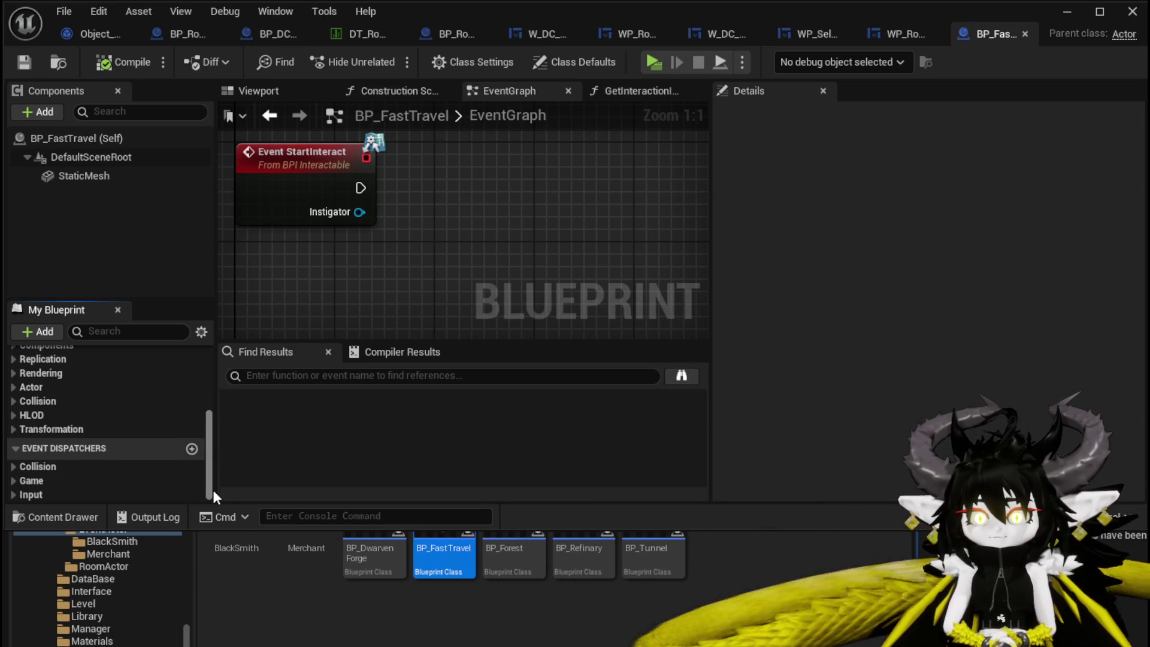
drag(513, 196, 518, 191)
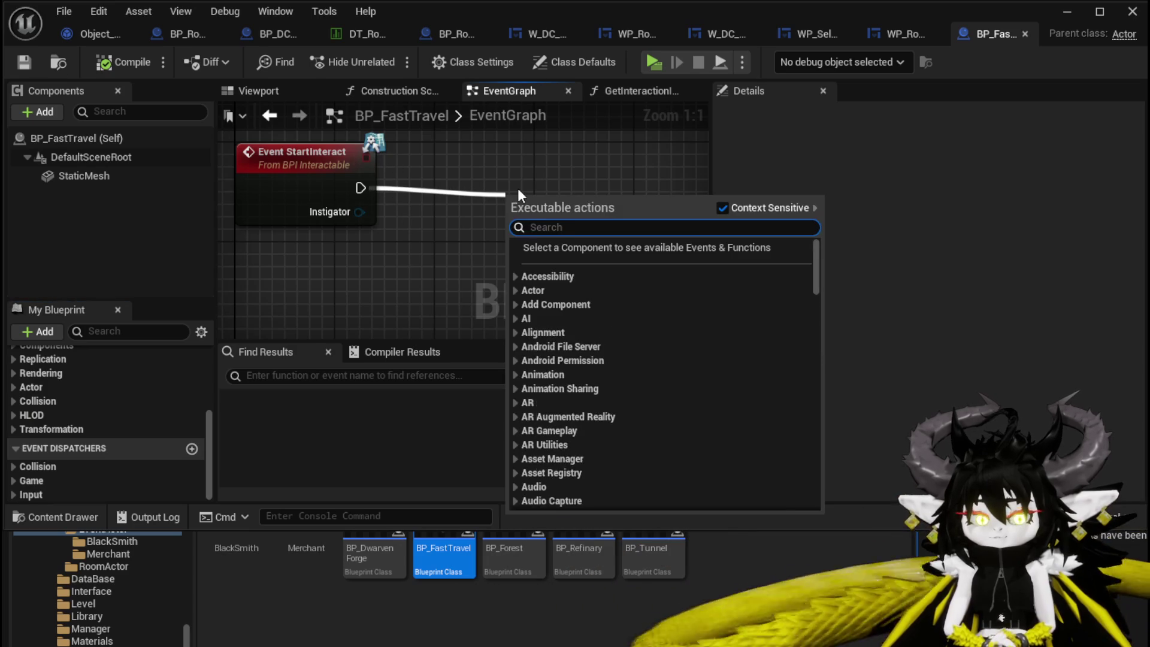
text(Print String)
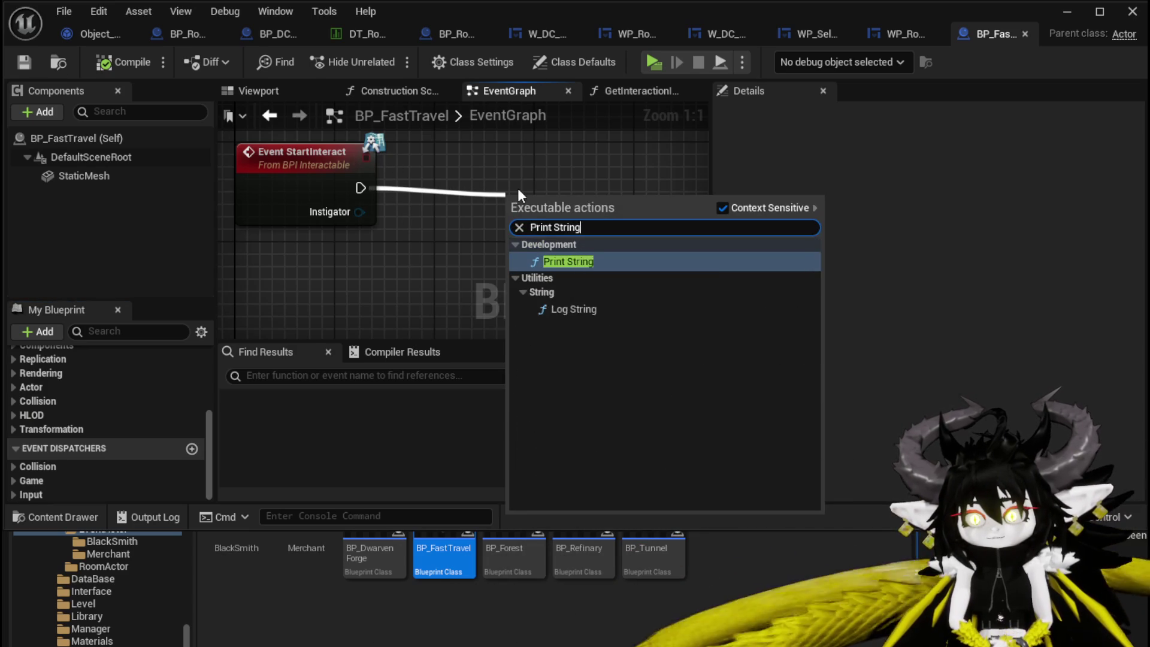
key(Return)
drag(533, 209, 594, 171)
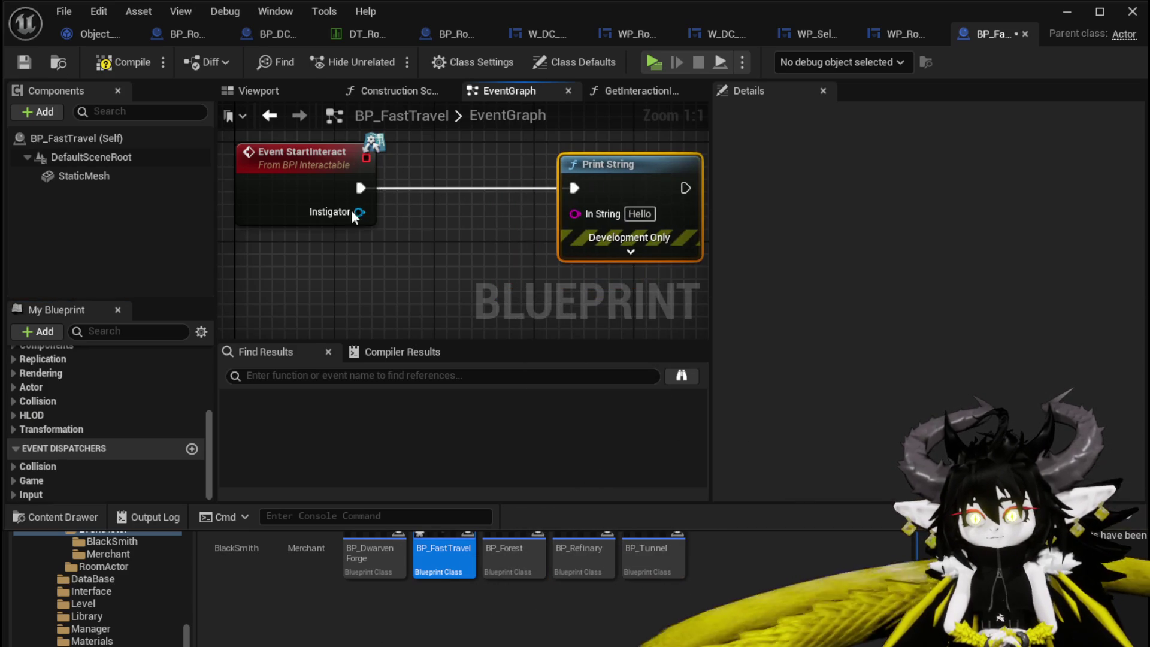
drag(485, 222, 575, 214)
drag(455, 150, 293, 232)
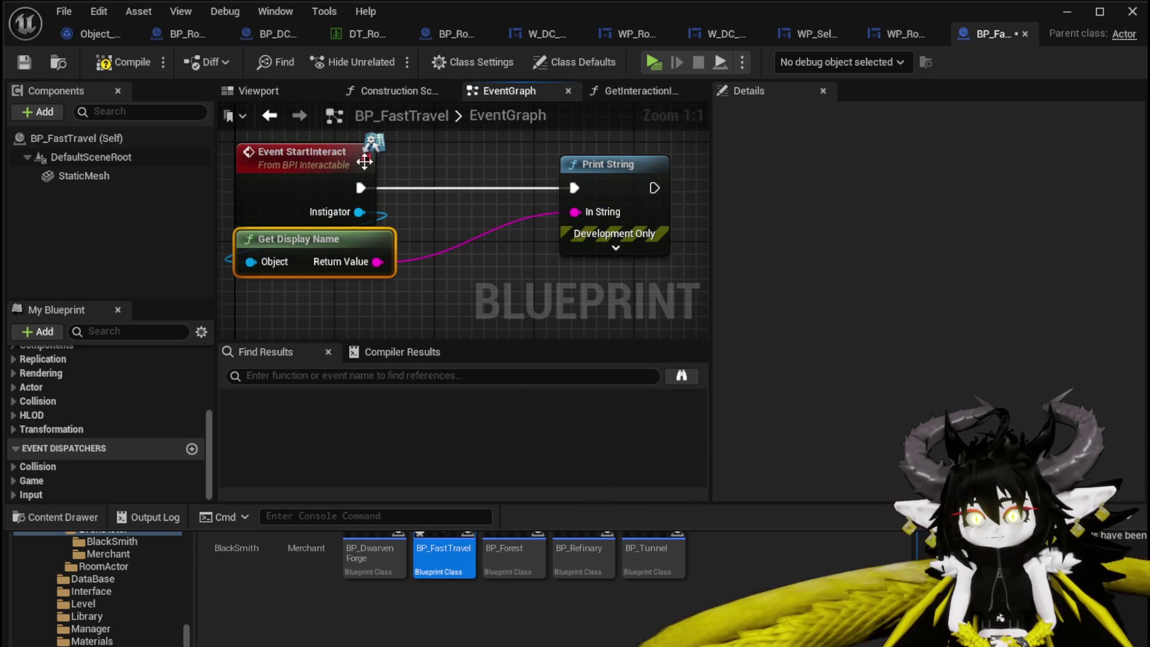
click(24, 62)
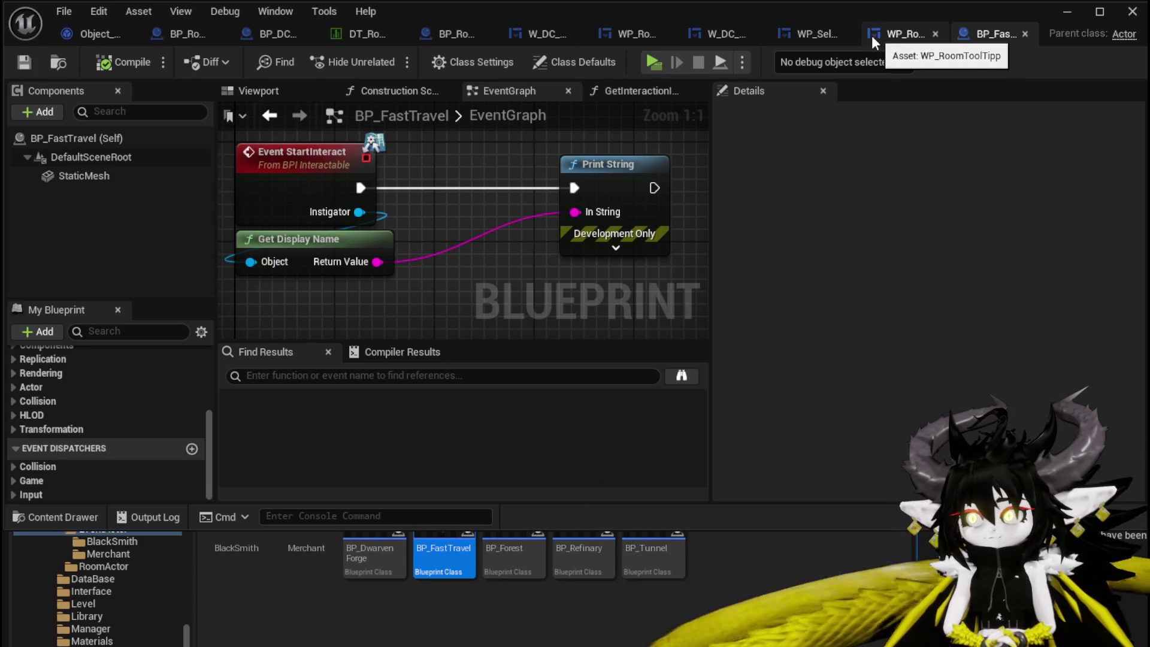
Select the Arrow component in BP_Room_TrainStation to copy it.
click(163, 30)
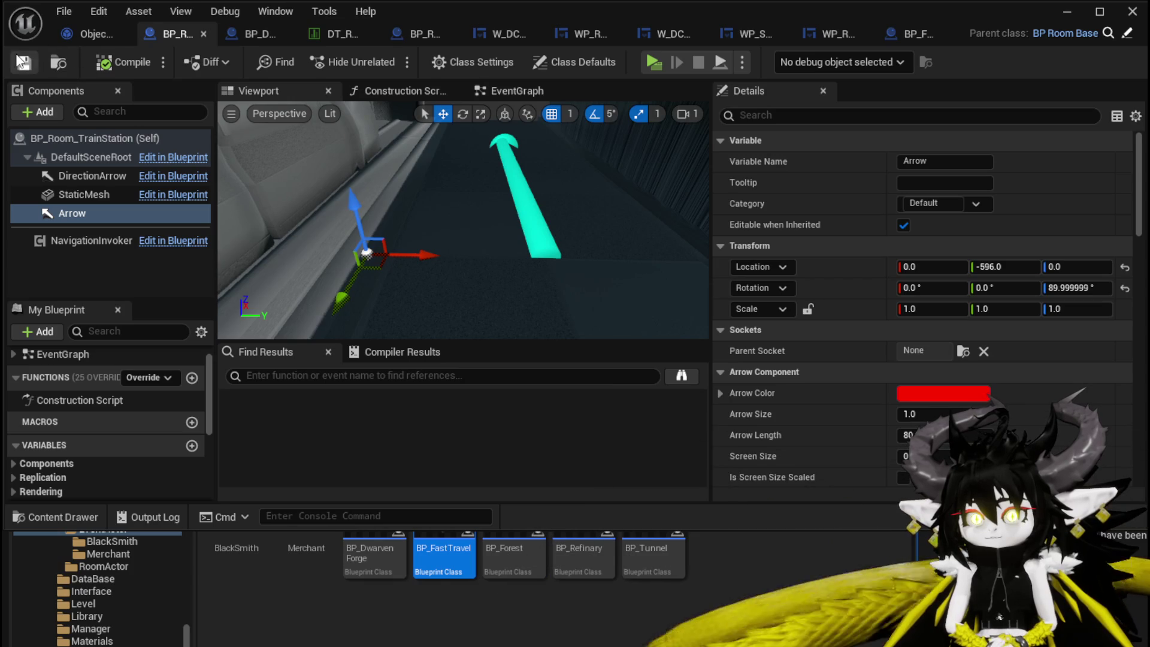
click(84, 194)
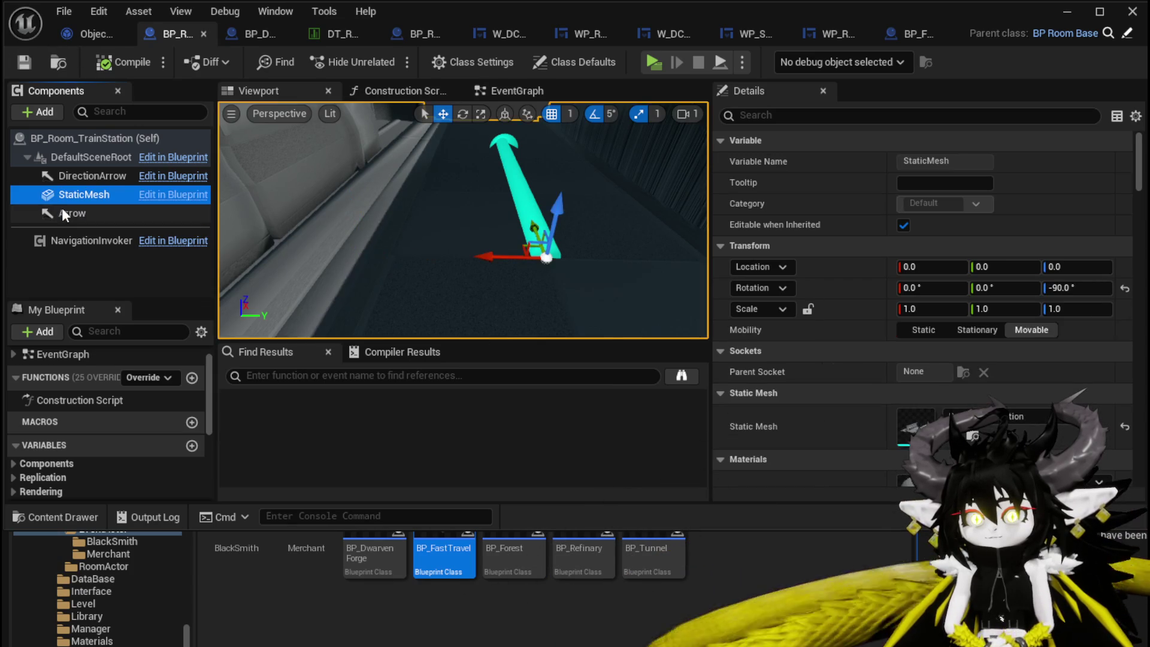
click(72, 213)
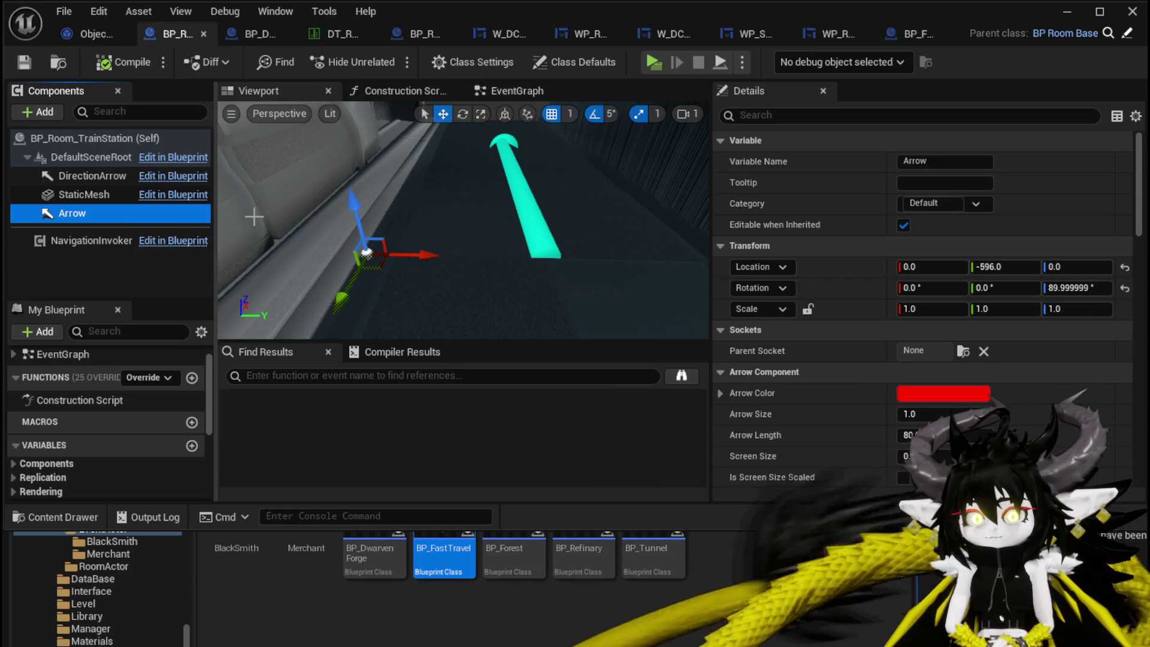
Paste the Arrow under BP_Room_TrainStationAdditional's DefaultSceneRoot, compile, and save back in BP_Room_TrainStation.
click(412, 35)
drag(414, 33, 240, 38)
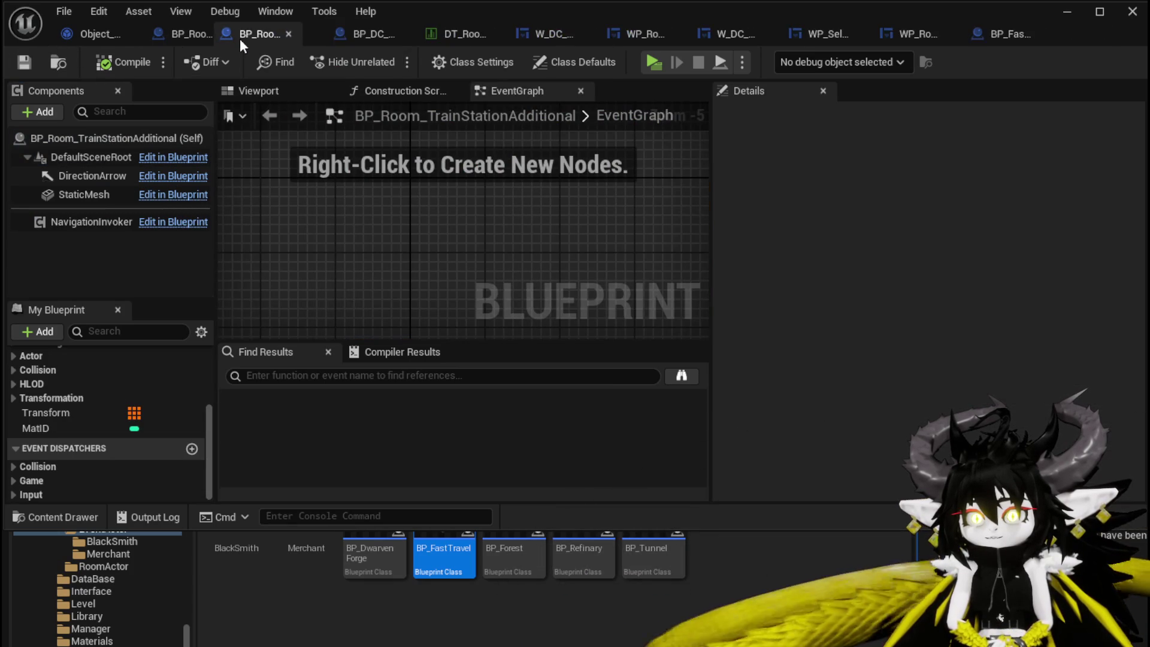
click(258, 91)
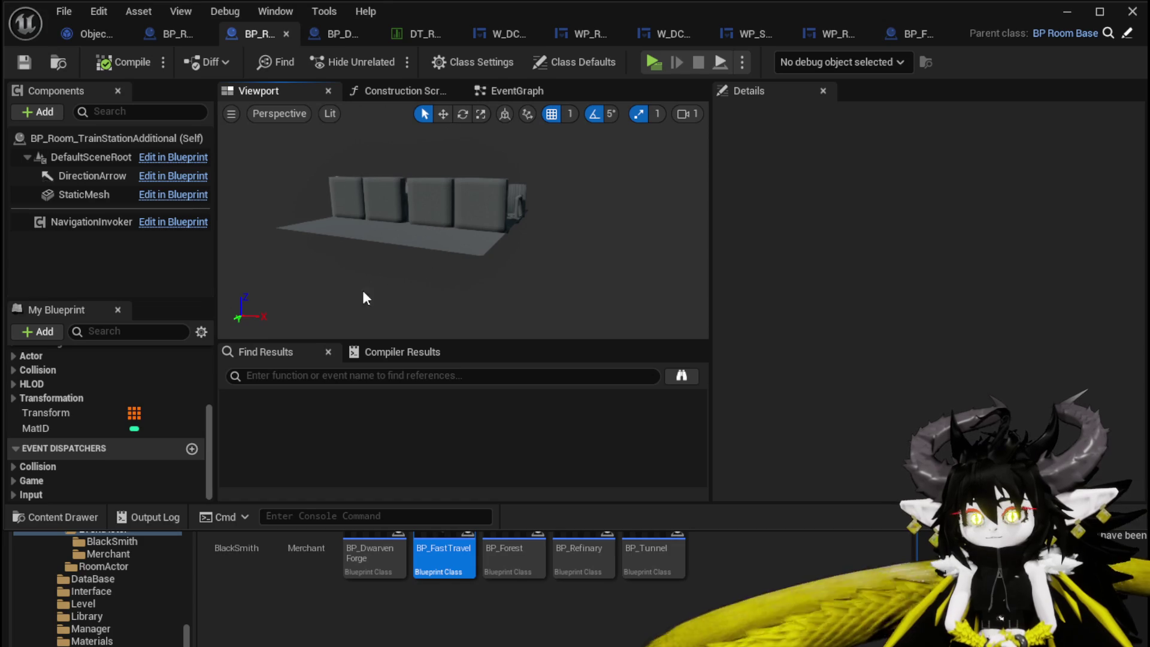
click(70, 156)
key(ctrl+v)
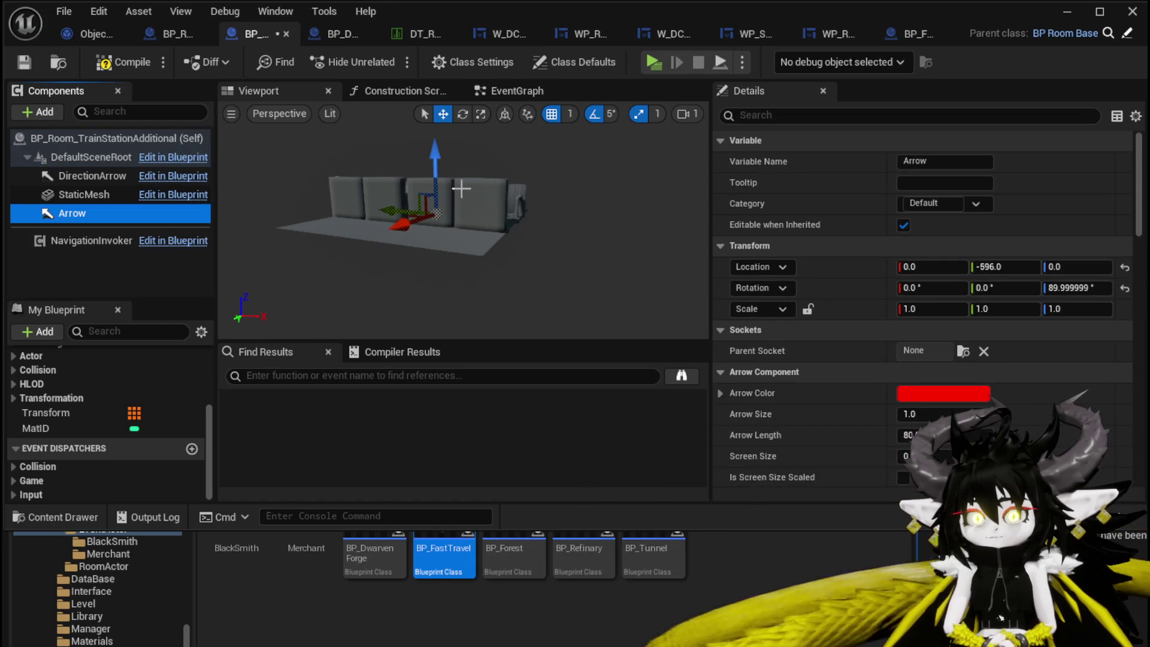
mouse_move(561, 219)
mouse_down()
mouse_move(559, 183)
mouse_move(509, 170)
mouse_up()
click(111, 60)
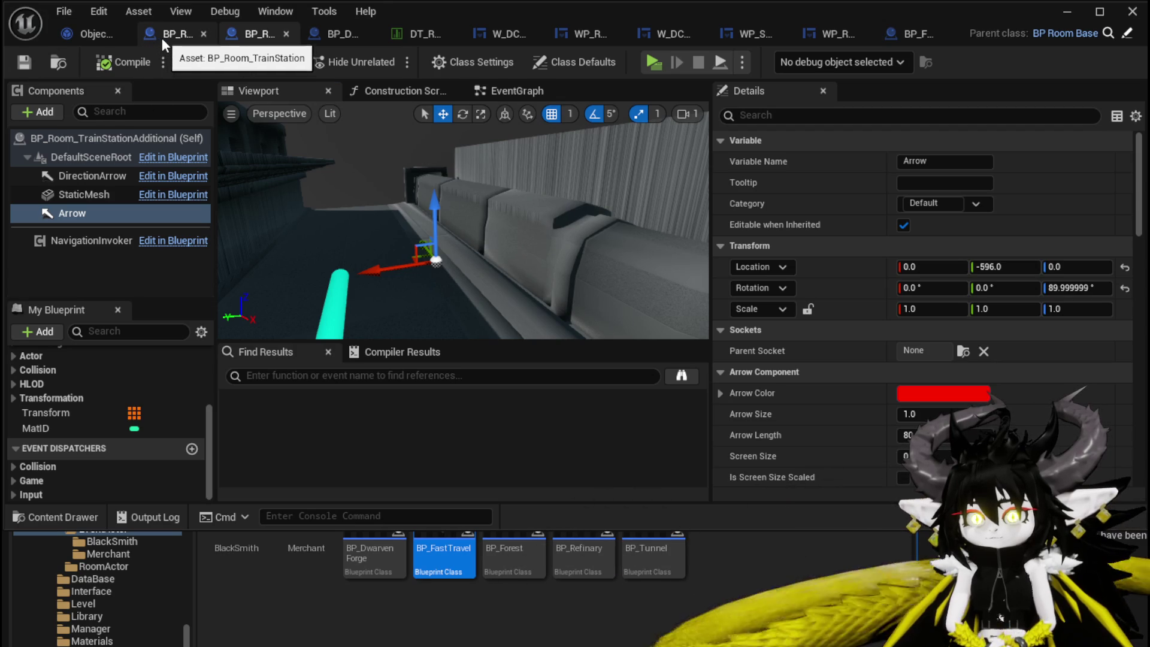
click(157, 39)
click(33, 60)
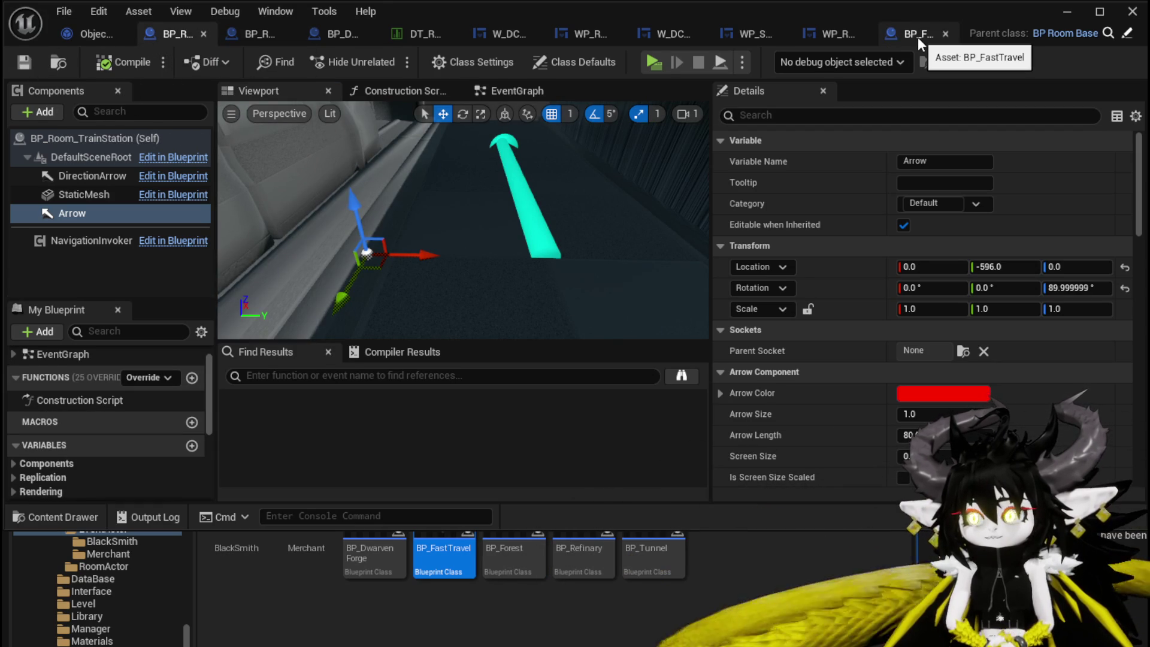
In DT_RoomActors, add a City_TrainStation2 RoomActors element set to BP_FastTravel, and save.
click(422, 34)
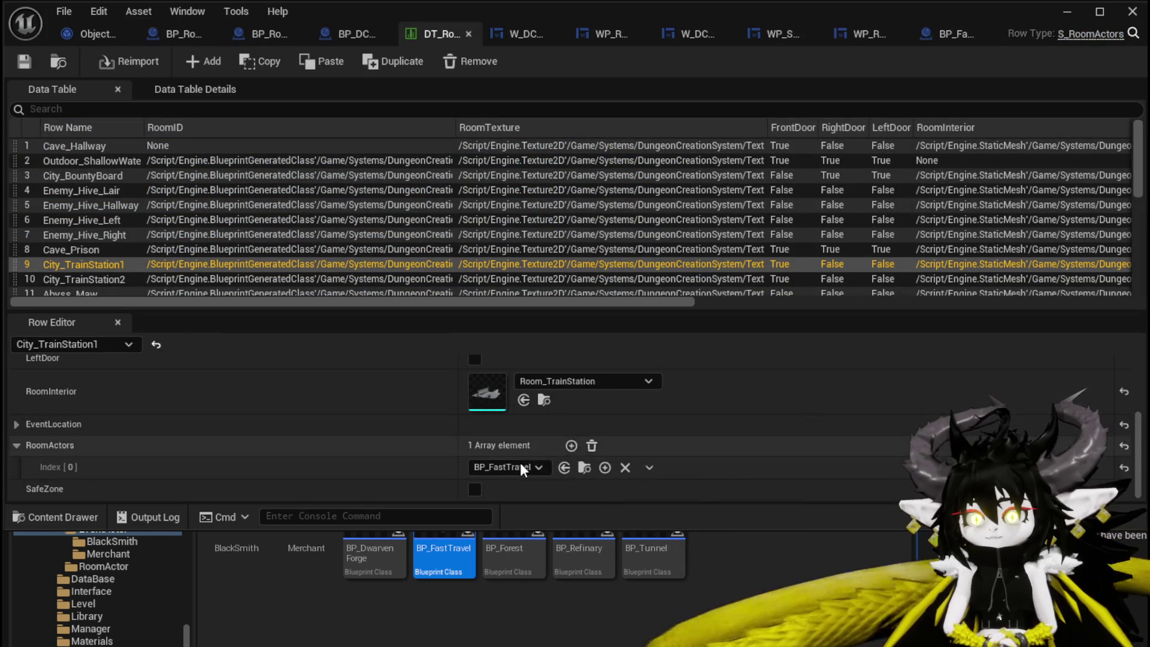
click(108, 279)
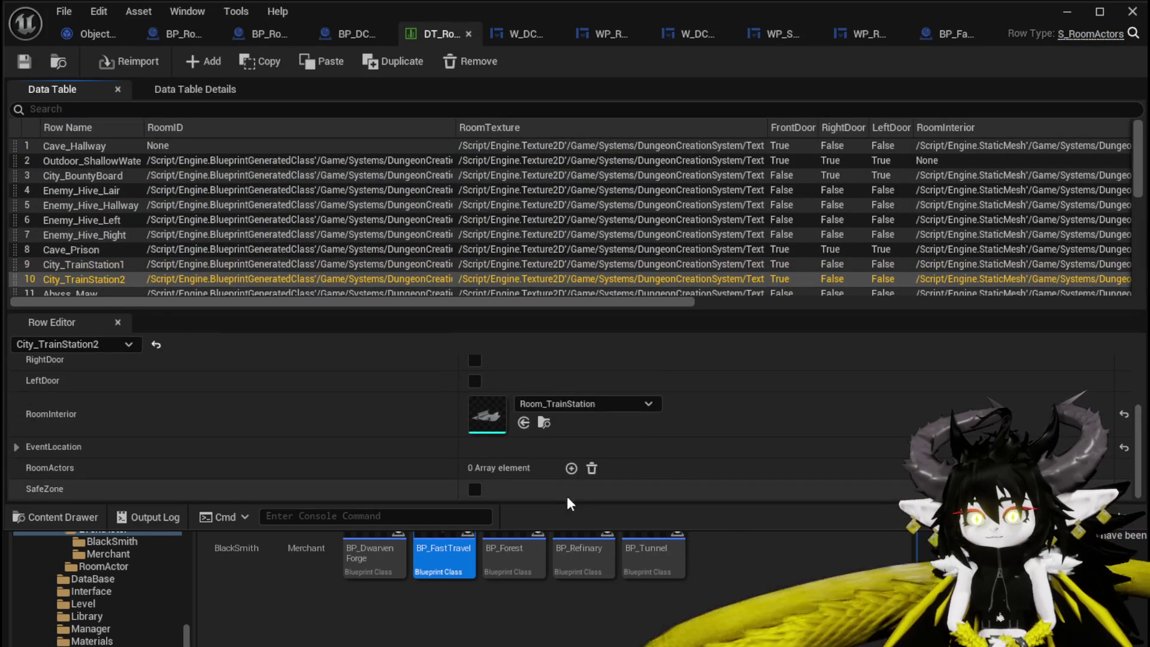
click(571, 468)
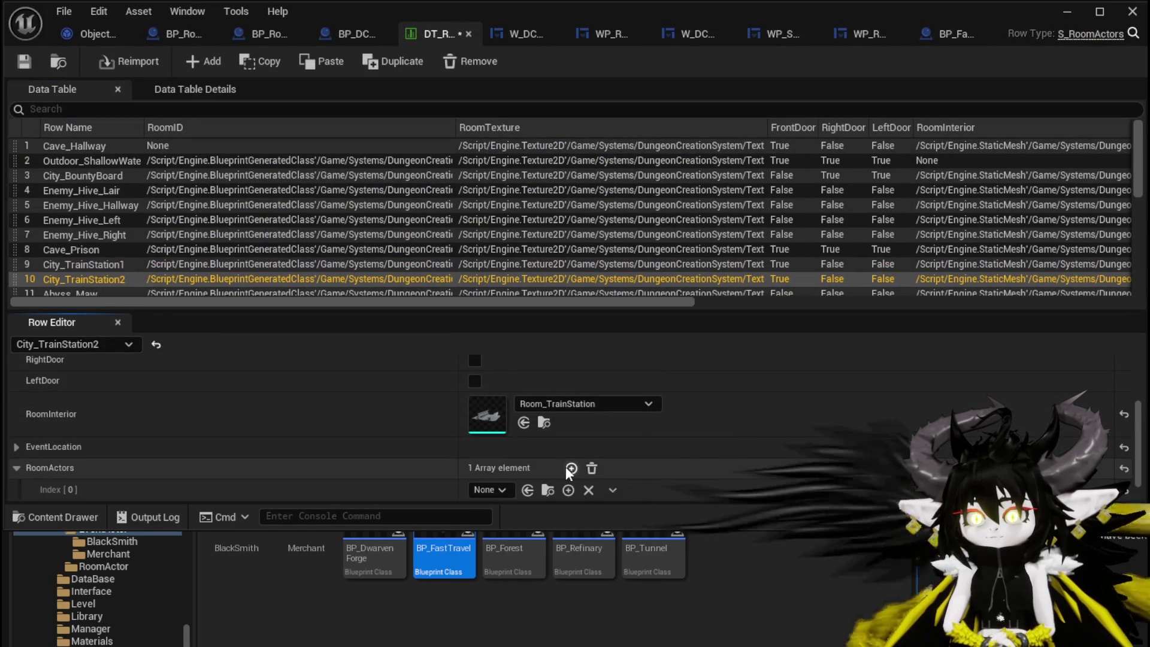
click(488, 490)
text(Fast)
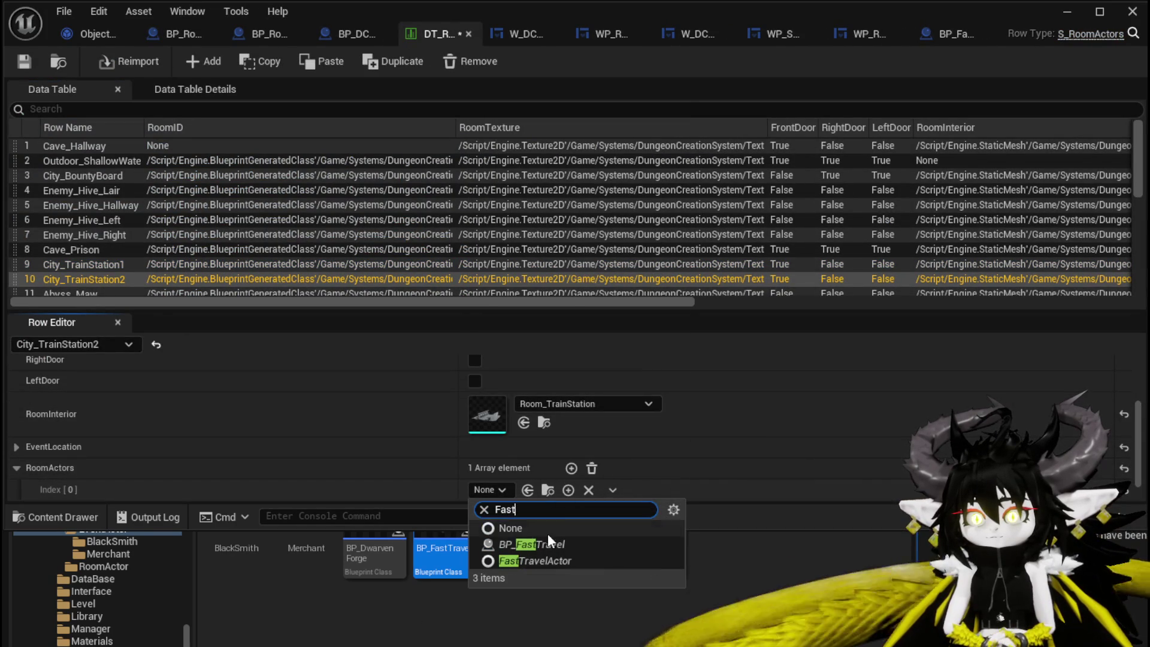
click(547, 541)
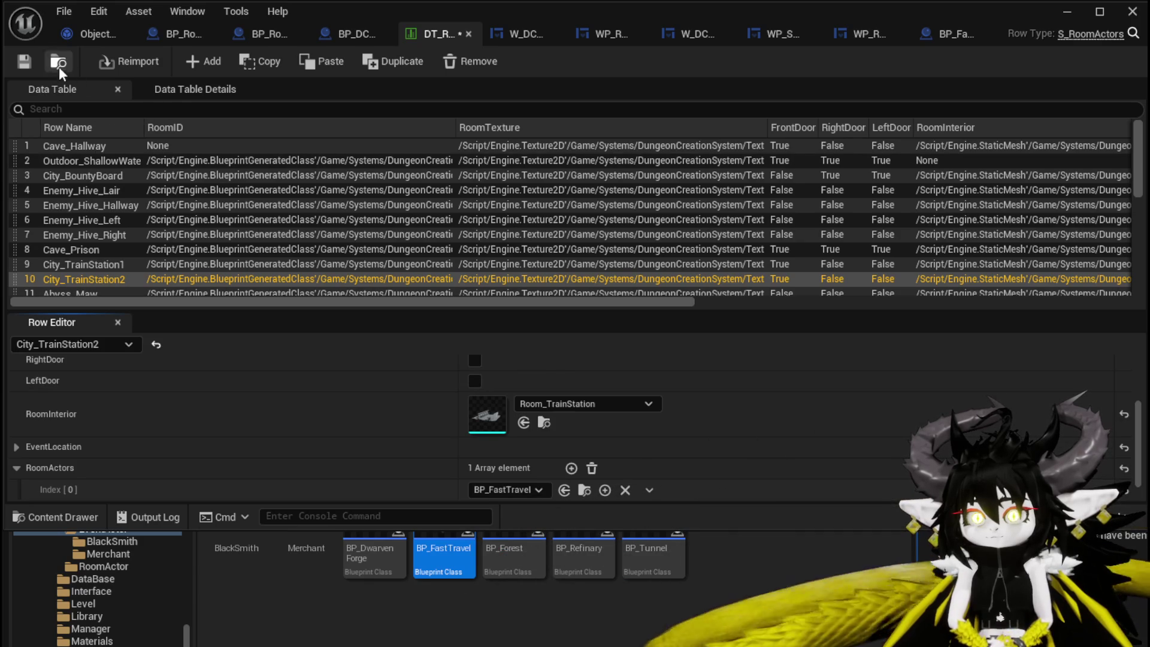
click(25, 63)
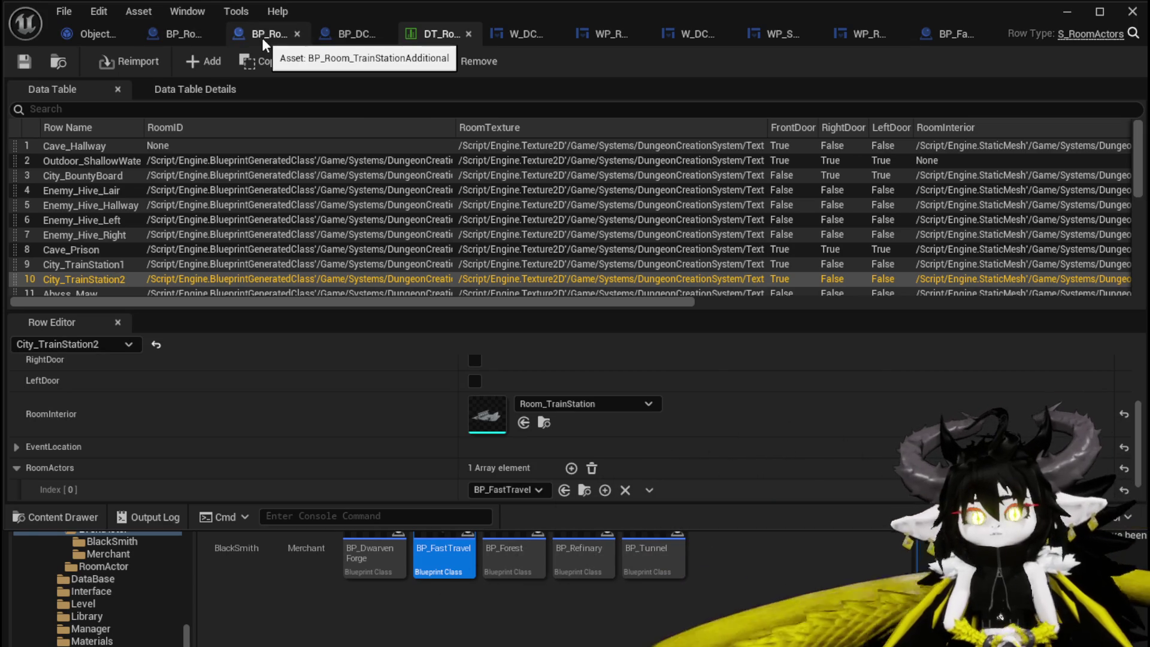
click(196, 30)
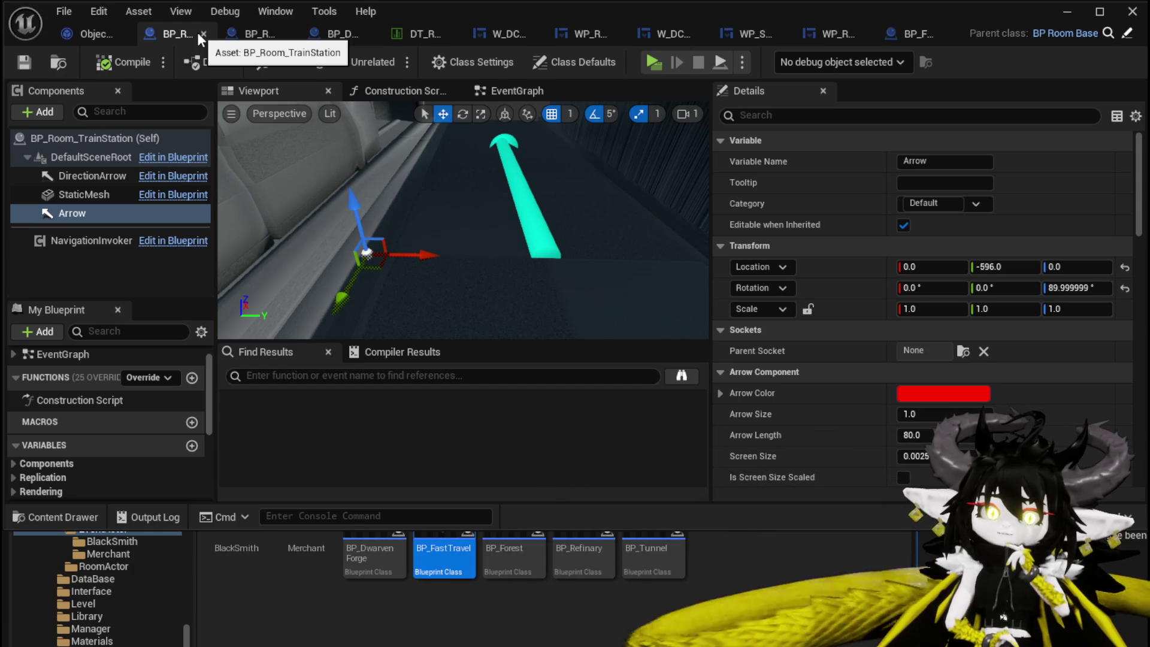
Open Object_RoomCreator's BuildRoomAditionals graph and pan to the Parse Into Array and GET nodes.
click(97, 36)
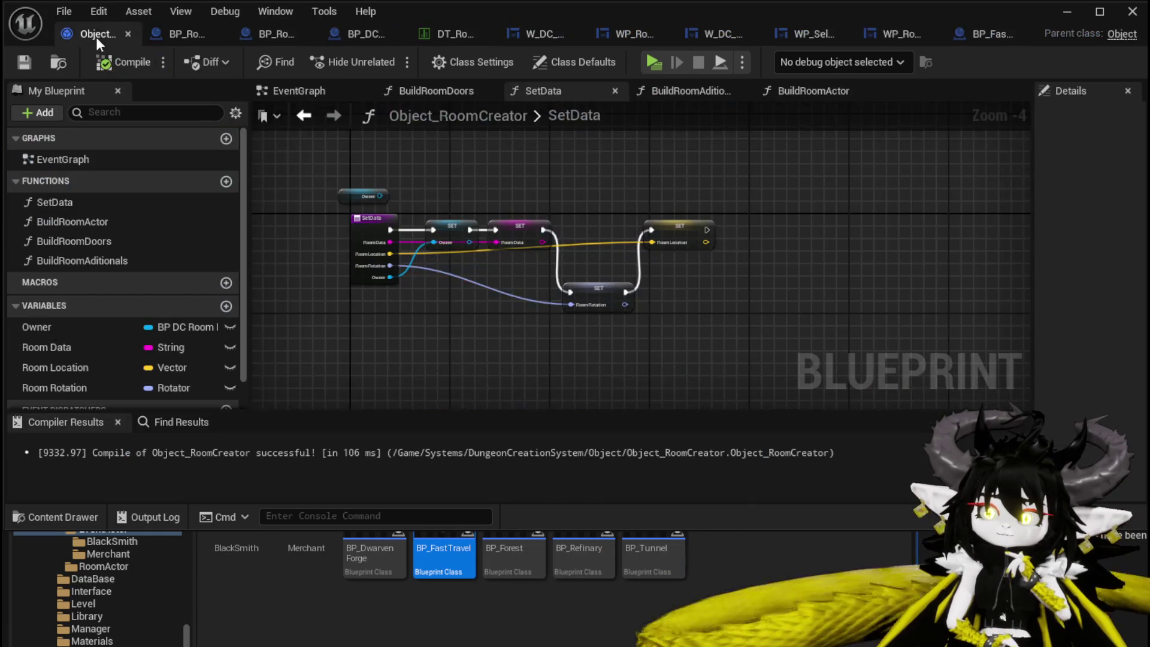
double_click(139, 260)
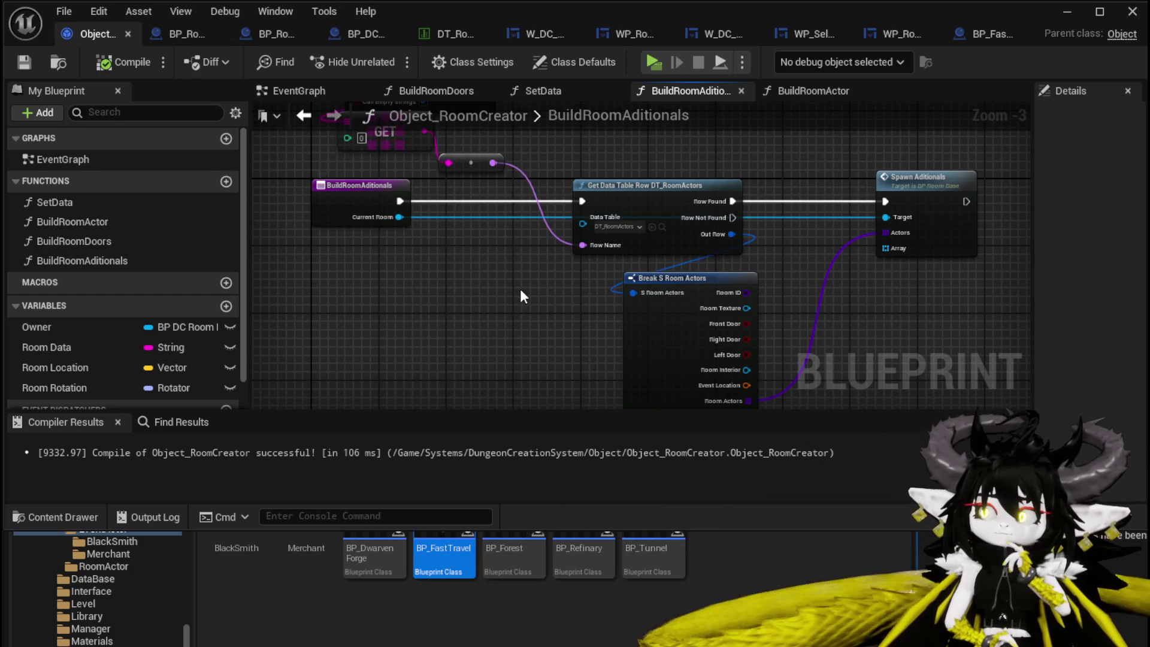
drag(520, 288, 434, 252)
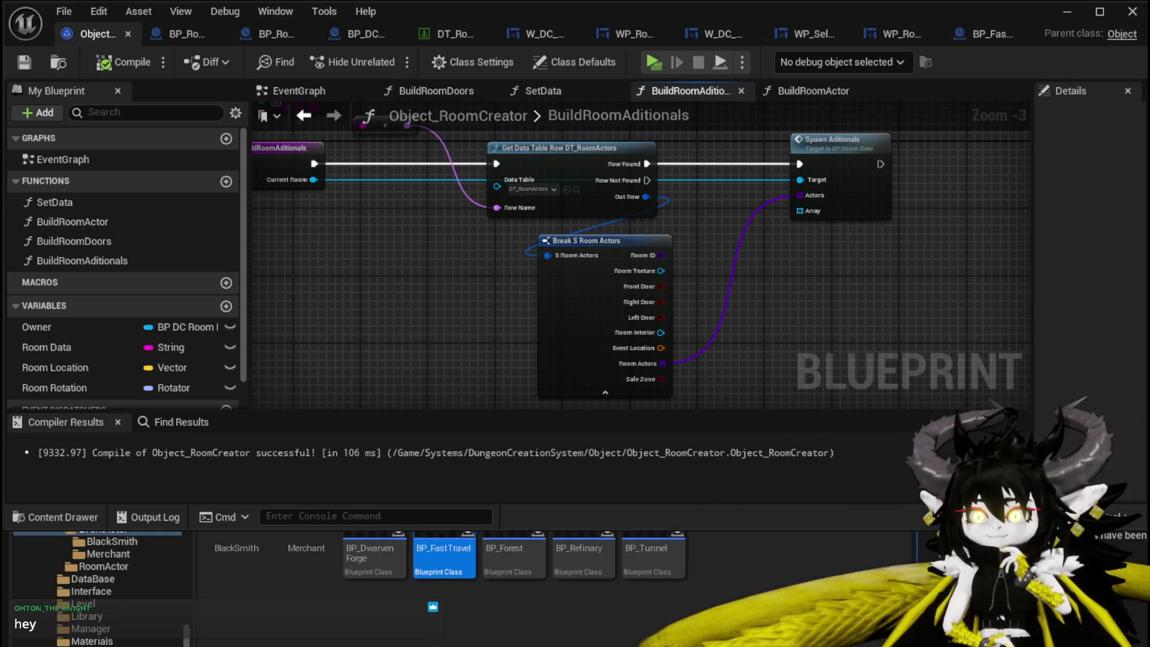
mouse_move(693, 224)
mouse_down()
mouse_move(743, 262)
mouse_move(836, 388)
mouse_move(715, 301)
mouse_move(675, 299)
mouse_up()
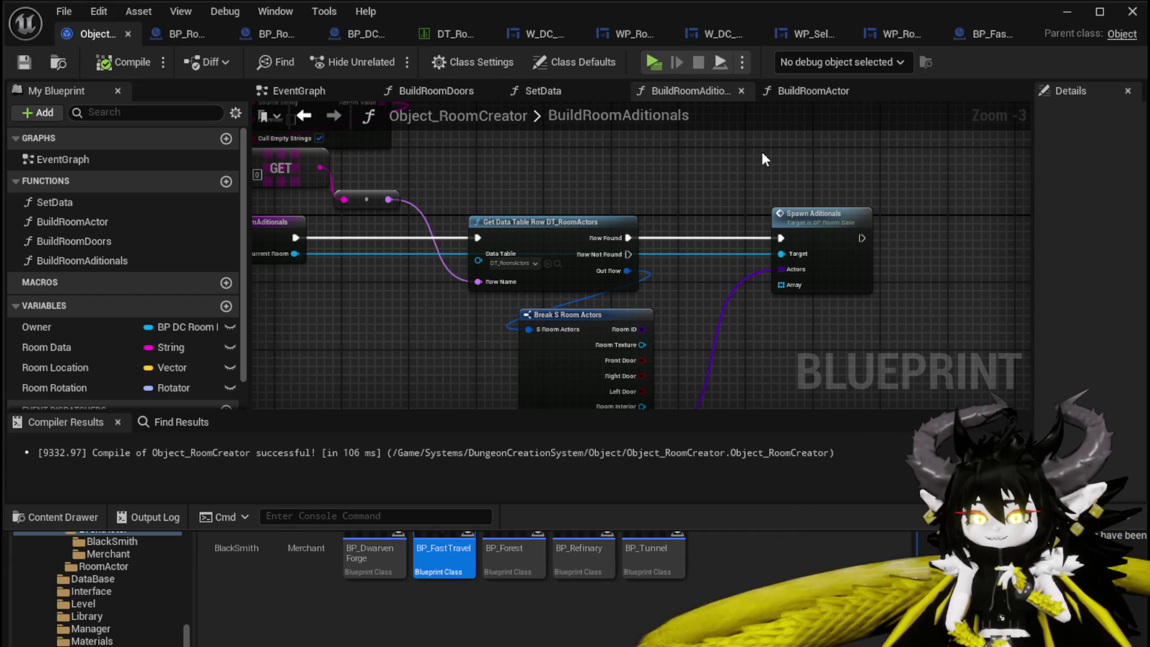
click(1063, 13)
Play the game, fly to the stone gateway, and place a TrainStation room from the build view.
click(384, 63)
click(470, 153)
key(space)
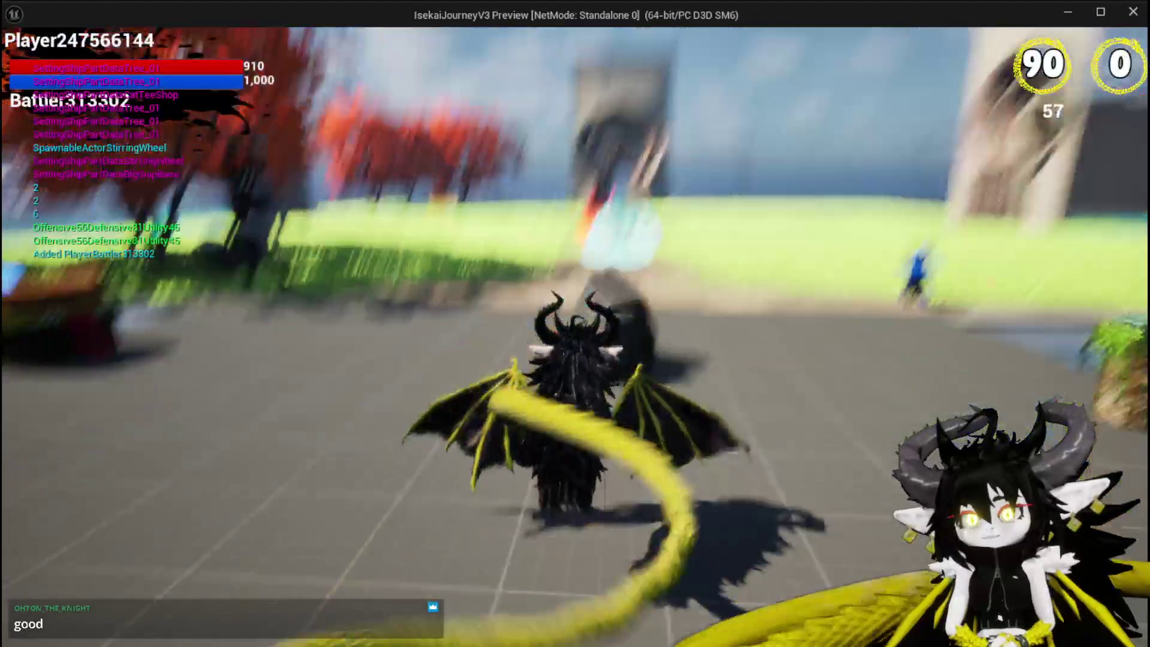
key(space)
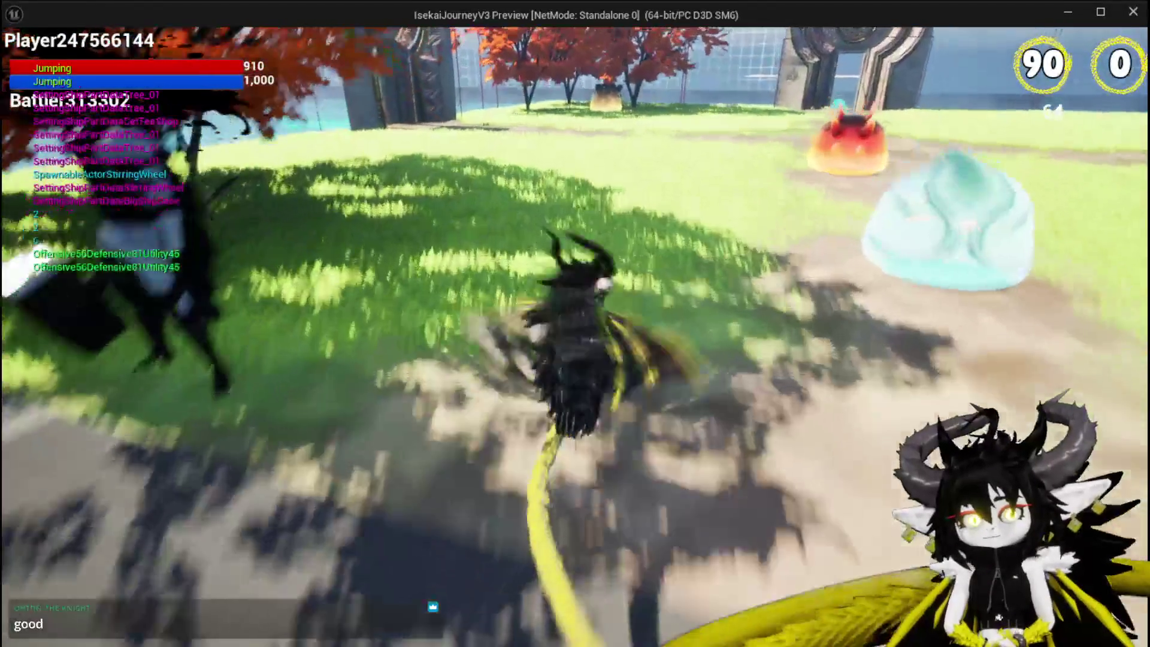
key(w)
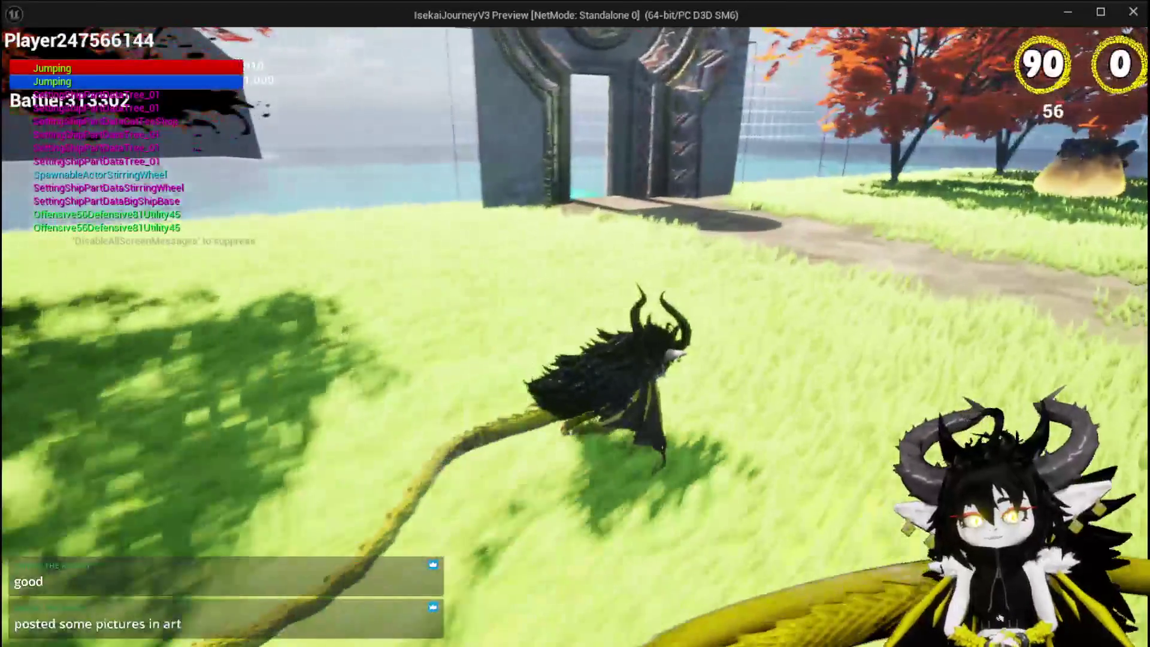
key(e)
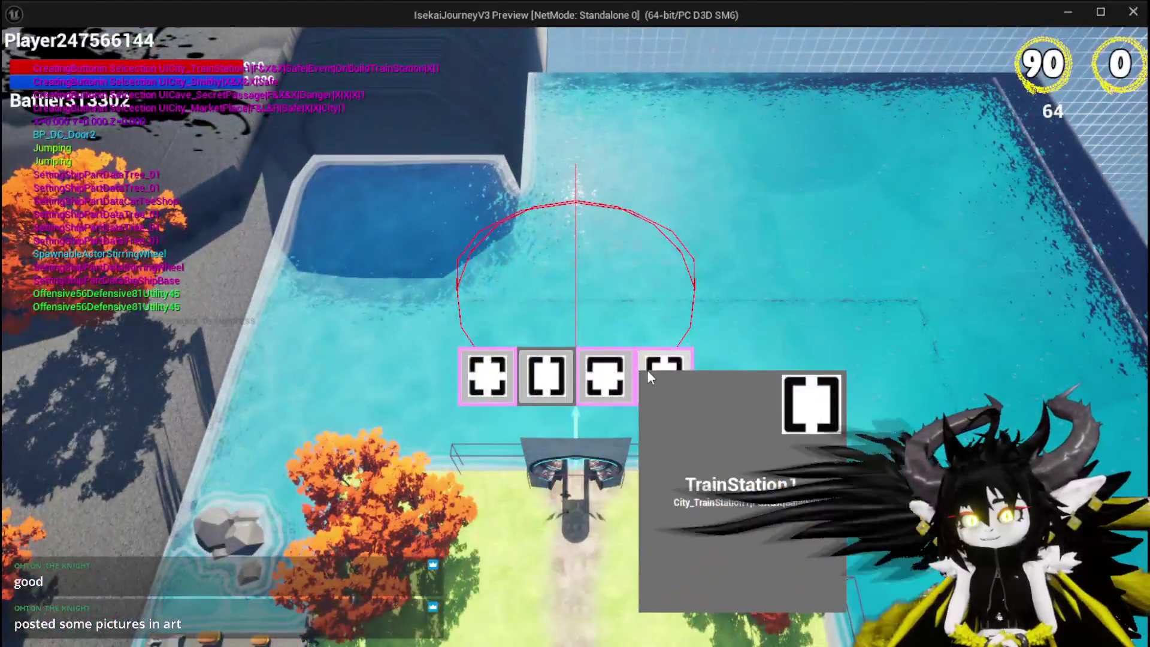
click(647, 369)
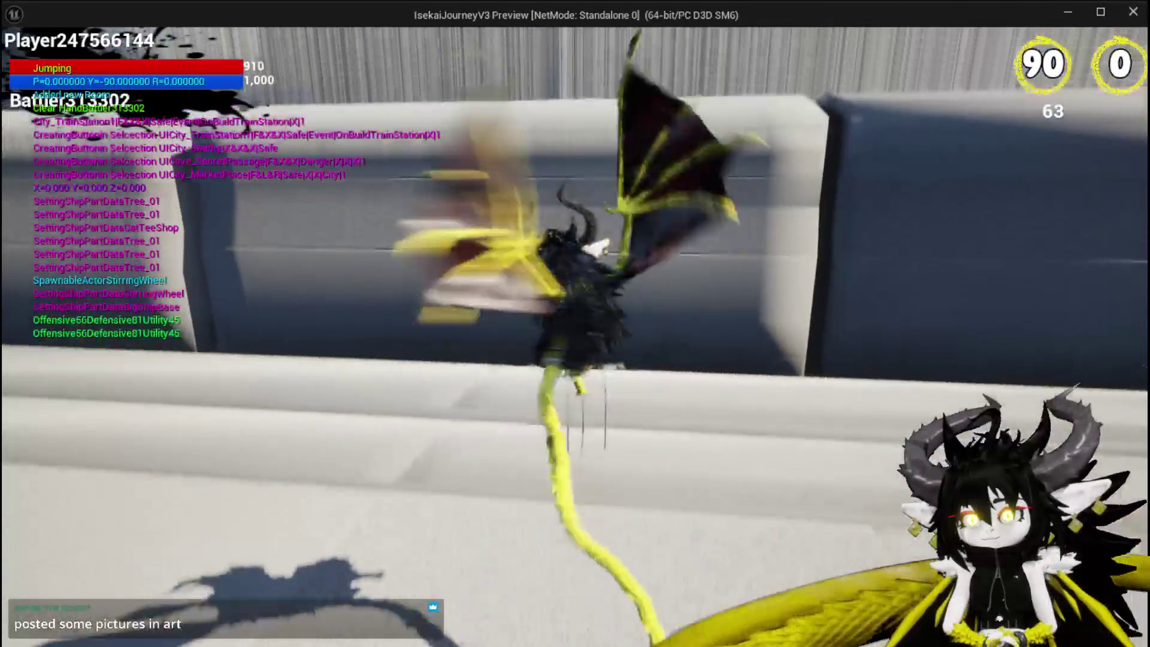
key(Escape)
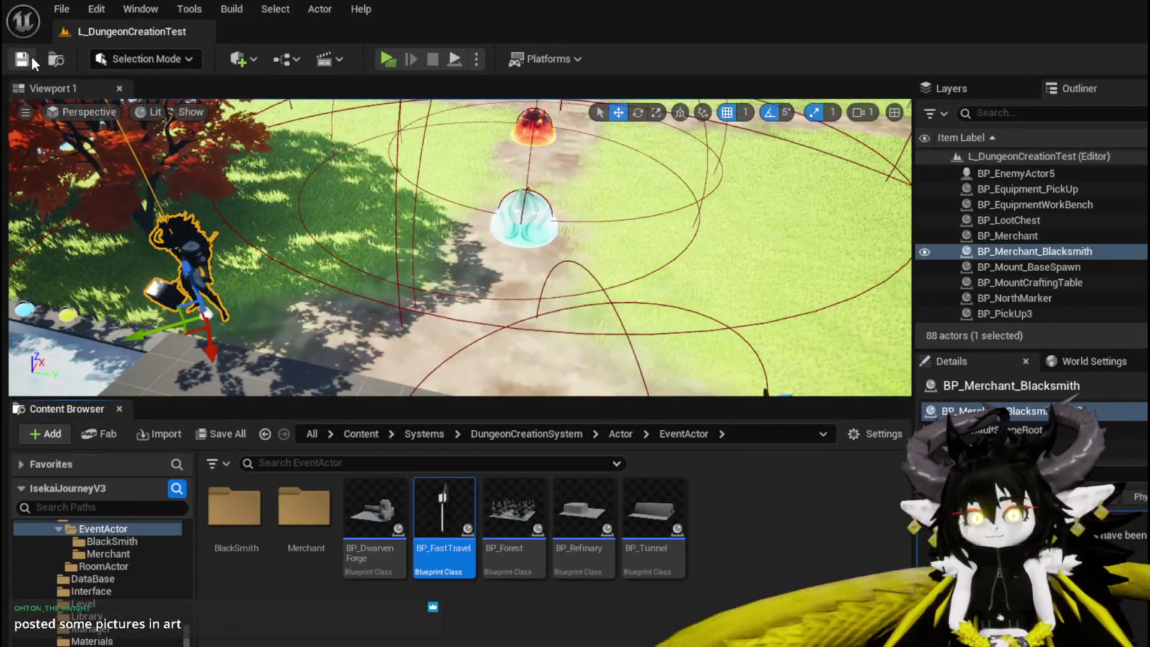
Save the level and open BP_FastTravel from the EventActor folder.
click(32, 59)
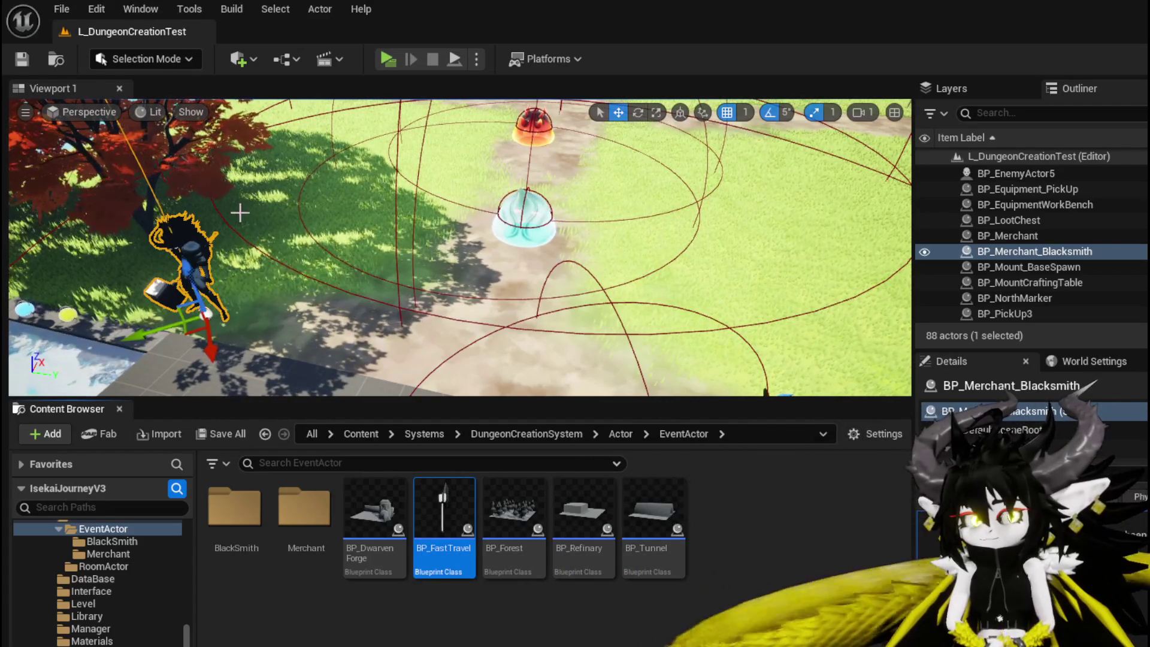
click(18, 59)
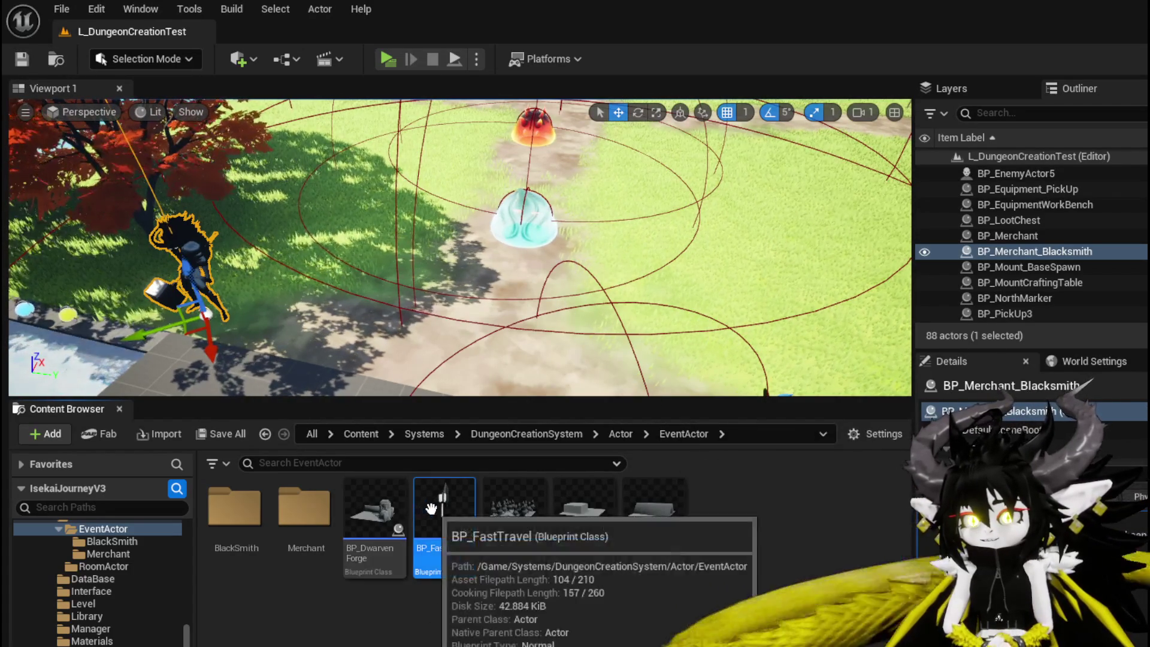
double_click(445, 521)
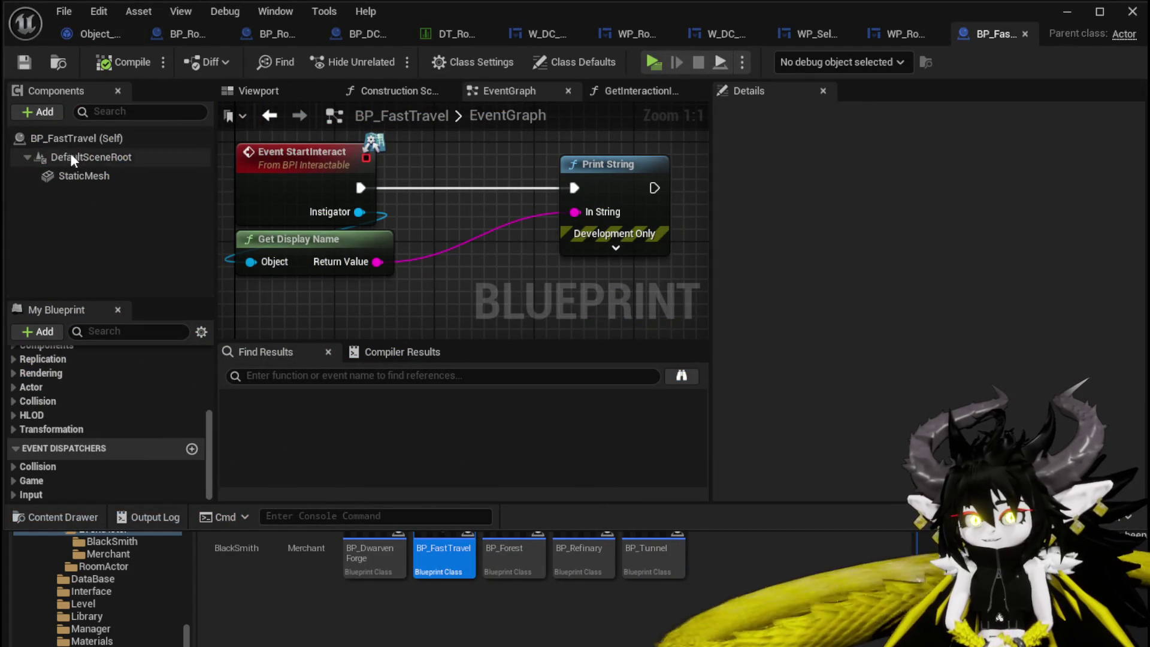
Filter Details by 'Grav', uncheck Enable Gravity on the StaticMesh component, and compile.
click(85, 136)
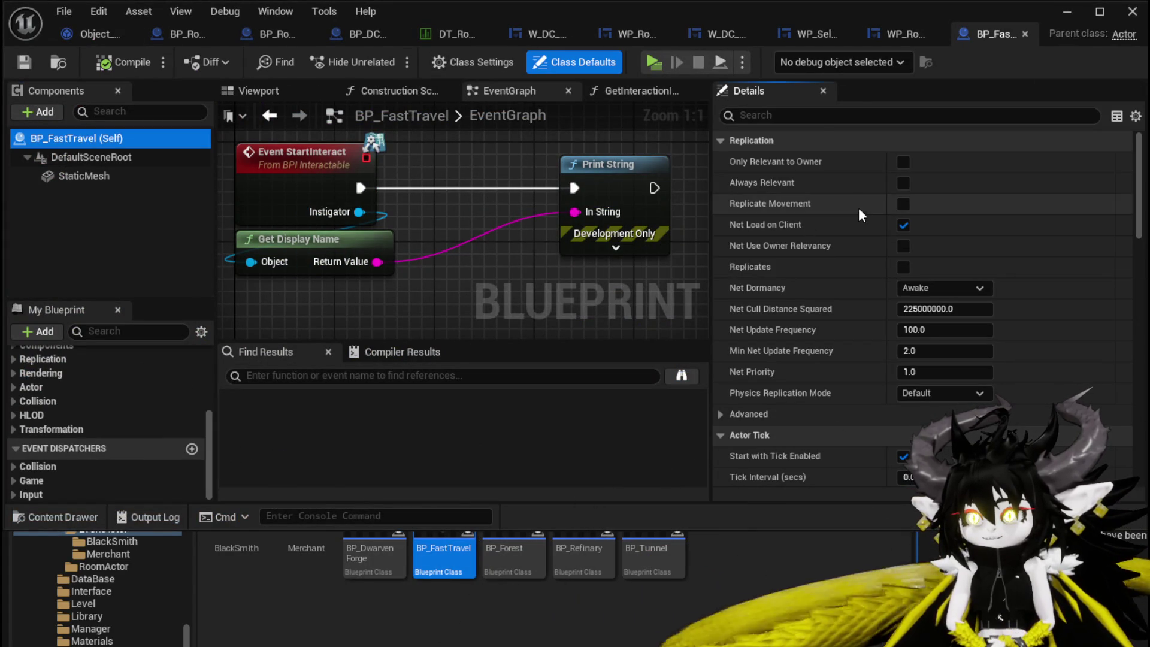
click(817, 117)
text(Grav)
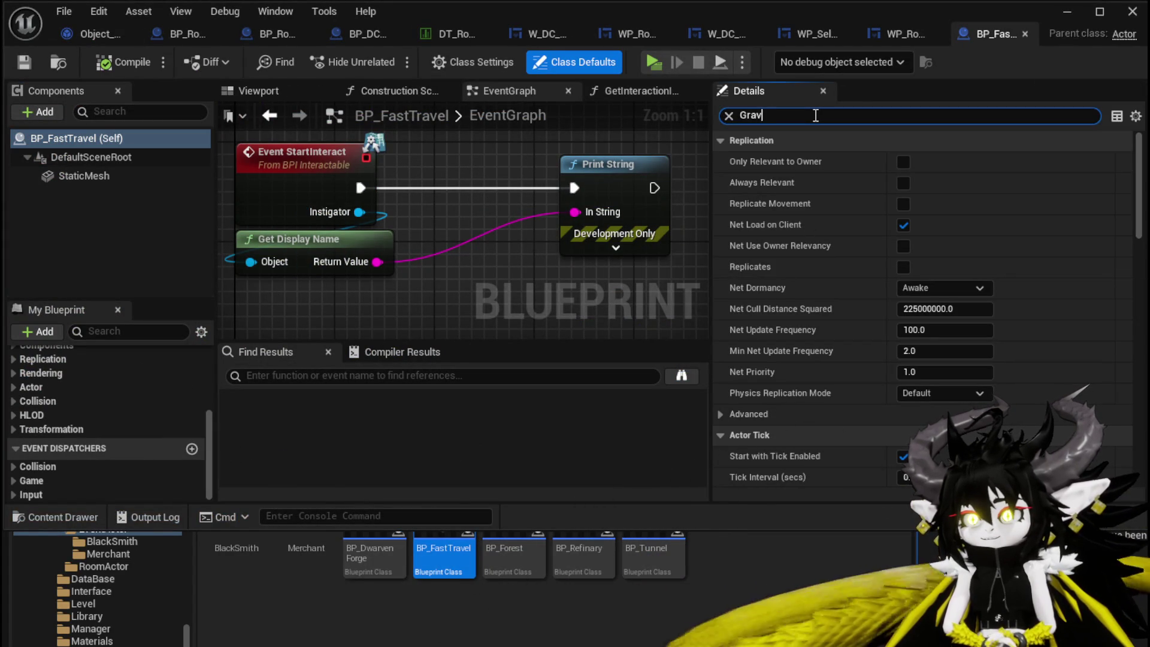
click(84, 175)
click(908, 162)
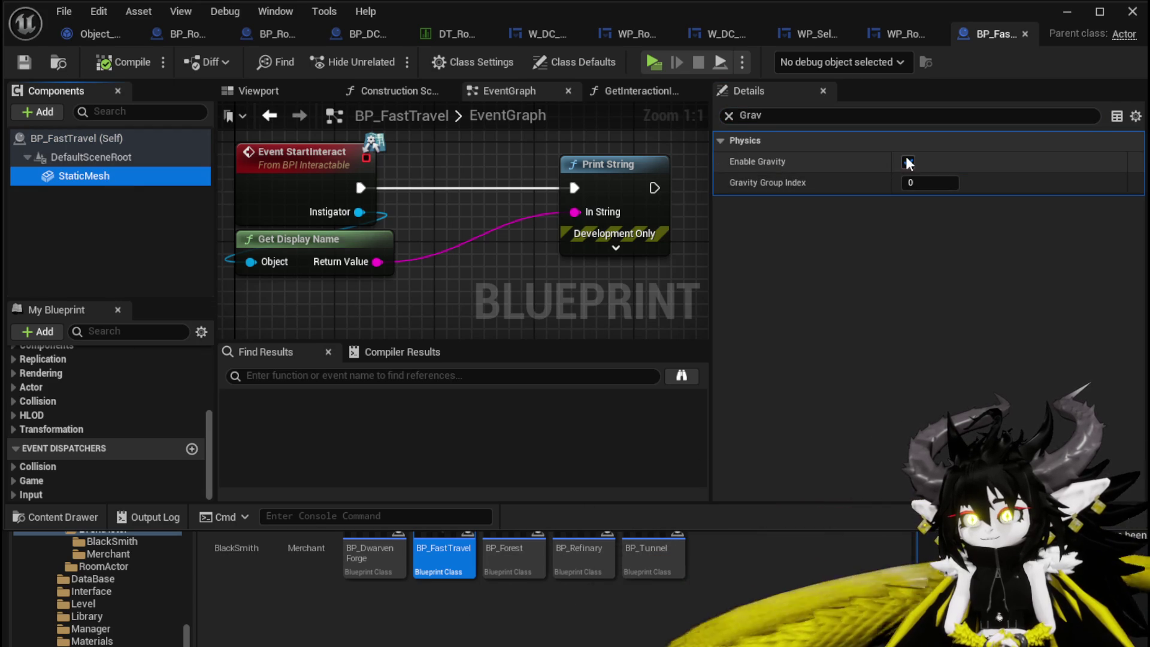
click(122, 61)
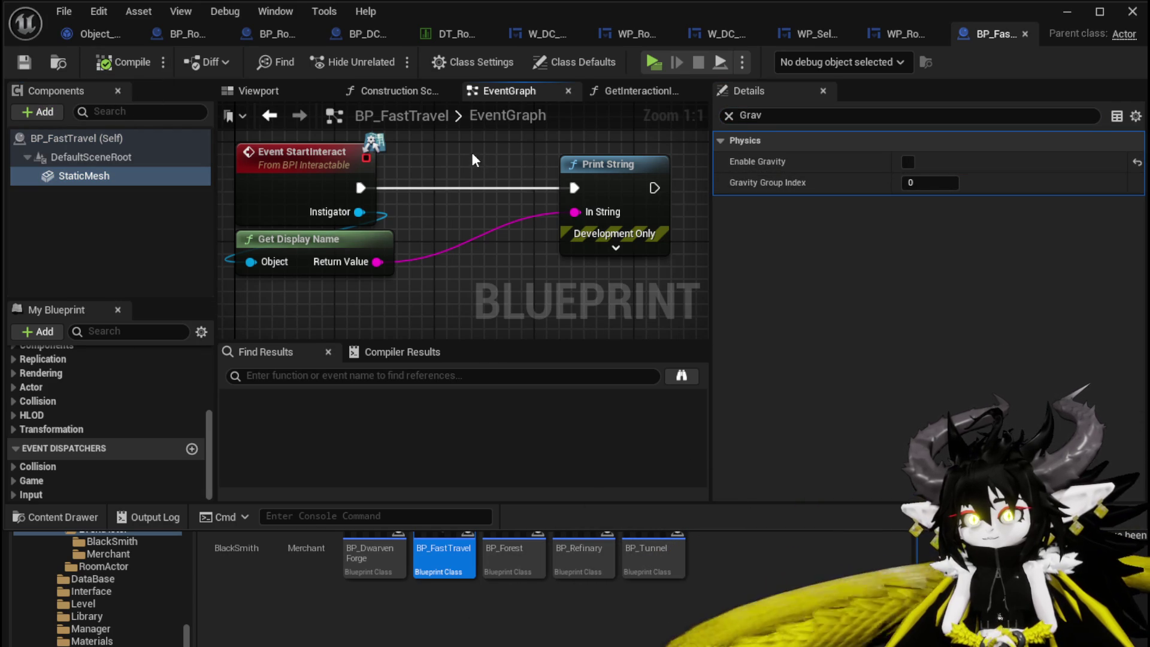
scroll(473, 154, down, 2)
drag(472, 152, 516, 188)
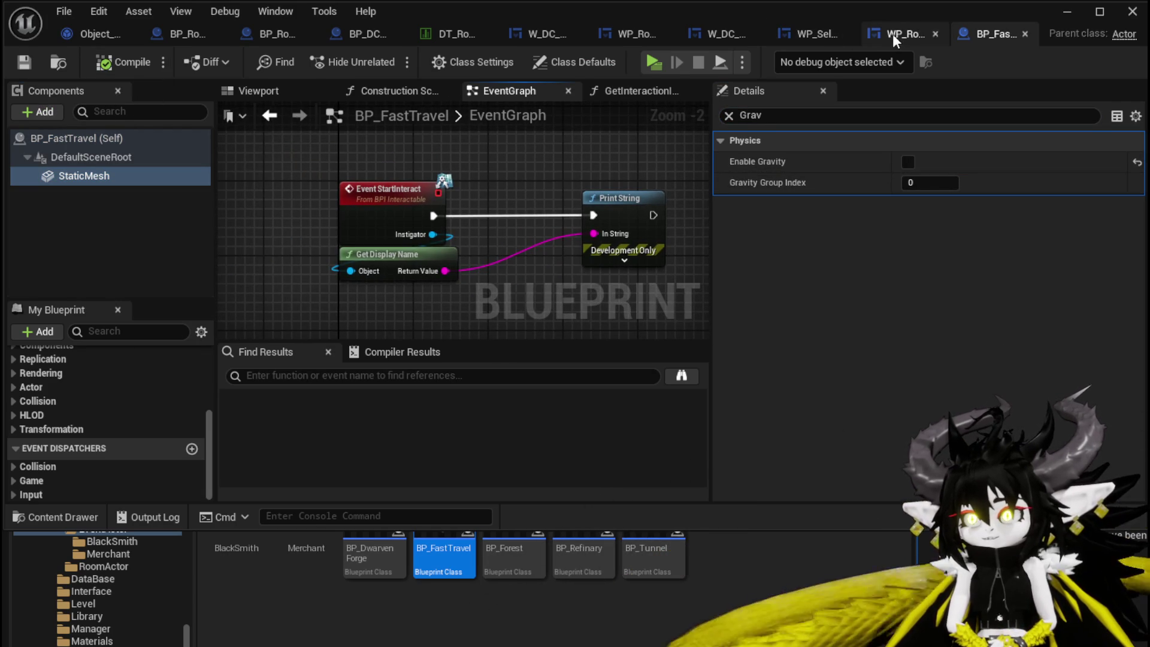
Override the SpawnAditionals function in BP_Room_TrainStation.
click(197, 33)
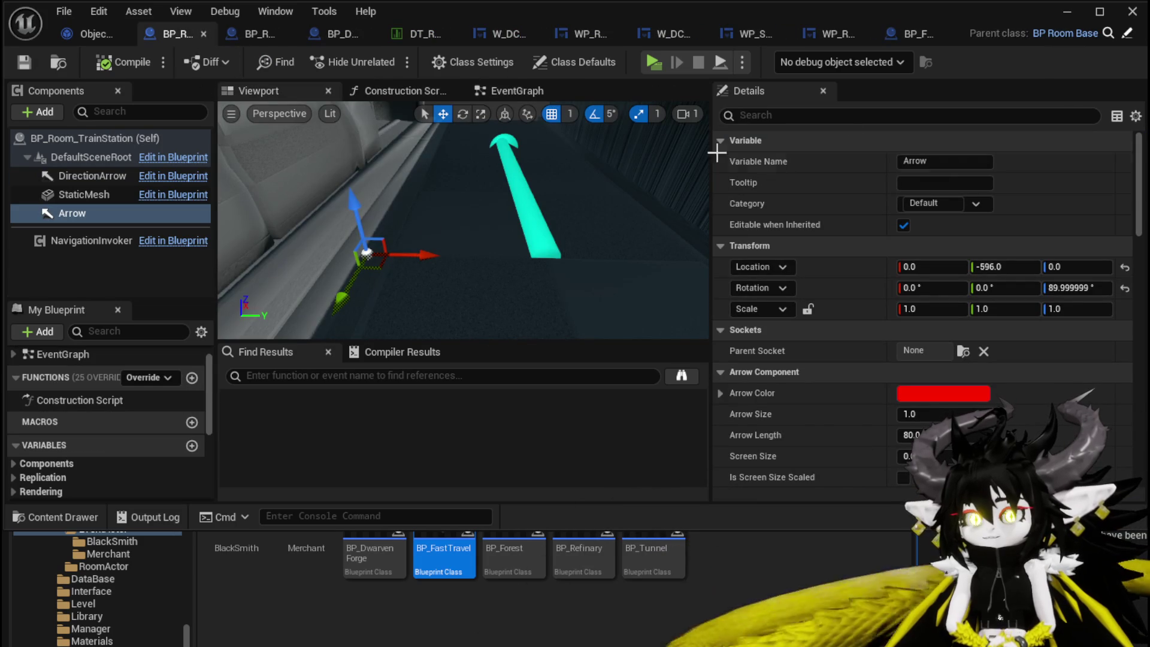
click(519, 93)
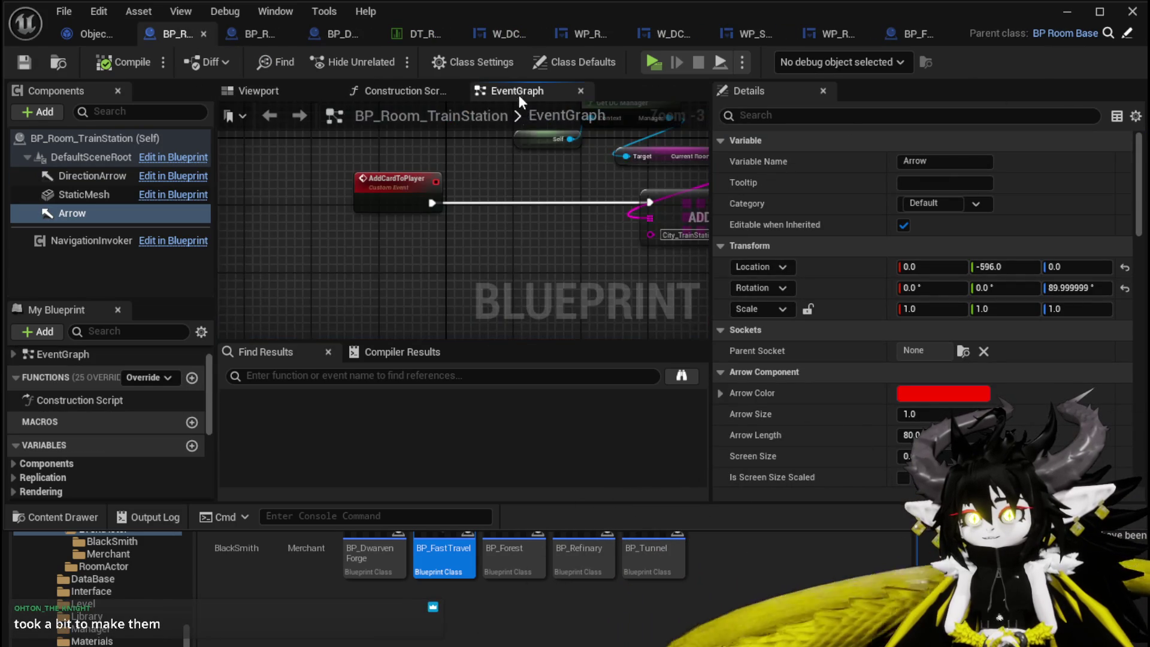
scroll(95, 424, down, 3)
scroll(109, 421, up, 1)
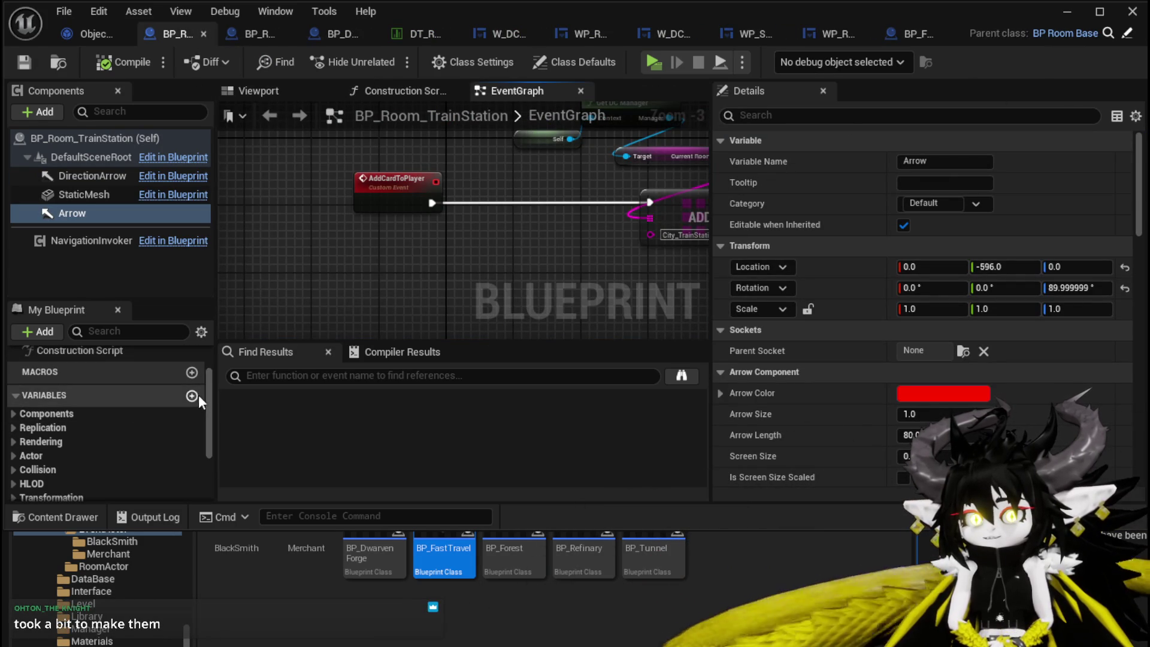
scroll(171, 397, up, 2)
click(143, 378)
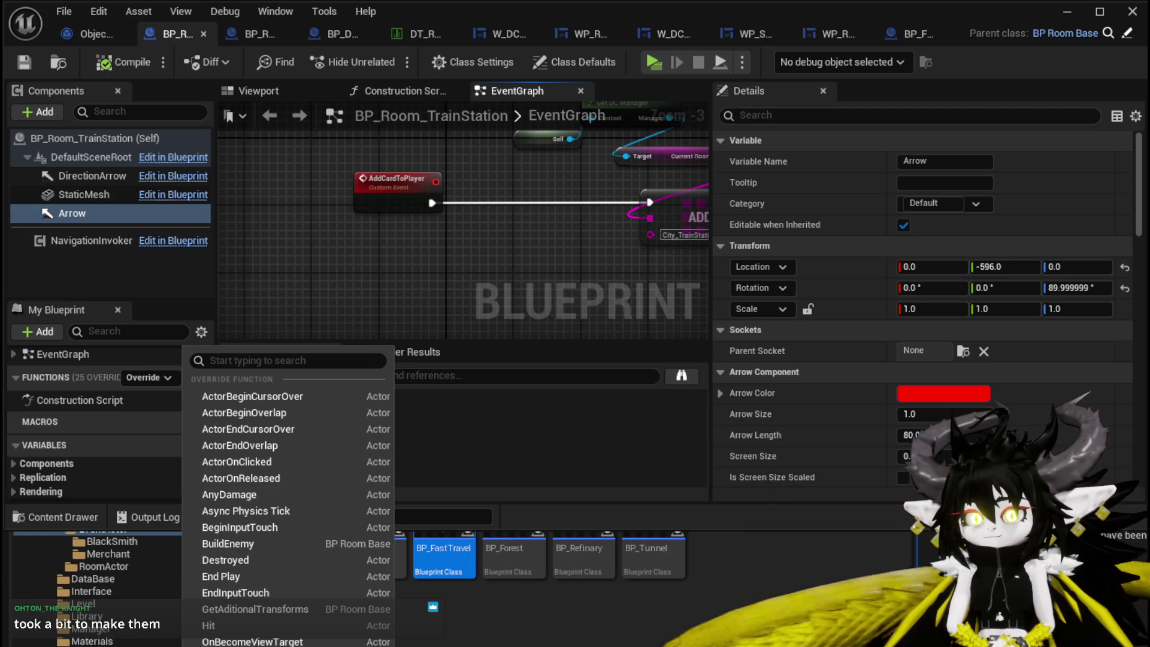
click(251, 641)
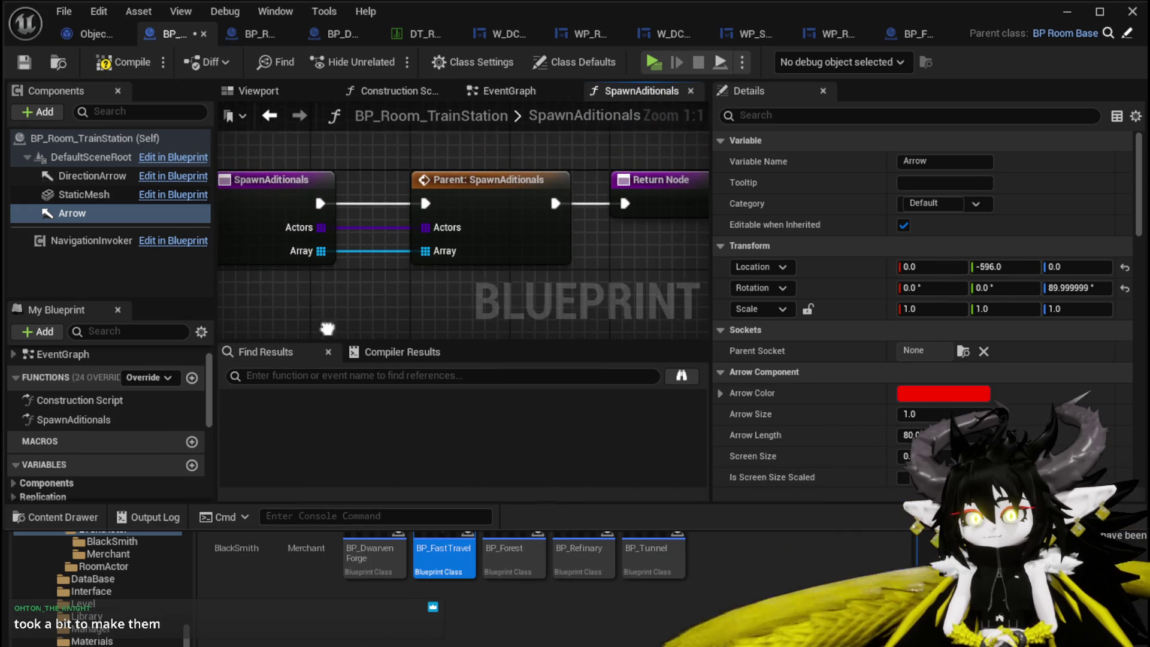
Feed the Arrow component through a Make Array node into the parent's Array input, then compile.
mouse_move(66, 213)
mouse_down()
mouse_move(293, 257)
mouse_move(489, 272)
mouse_up()
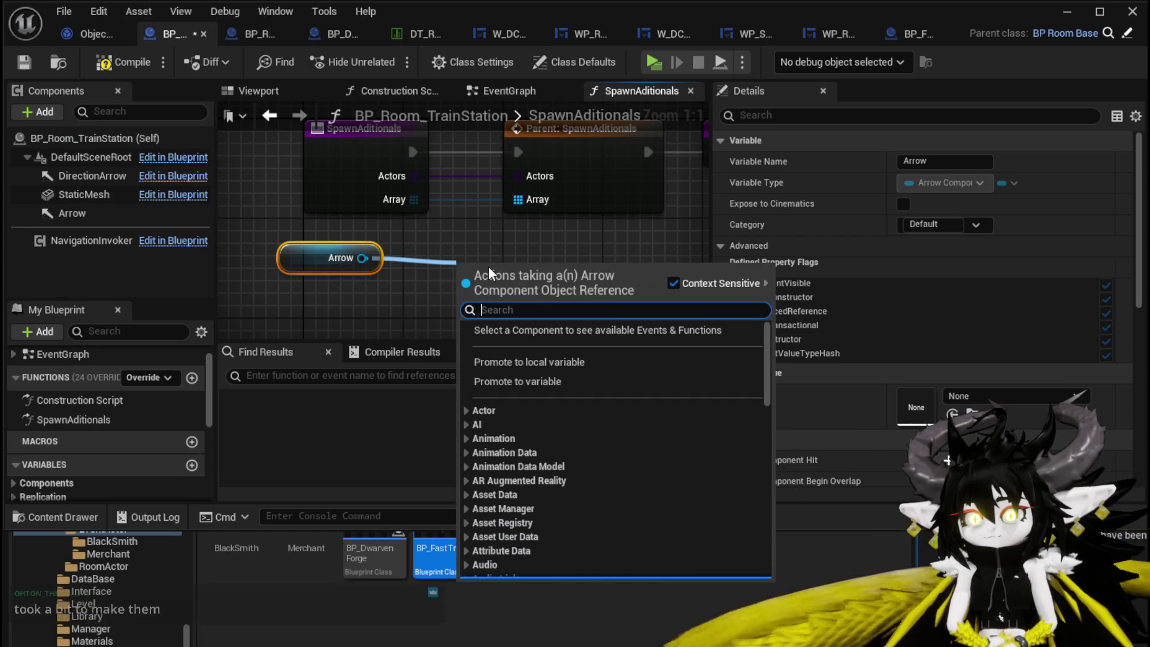
text(makre a)
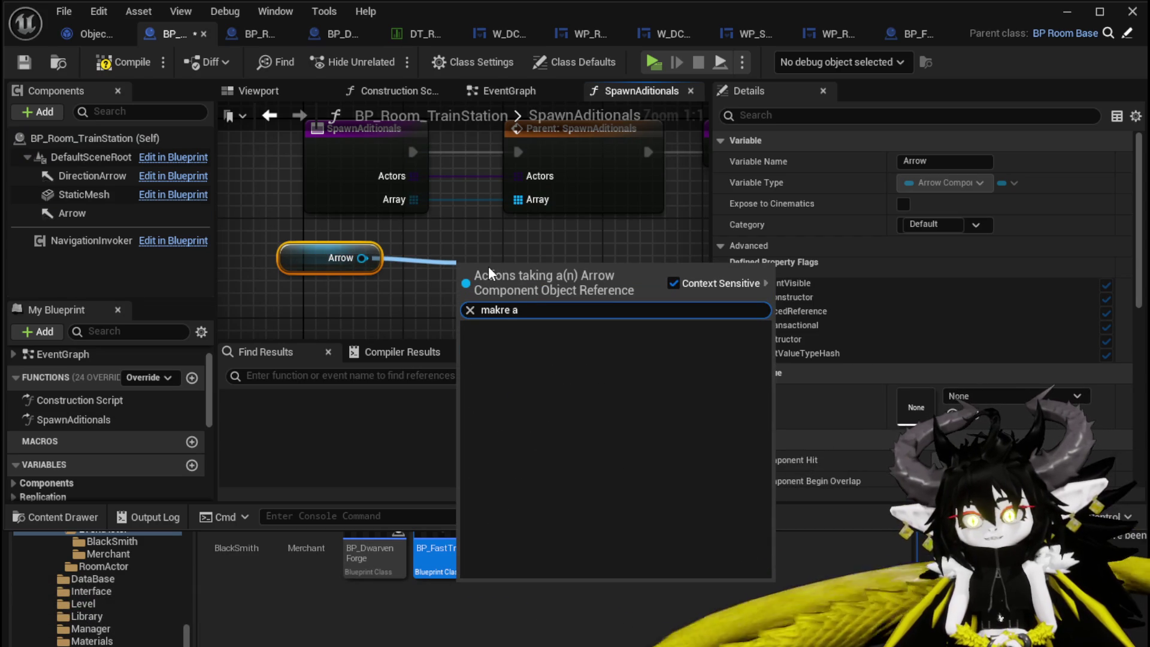
key(BackSpace)
text(e)
text(rra)
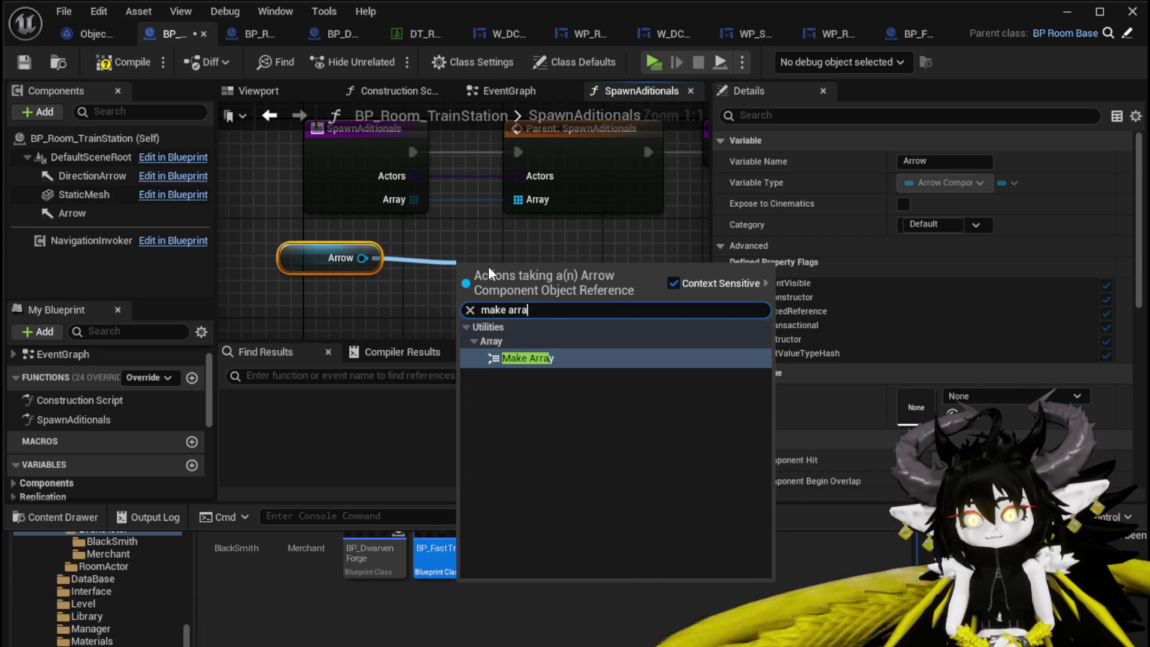
key(Return)
mouse_move(554, 288)
mouse_down()
mouse_move(518, 177)
mouse_move(518, 200)
mouse_up()
drag(273, 237, 495, 261)
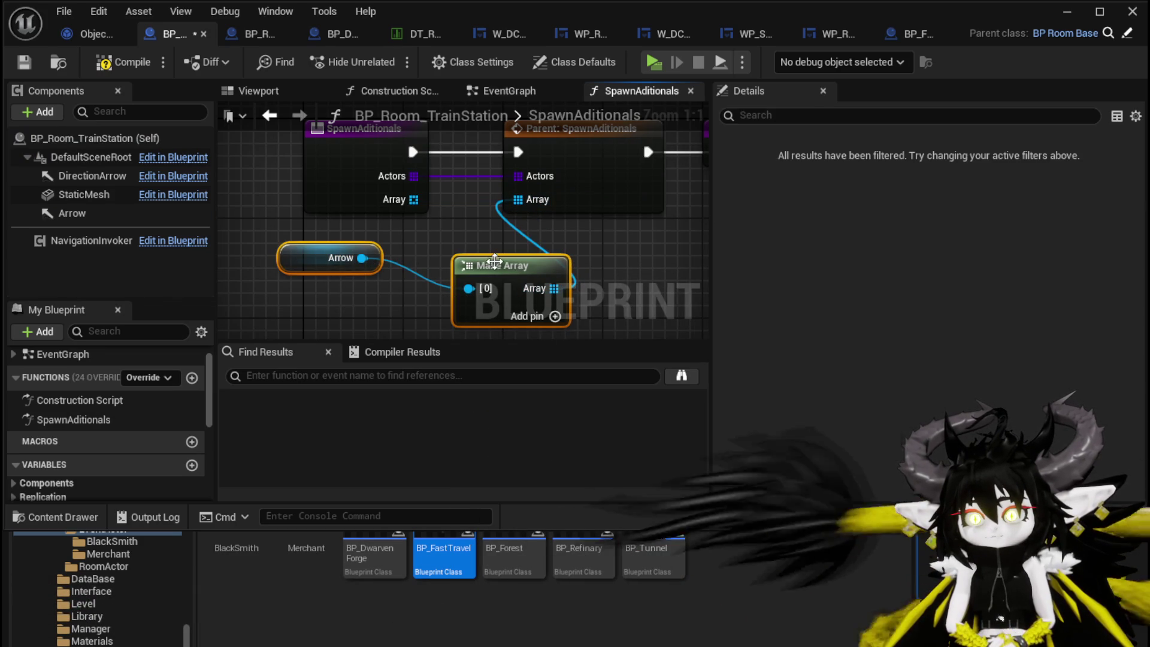
click(106, 70)
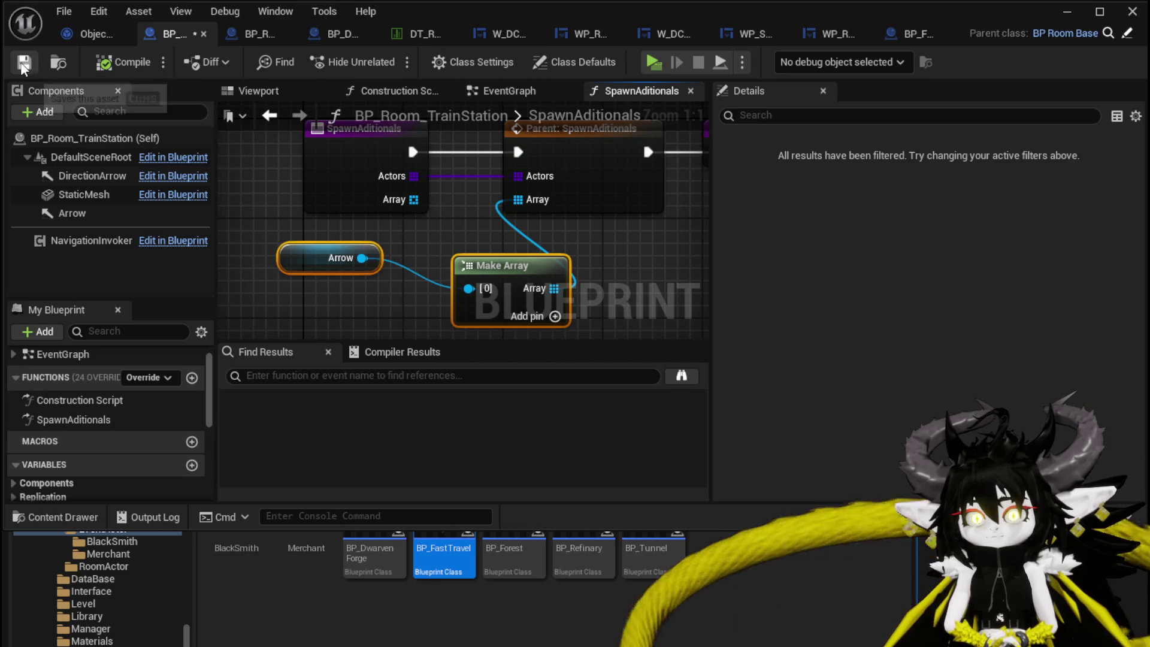
Override the SpawnAditionals function in BP_Room_TrainStationAdditional.
click(241, 30)
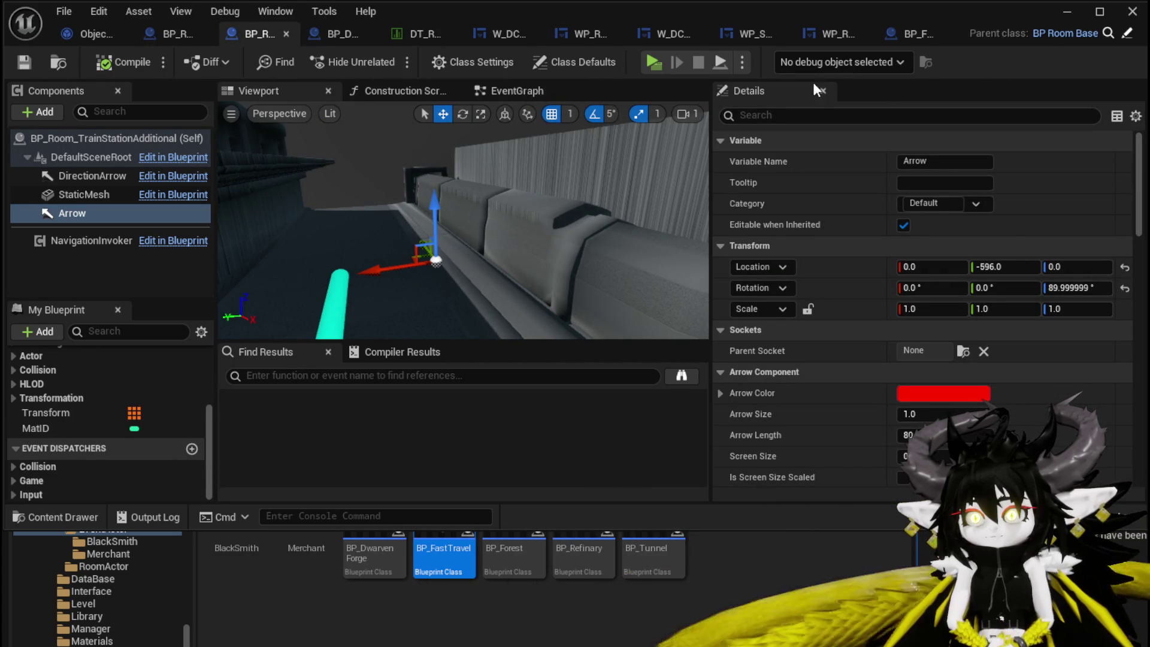
click(512, 92)
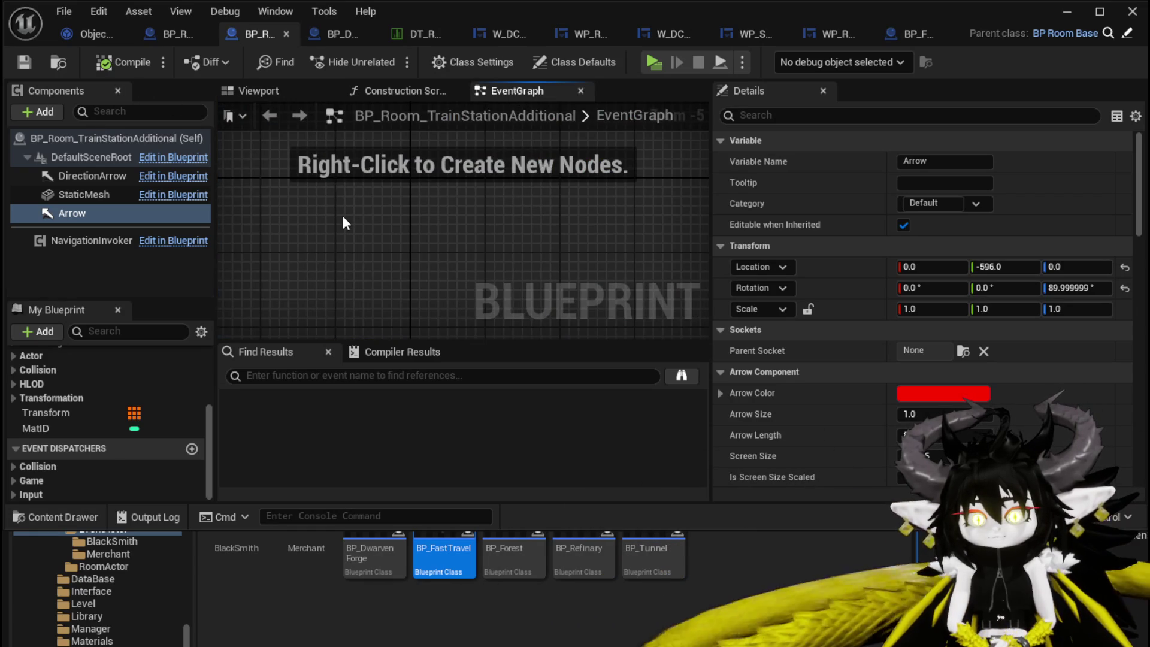
scroll(342, 218, down, 2)
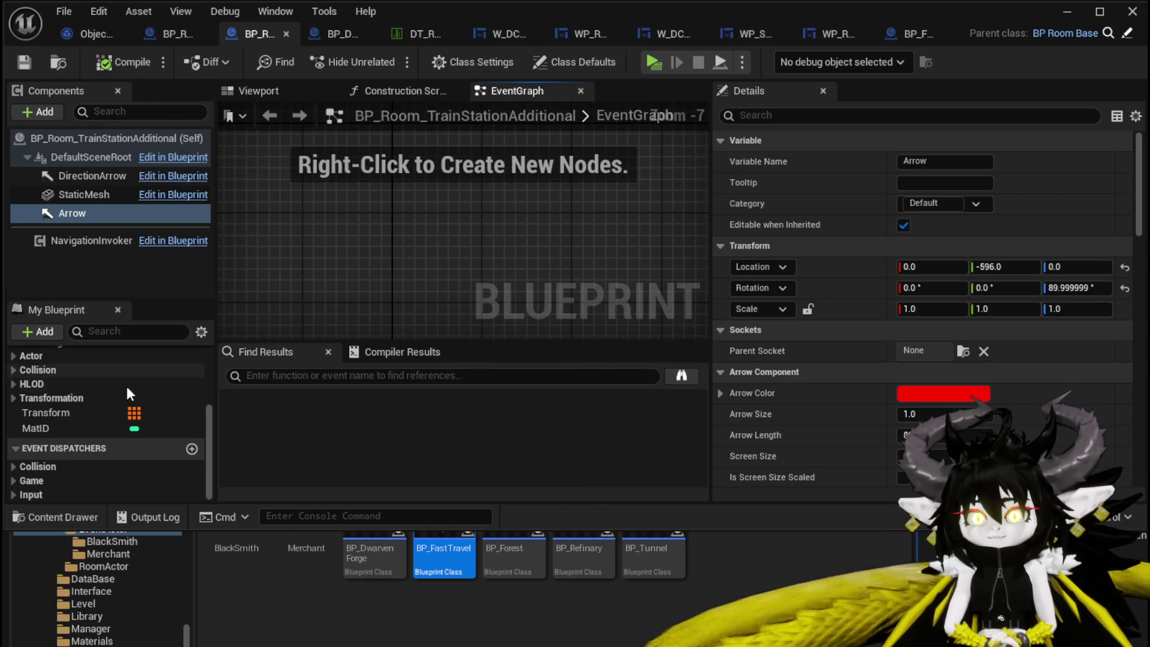
scroll(127, 394, up, 5)
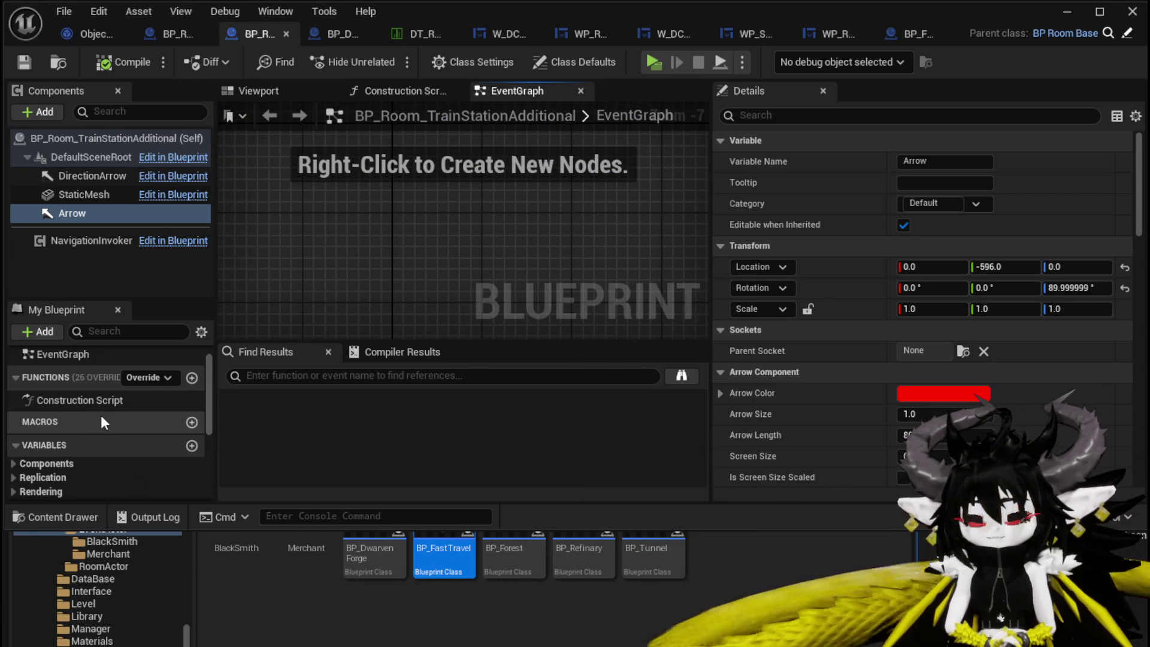
click(162, 377)
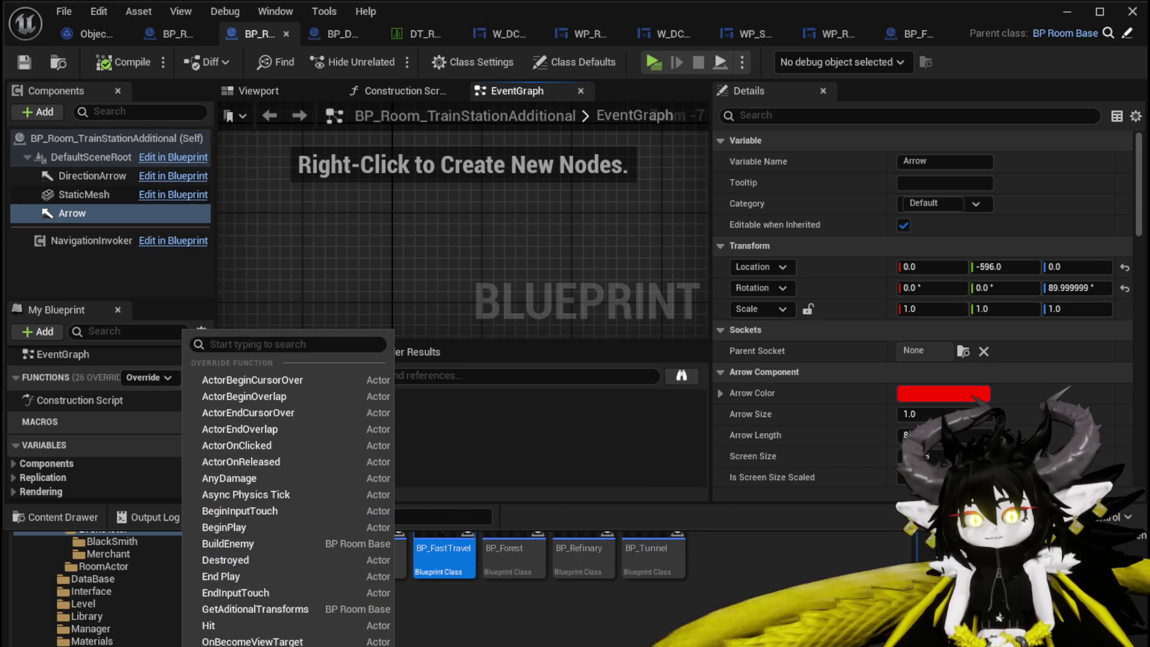
click(333, 477)
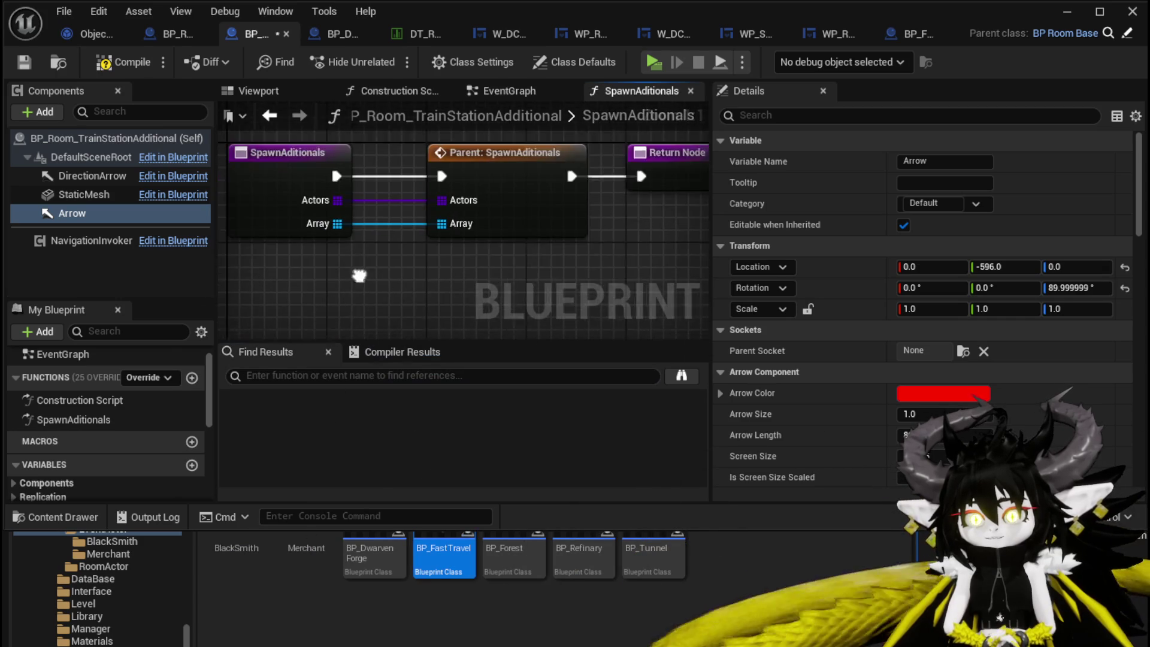
Wire the pasted Arrow and Make Array nodes into the parent's Array input and compile.
mouse_move(359, 276)
mouse_down()
mouse_move(270, 271)
mouse_move(304, 306)
mouse_up()
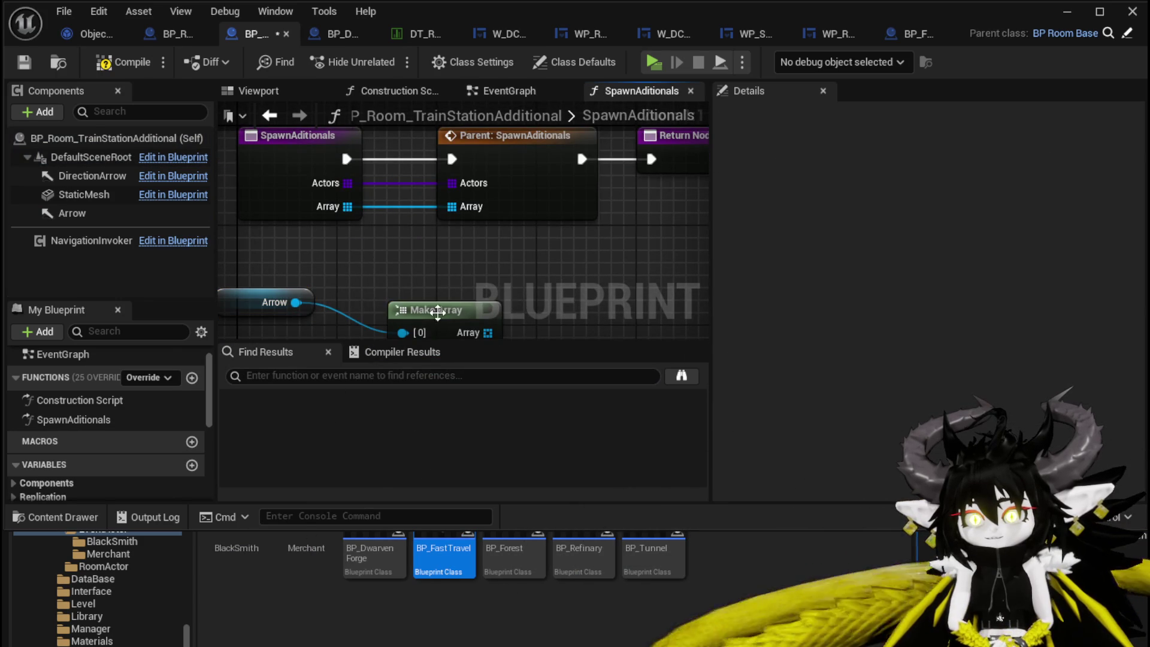
mouse_move(465, 301)
mouse_down()
mouse_move(415, 264)
mouse_move(464, 248)
mouse_move(452, 206)
mouse_up()
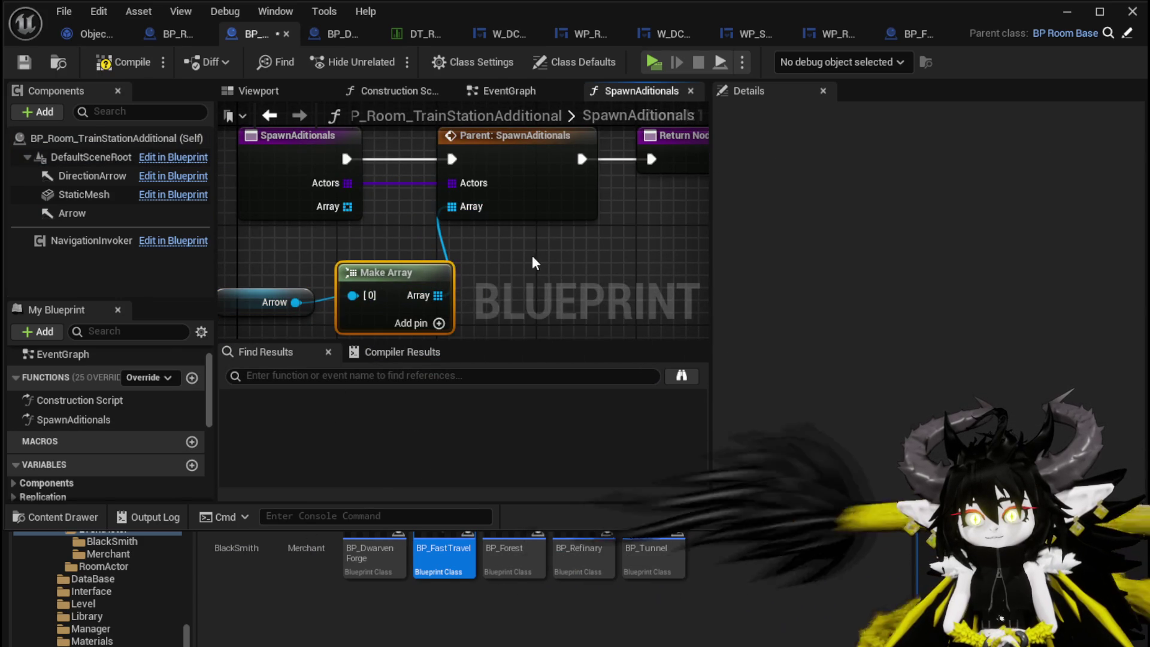
click(111, 65)
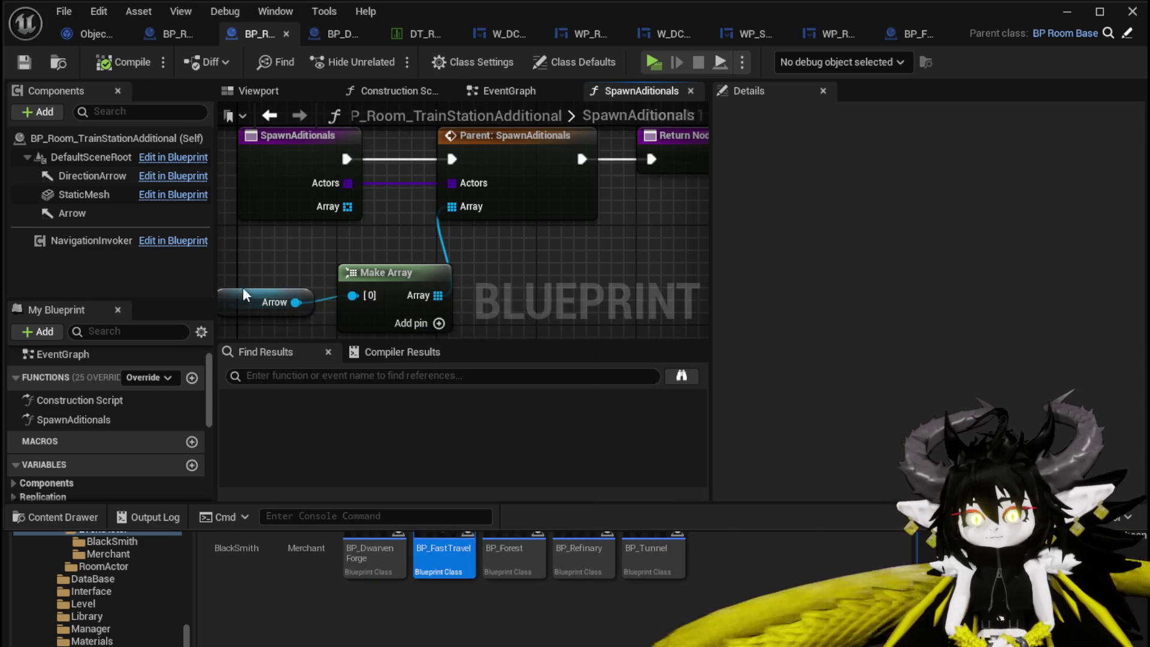
drag(242, 294, 242, 281)
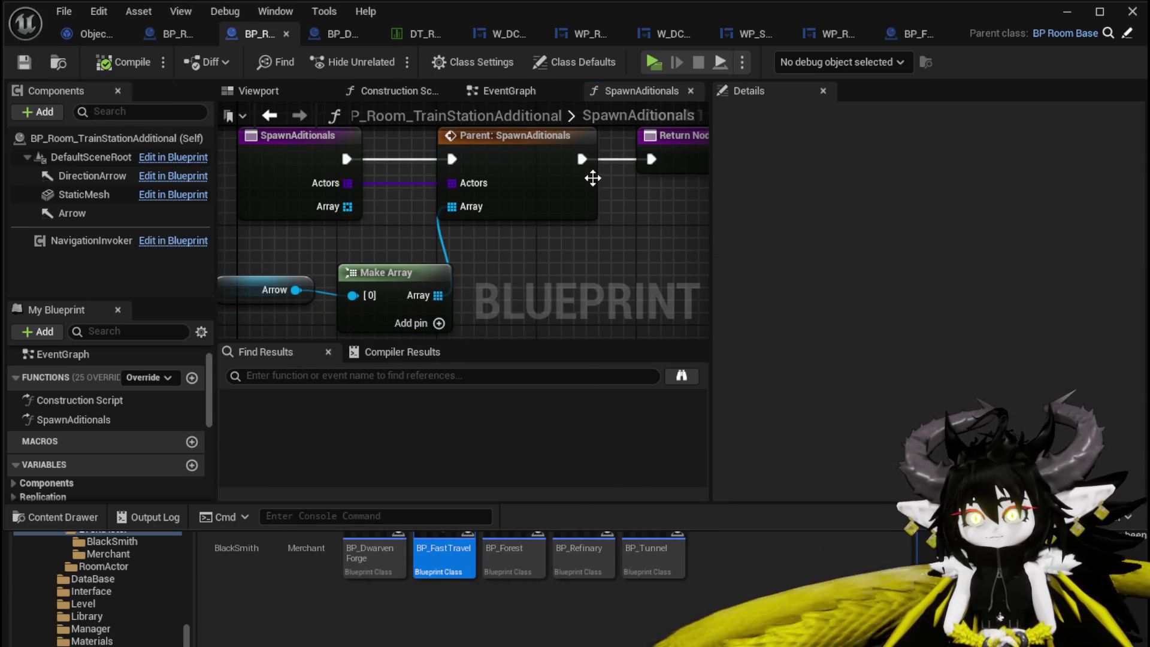
click(1077, 12)
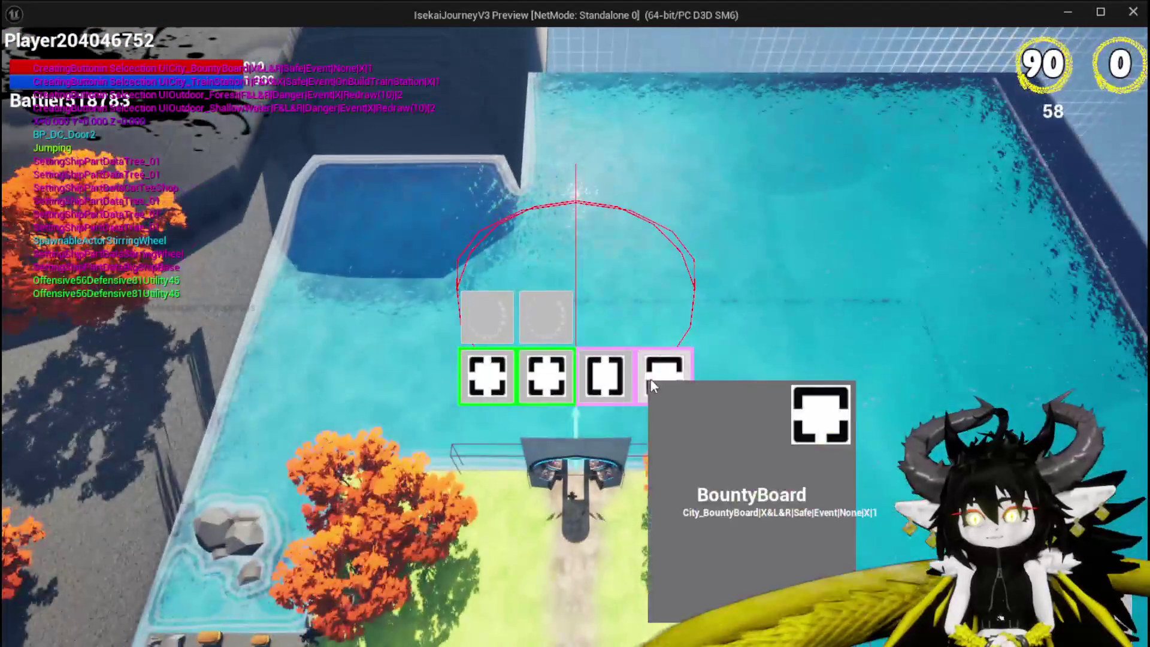
Add the train station room in play, walk the character to the axe, then stop the preview.
click(628, 364)
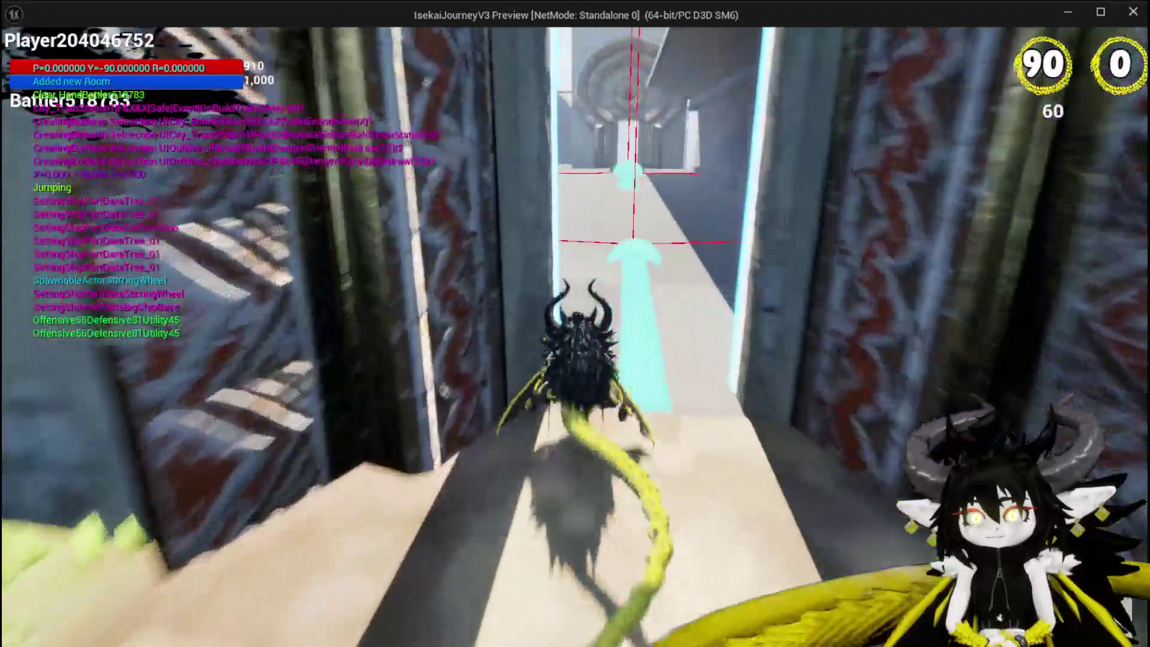
key(space)
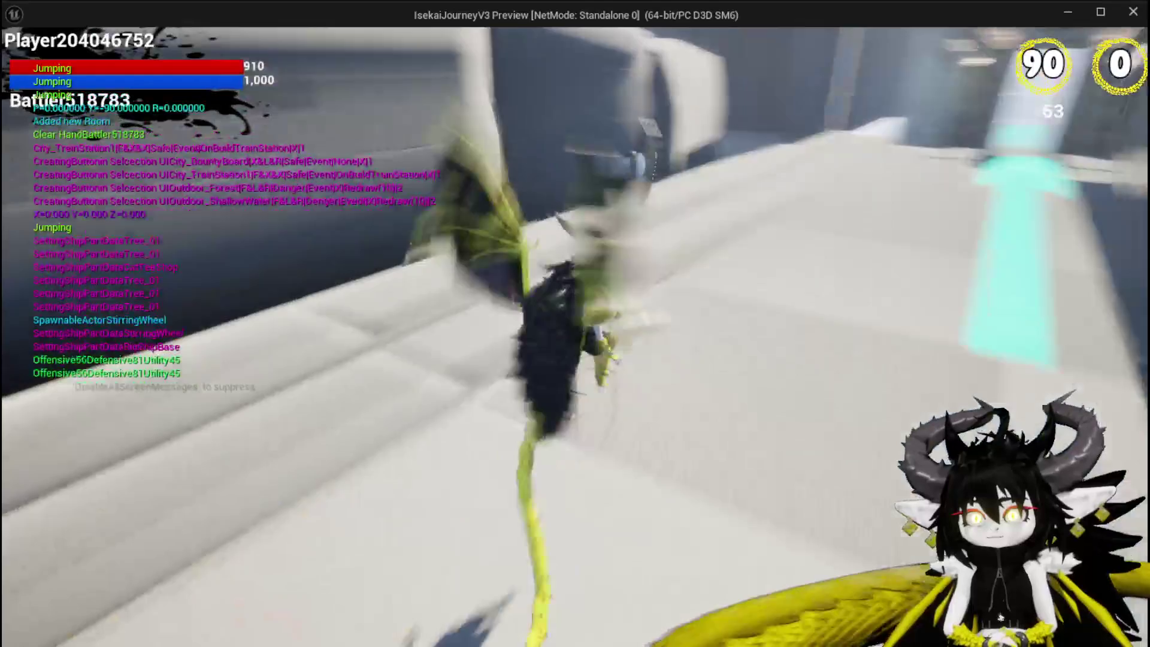
key(w)
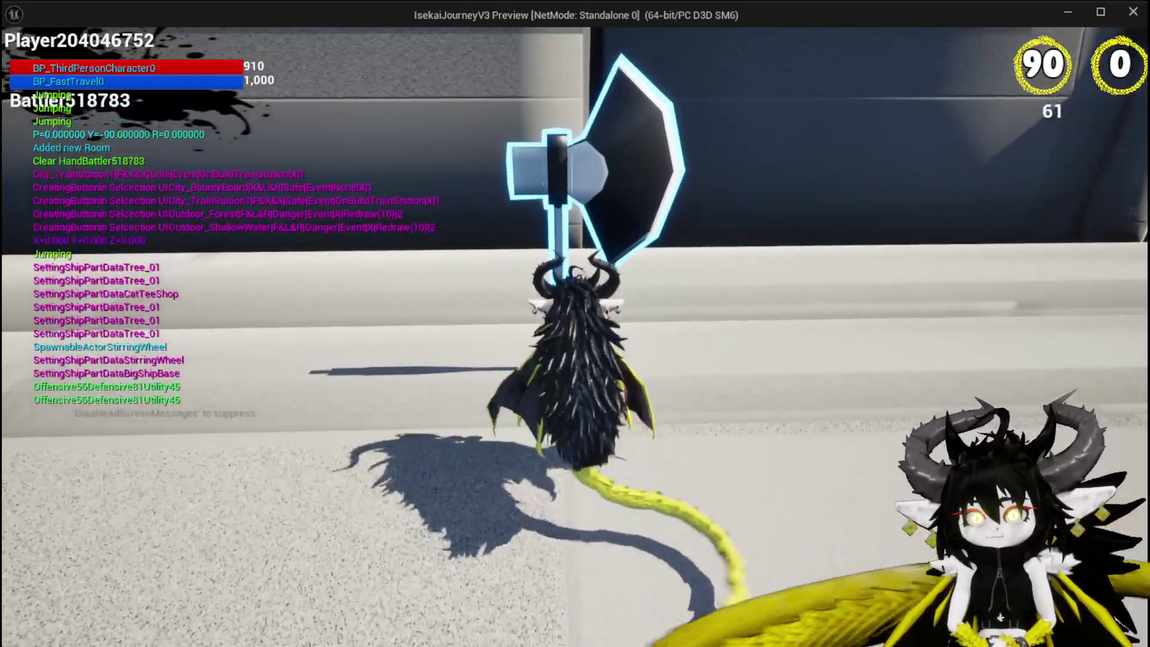
key(space)
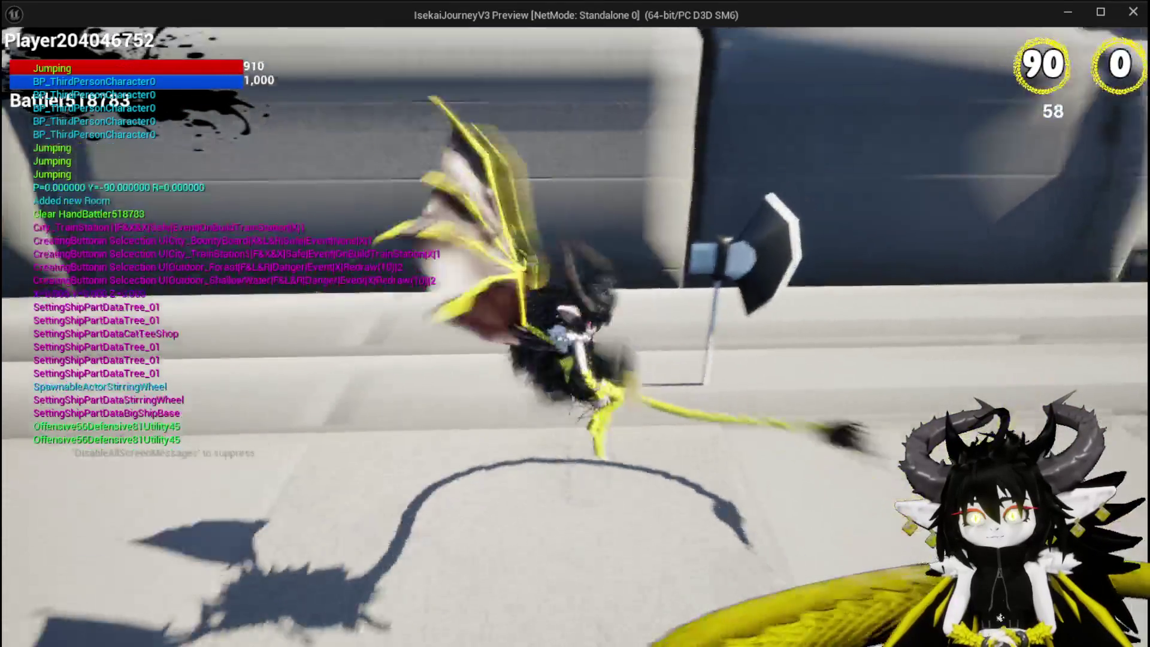
key(w)
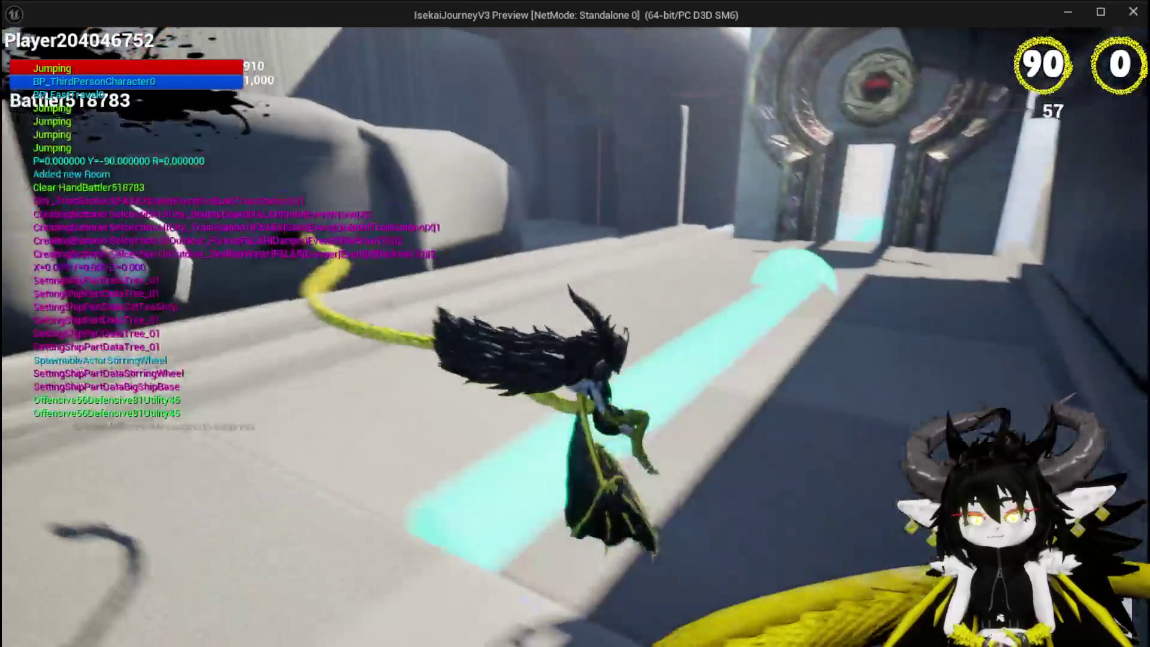
key(w)
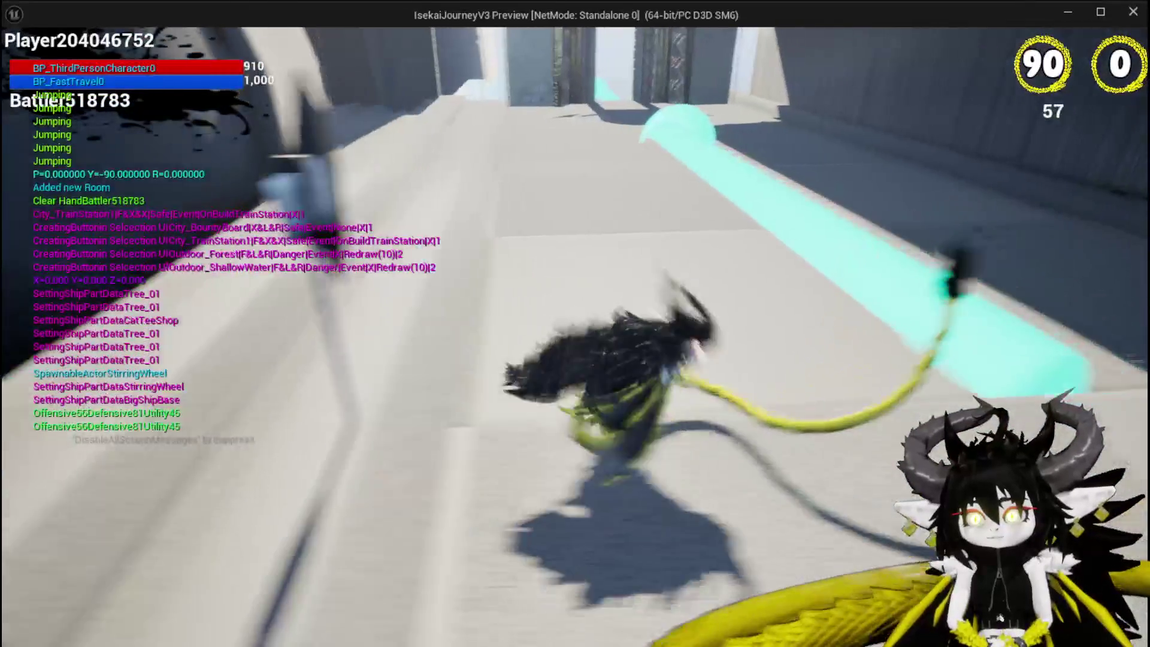
key(a)
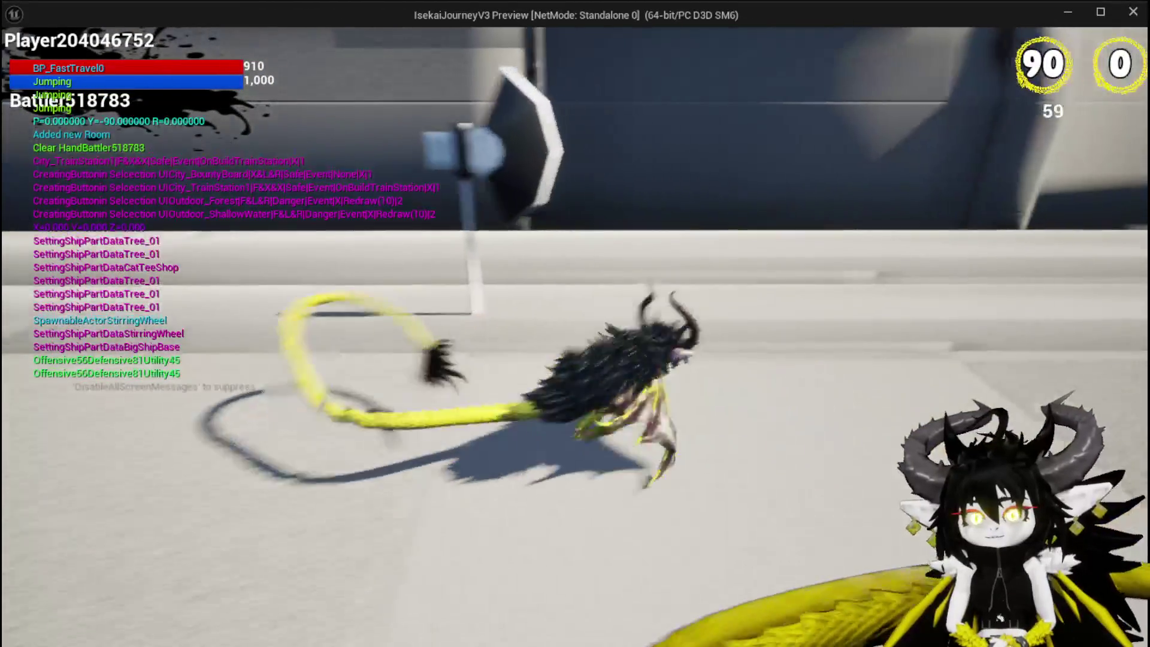
key(space)
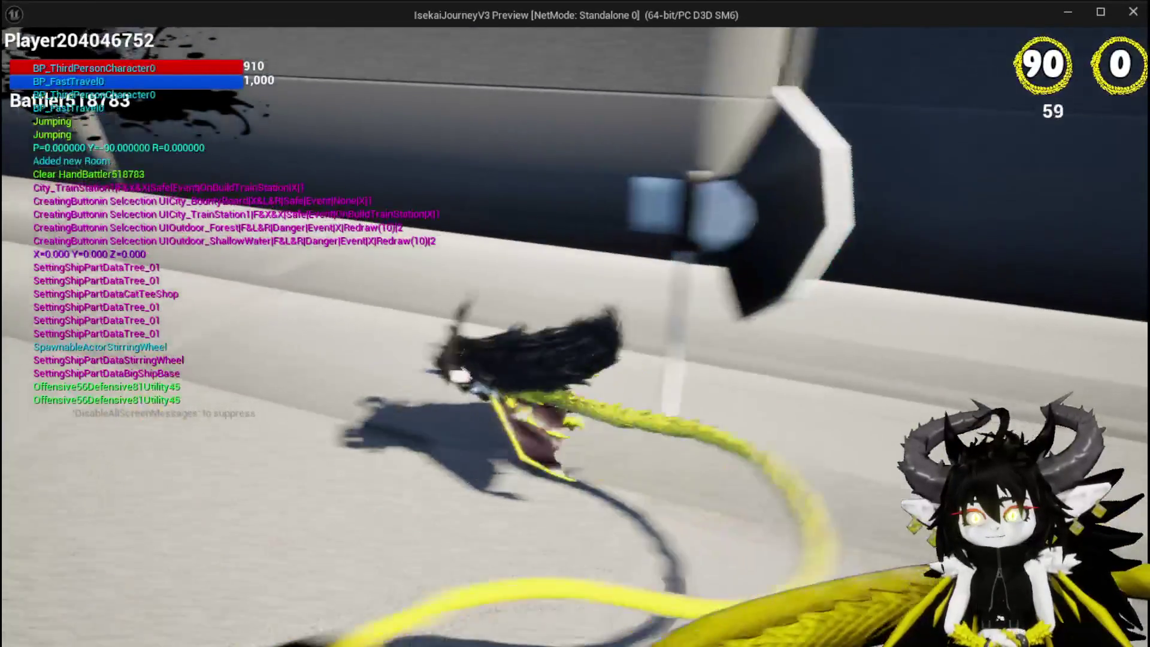
key(Escape)
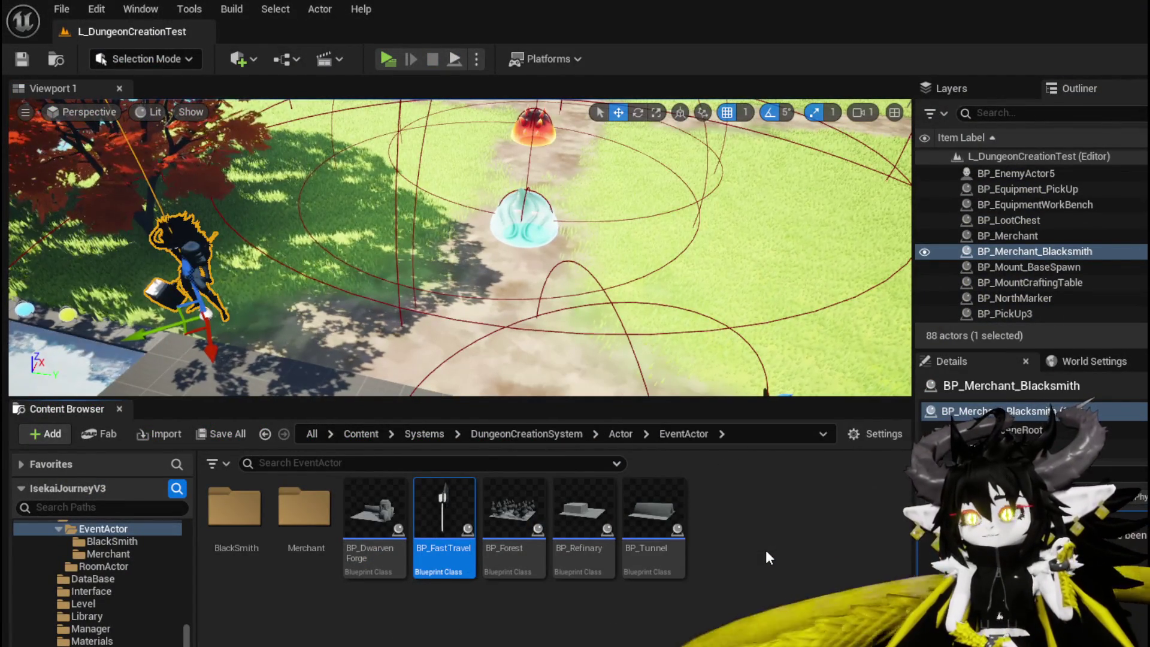
Create an event dispatcher named OnInteract in BP_FastTravel's My Blueprint panel and compile.
key(alt+Tab)
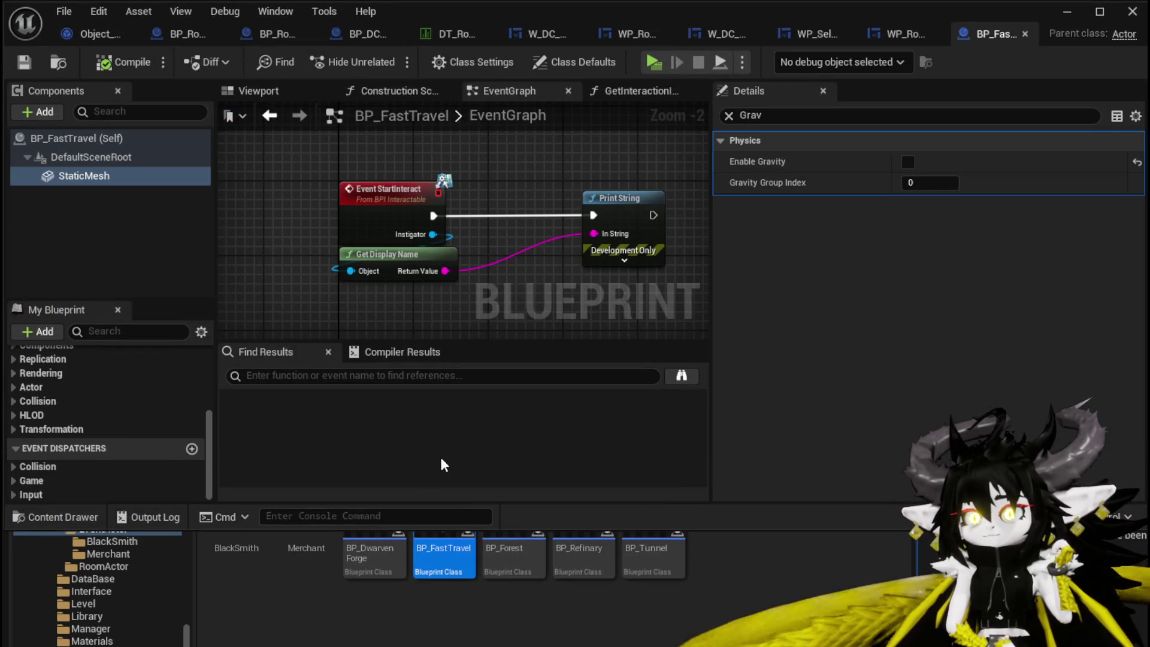
click(191, 449)
text(O)
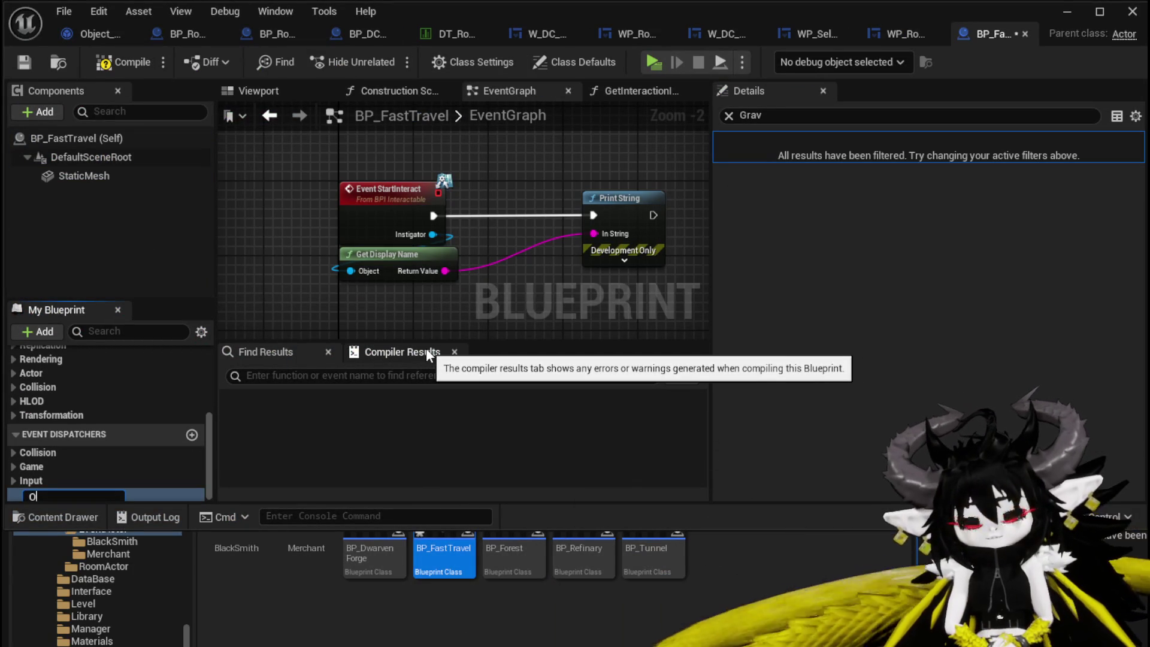
text(nInteract)
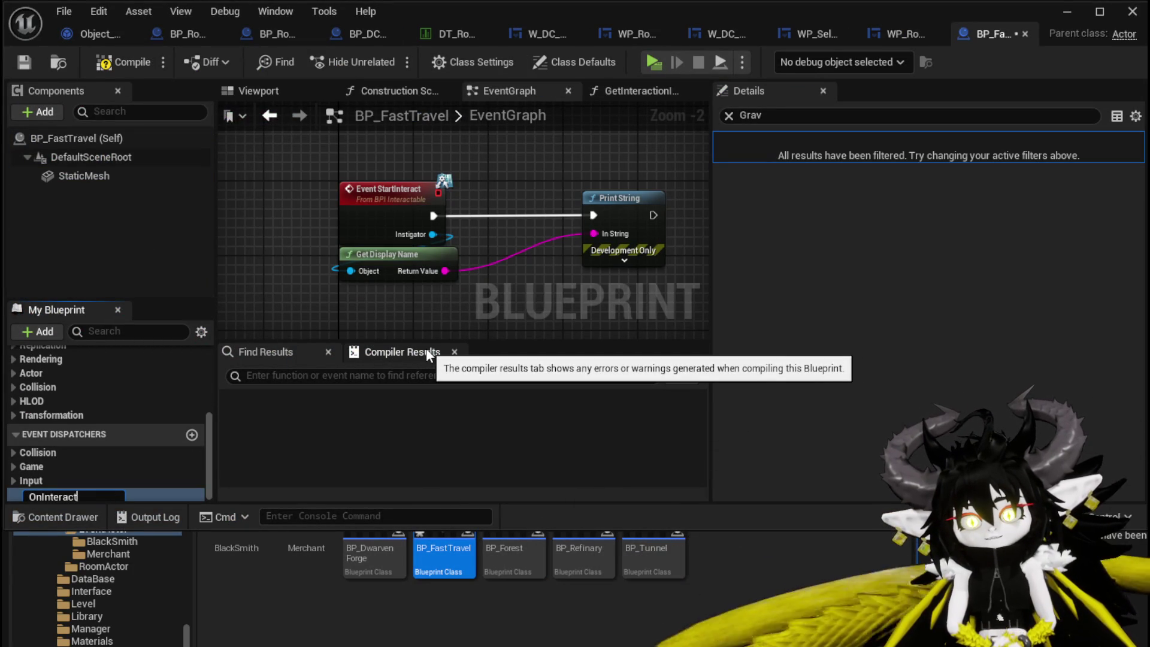
key(Return)
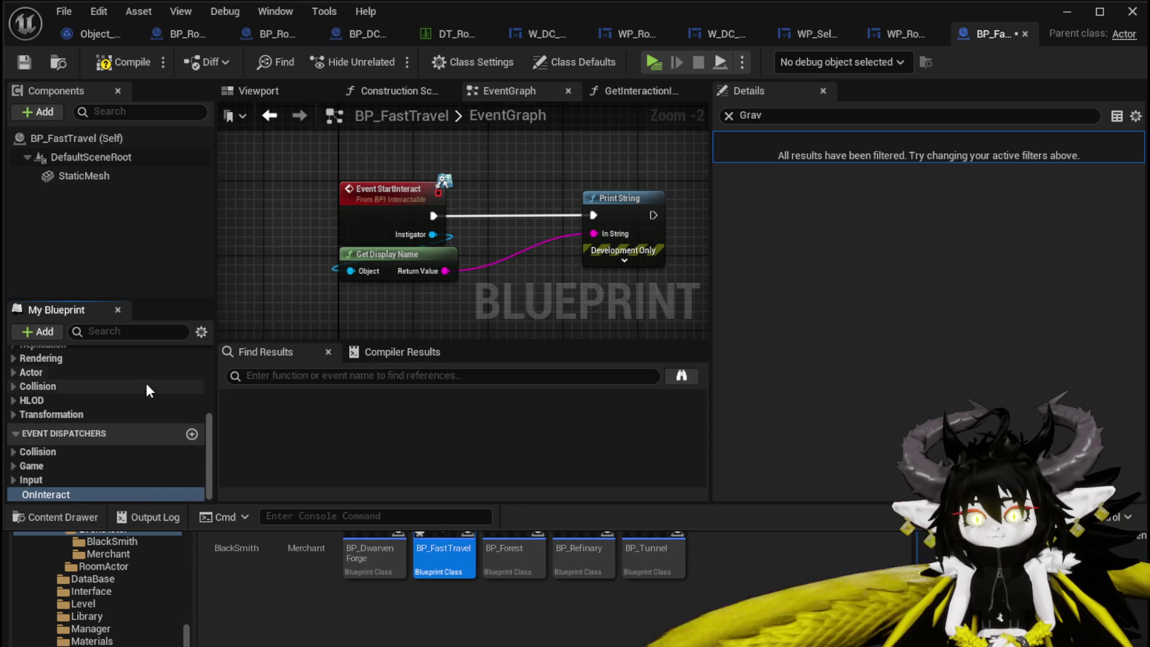
scroll(141, 389, up, 3)
scroll(142, 390, down, 3)
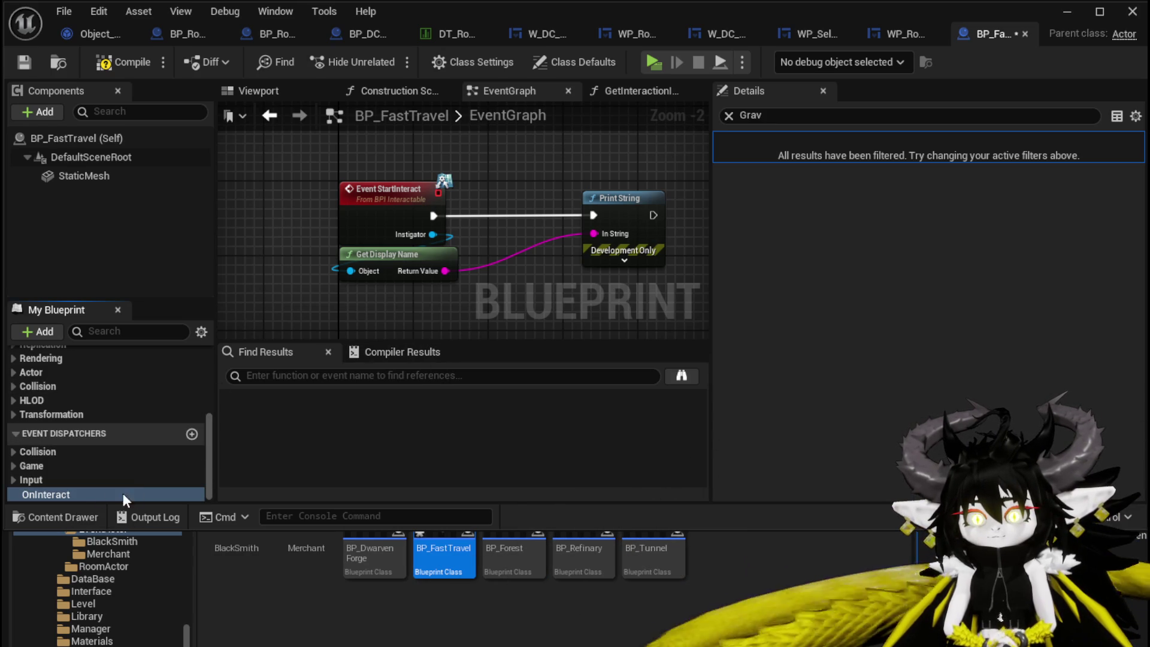
click(61, 494)
click(141, 493)
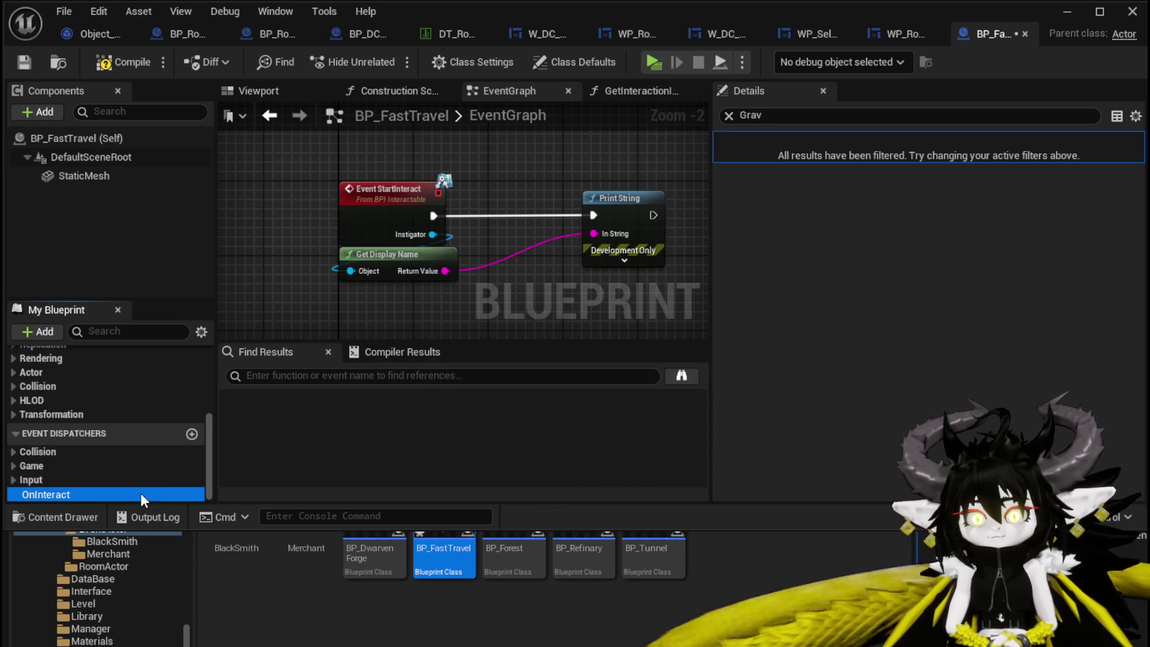
click(123, 61)
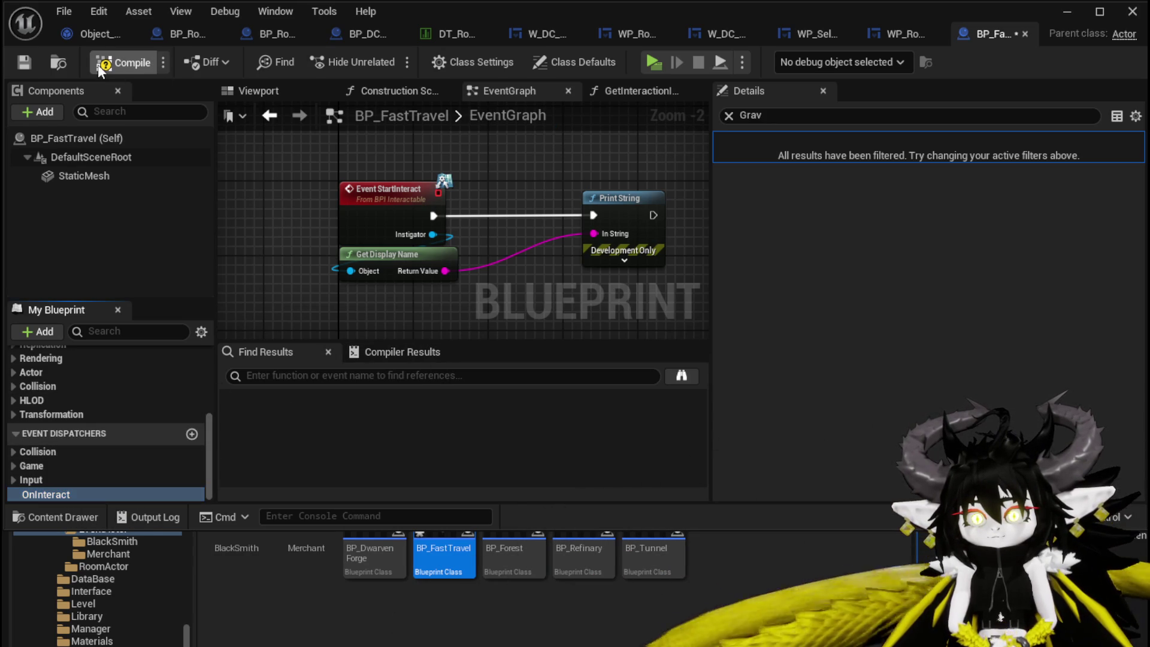
Clear the Grav filter and add an OnInteract input named Instigator of type BP Third Person Character.
click(728, 115)
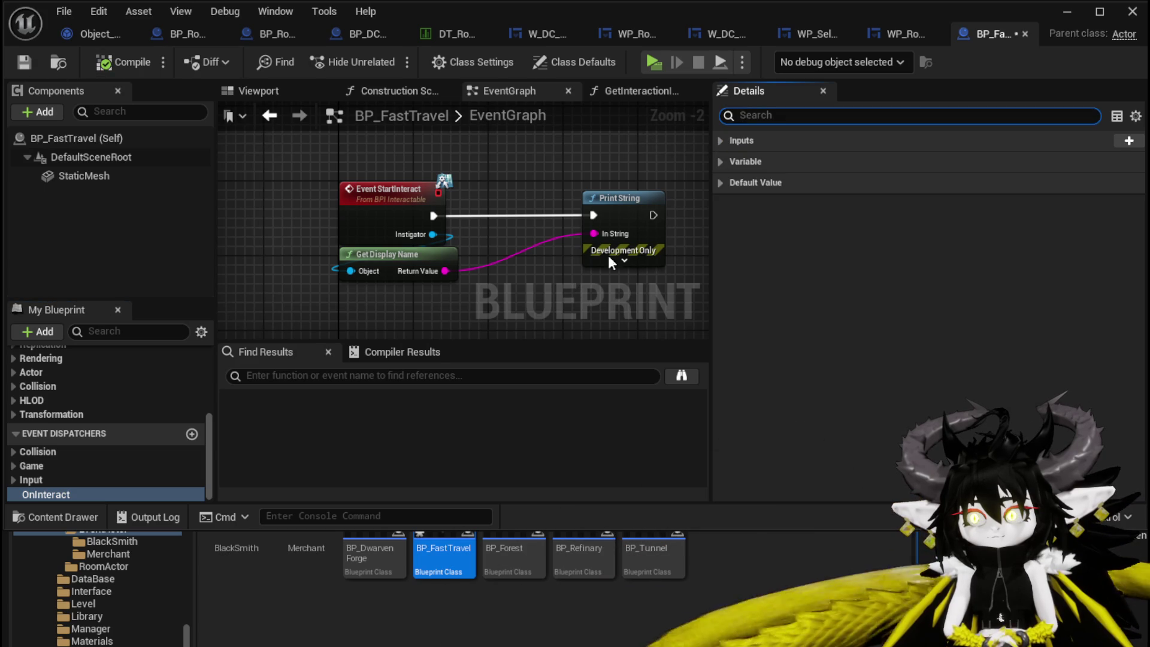
click(721, 142)
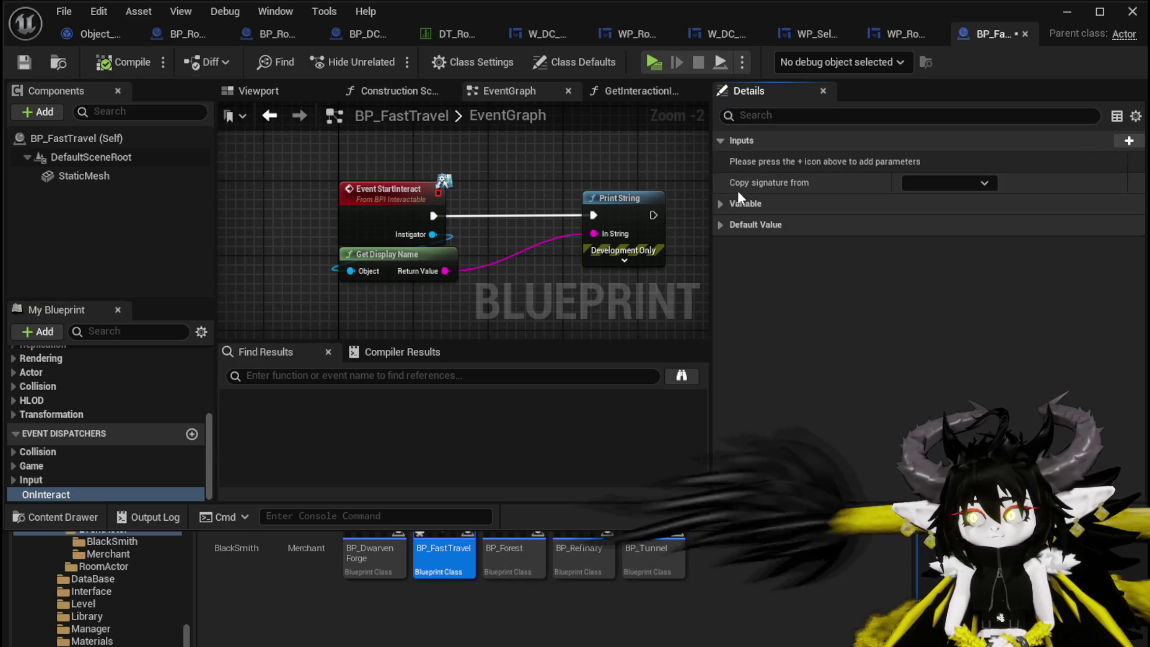
click(1129, 140)
click(799, 160)
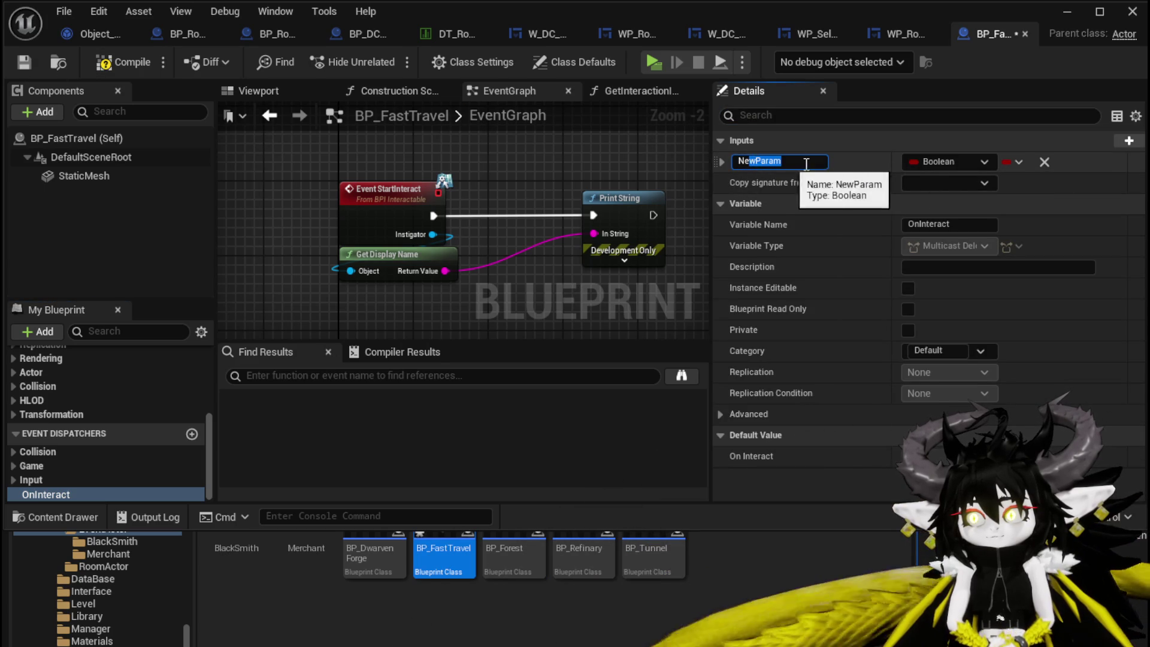
double_click(807, 162)
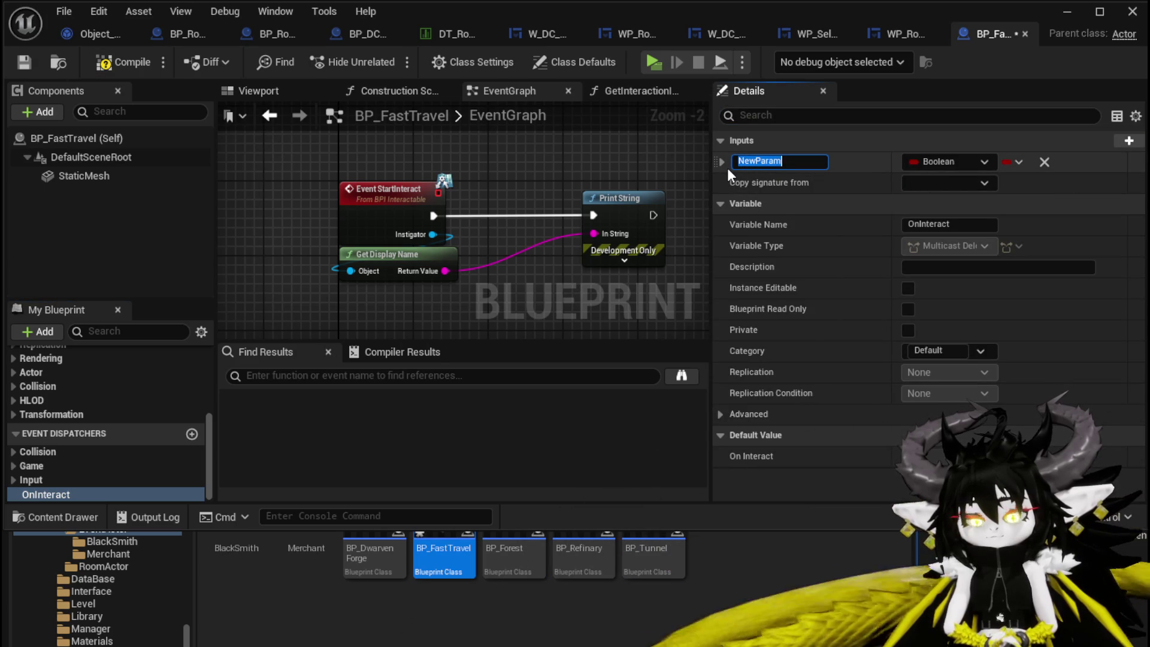
text(Insti)
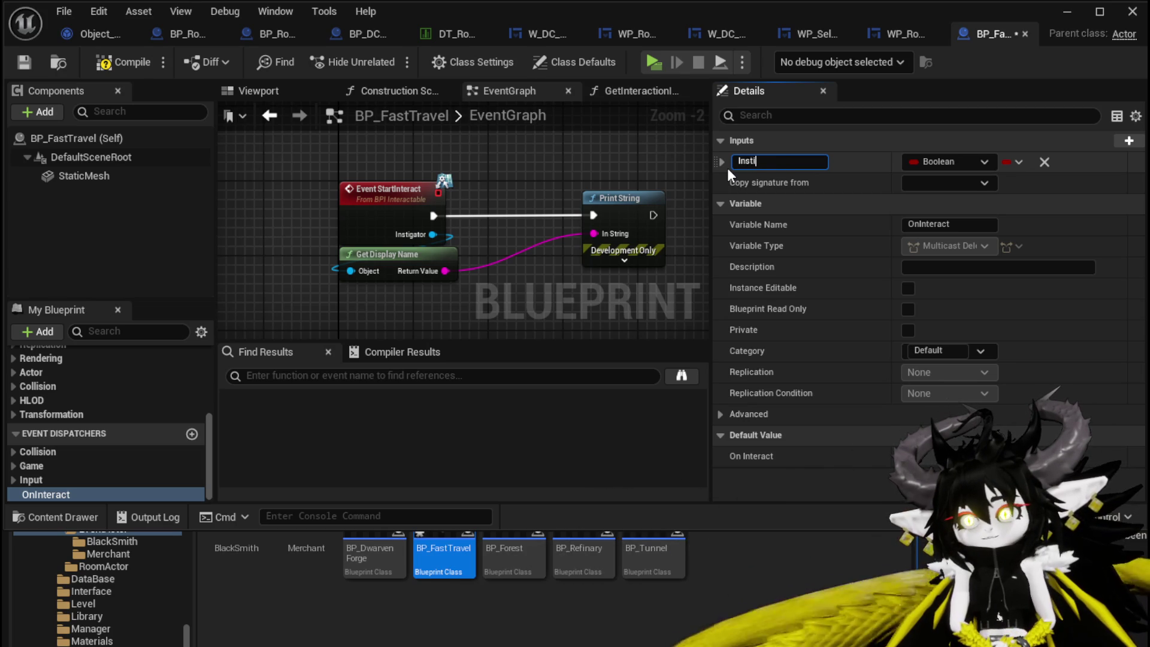
text(gator)
key(Return)
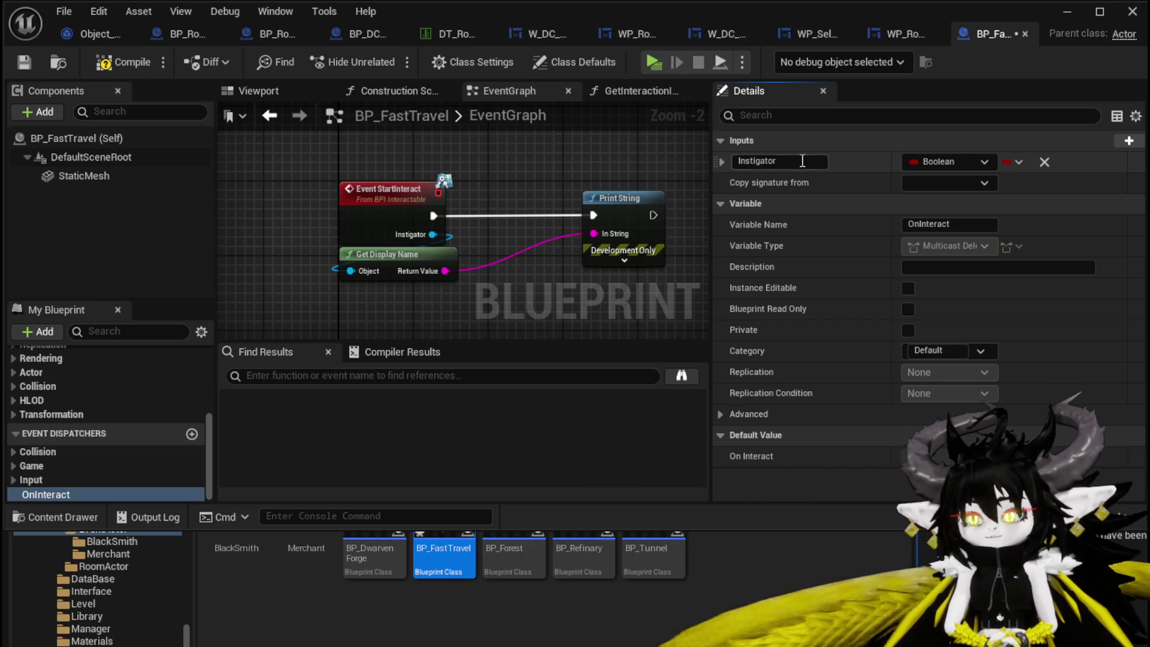
click(943, 162)
text(Th)
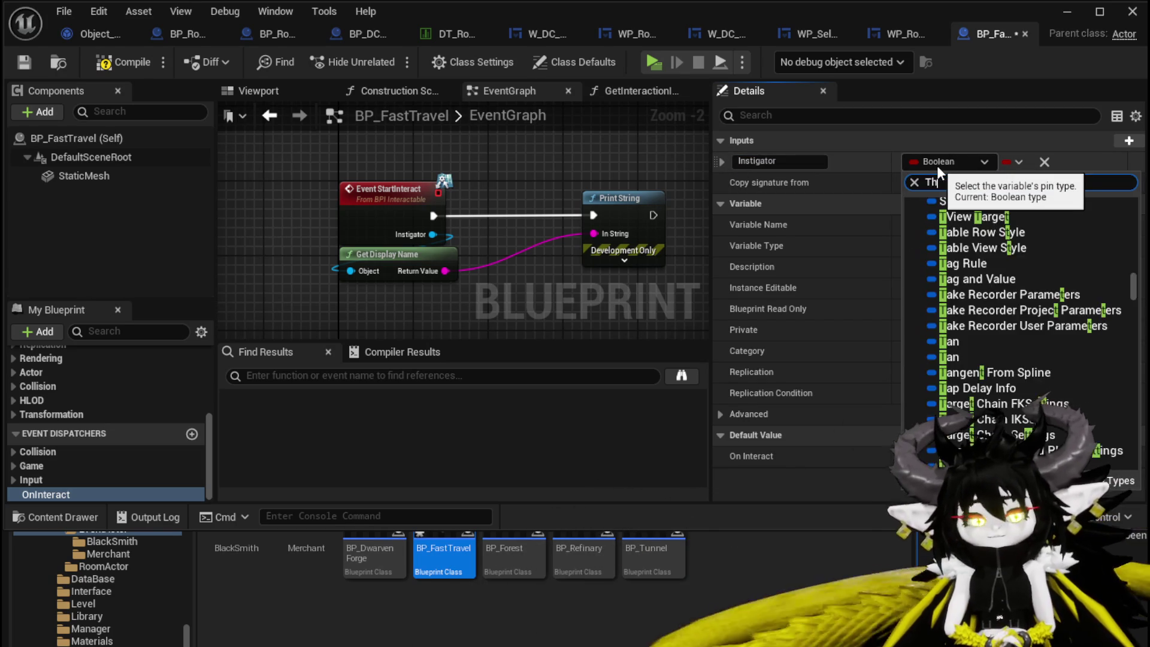
text(ird)
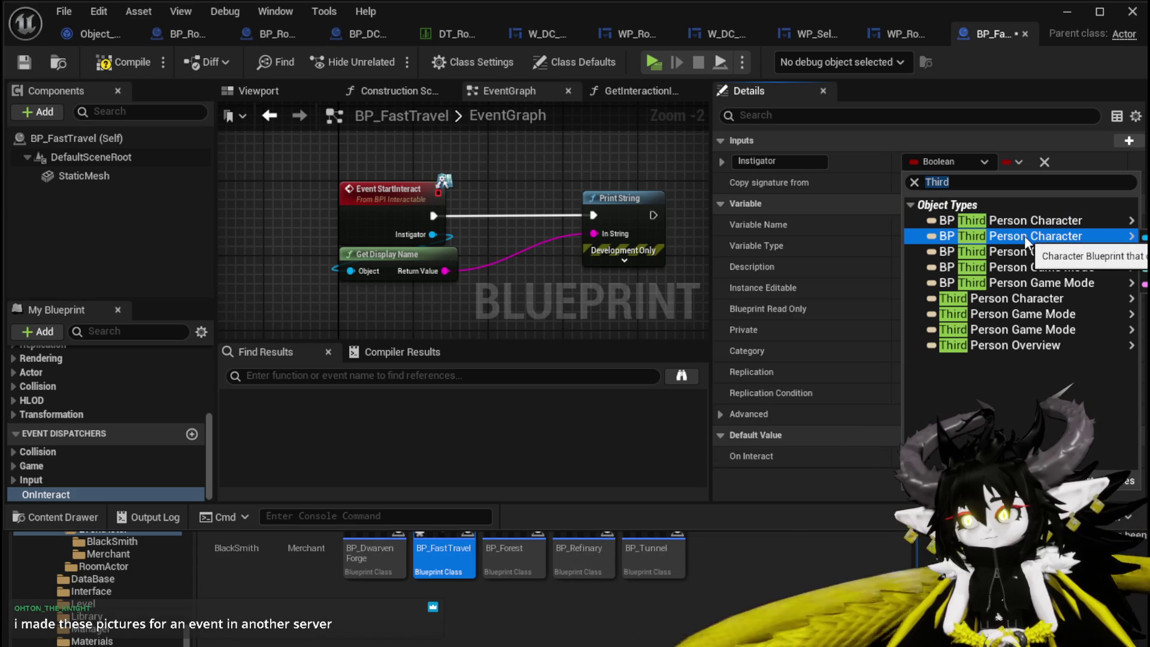
click(1024, 236)
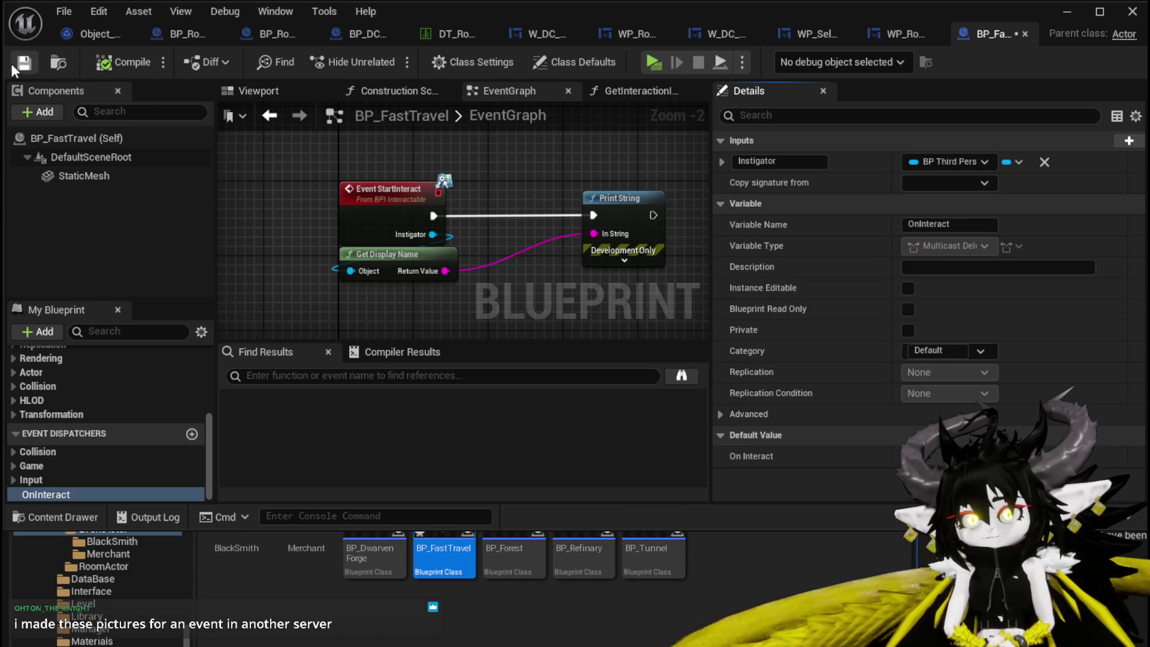
Chain a Call OnInteract node after Event StartInteract with its Instigator, compile, and detach Print String.
mouse_move(46, 494)
mouse_down()
mouse_move(602, 282)
mouse_move(520, 266)
mouse_move(583, 295)
mouse_up()
click(601, 303)
mouse_move(400, 306)
mouse_down()
mouse_move(599, 266)
mouse_move(323, 321)
mouse_up()
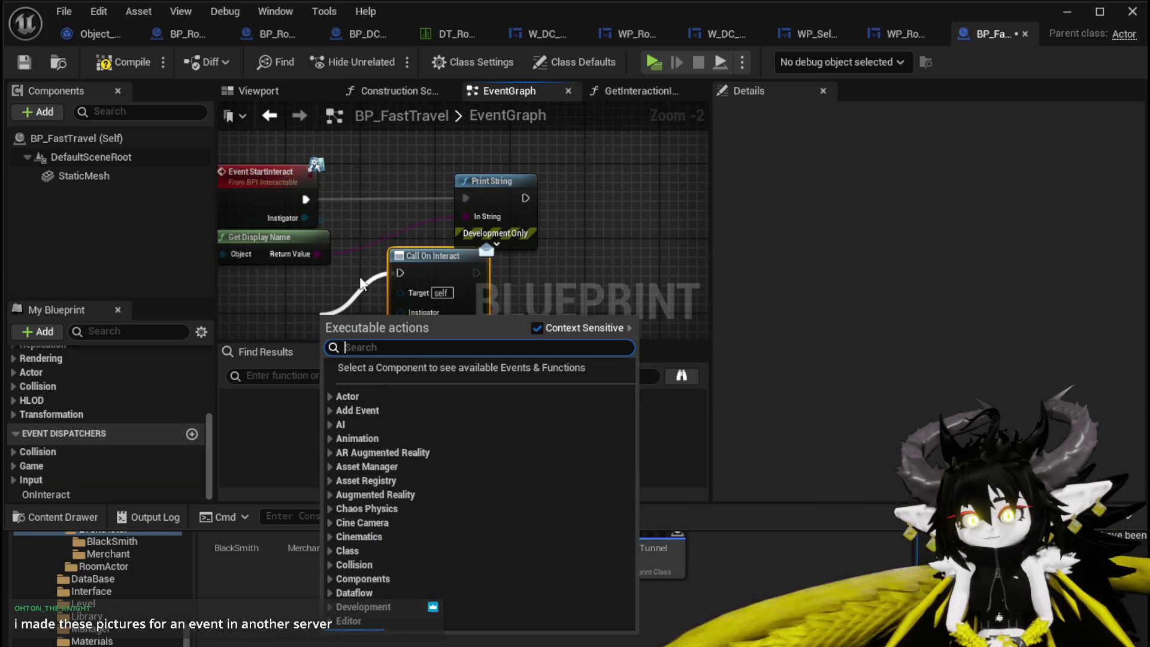
click(426, 253)
mouse_move(426, 254)
mouse_down()
mouse_move(599, 178)
mouse_move(570, 198)
mouse_up()
drag(305, 218, 548, 235)
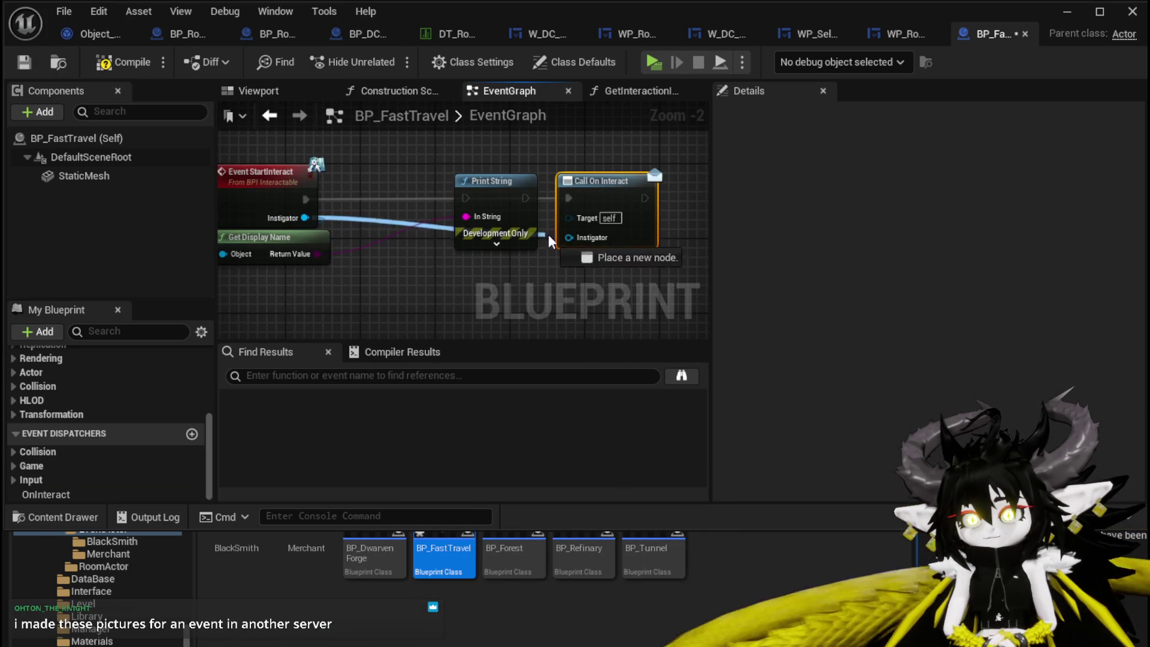
click(91, 61)
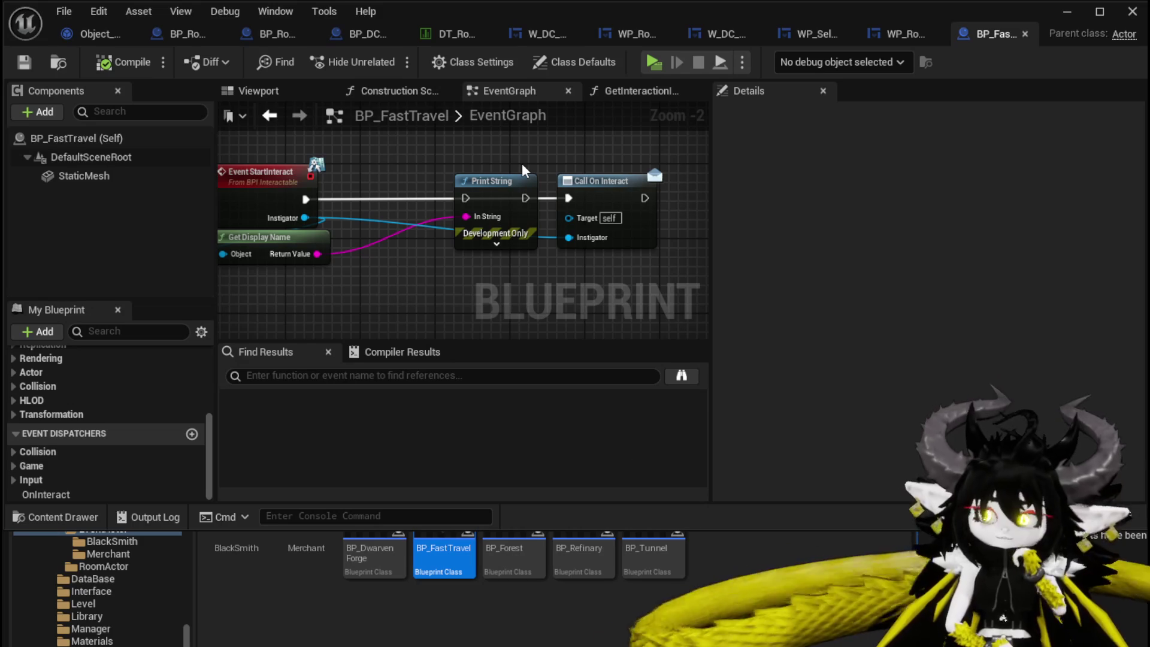
mouse_move(458, 175)
mouse_down()
mouse_move(401, 236)
mouse_move(485, 225)
mouse_move(386, 250)
mouse_up()
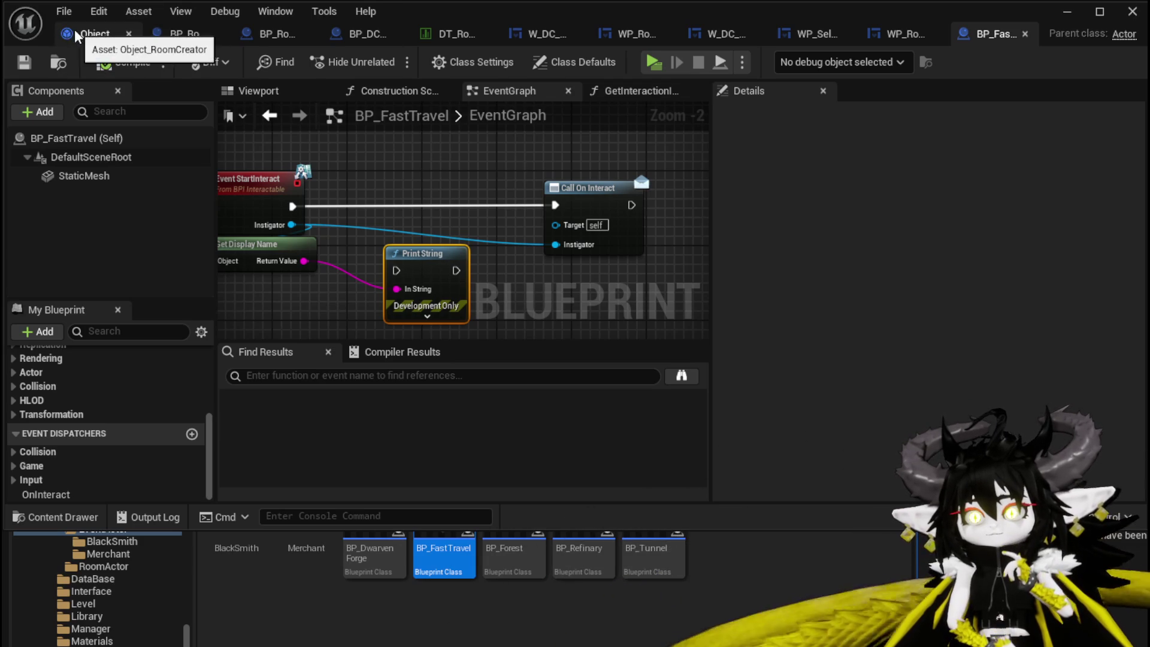
Switch from BP_Room_TrainStation to Object_RoomCreator to view its BuildRoomAditionals graph spawning DT_RoomActors rows.
click(183, 38)
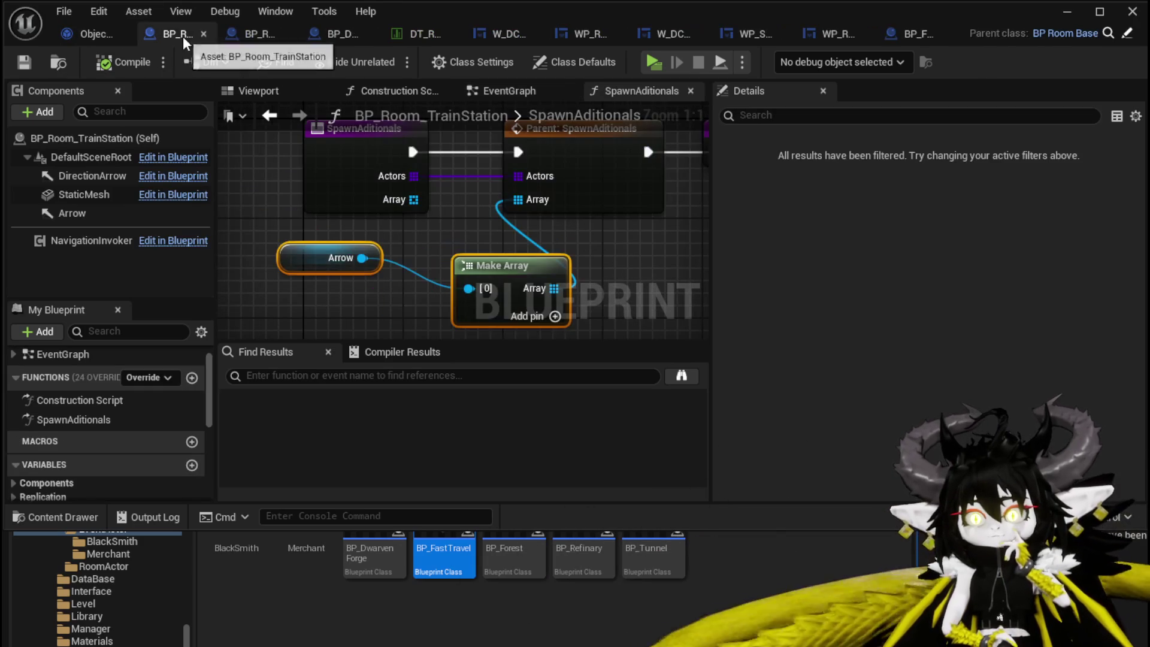
click(81, 39)
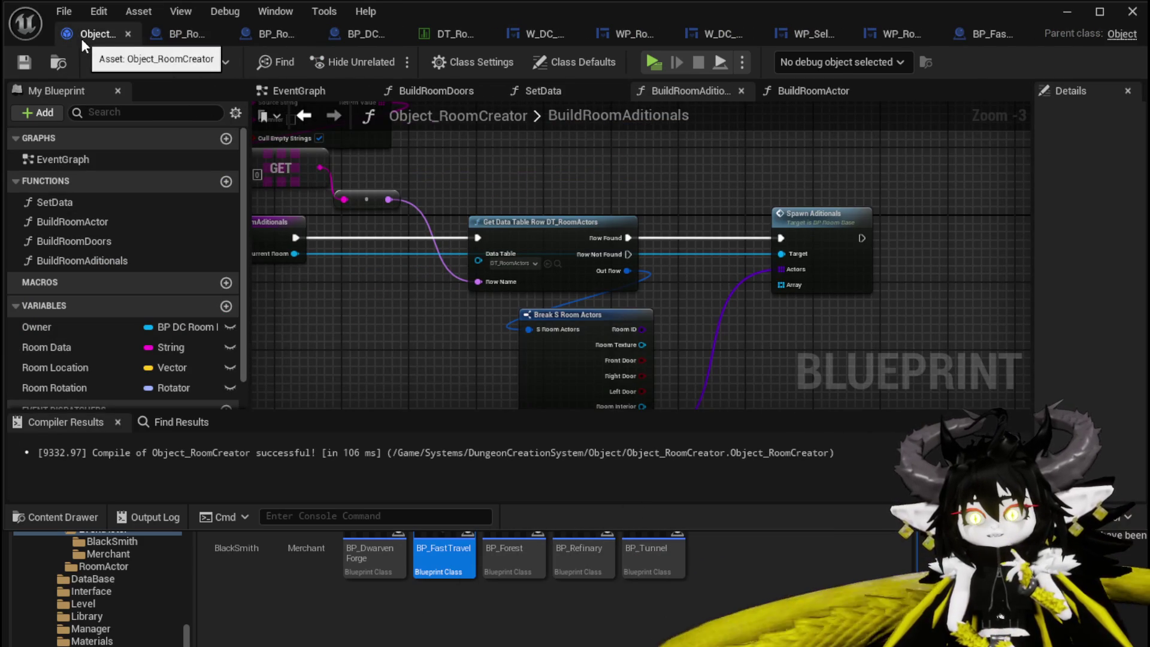
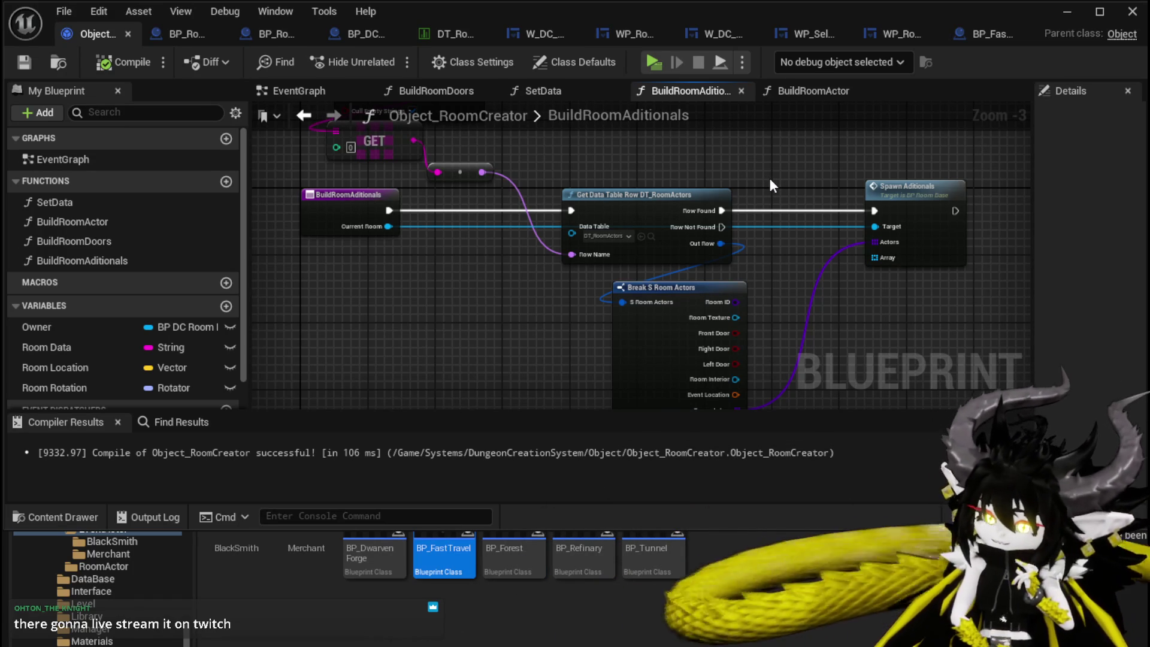
Rearrange the Spawn Aditionals and Break S Room Actors nodes and hide Break S Room Actors' unused pins.
drag(769, 178, 598, 244)
drag(719, 214, 835, 211)
drag(639, 271, 635, 224)
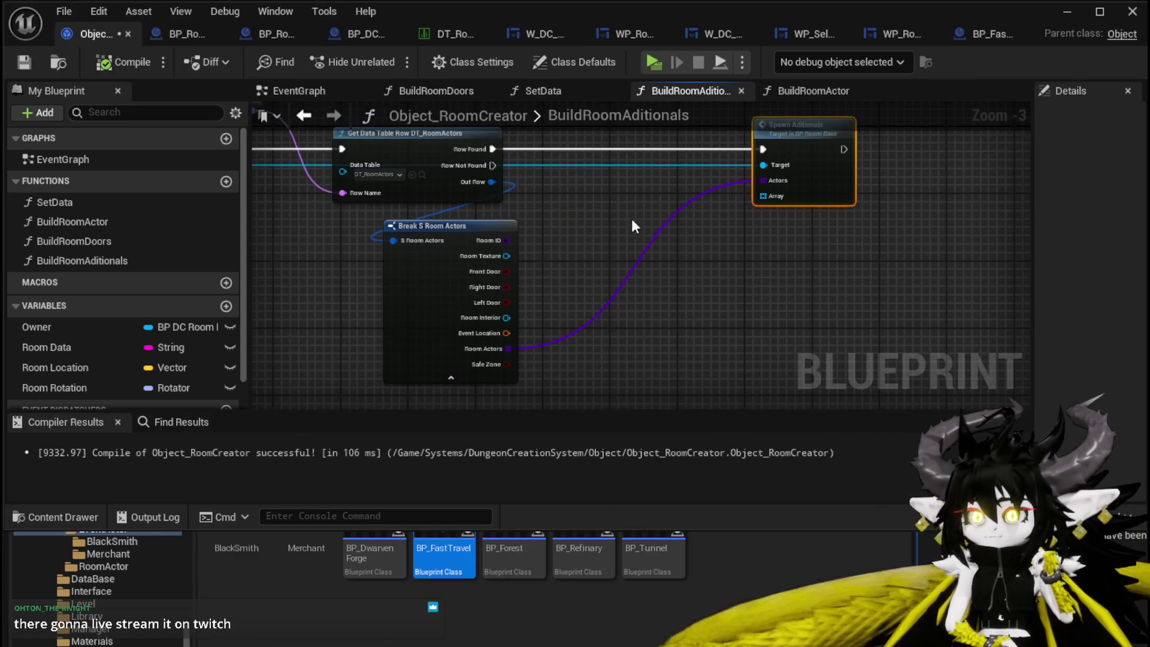
drag(458, 225, 443, 217)
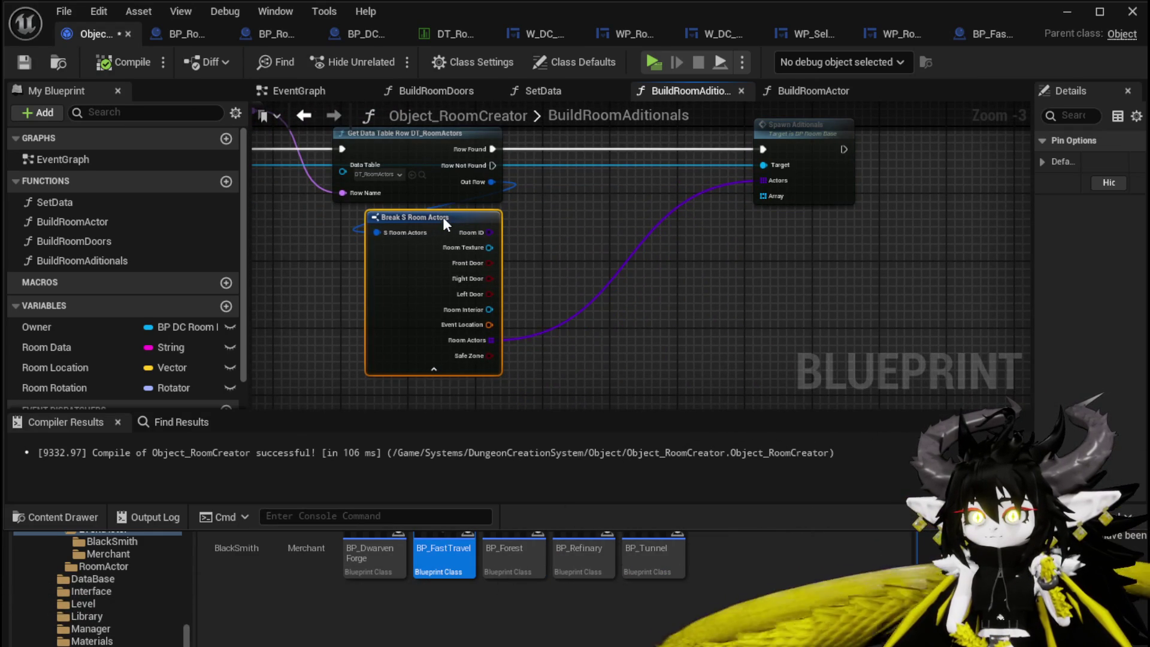
mouse_move(585, 207)
mouse_down()
mouse_move(443, 224)
mouse_move(627, 205)
mouse_up()
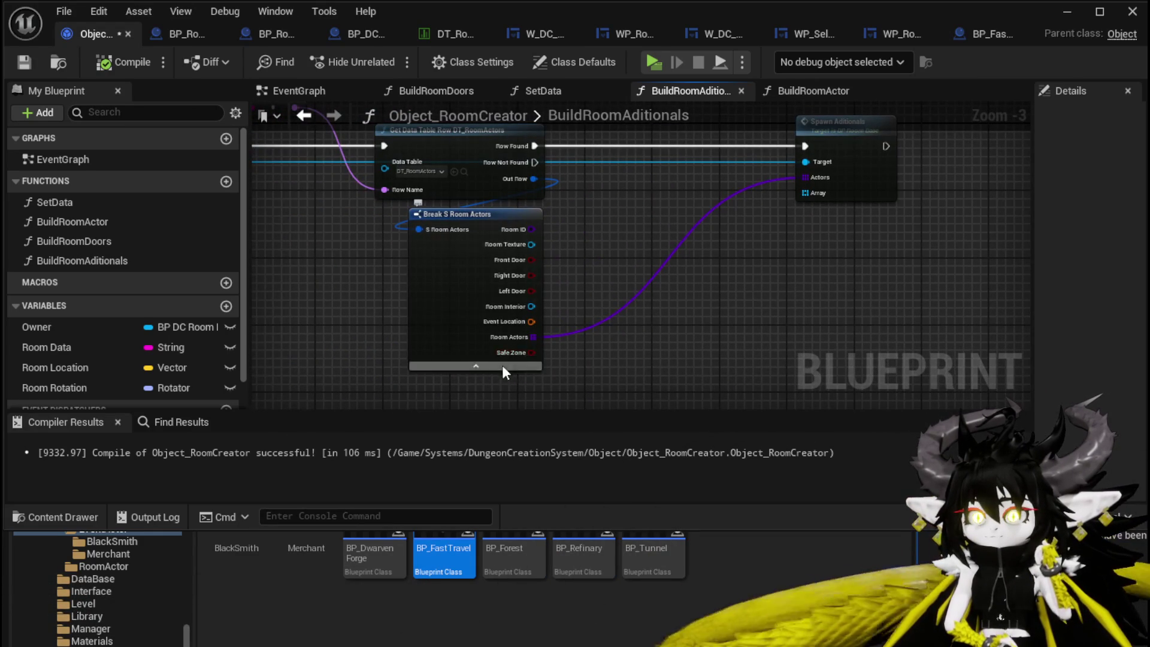
click(502, 366)
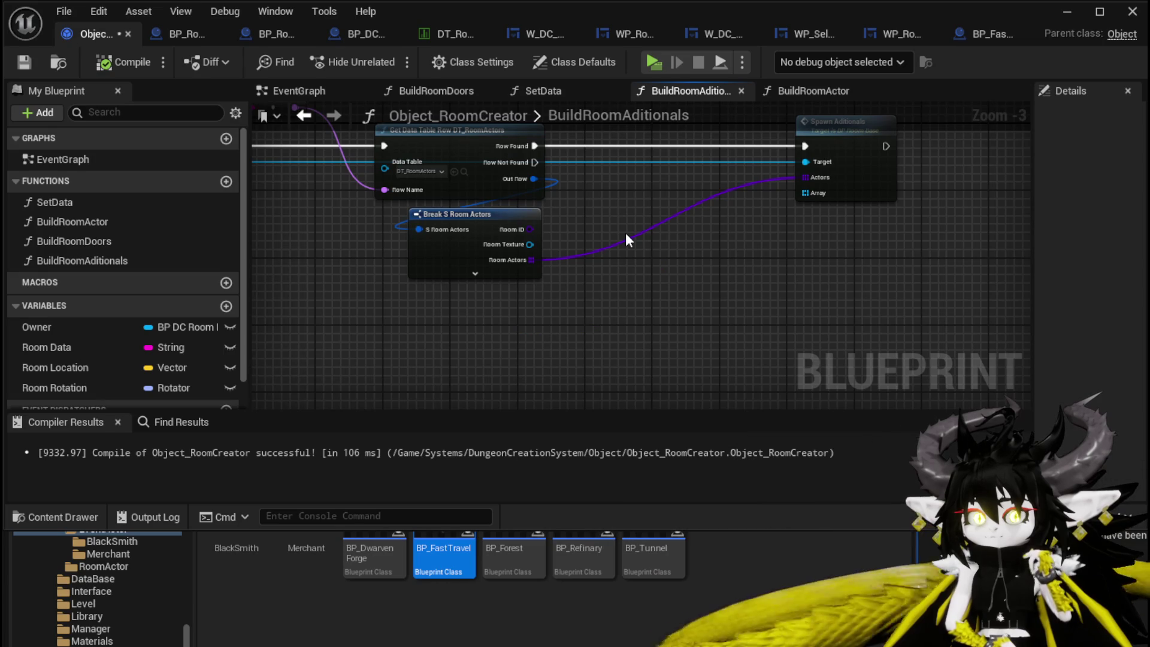
Move Room Data beside Parse Into Array, then compile and save Object_RoomCreator.
mouse_move(626, 236)
mouse_down()
mouse_move(655, 270)
mouse_move(419, 269)
mouse_move(466, 320)
mouse_move(487, 257)
mouse_up()
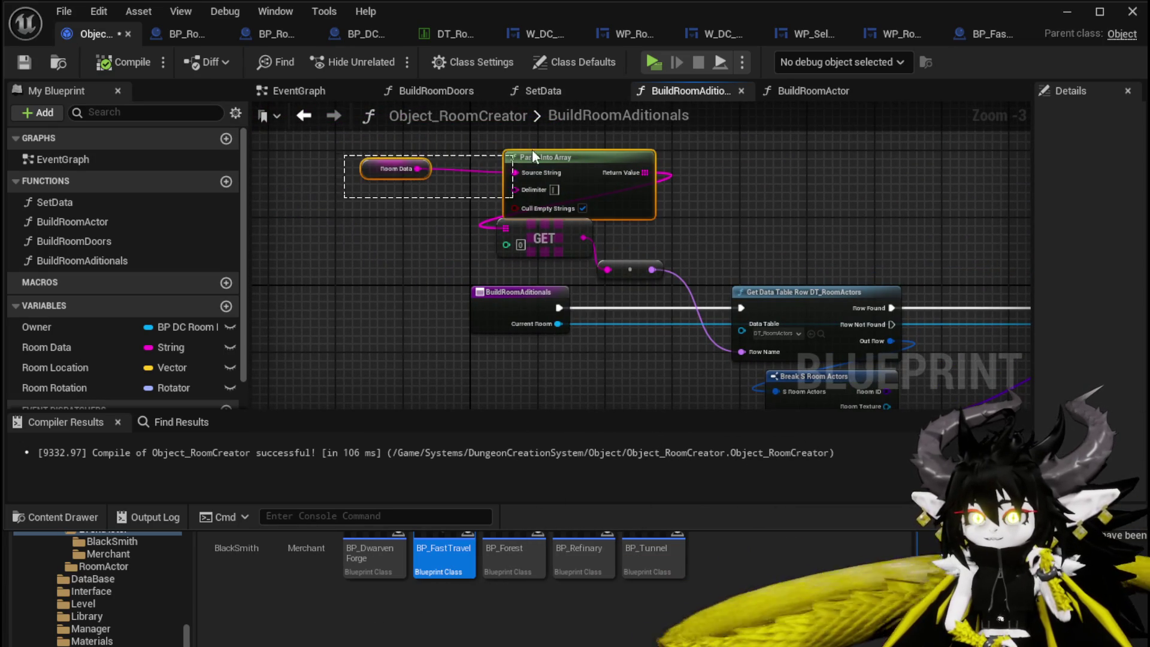
mouse_move(532, 157)
mouse_down()
mouse_move(480, 159)
mouse_move(335, 205)
mouse_move(338, 217)
mouse_up()
drag(573, 199, 712, 204)
click(338, 232)
mouse_move(362, 231)
mouse_down()
mouse_move(379, 210)
mouse_move(502, 197)
mouse_up()
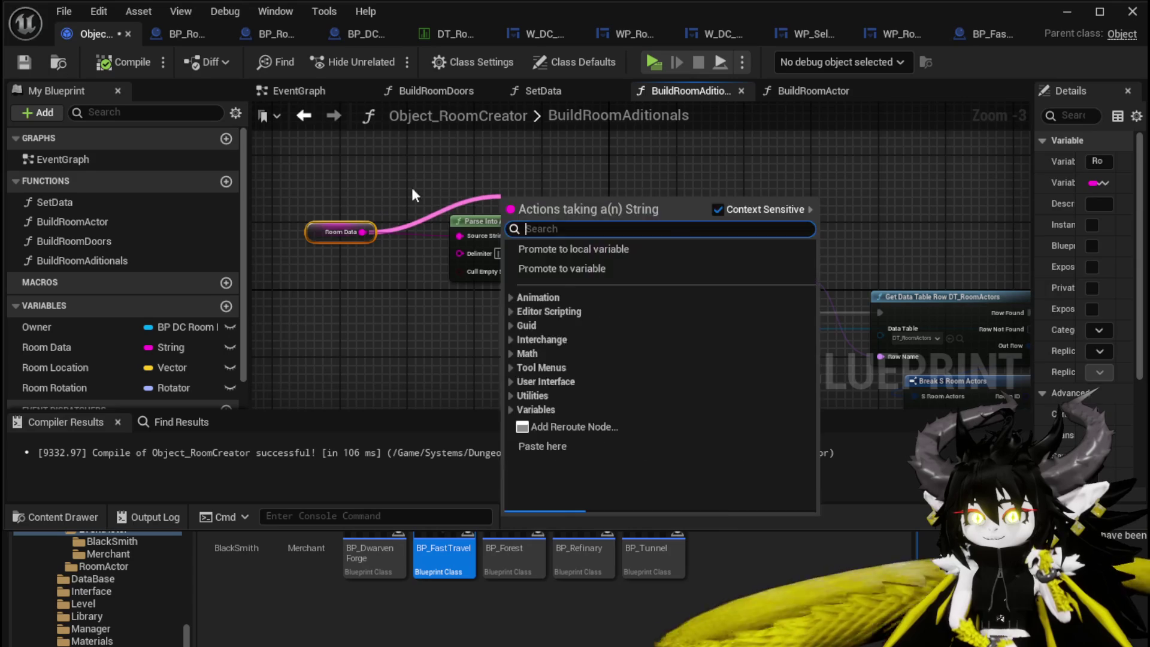
click(412, 195)
drag(338, 231, 493, 198)
mouse_move(899, 192)
mouse_down()
mouse_move(660, 176)
mouse_move(714, 201)
mouse_up()
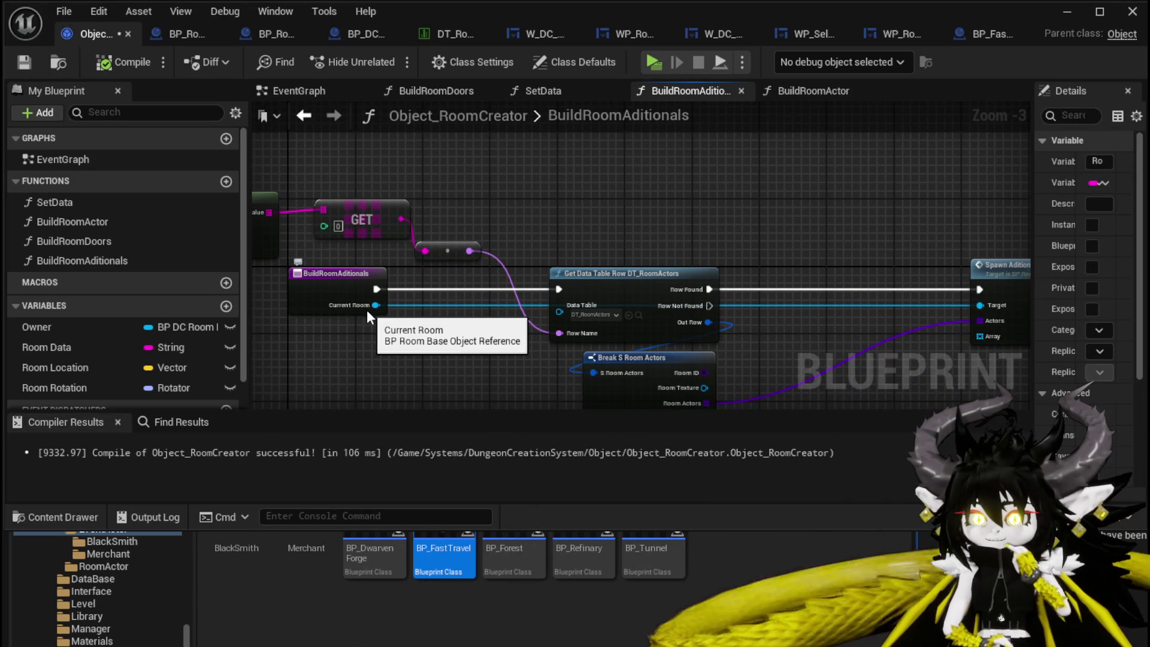
drag(742, 219, 736, 207)
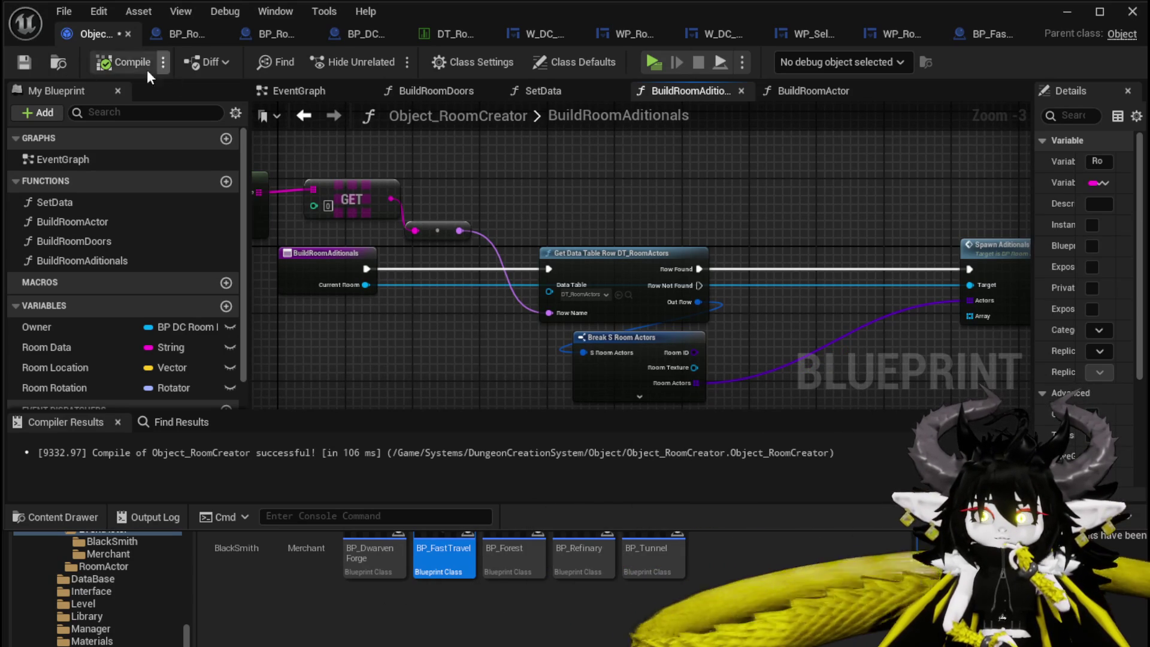
click(29, 63)
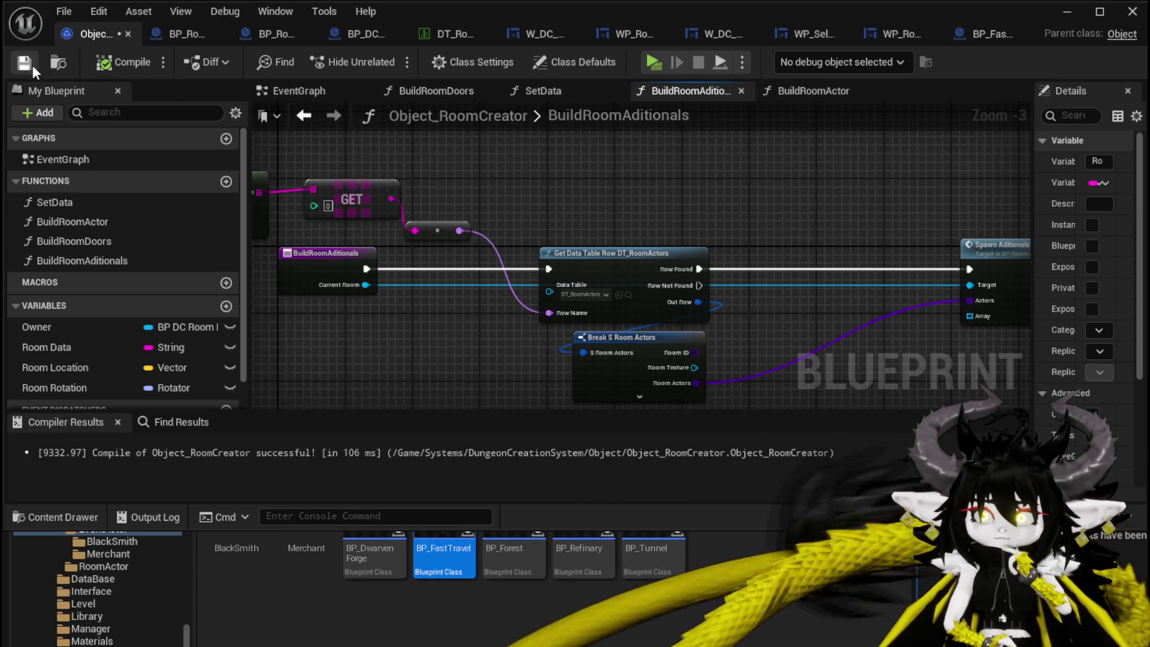
Switch to the BP_FastTravel blueprint and shift Call On Interact to make room.
click(173, 38)
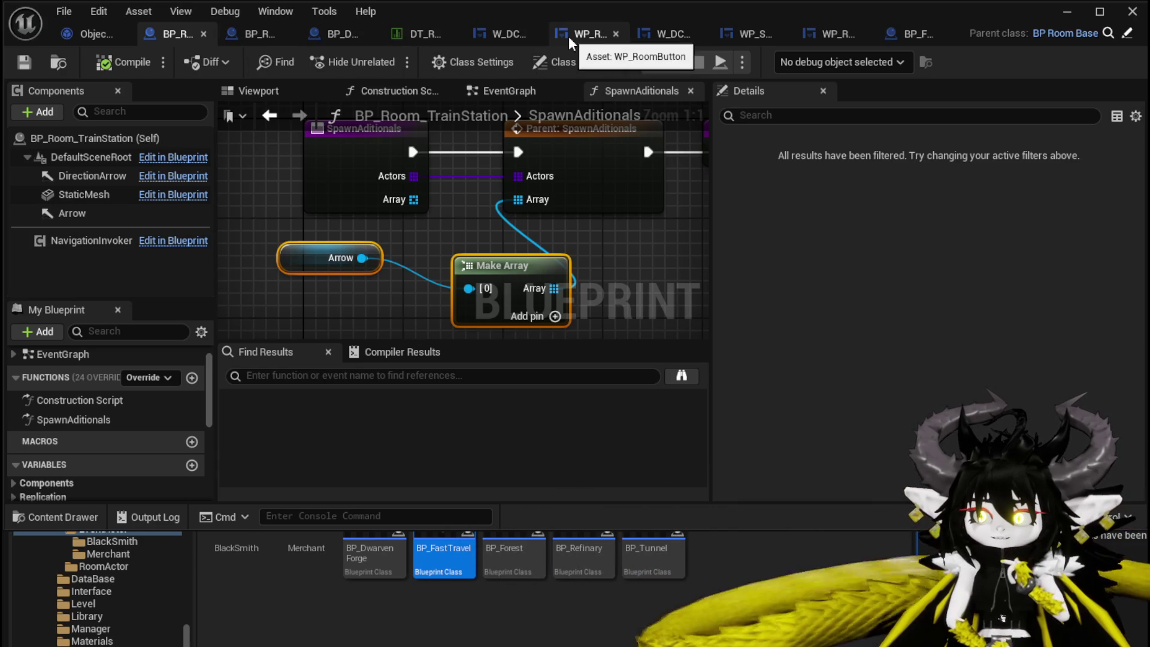
click(913, 36)
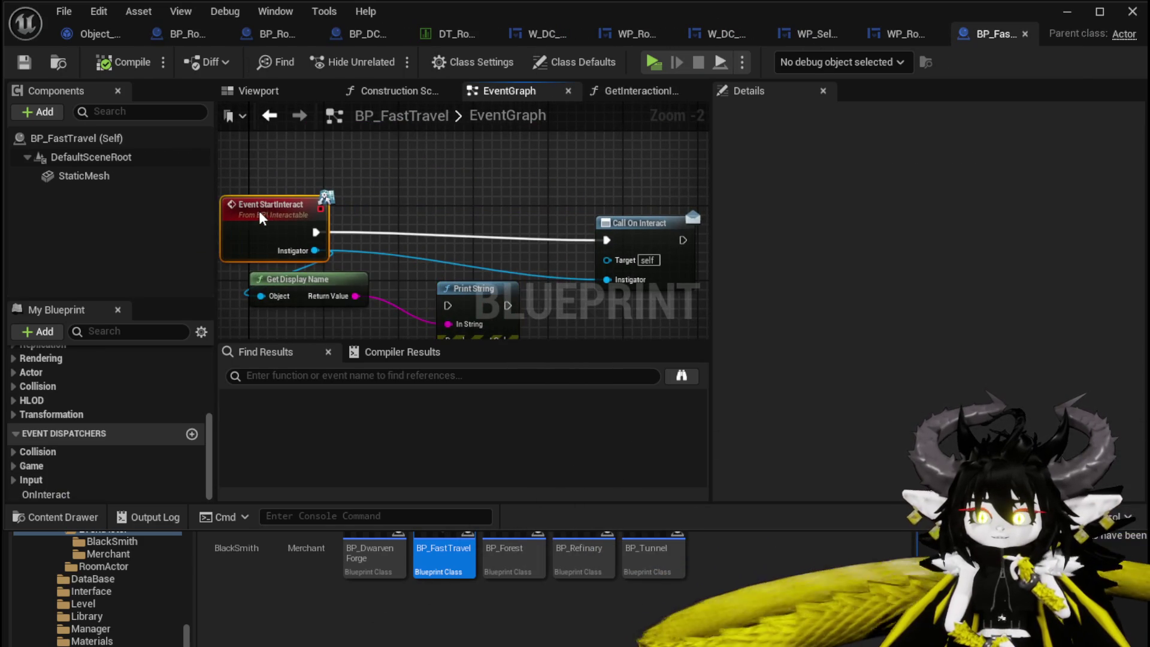
drag(599, 196, 620, 194)
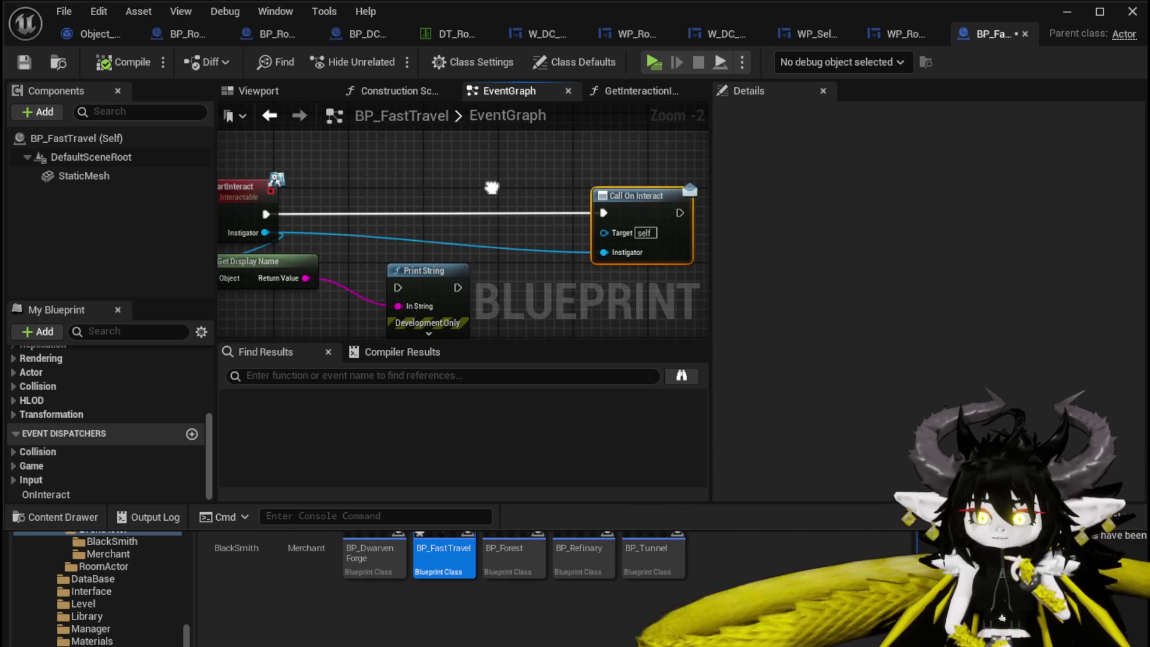
Add a Get Actor Of Class node with Actor Class set to BP_FastTravel.
right_click(418, 174)
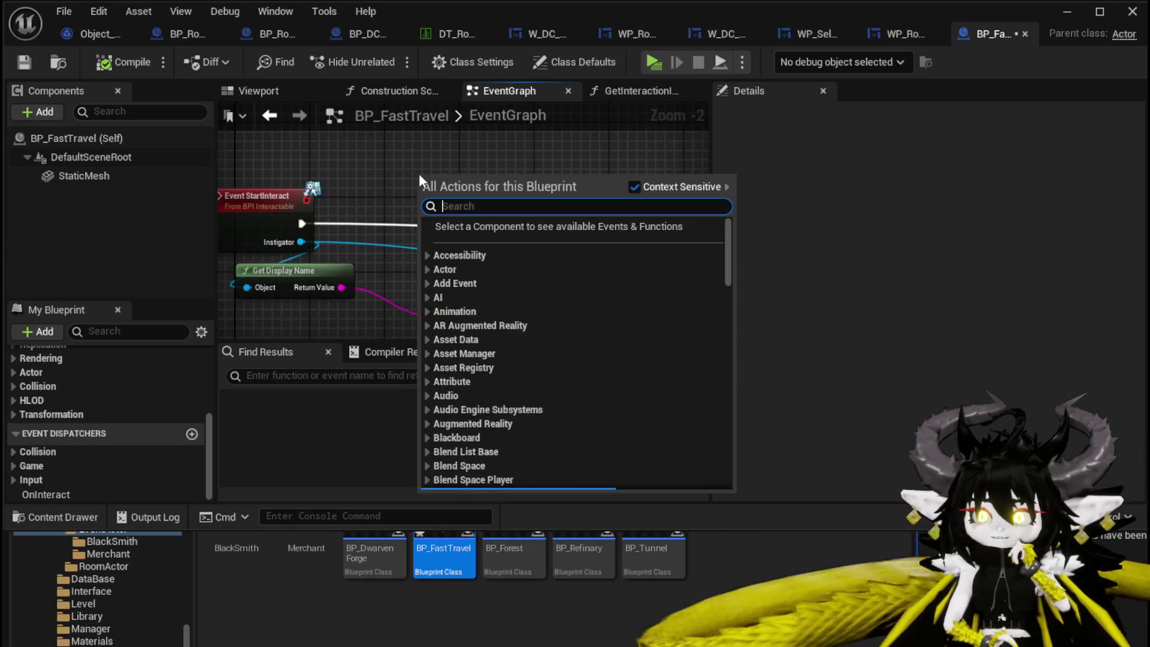
text(get actor )
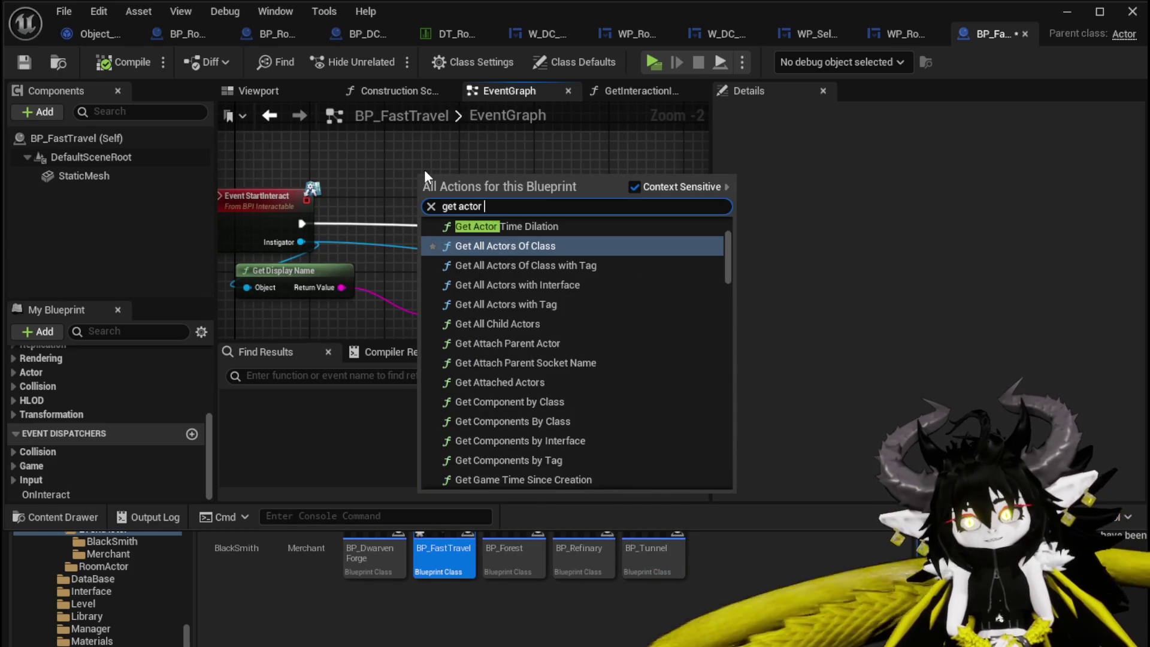
text(ofcl)
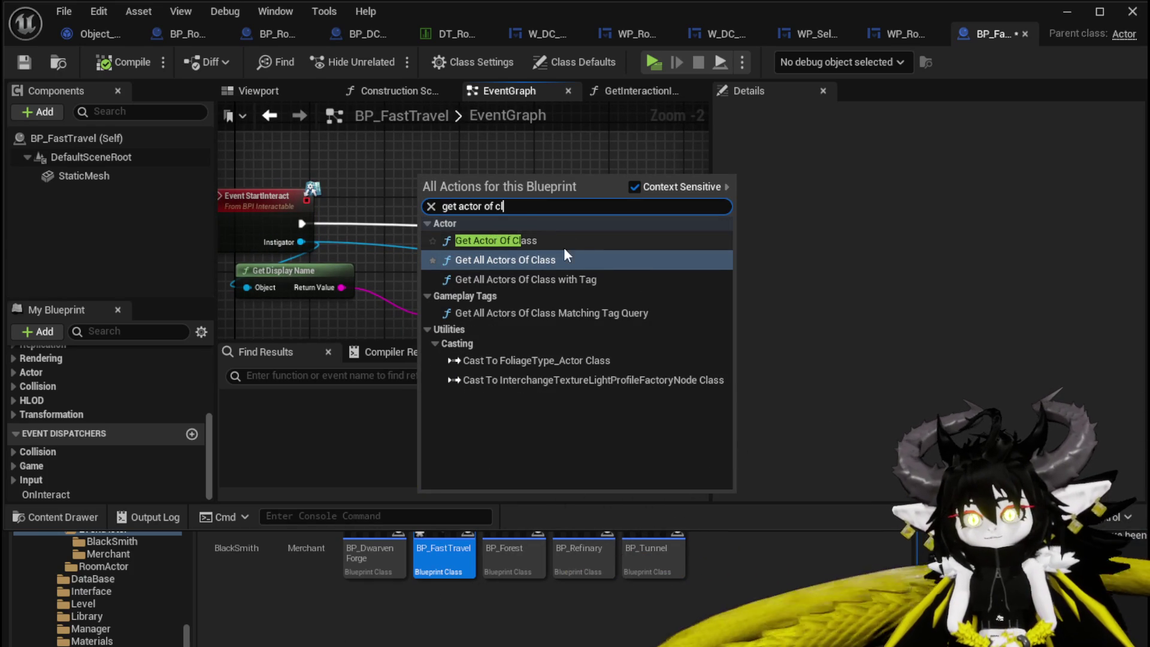
key(Escape)
click(469, 223)
text(Fast)
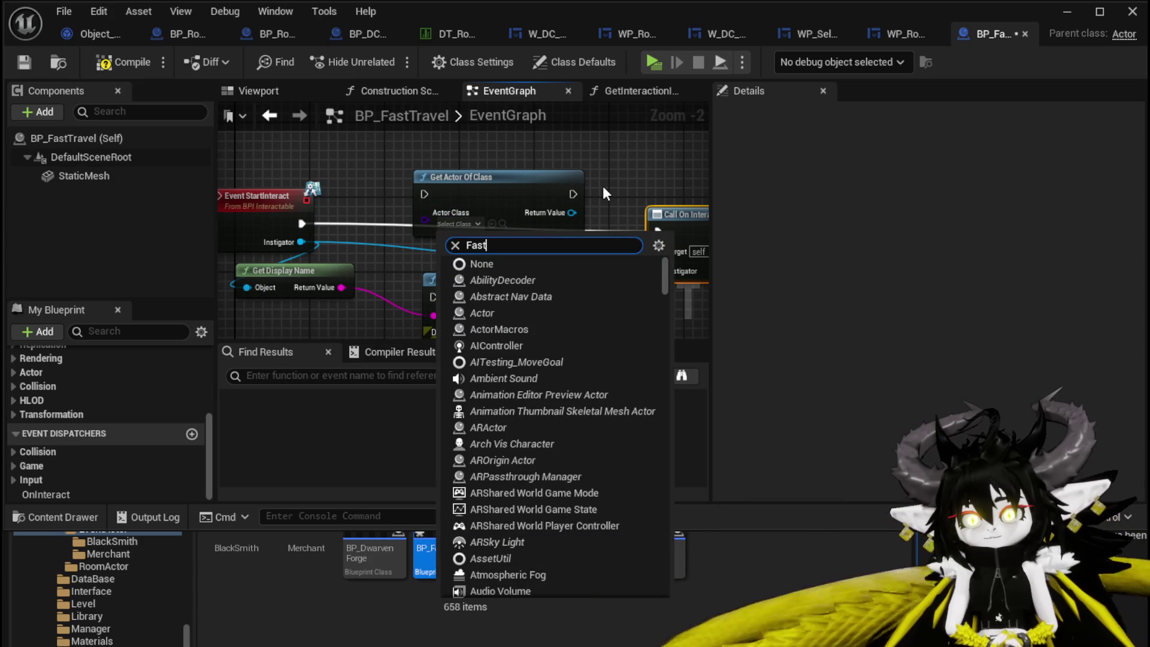
click(515, 280)
drag(488, 185, 495, 129)
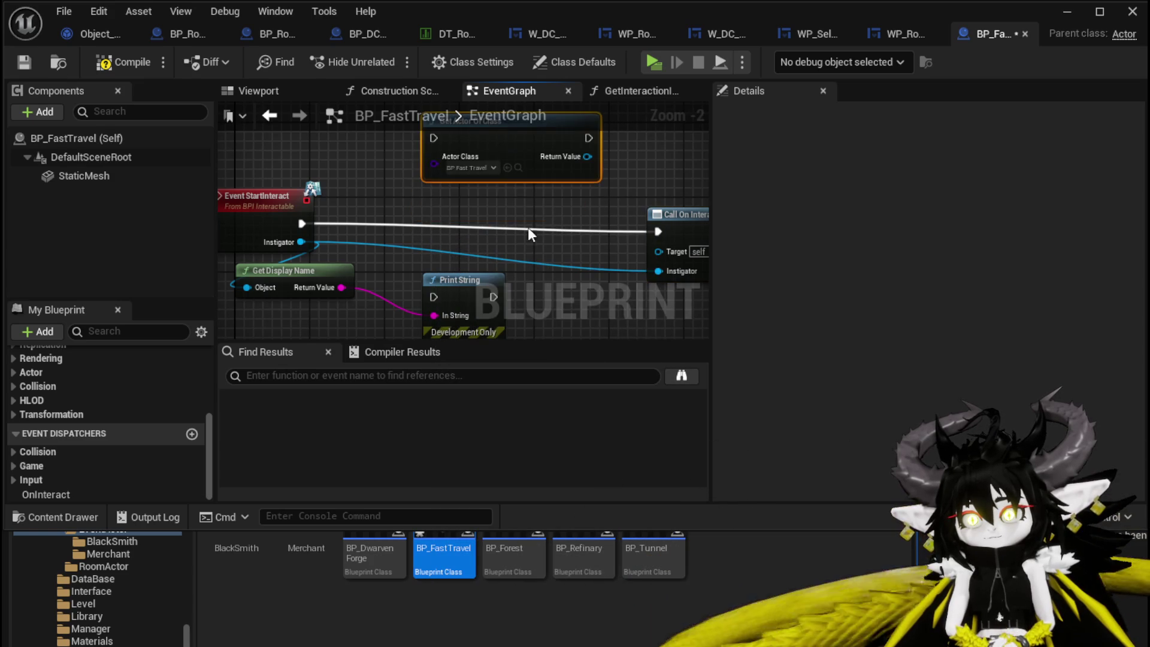
drag(450, 247, 393, 256)
mouse_move(496, 191)
mouse_down()
mouse_move(438, 212)
mouse_move(532, 200)
mouse_up()
Add an == node on the Return Value and a Self reference to compare with.
text(==)
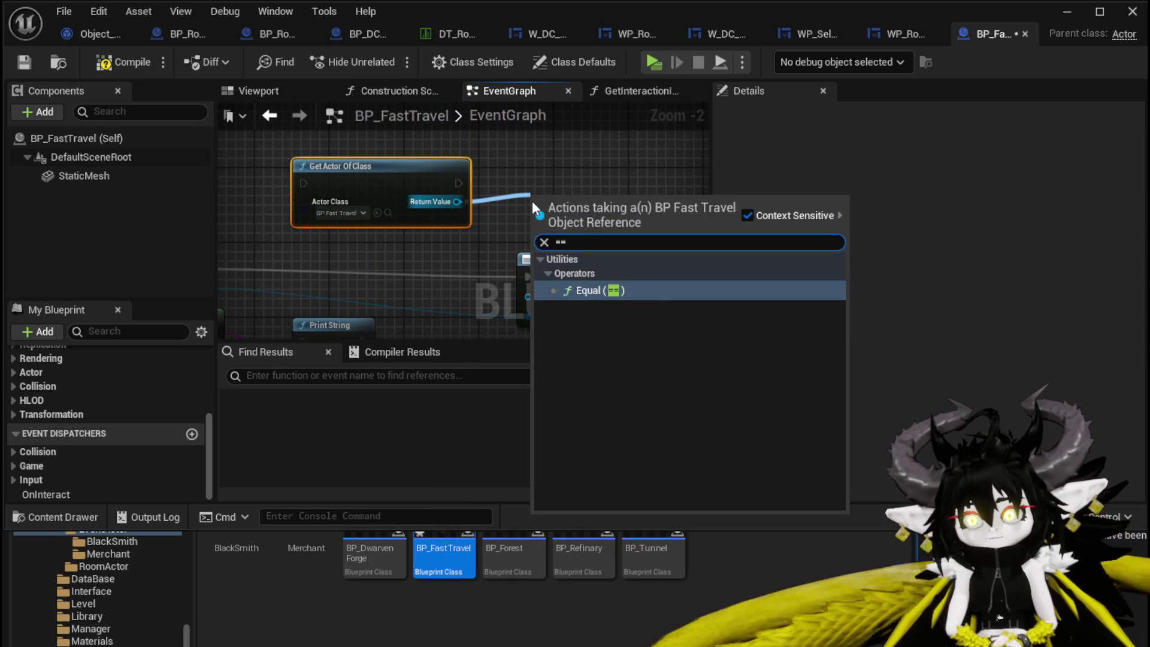
click(592, 290)
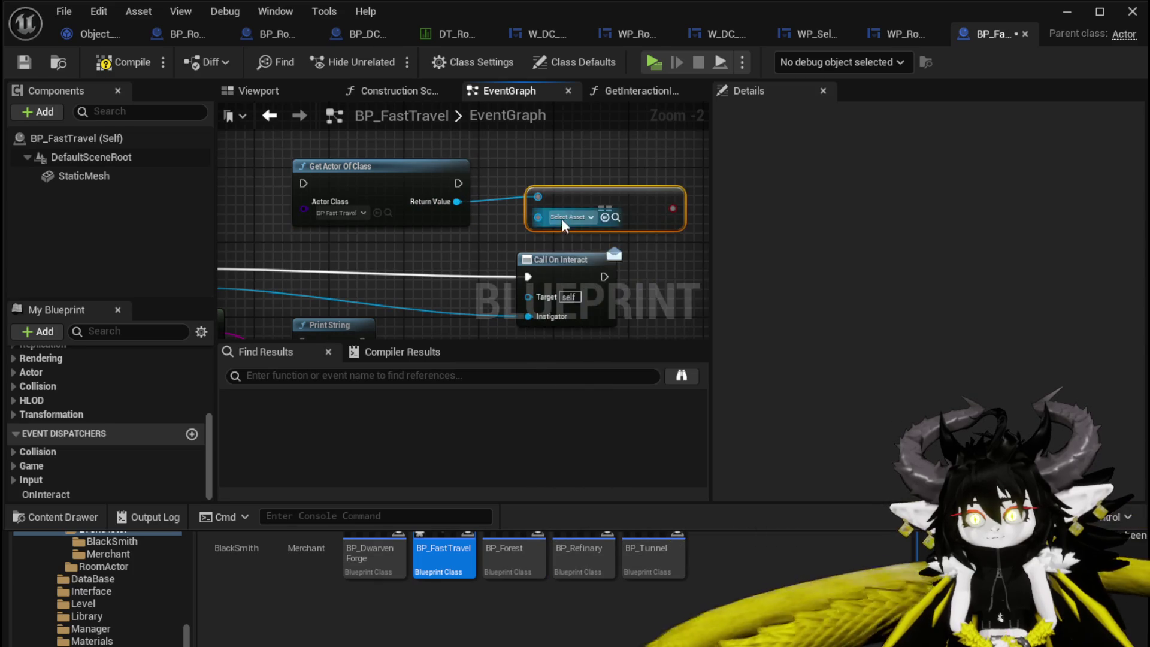
right_click(407, 237)
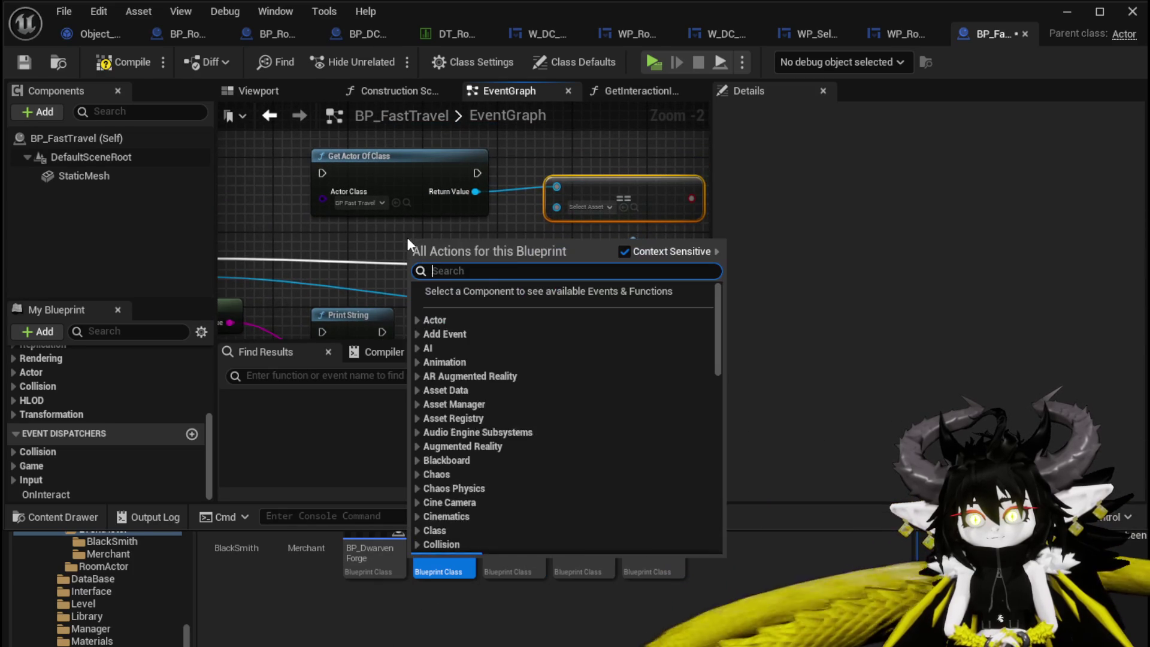
text(Self)
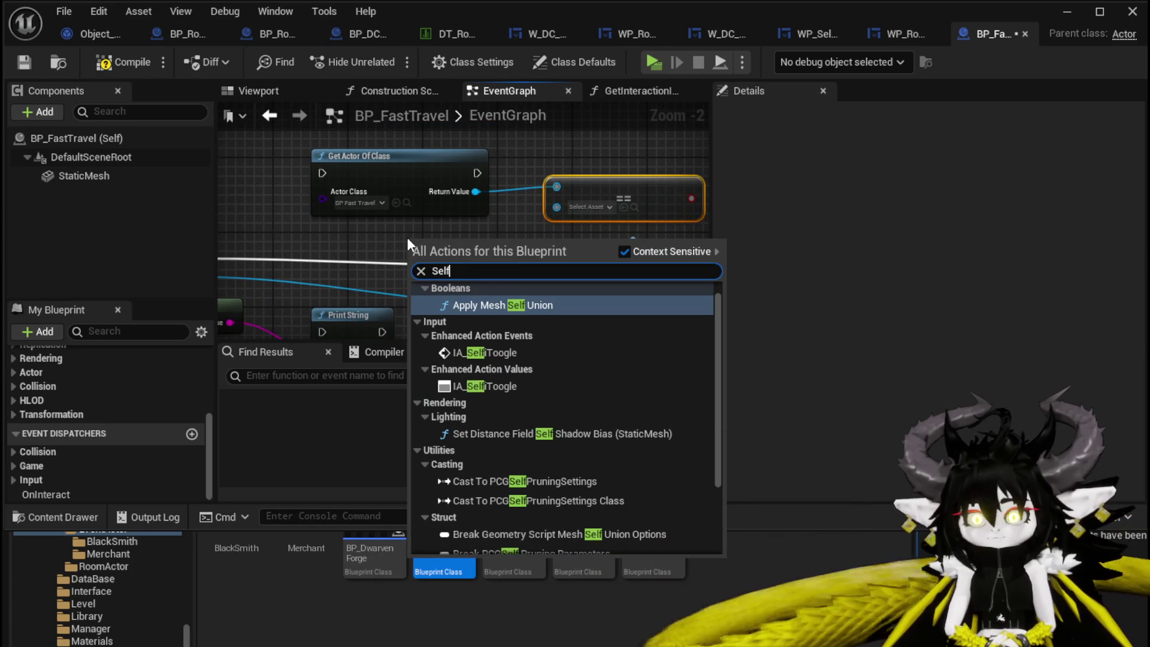
scroll(538, 374, down, 5)
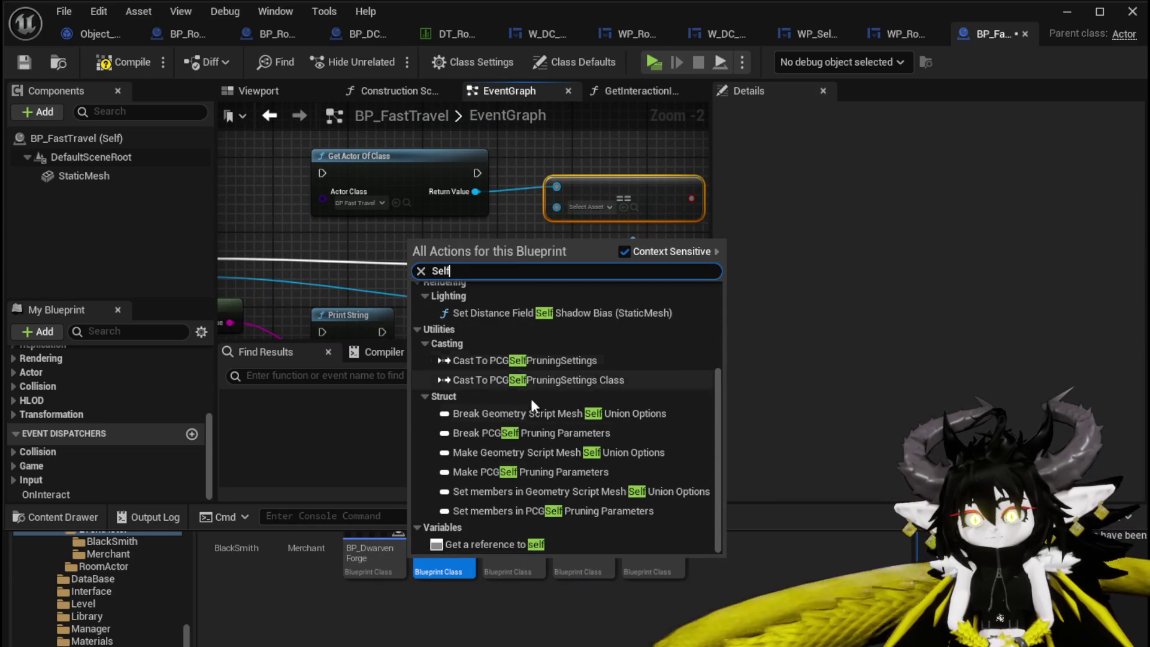
click(520, 542)
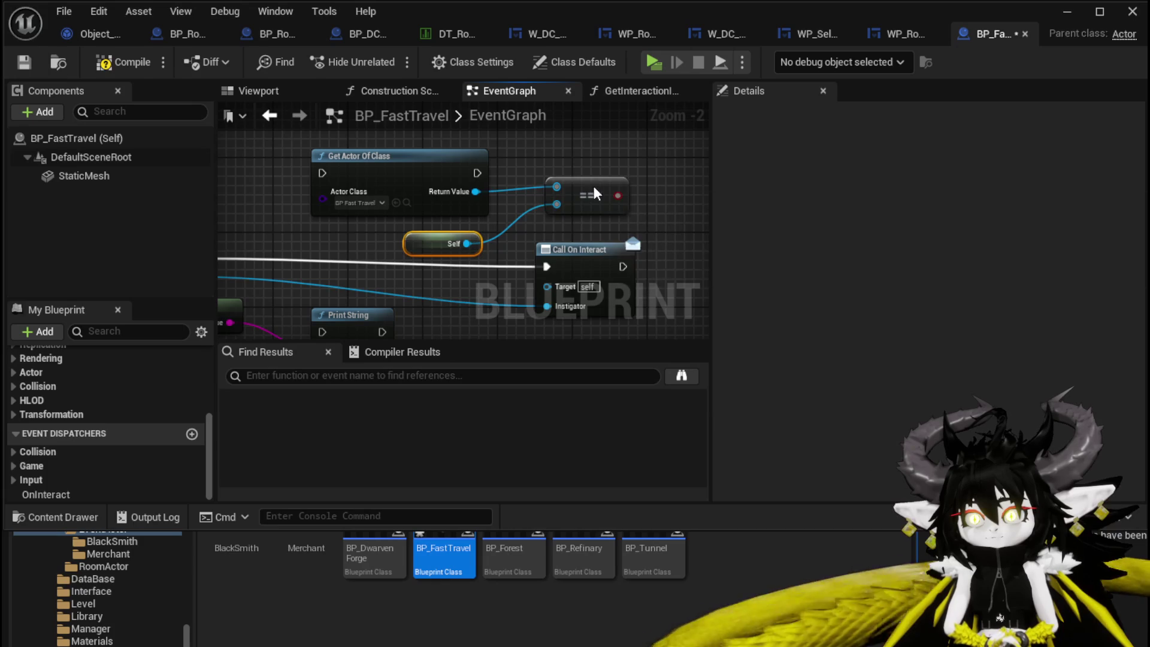
Add a NOT node inverting the == result.
mouse_move(595, 193)
mouse_down()
mouse_move(566, 212)
mouse_move(663, 220)
mouse_up()
text(not)
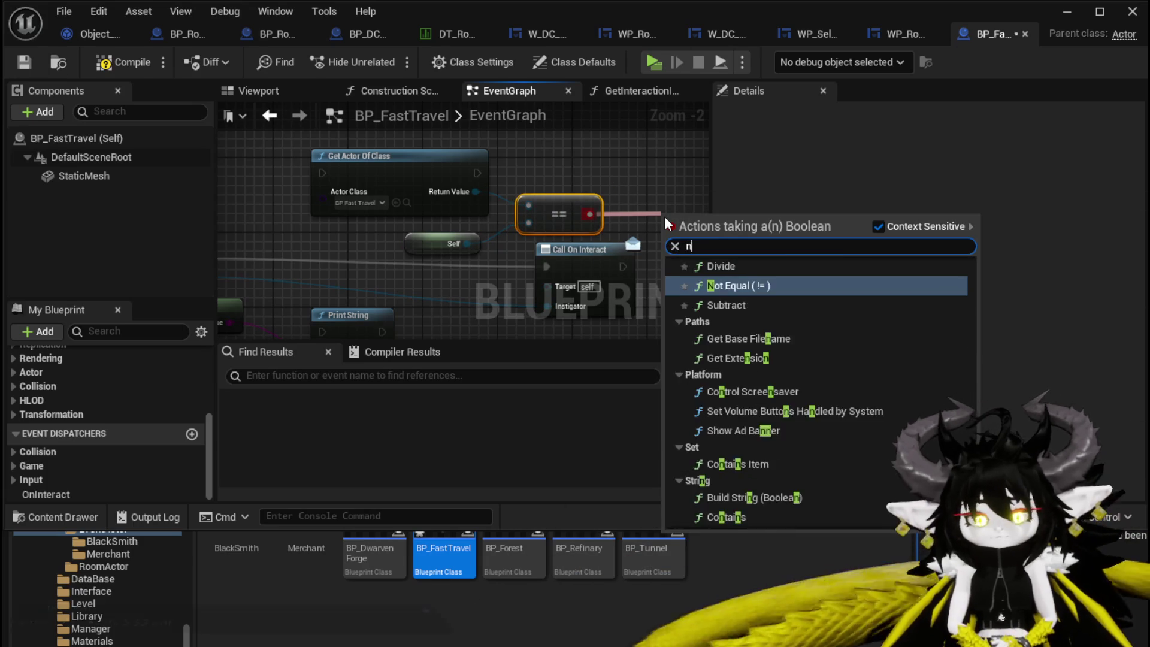
key(Return)
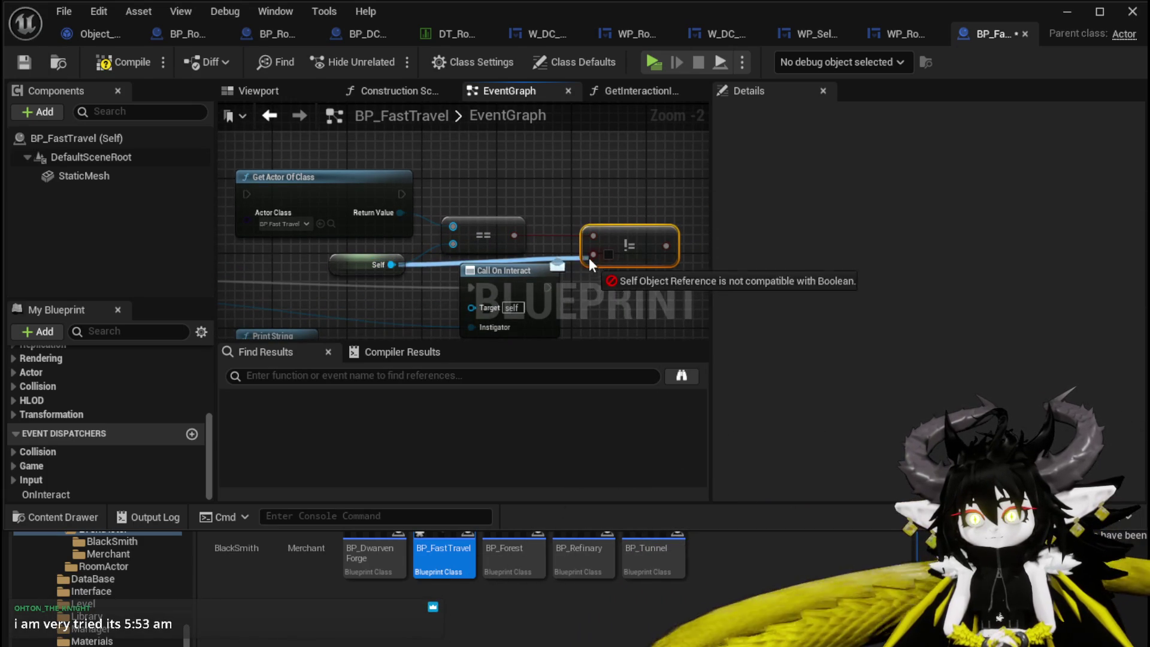
mouse_move(612, 222)
mouse_down()
mouse_move(581, 211)
mouse_move(569, 222)
mouse_up()
text(not)
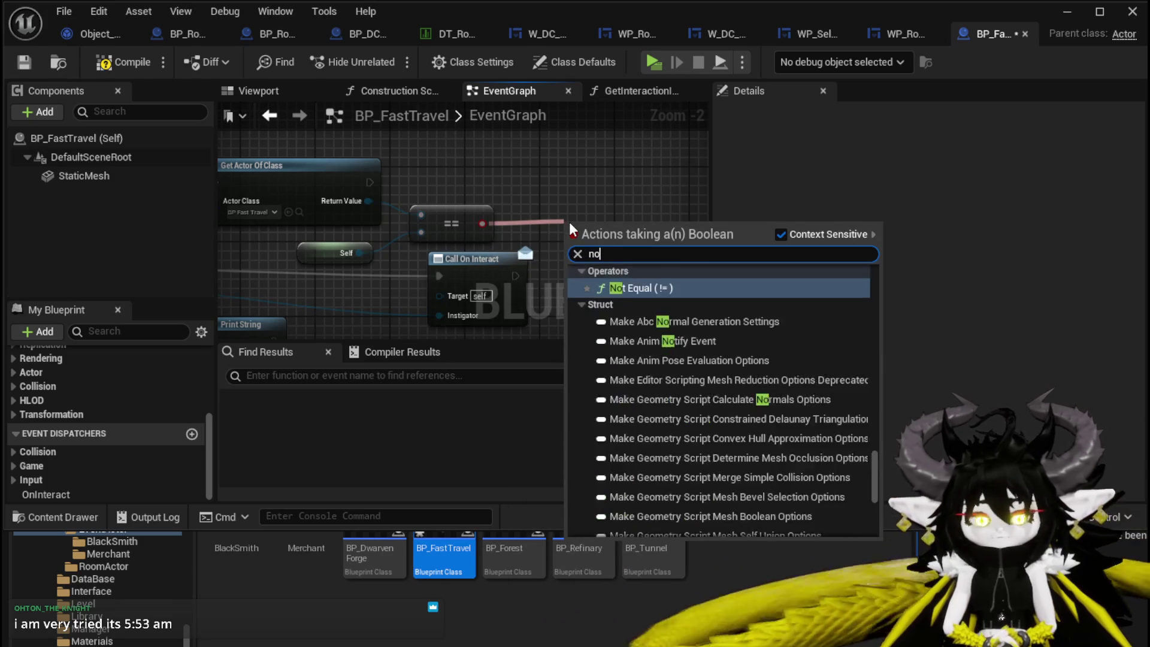
scroll(667, 315, up, 5)
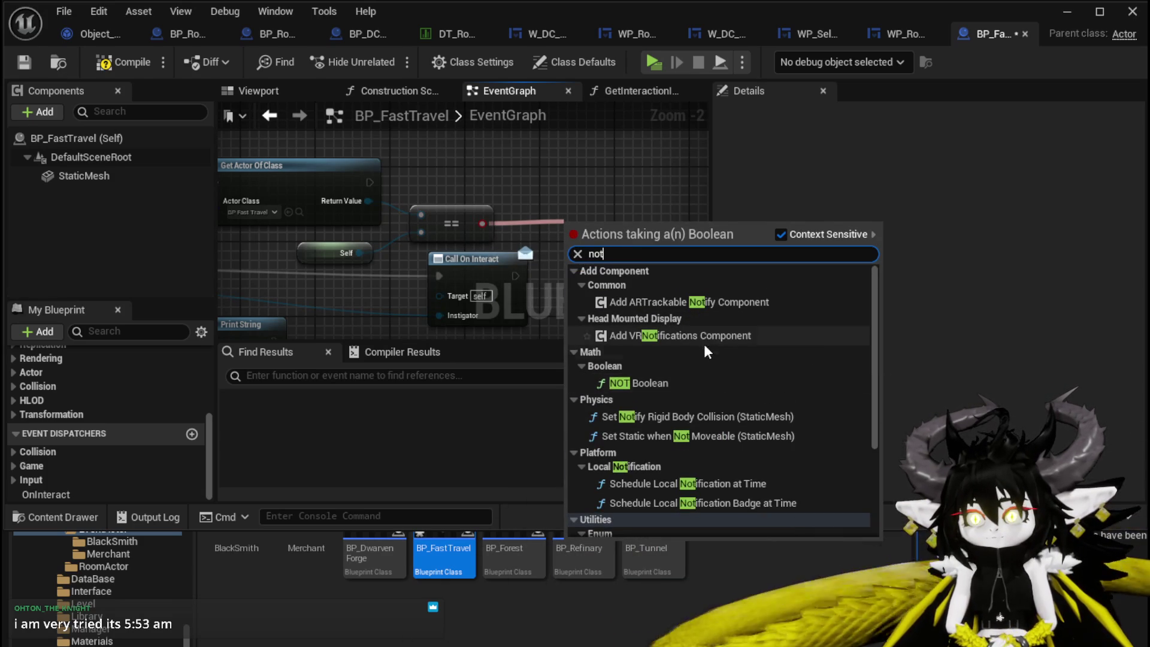
click(677, 383)
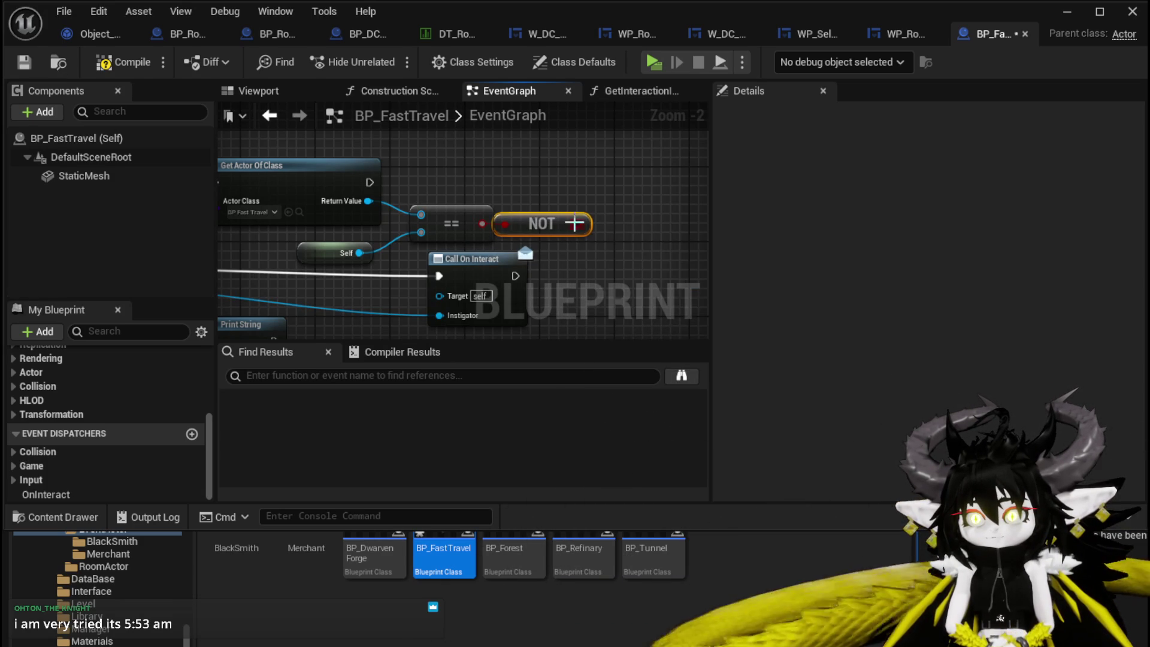
mouse_move(355, 179)
mouse_down()
mouse_move(566, 215)
mouse_move(592, 173)
mouse_move(379, 175)
mouse_up()
Add a Set Actor Location node after the Branch.
mouse_move(543, 198)
mouse_down()
mouse_move(635, 186)
mouse_move(300, 207)
mouse_move(390, 246)
mouse_move(479, 252)
mouse_up()
mouse_move(255, 258)
mouse_down()
mouse_move(576, 149)
mouse_move(477, 207)
mouse_up()
text(Set Actor location)
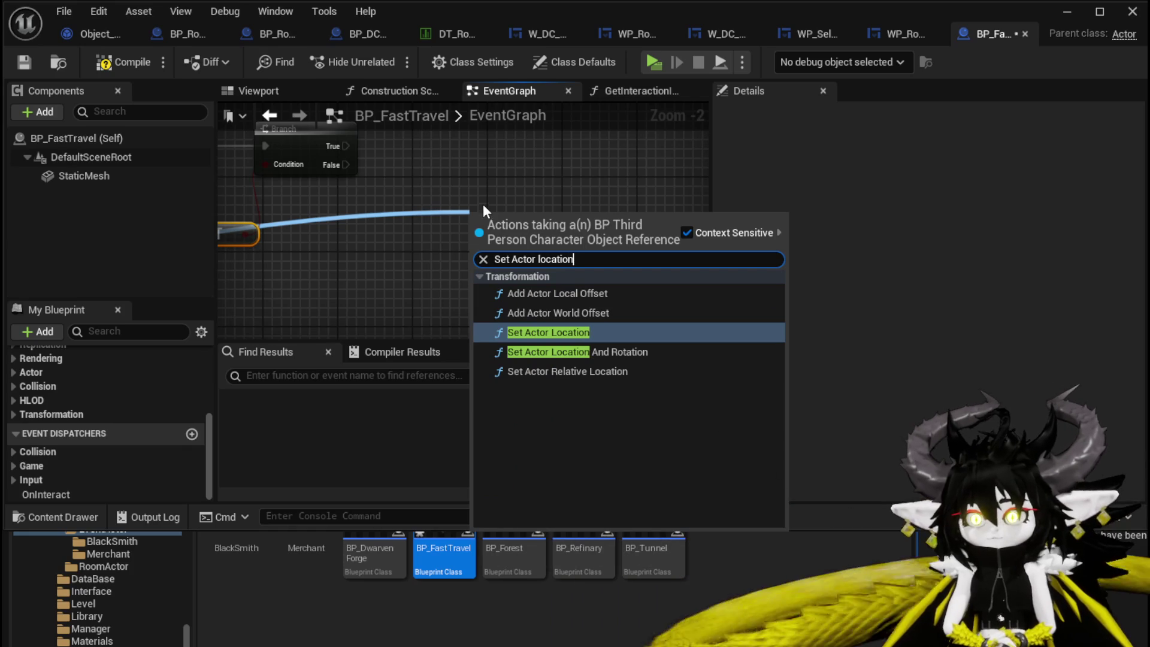
click(542, 331)
drag(533, 202, 542, 118)
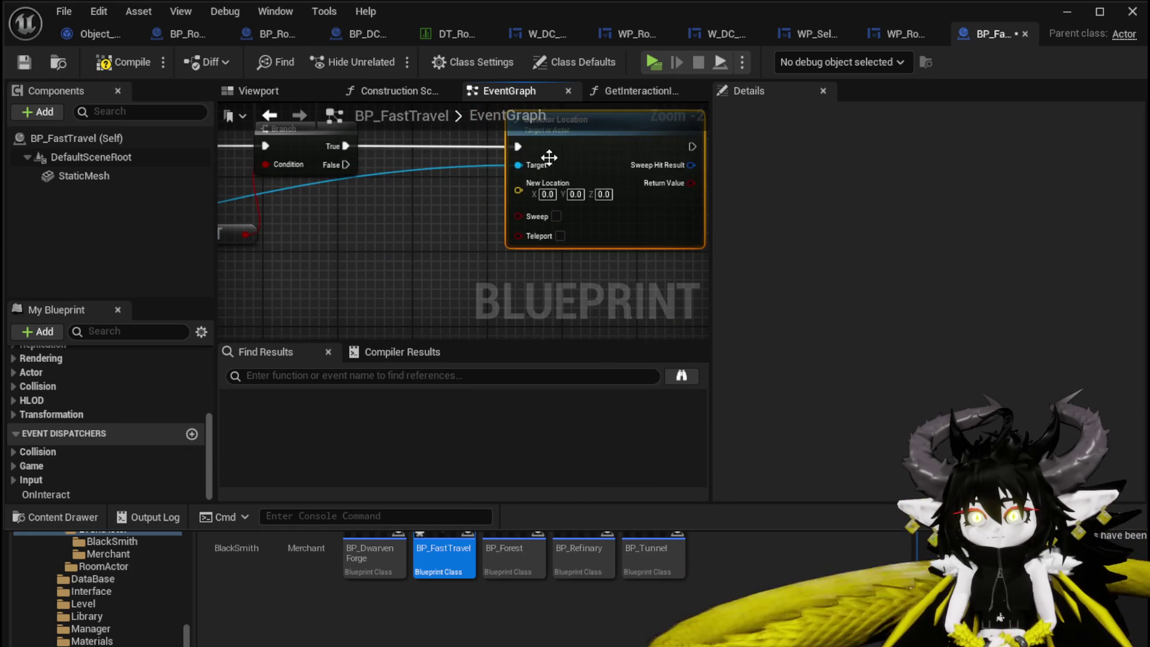
Add Get Actor Location from the Get Actor Of Class result to feed New Location.
scroll(419, 210, down, 2)
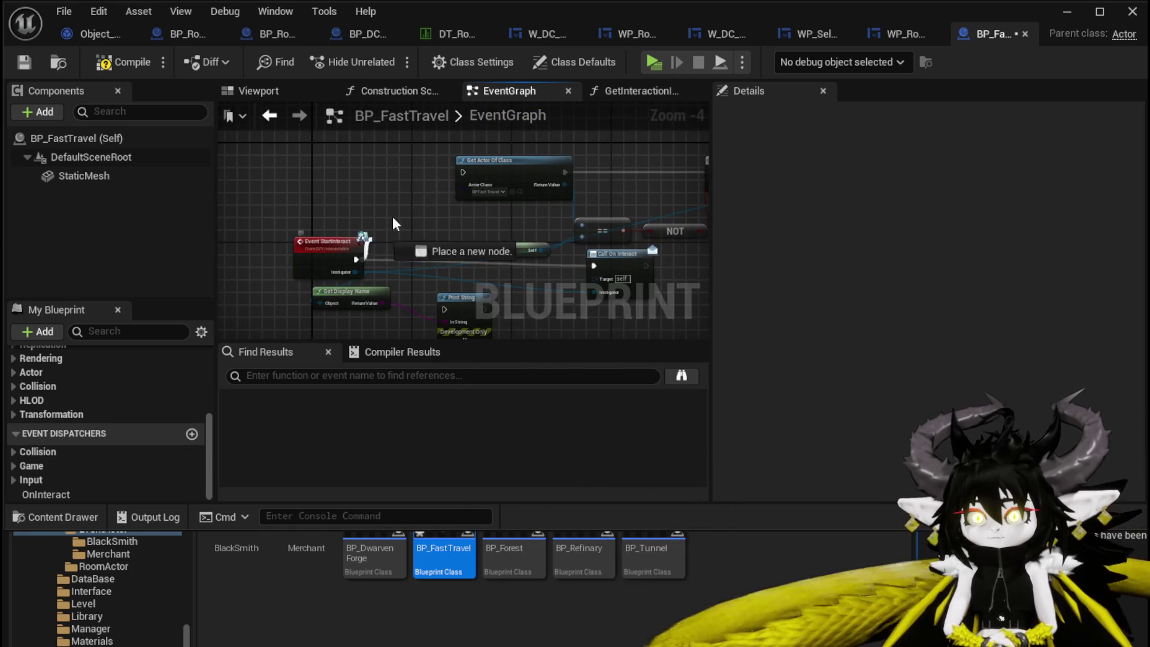
drag(470, 175, 470, 175)
drag(329, 239, 300, 153)
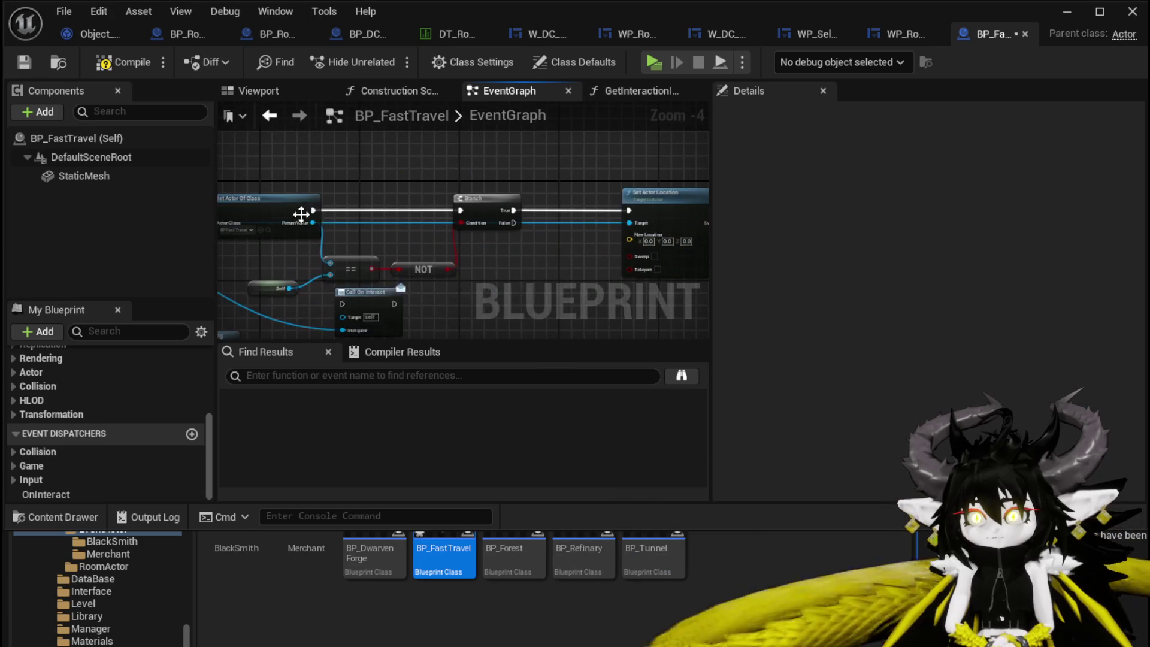
drag(311, 223, 453, 138)
text(get act)
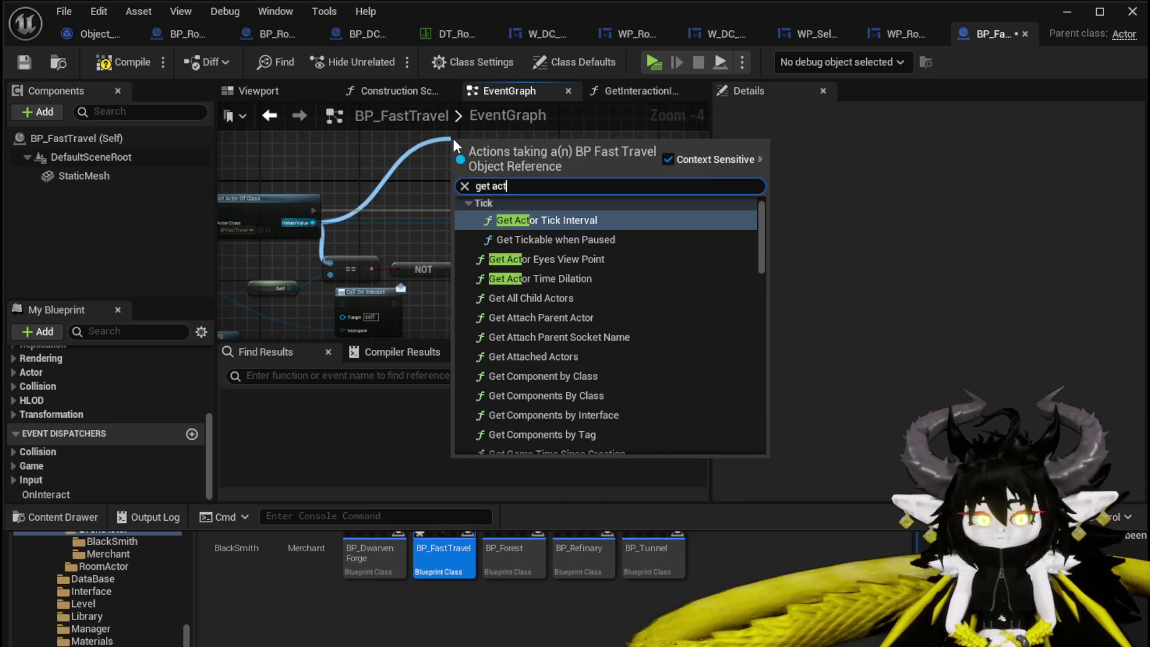
text(or locat)
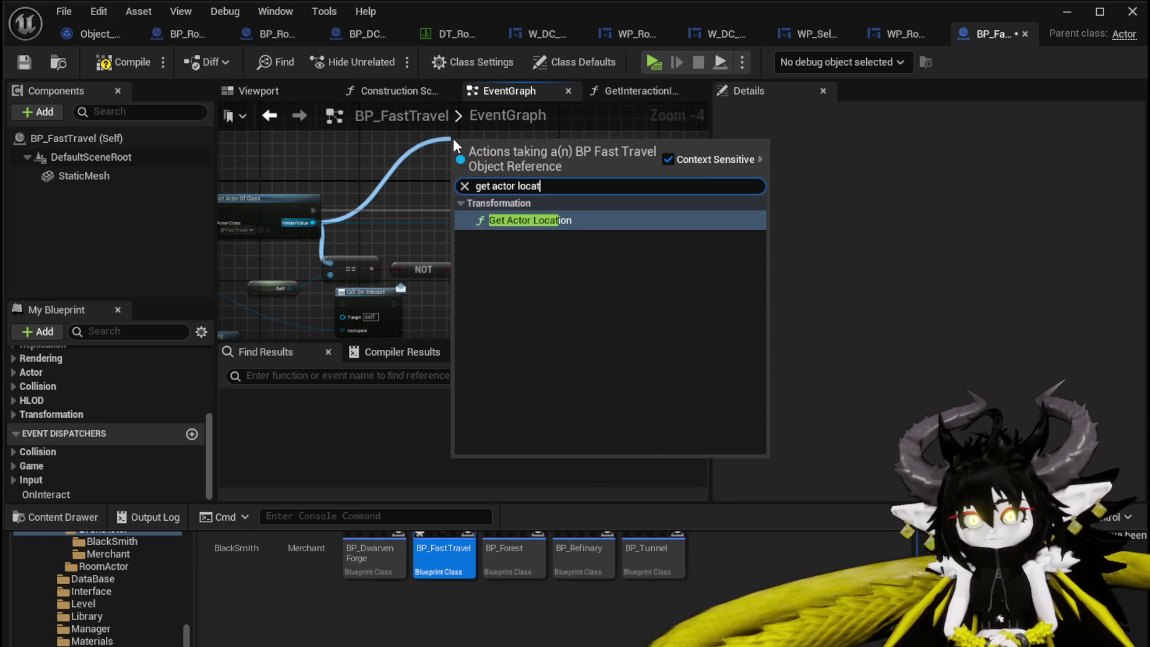
click(542, 219)
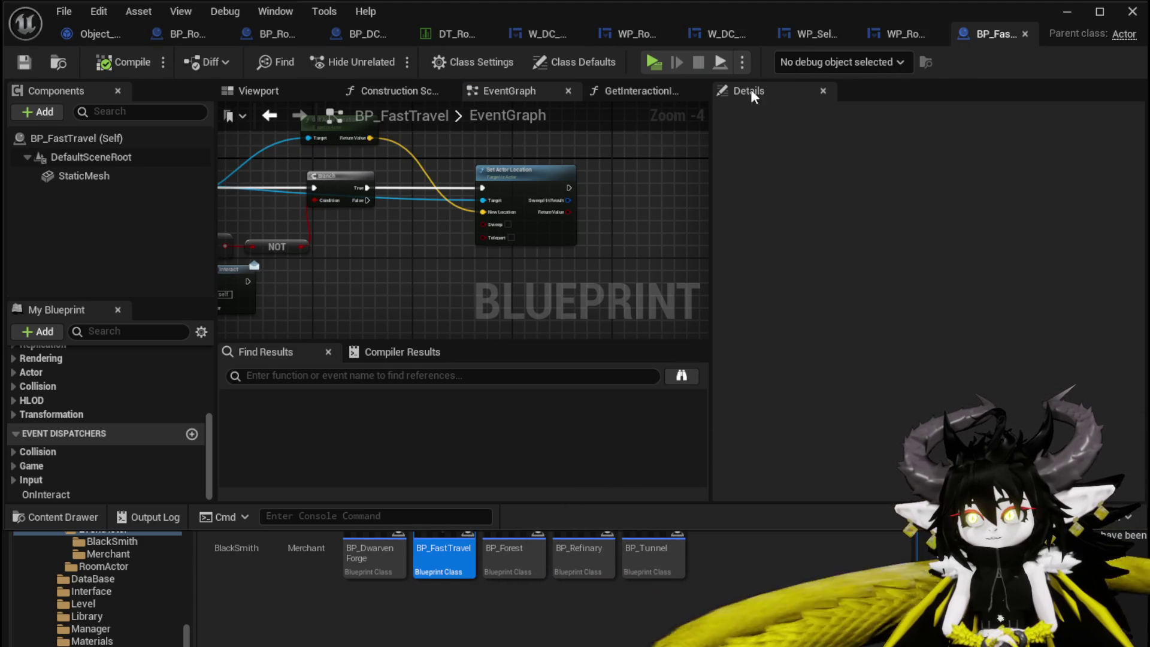
Slide the StaticMesh axe to X -155 in the Viewport and save the blueprint.
click(290, 91)
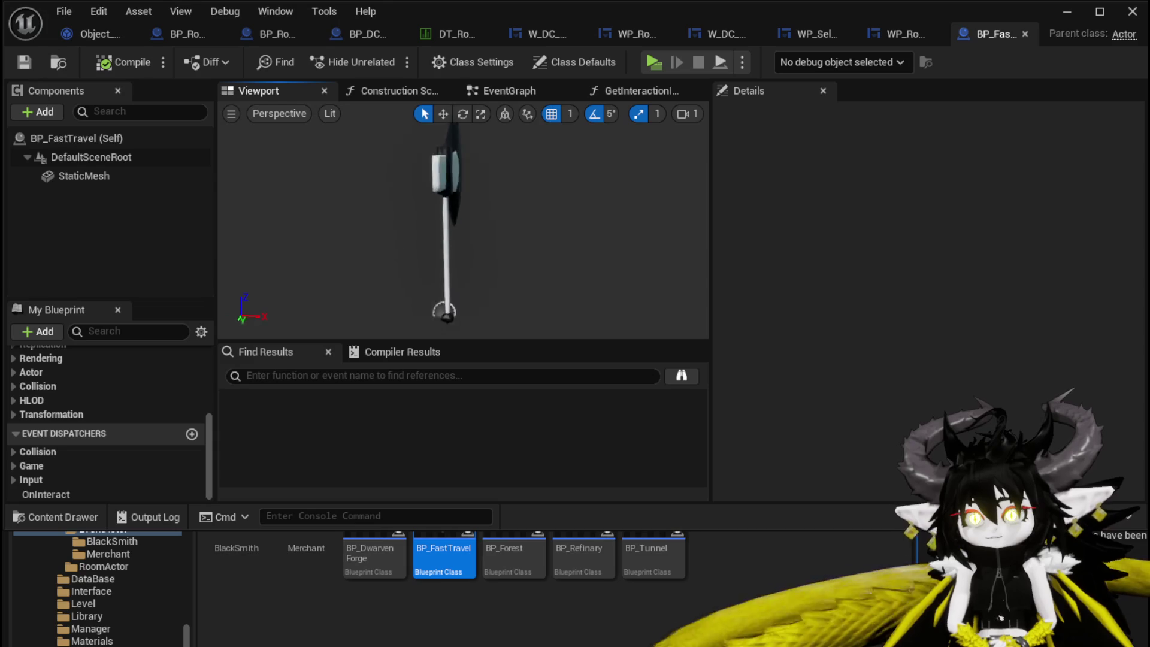
click(438, 249)
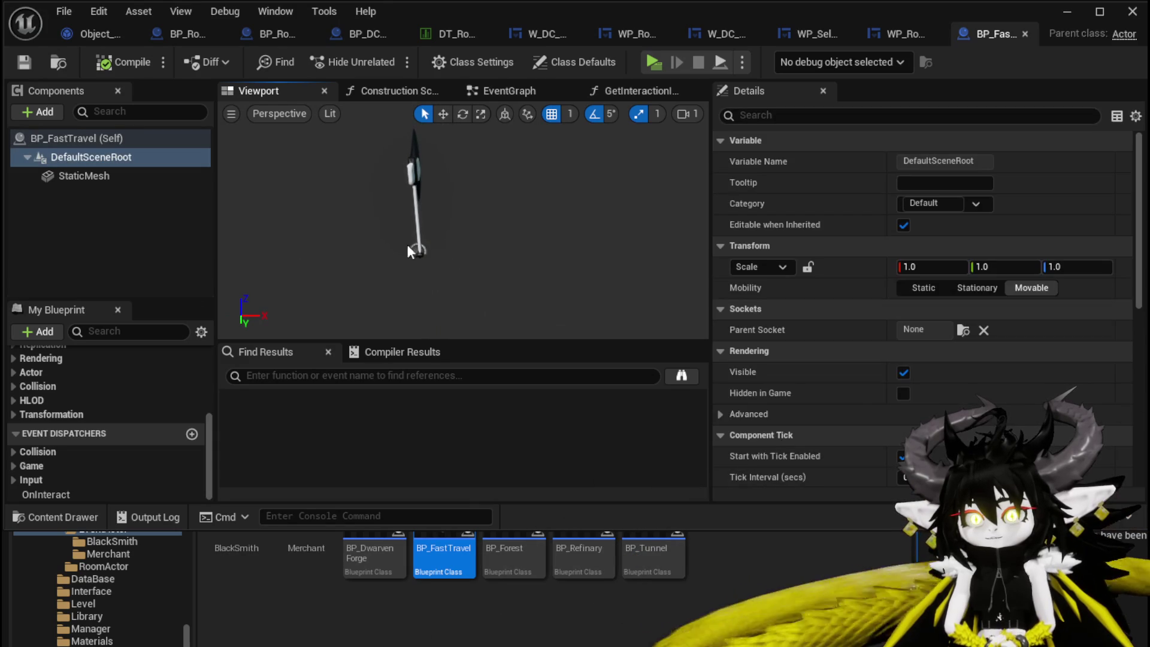
click(77, 178)
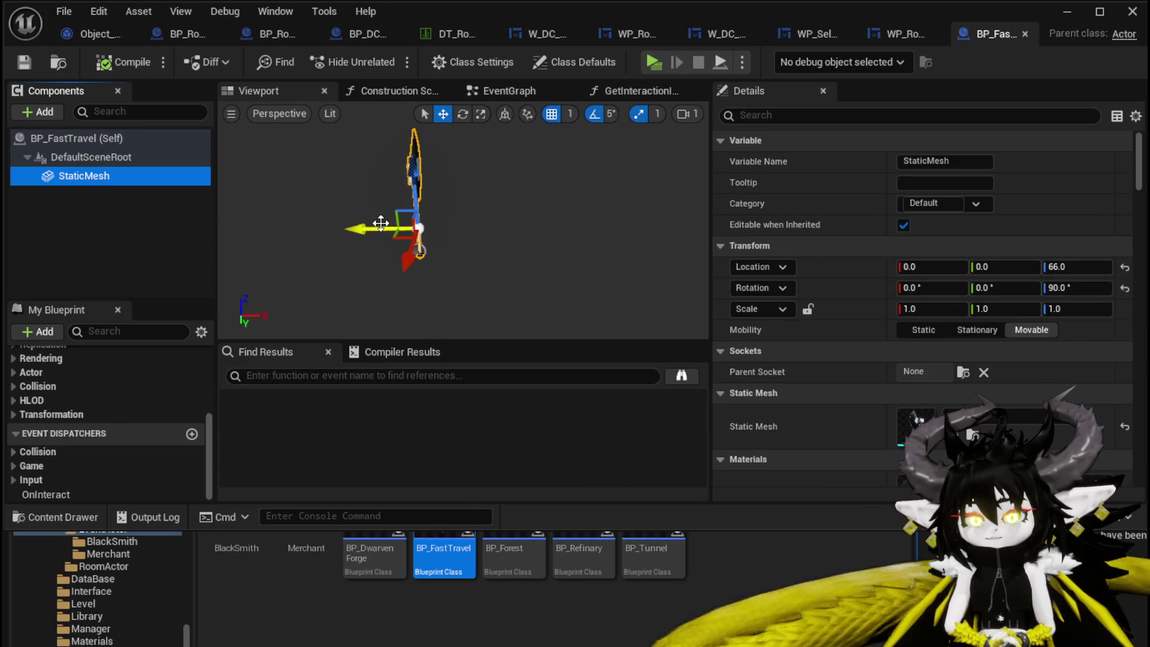
drag(359, 228, 287, 228)
key(ctrl+s)
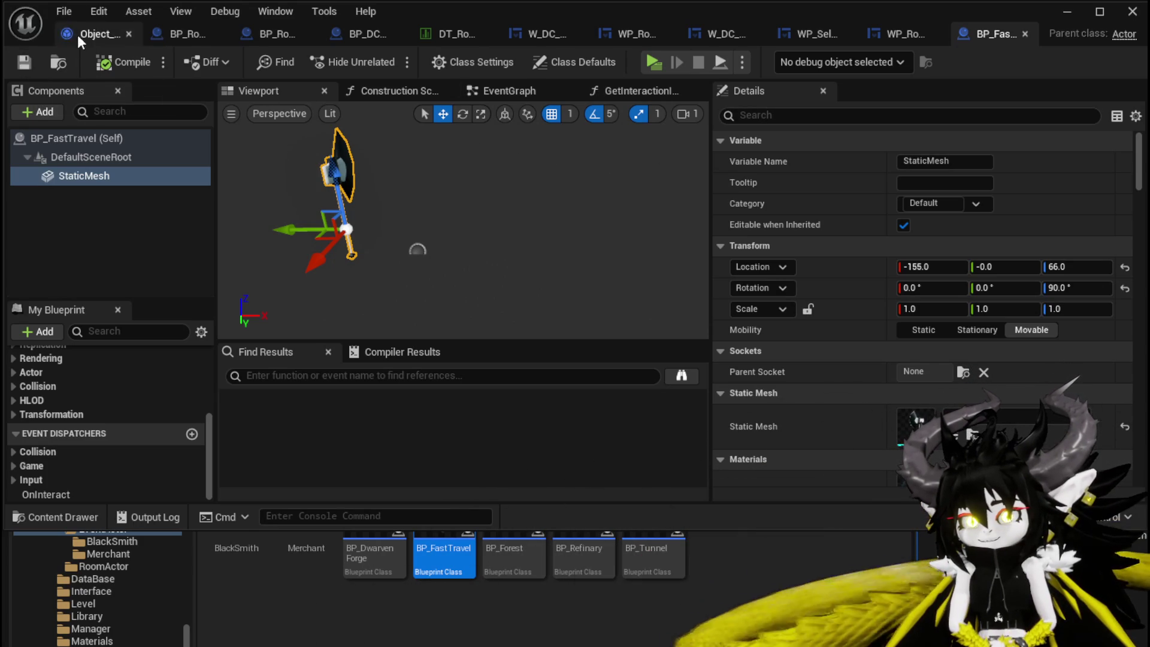
Start play-in-editor and build the train-station room through the stone arch.
click(1069, 18)
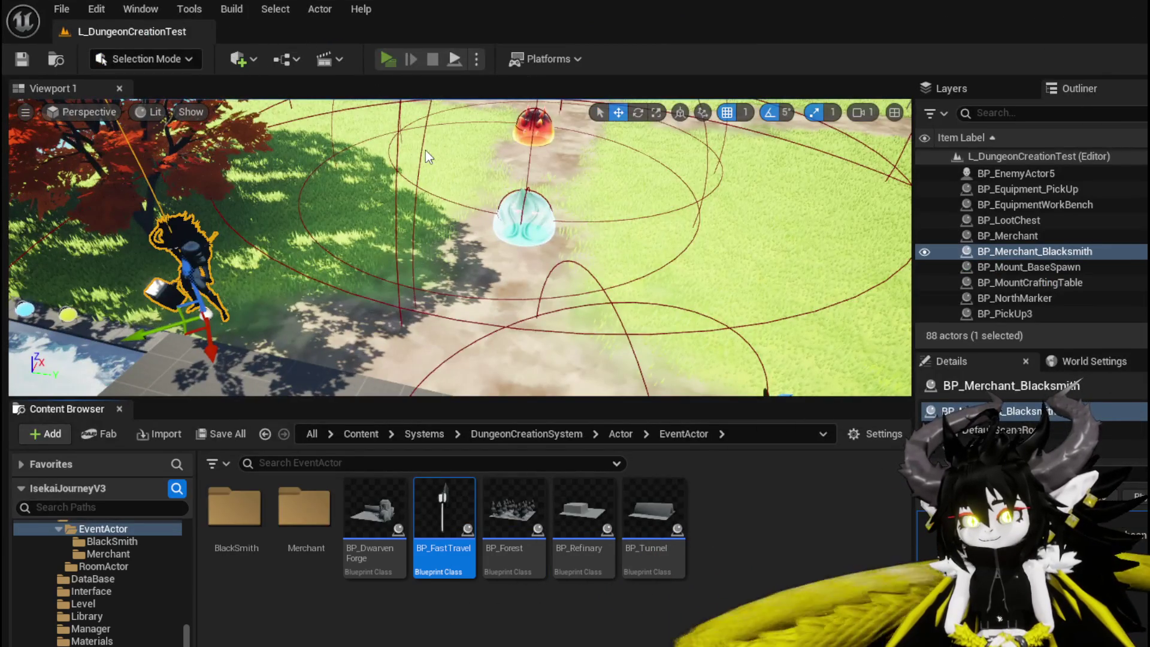
key(alt+p)
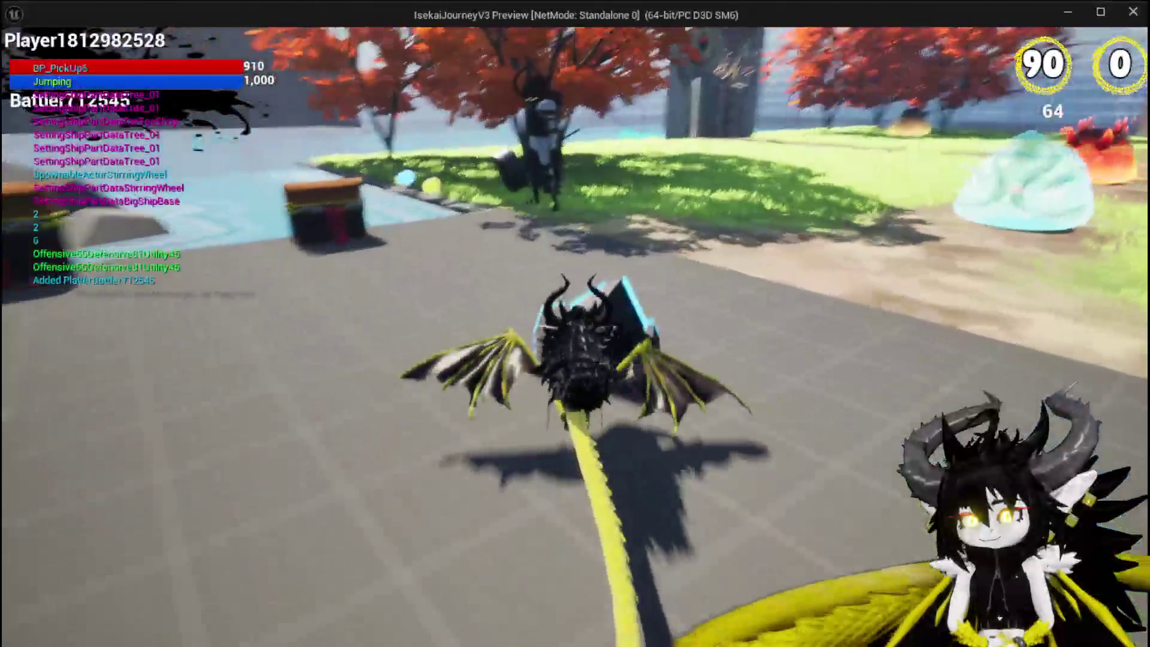
key(w)
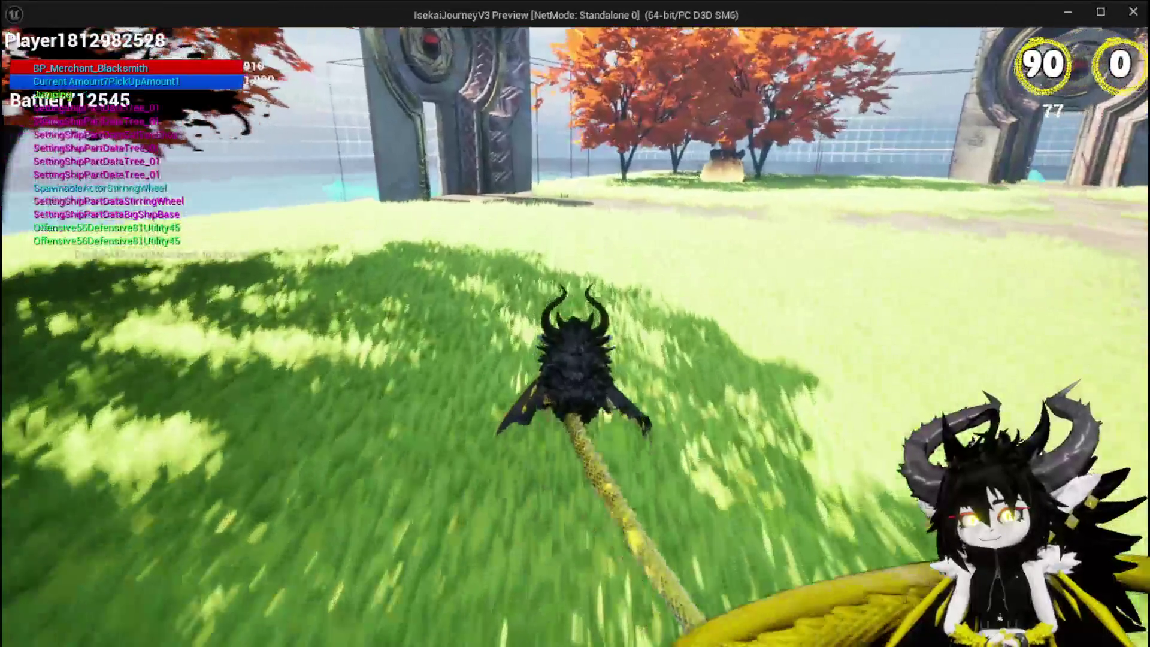
key(w)
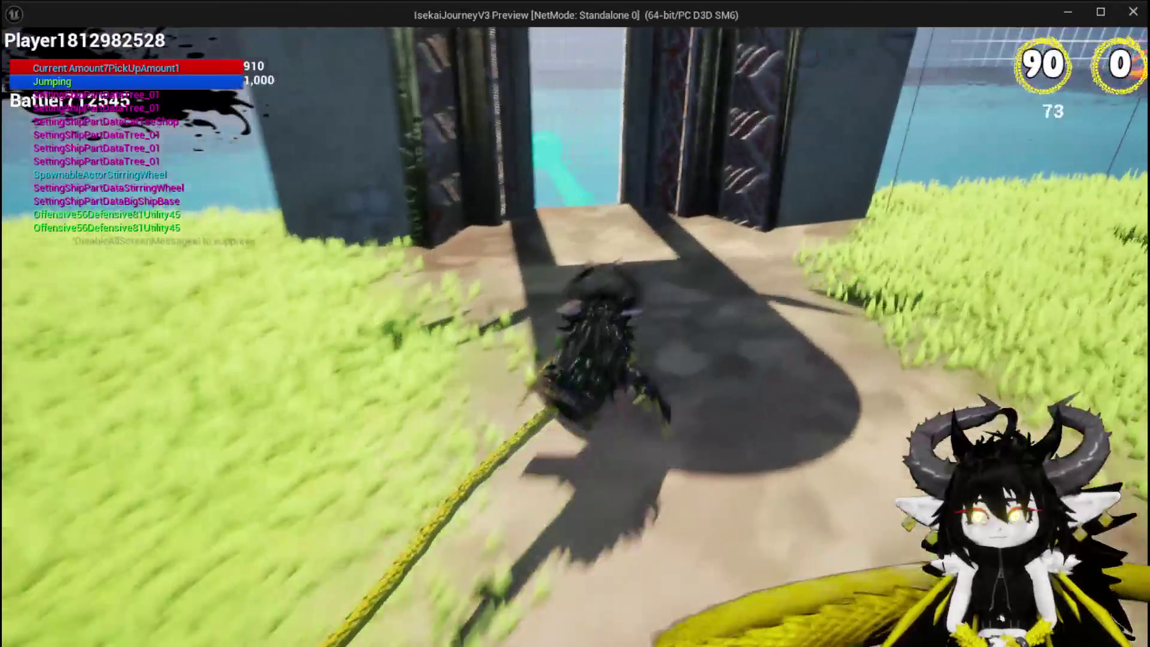
key(w)
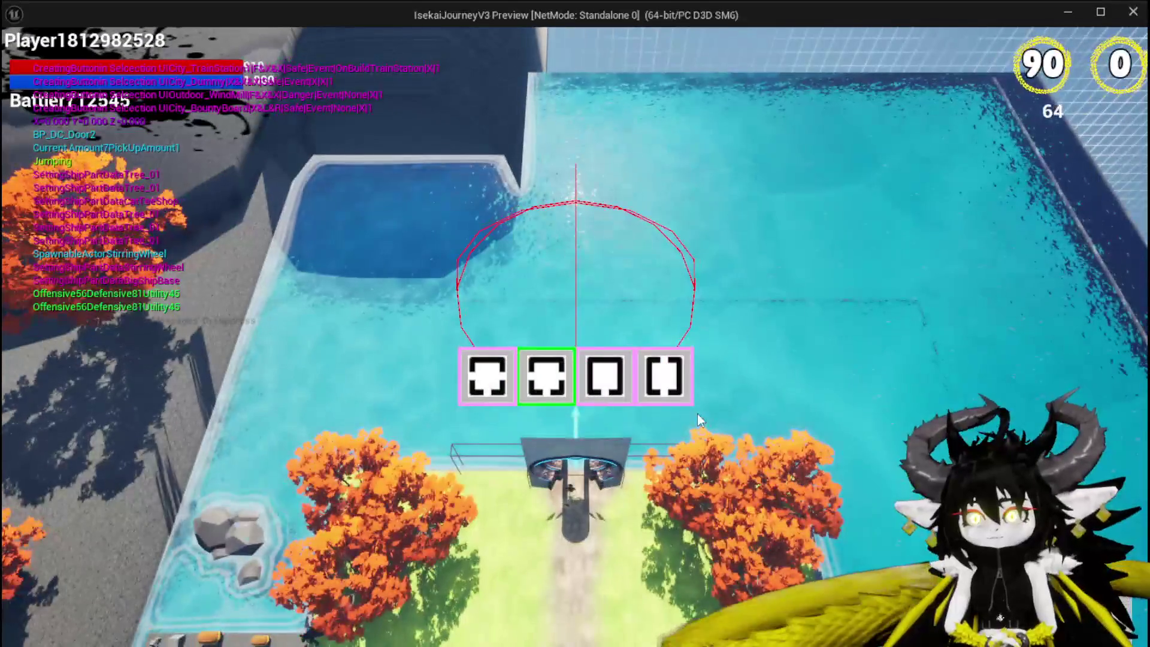
click(664, 376)
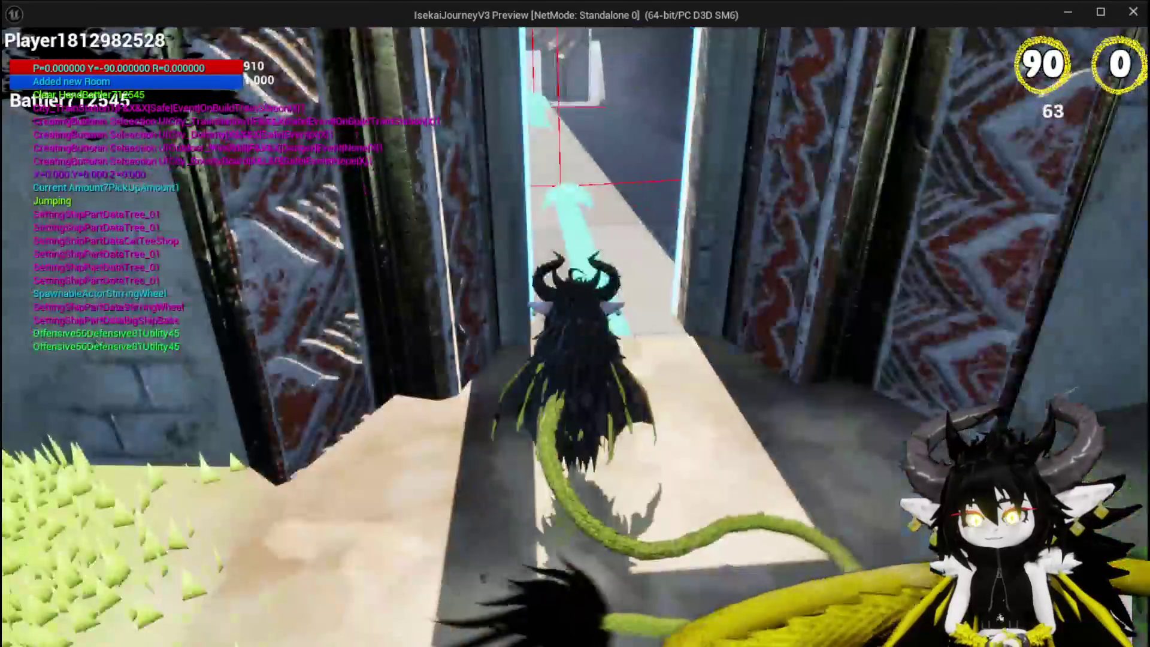
Test the axe prop's interaction, then return to the gate and build the MarketPlace room.
key(w)
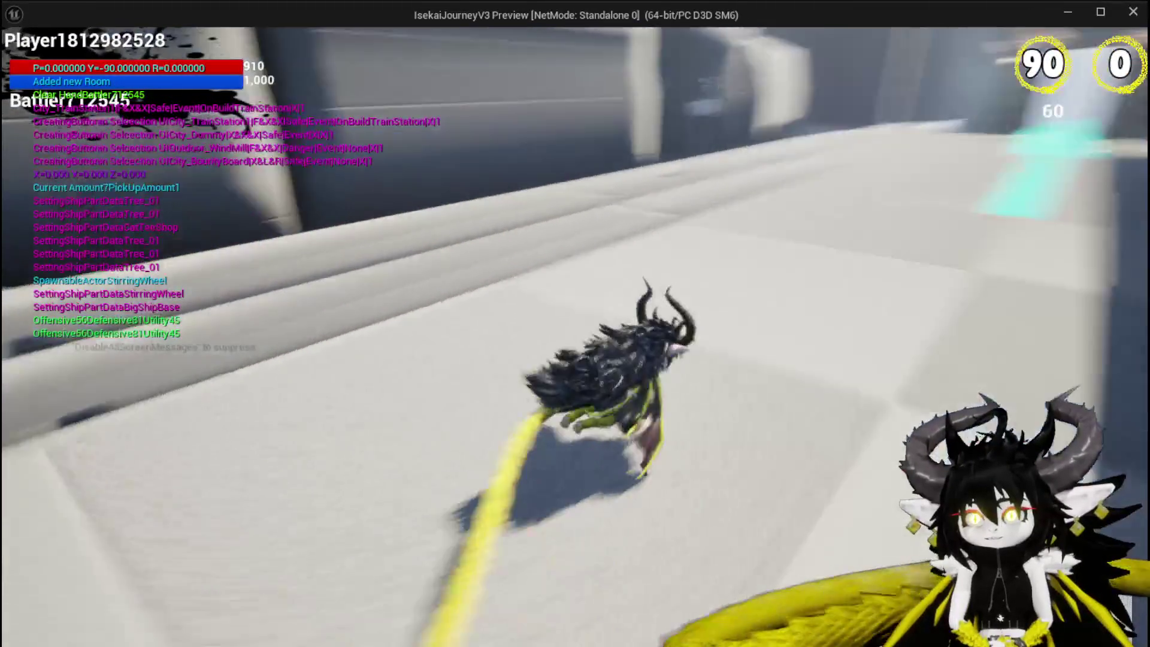
key(w)
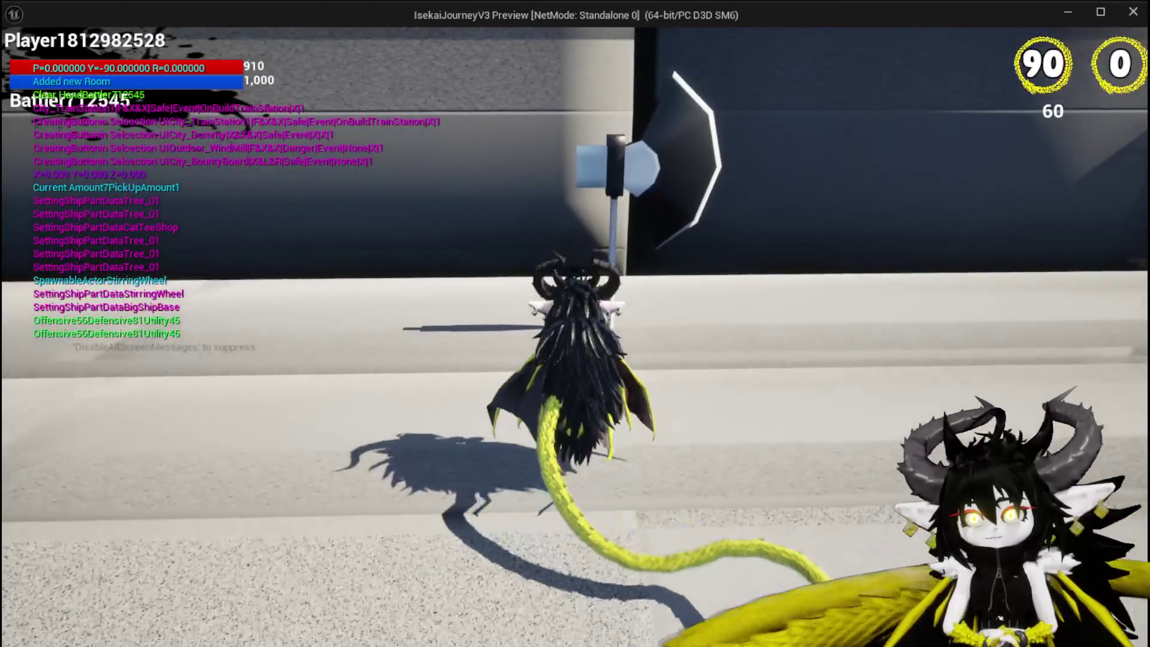
key(w)
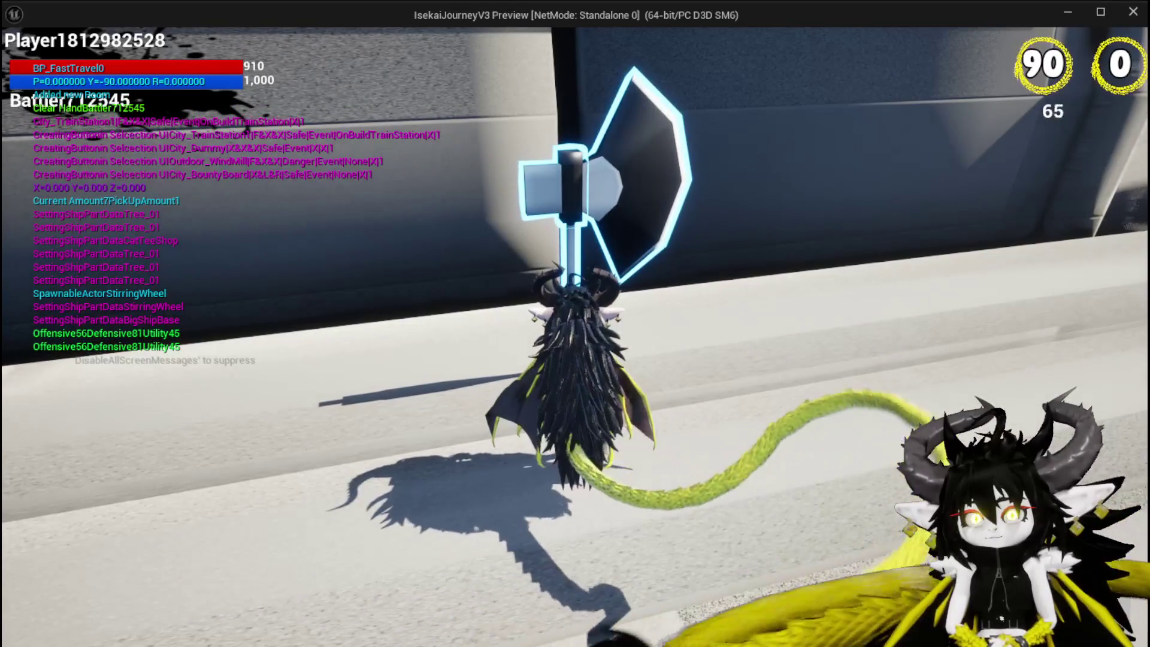
key(w)
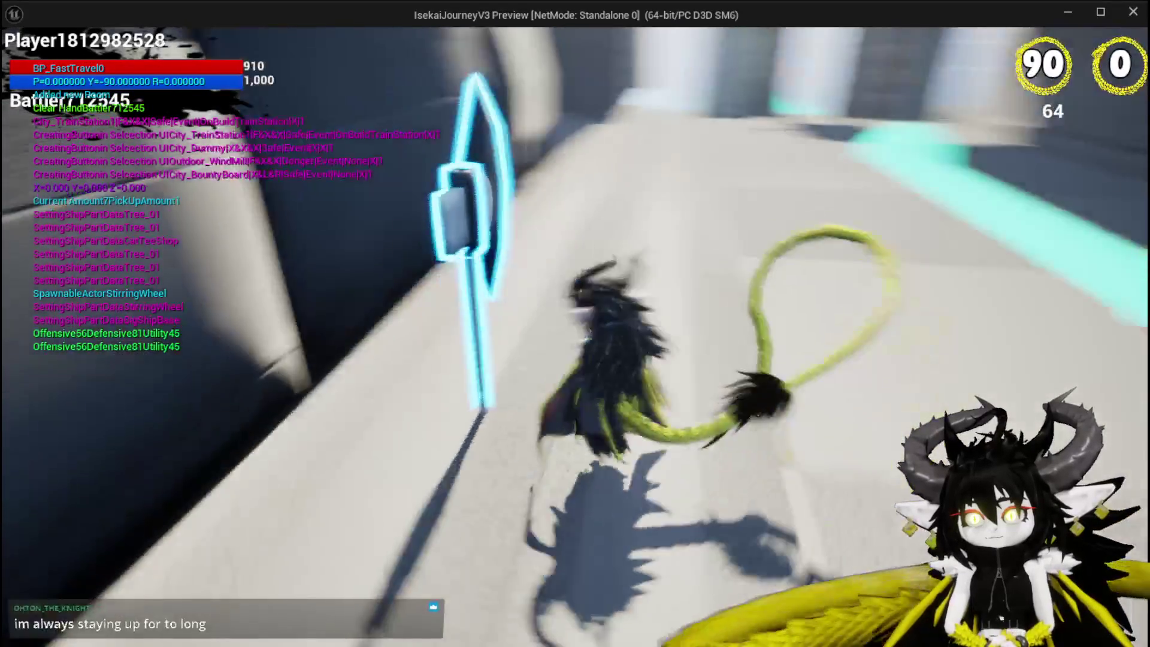
key(w)
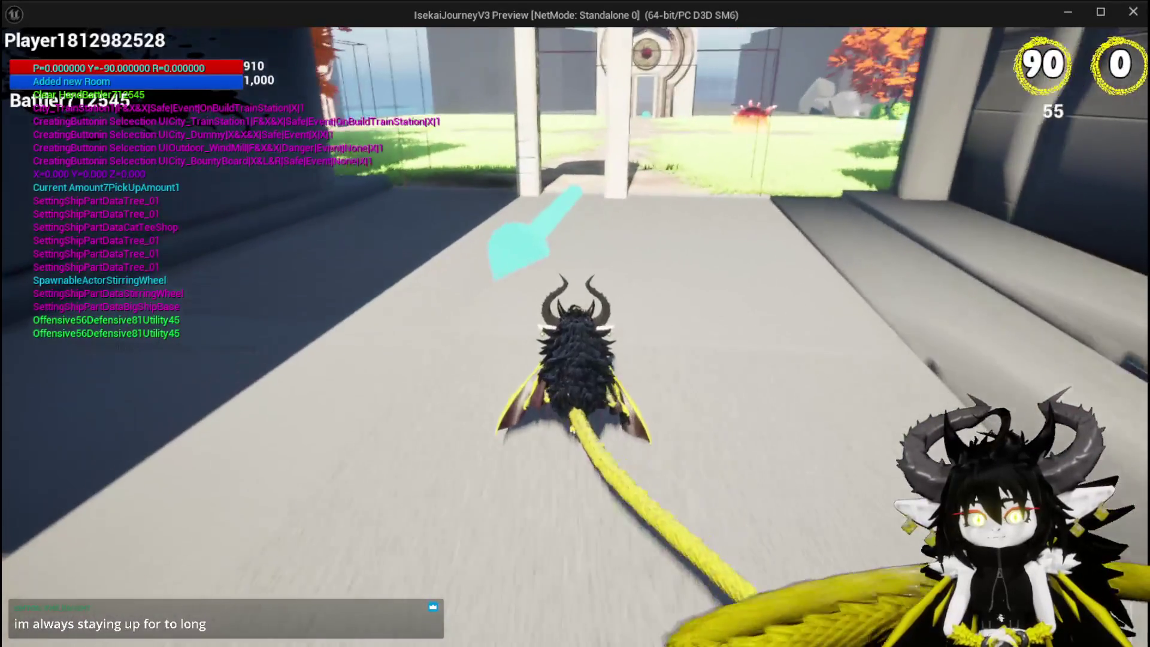
key(w)
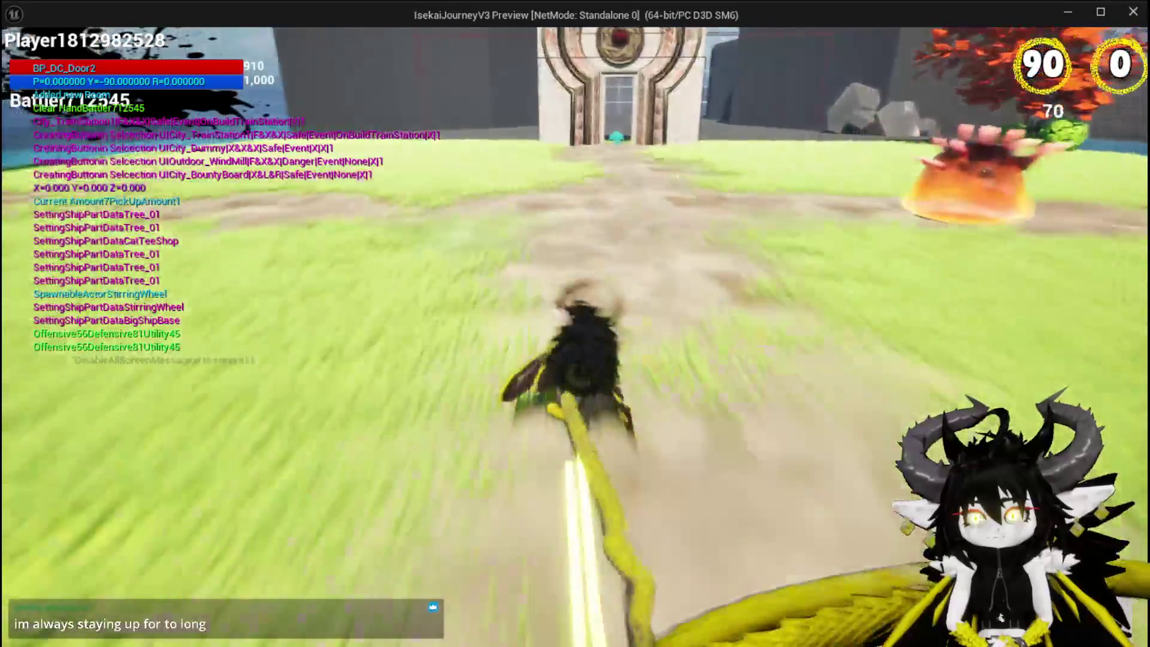
key(w)
key(space)
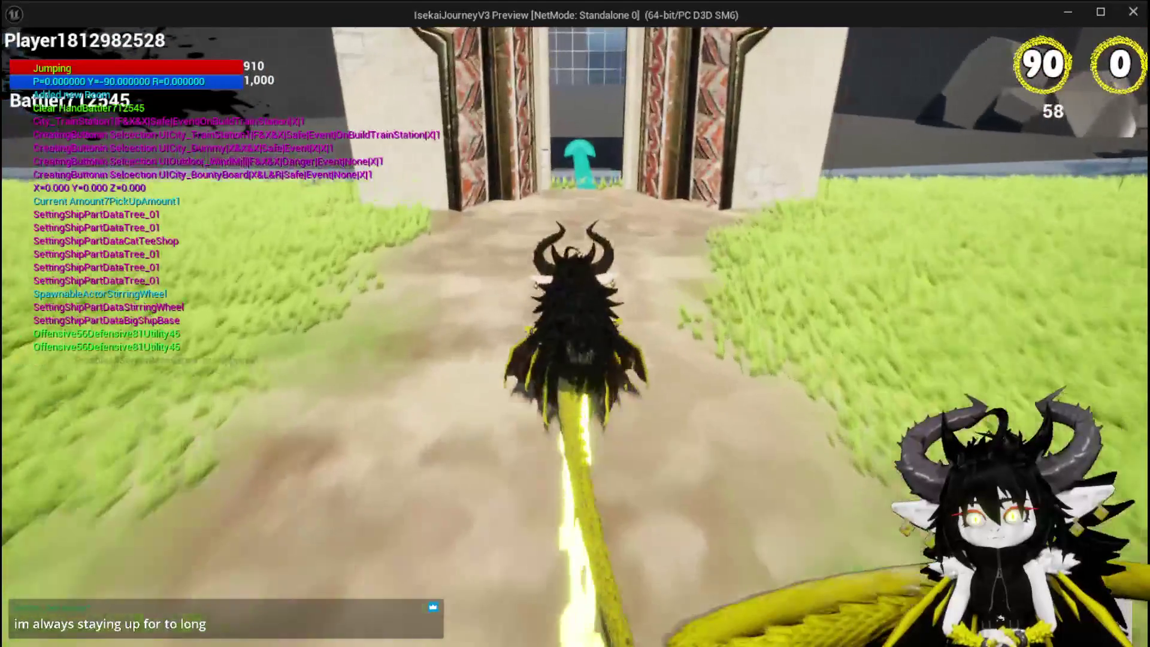
key(b)
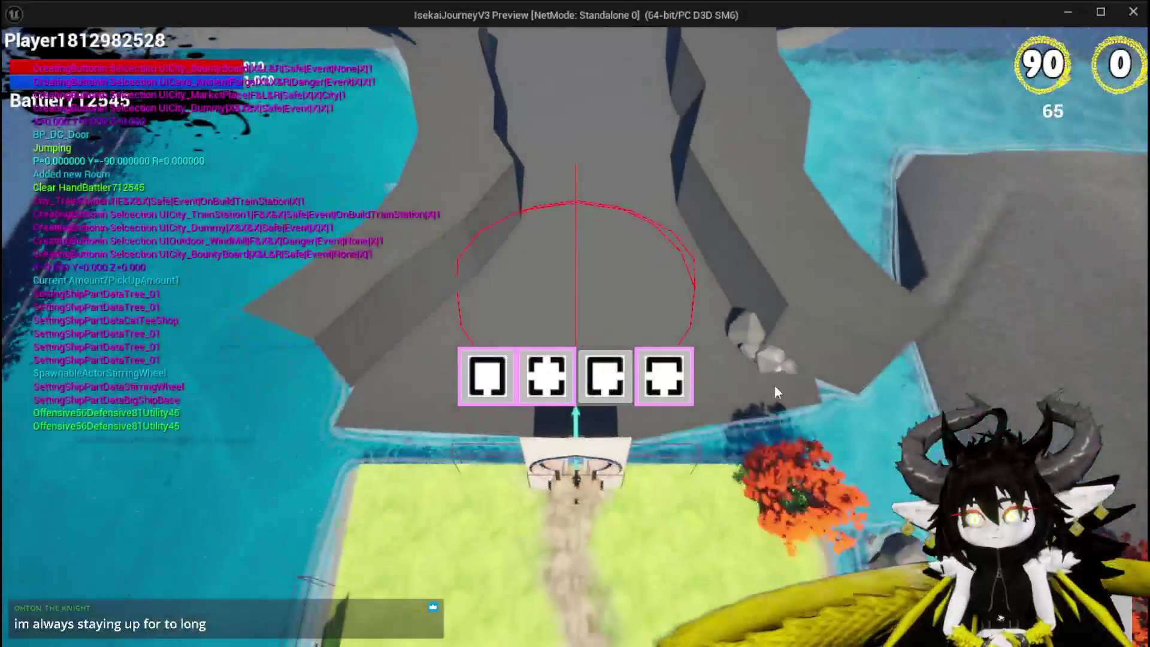
click(742, 432)
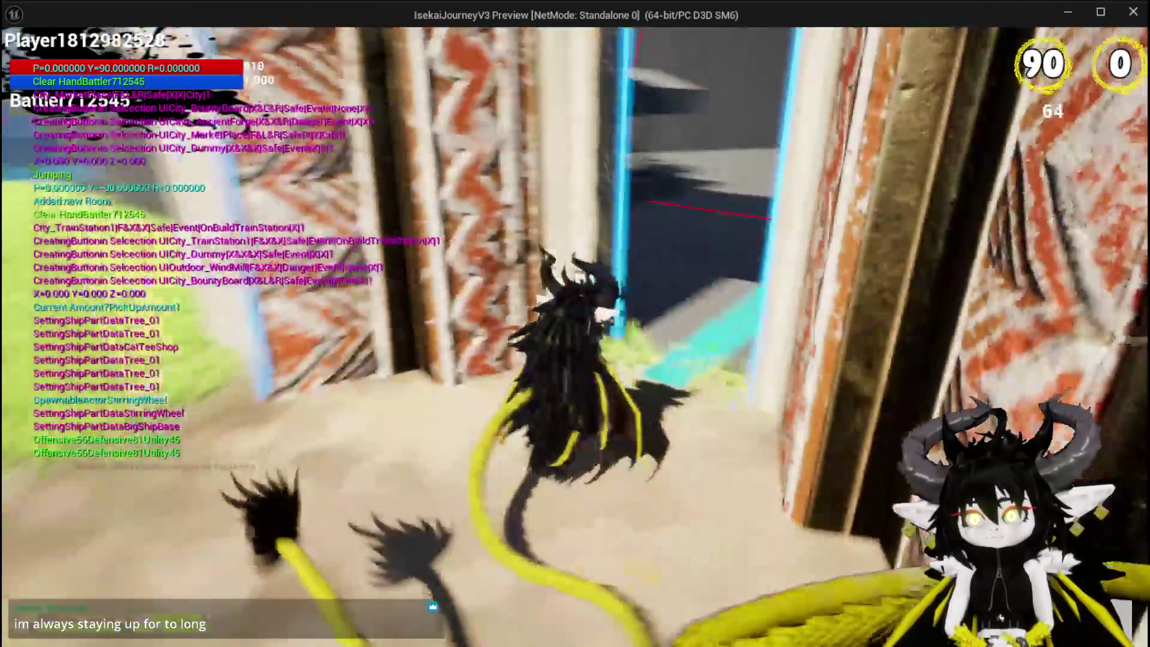
Build the TrainStation2 room, test jumping and double jumping, then stop the preview.
key(w)
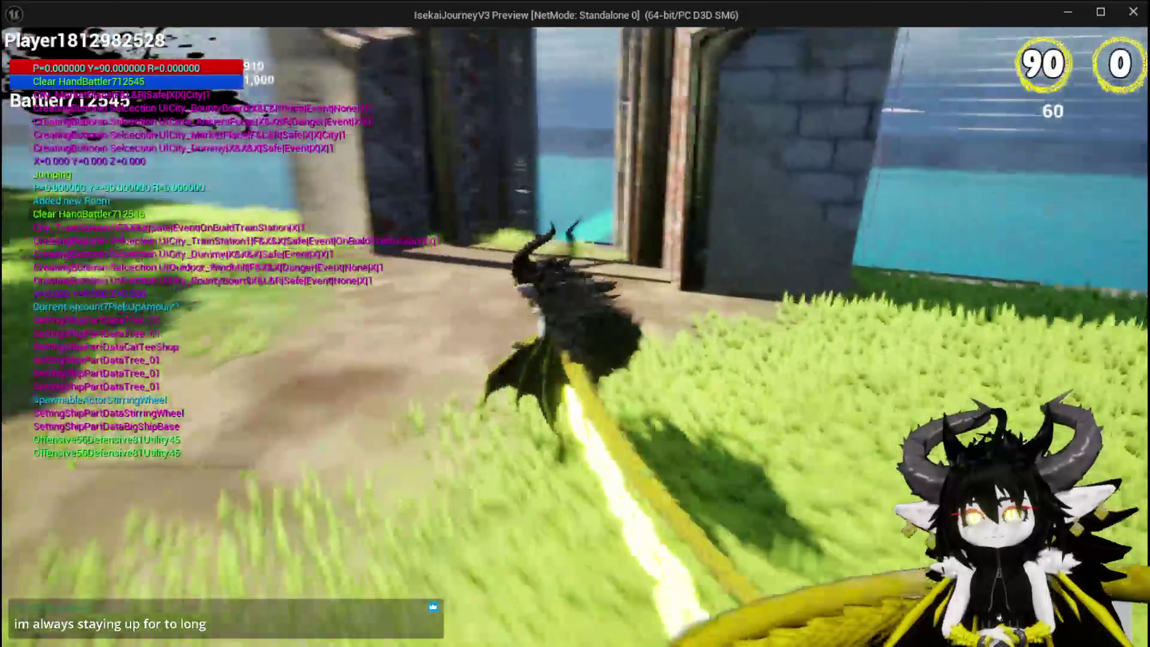
key(b)
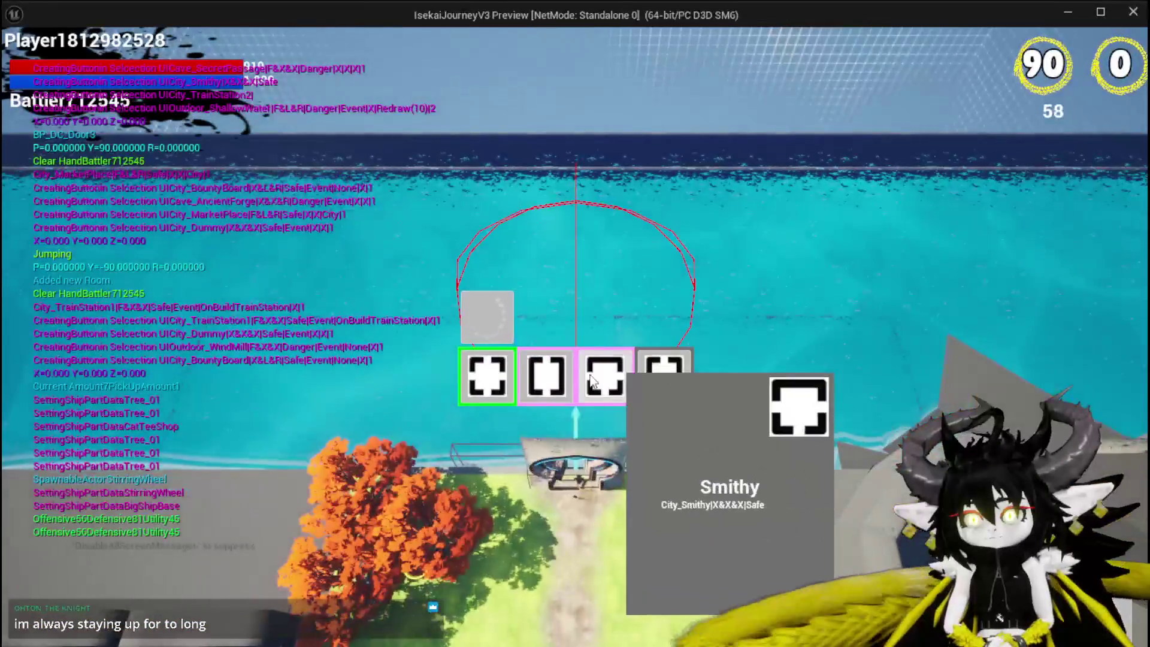
click(663, 376)
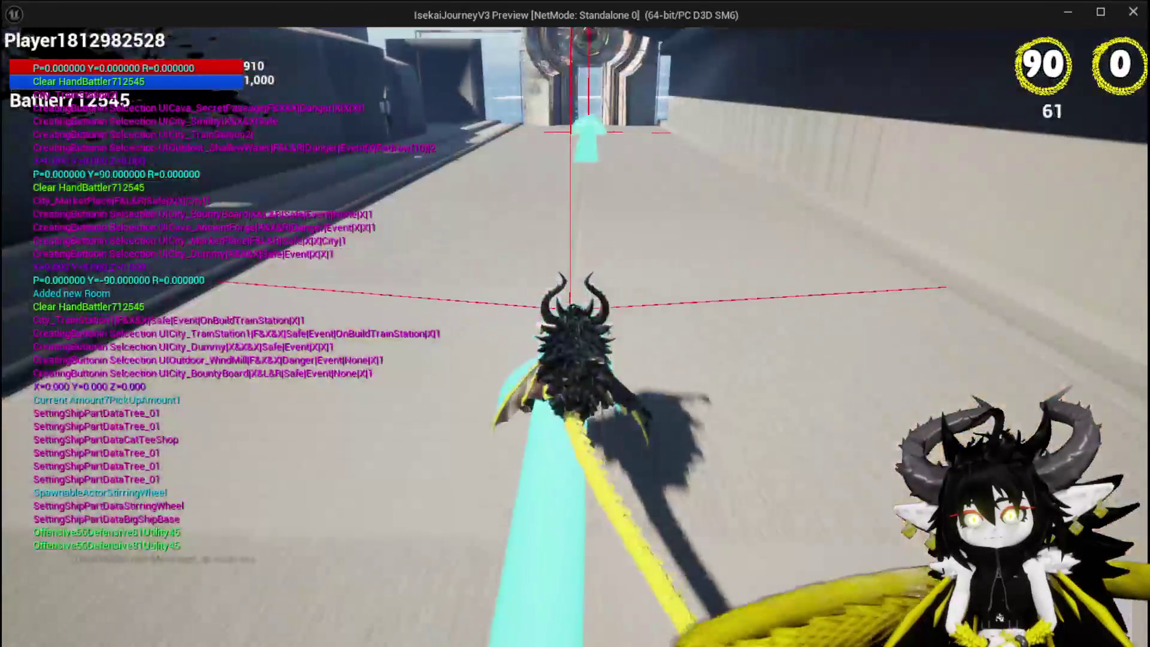
key(space)
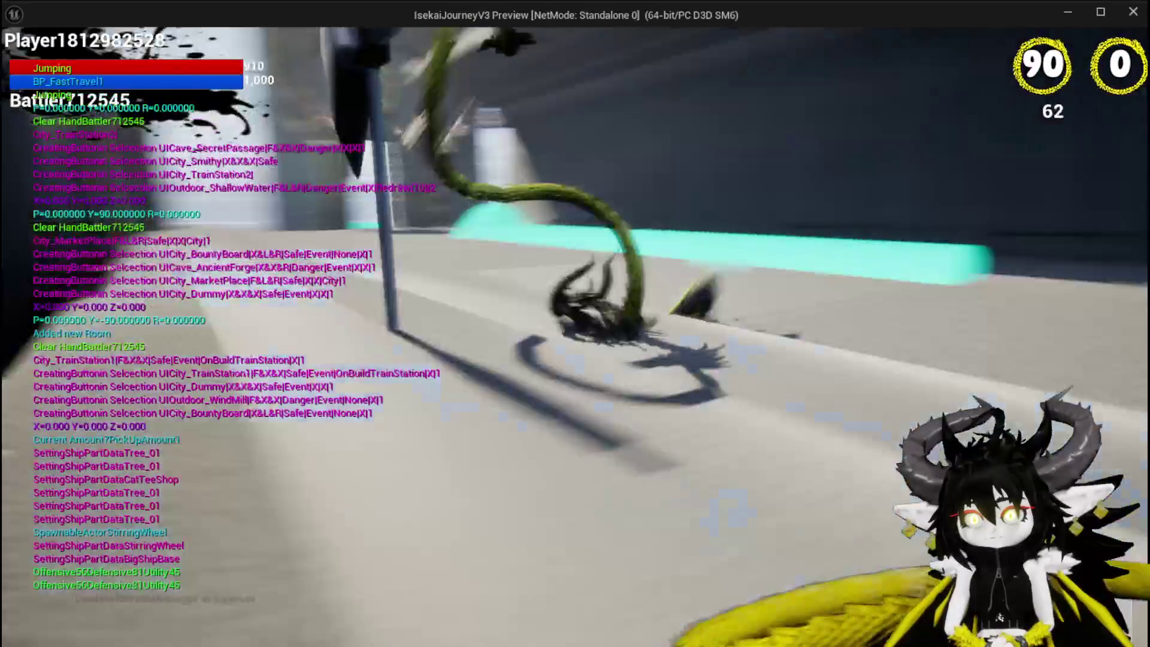
key(space)
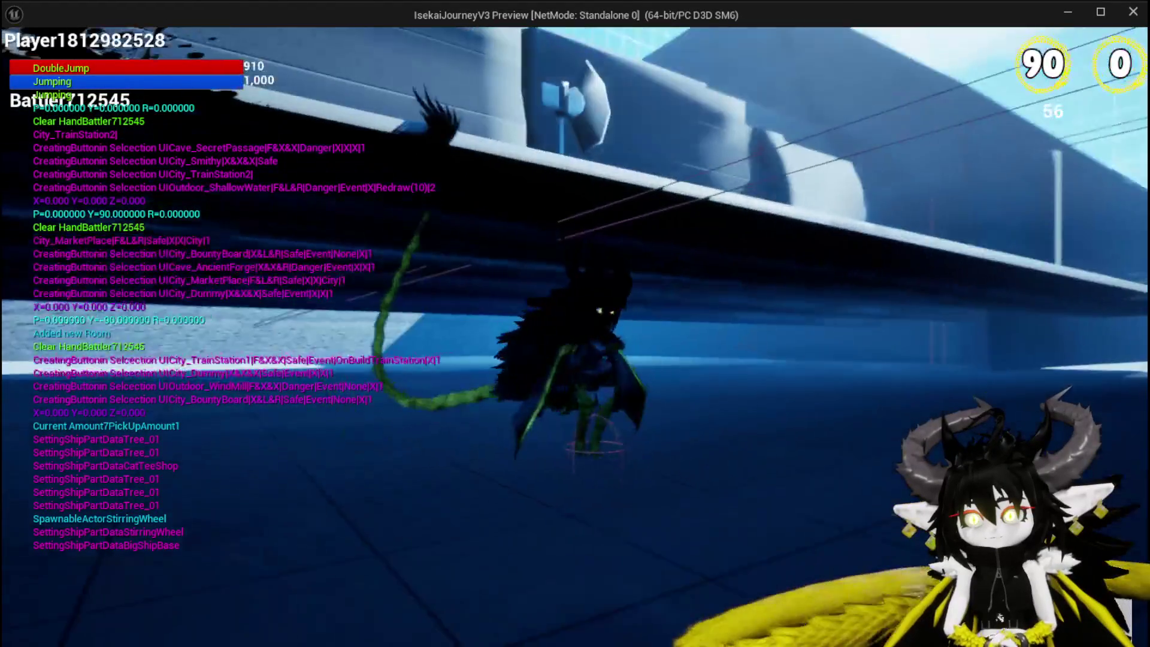
key(space)
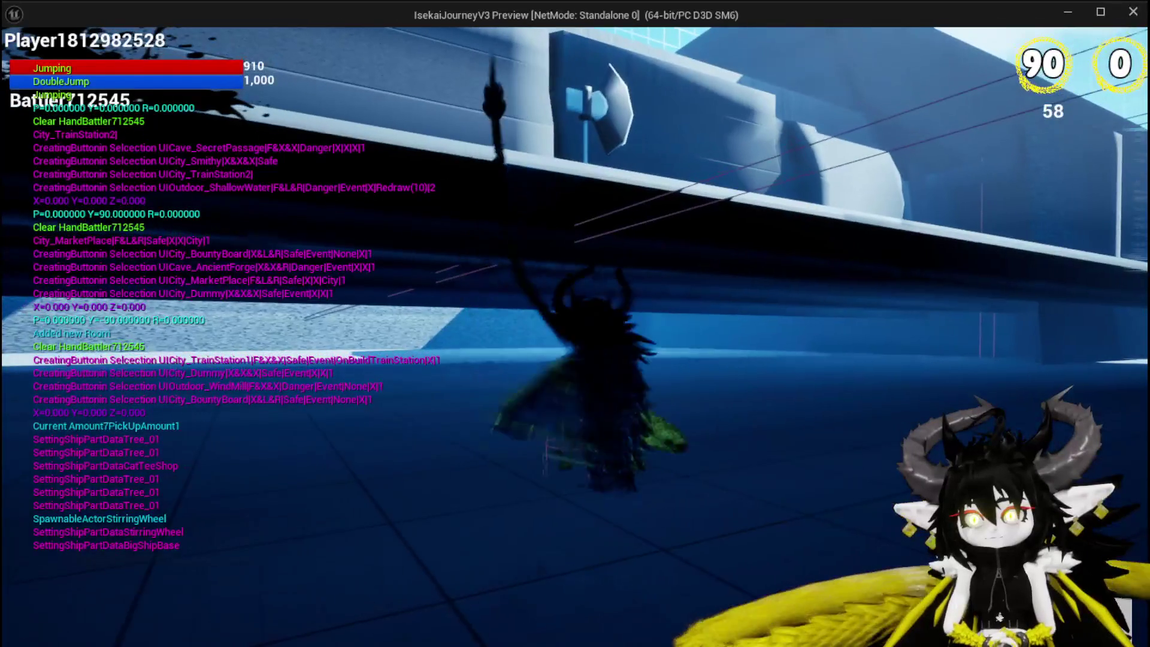
key(Escape)
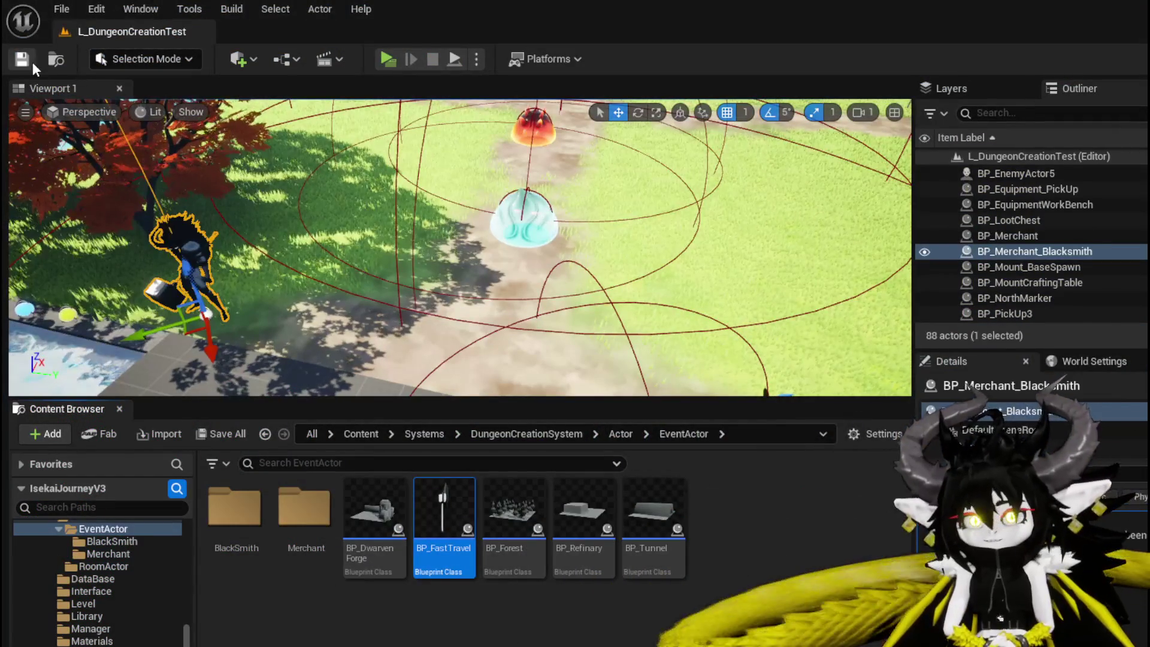
Save the level and open BP_FastTravel's event graph.
click(32, 64)
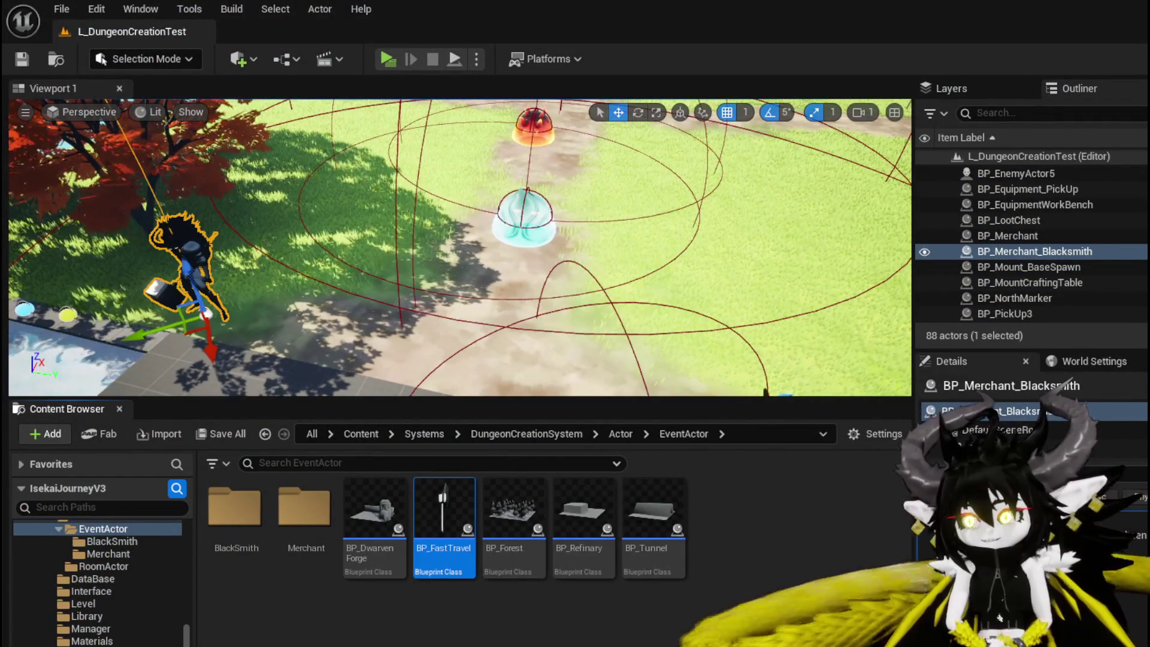
double_click(470, 508)
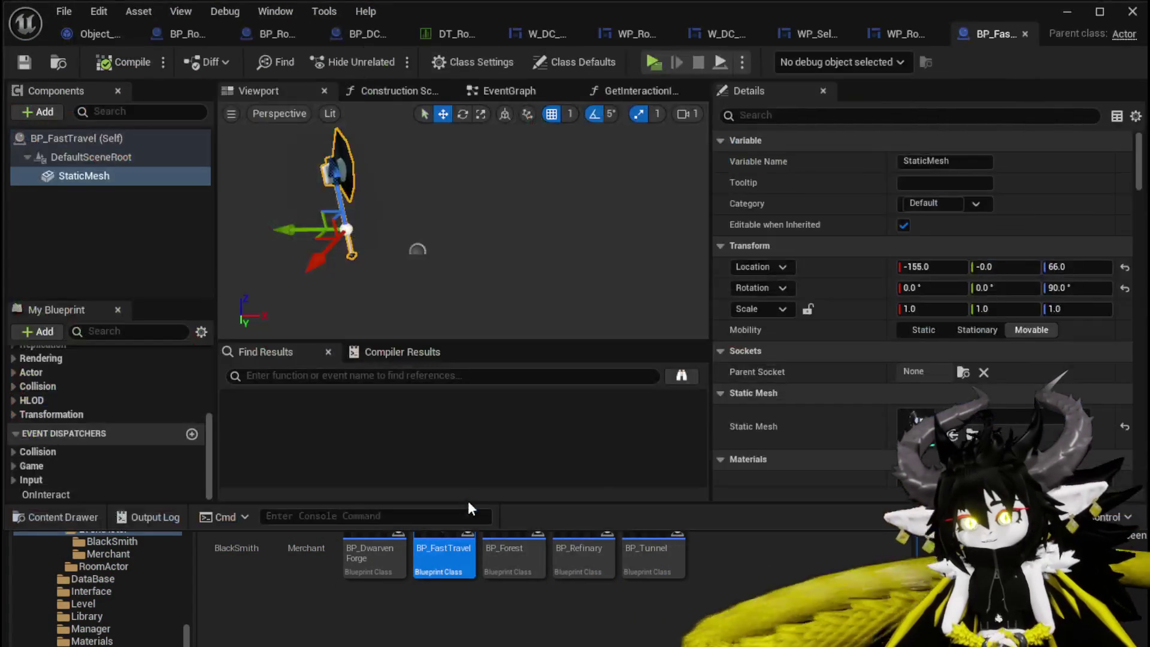
click(510, 91)
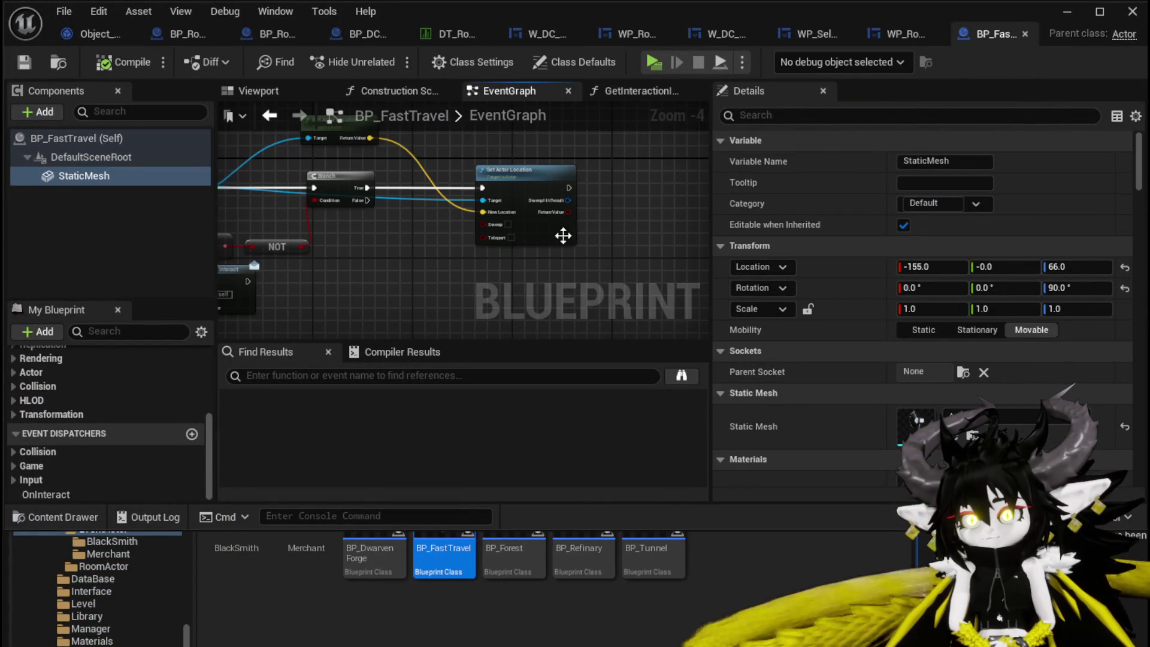
Add a Break Vector on Get Actor Location's Return Value, move Set Actor Location right, and compile.
drag(469, 173, 517, 177)
text(brea)
key(Return)
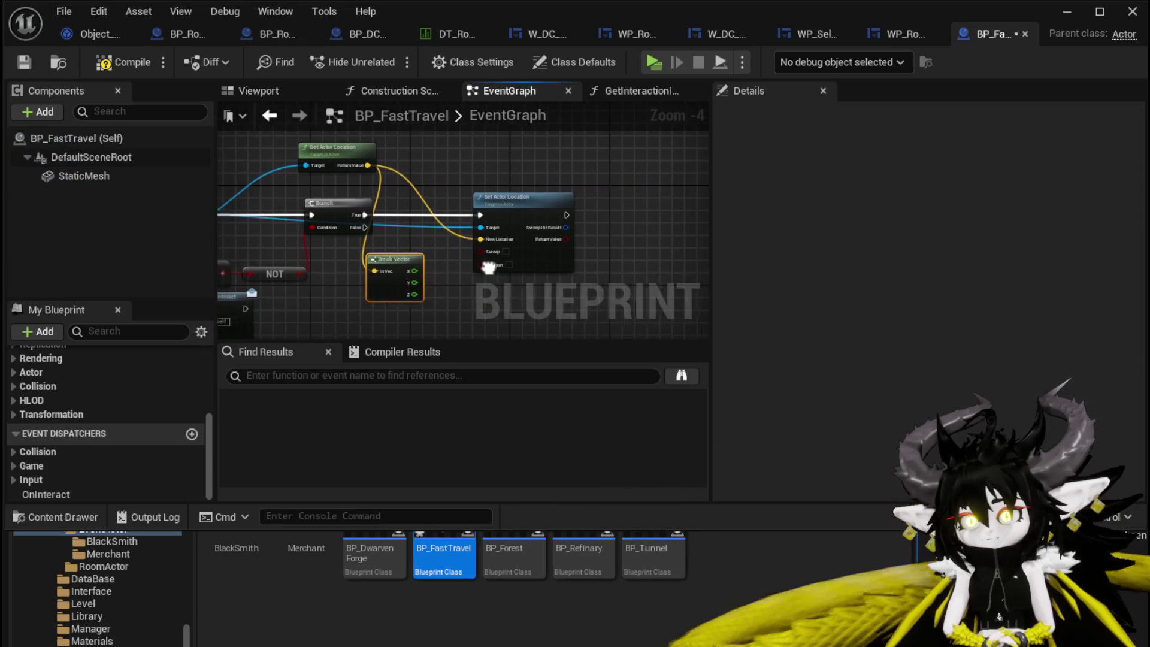
click(596, 223)
drag(596, 223, 647, 205)
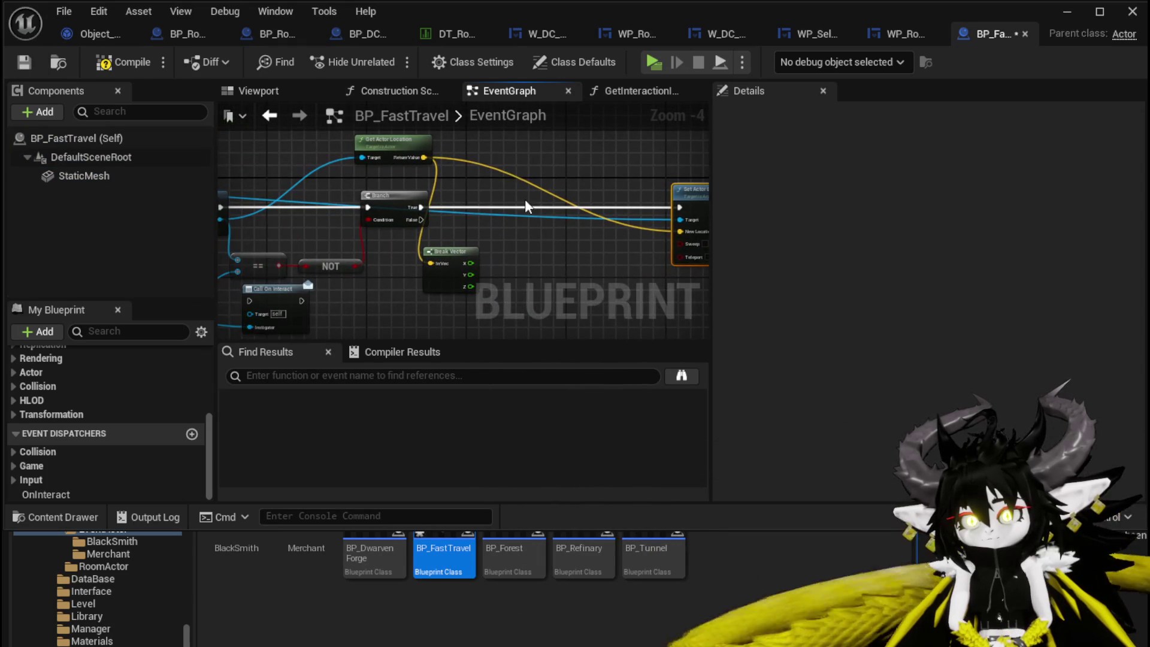
click(22, 67)
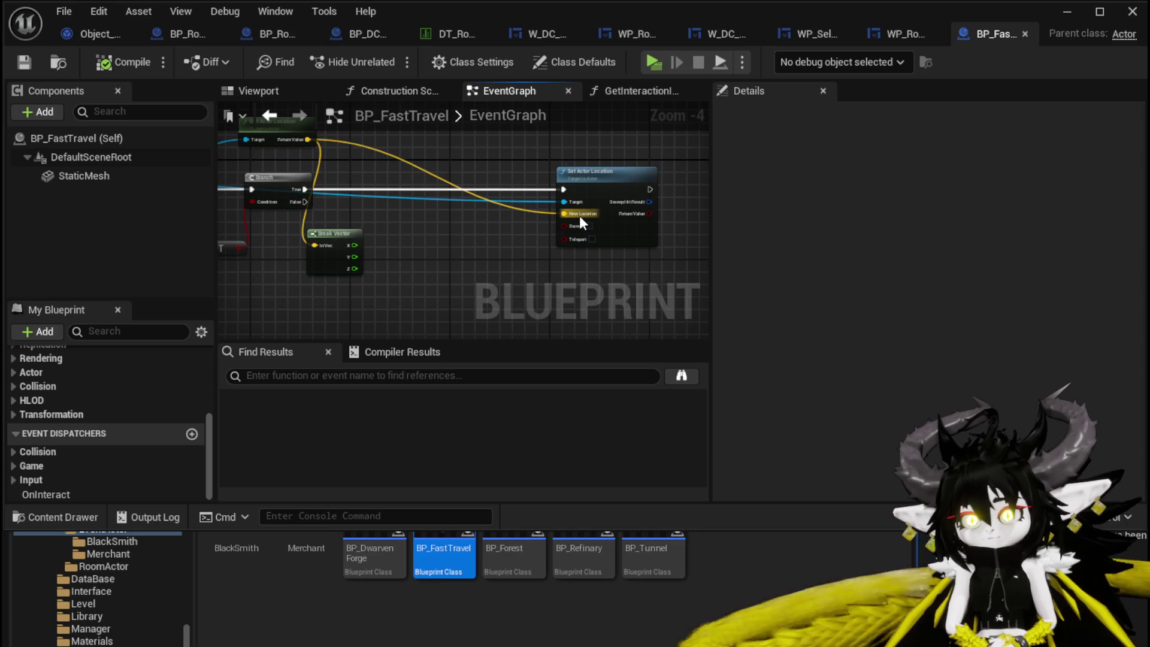
drag(564, 213, 505, 252)
Feed New Location a Make Vector built from Break Vector X, Y and Z plus an Add offset.
text(make)
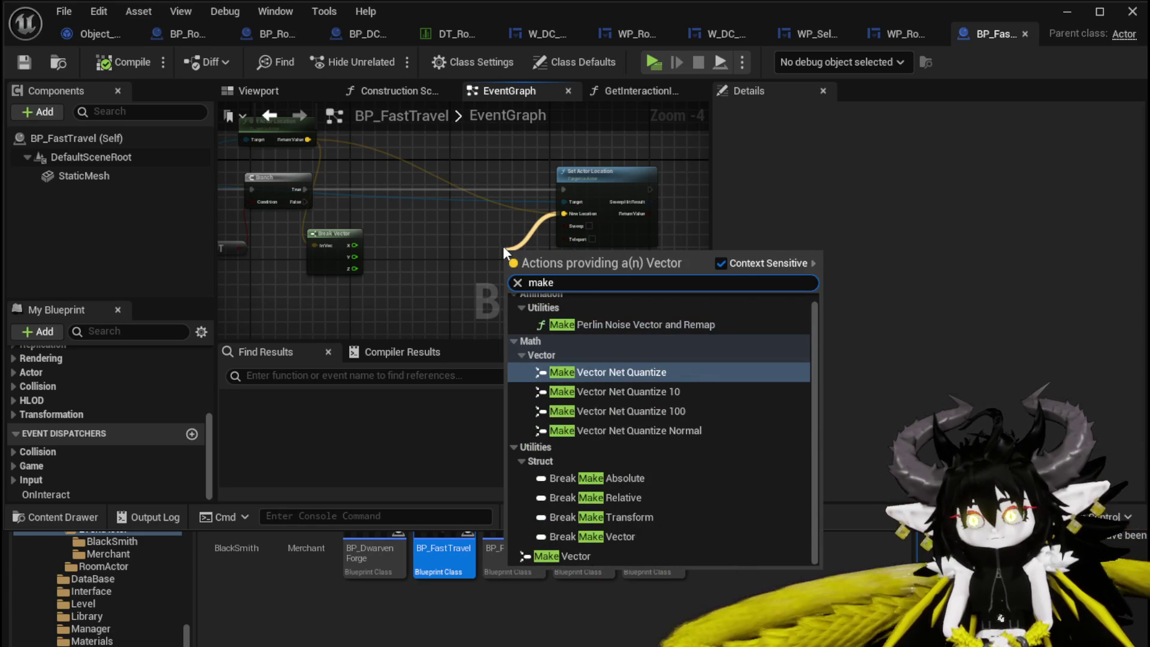
click(572, 555)
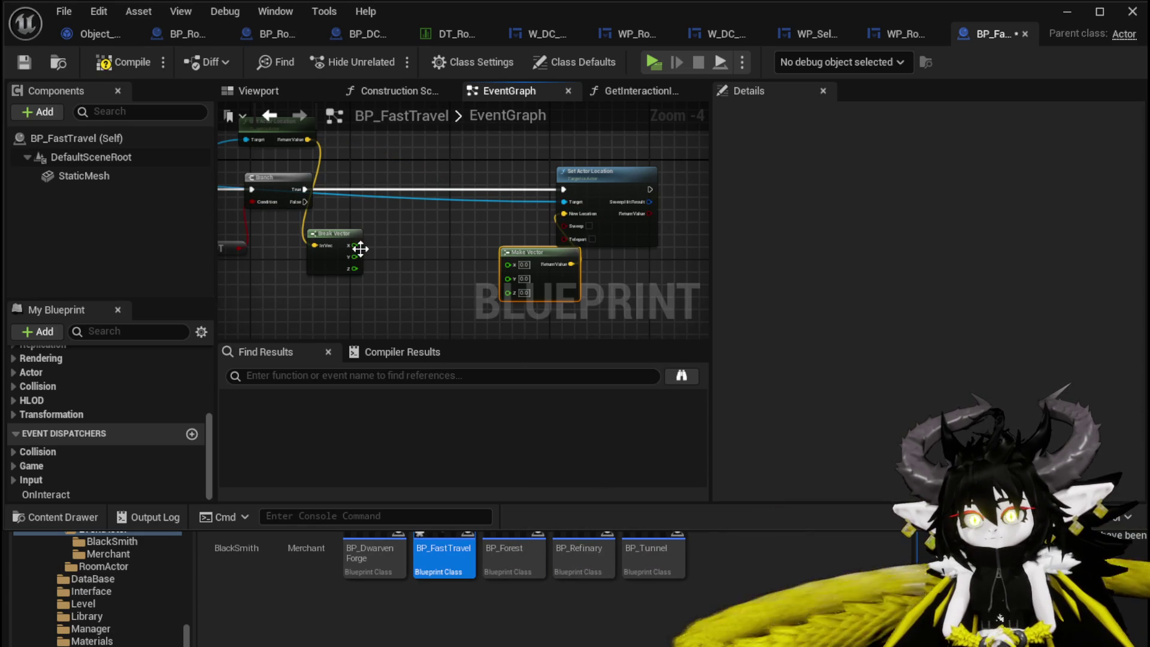
mouse_move(481, 267)
mouse_down()
mouse_move(508, 264)
mouse_move(472, 240)
mouse_up()
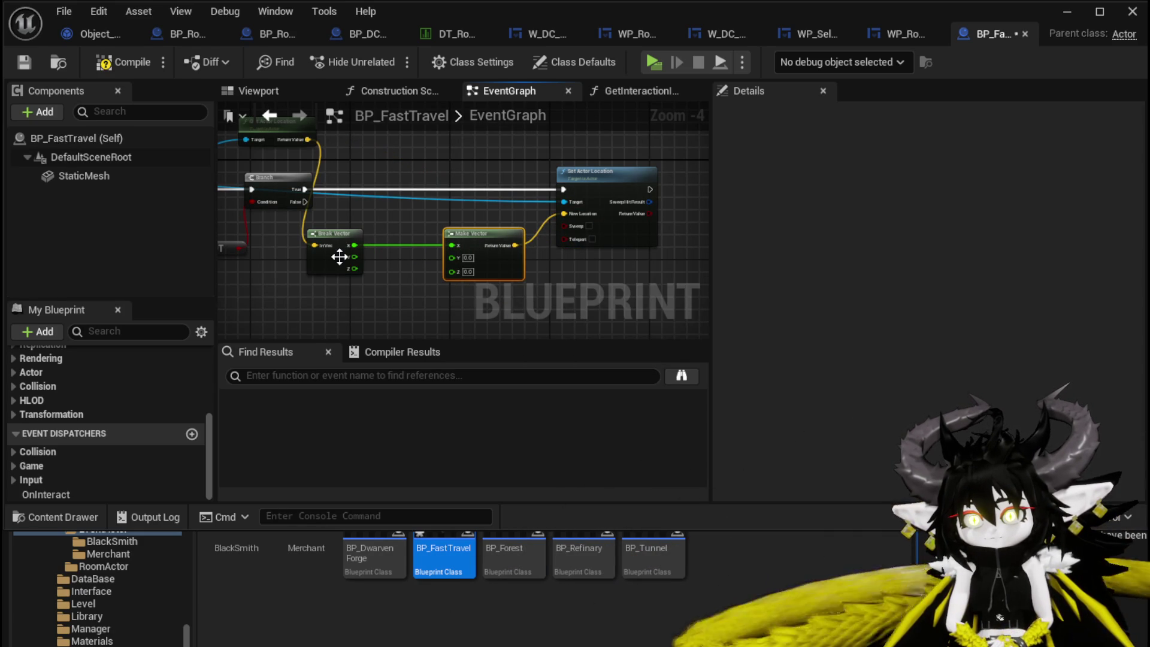
mouse_move(351, 257)
mouse_down()
mouse_move(452, 257)
mouse_move(397, 285)
mouse_up()
text(+)
click(455, 420)
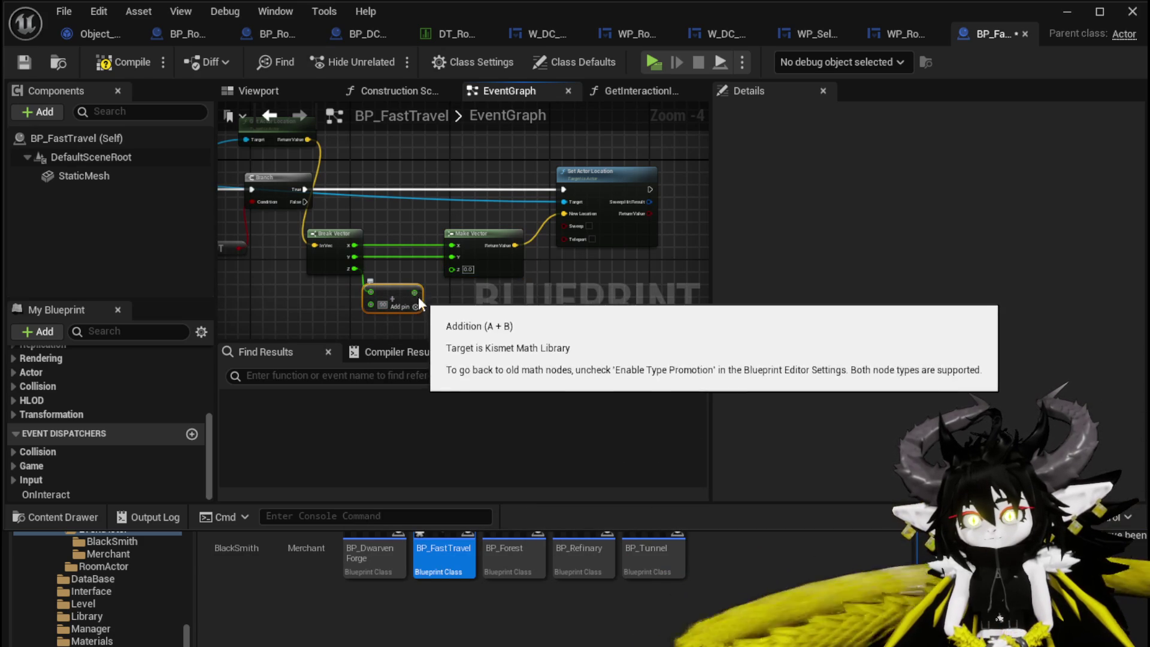
drag(413, 293, 452, 269)
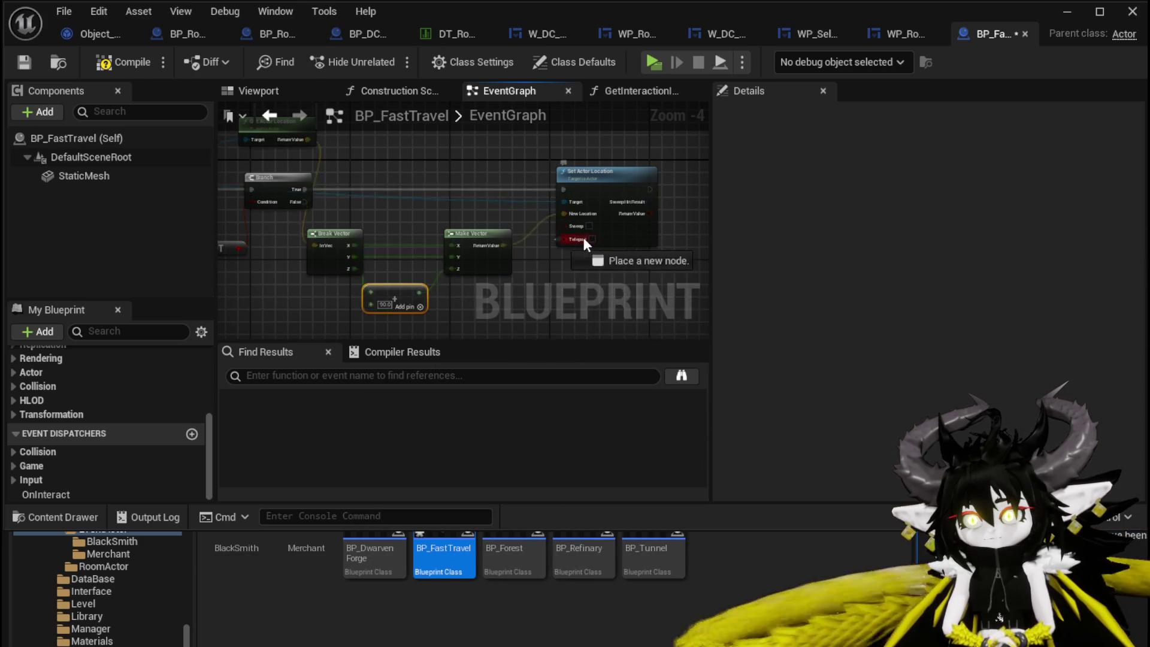
Enable Teleport on Set Actor Location, compile and save BP_FastTravel, and return to the level.
click(592, 239)
click(123, 63)
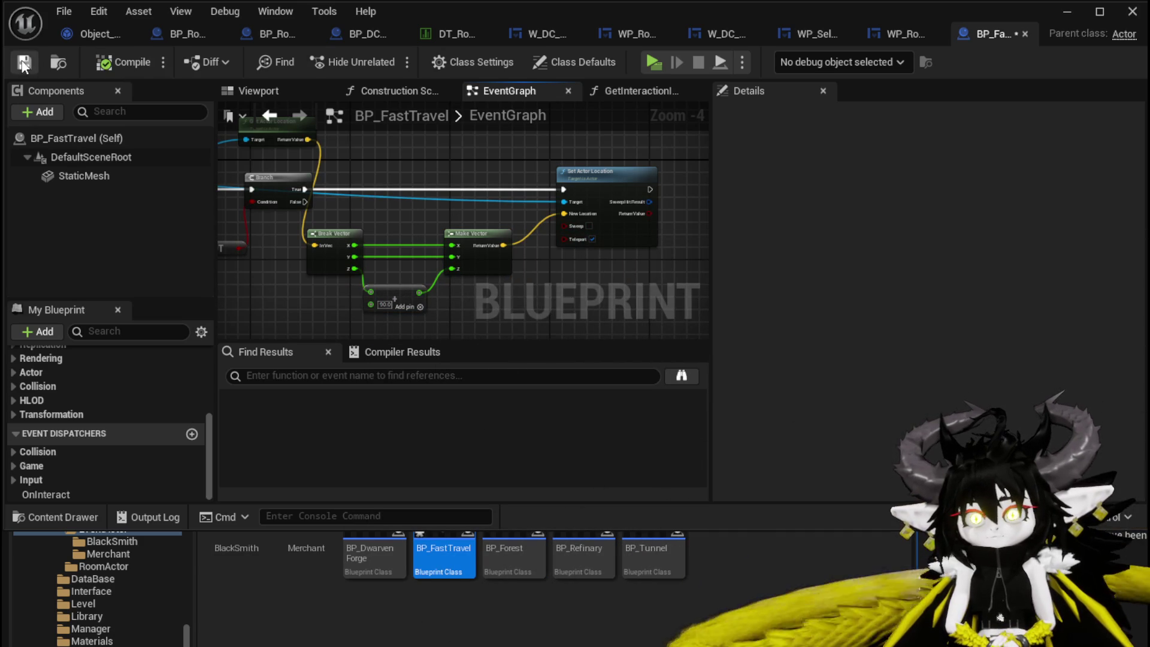
click(19, 64)
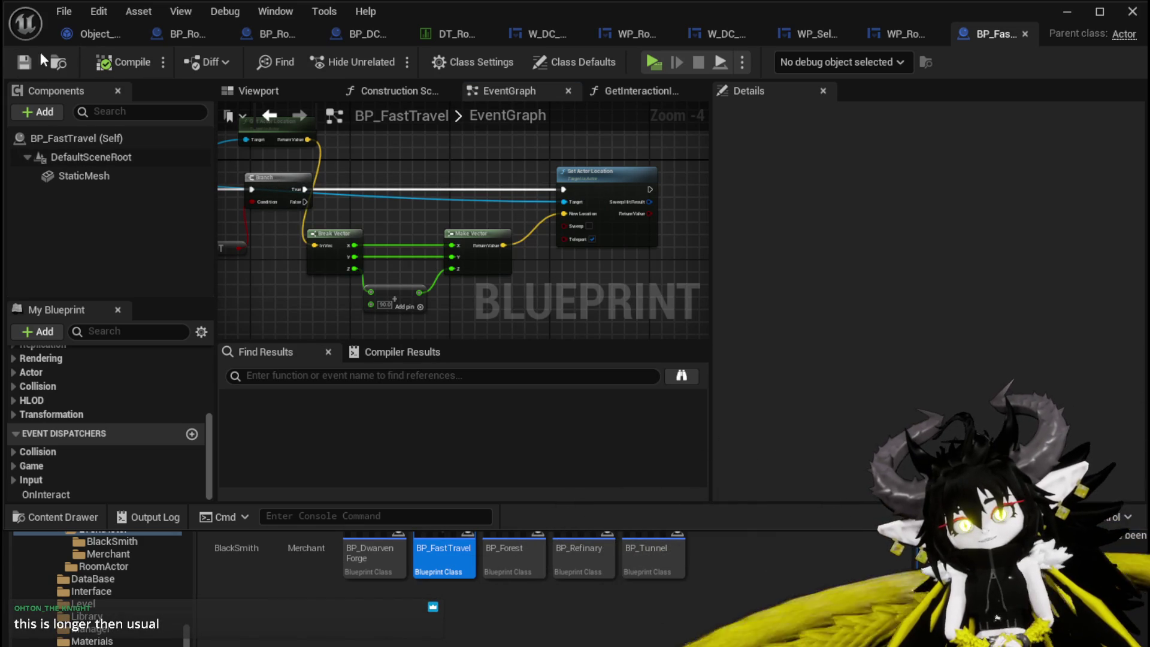
click(1072, 12)
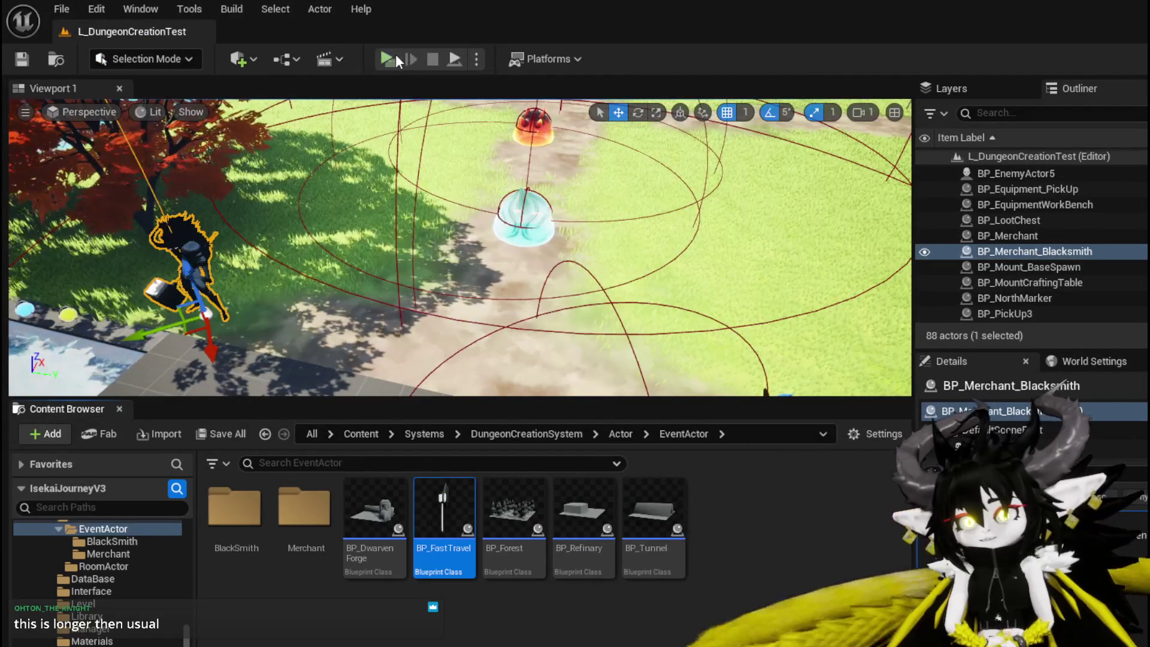
Play-test by walking into the stone gateway and building the BountyBoard room.
key(space)
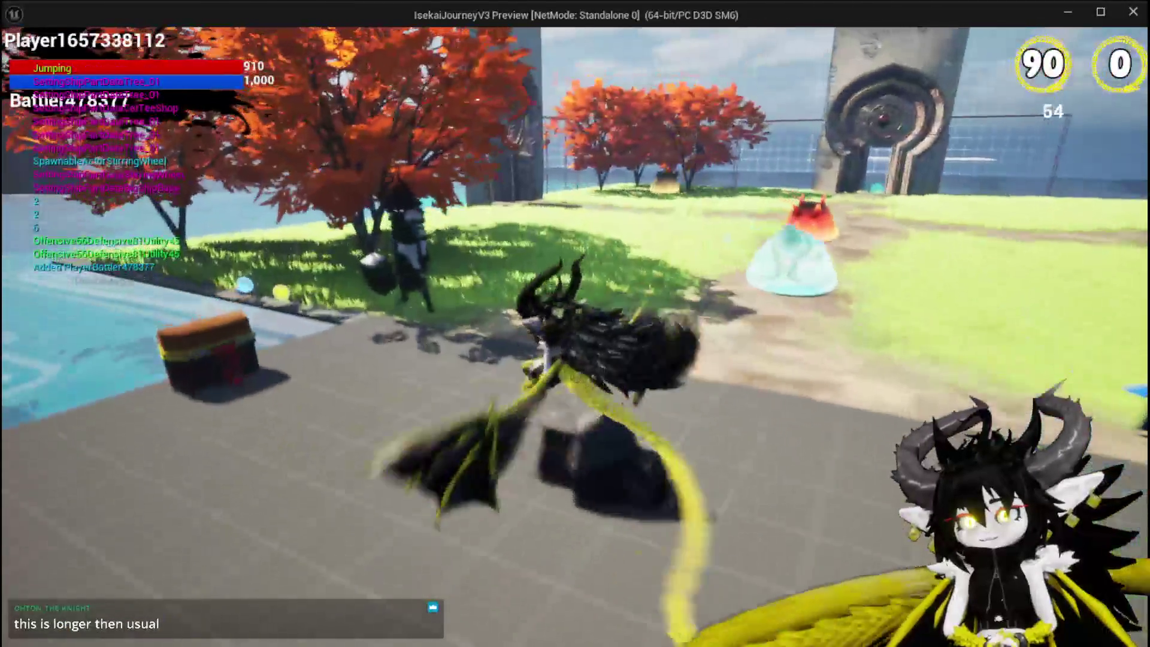
key(w)
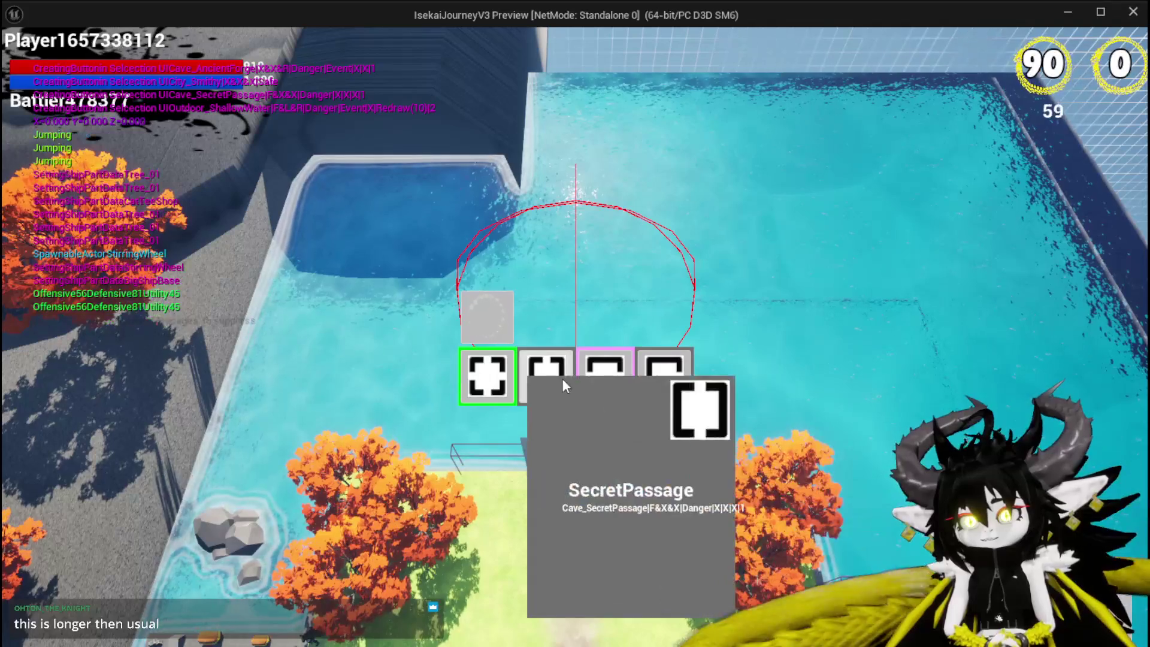
click(487, 360)
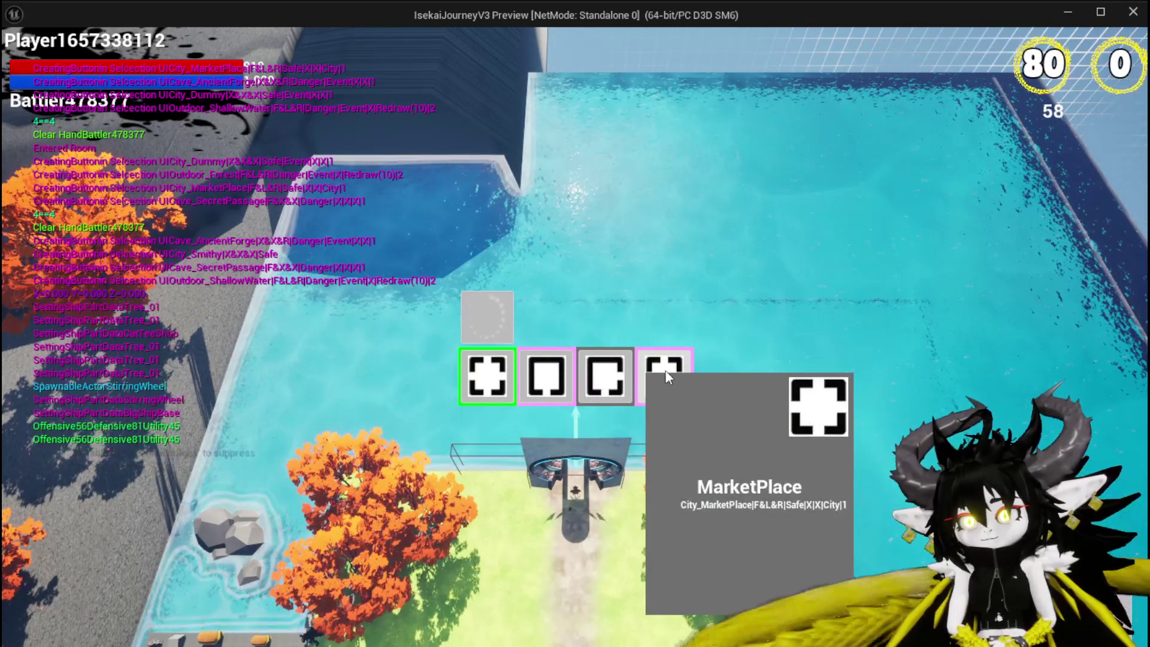
mouse_move(676, 372)
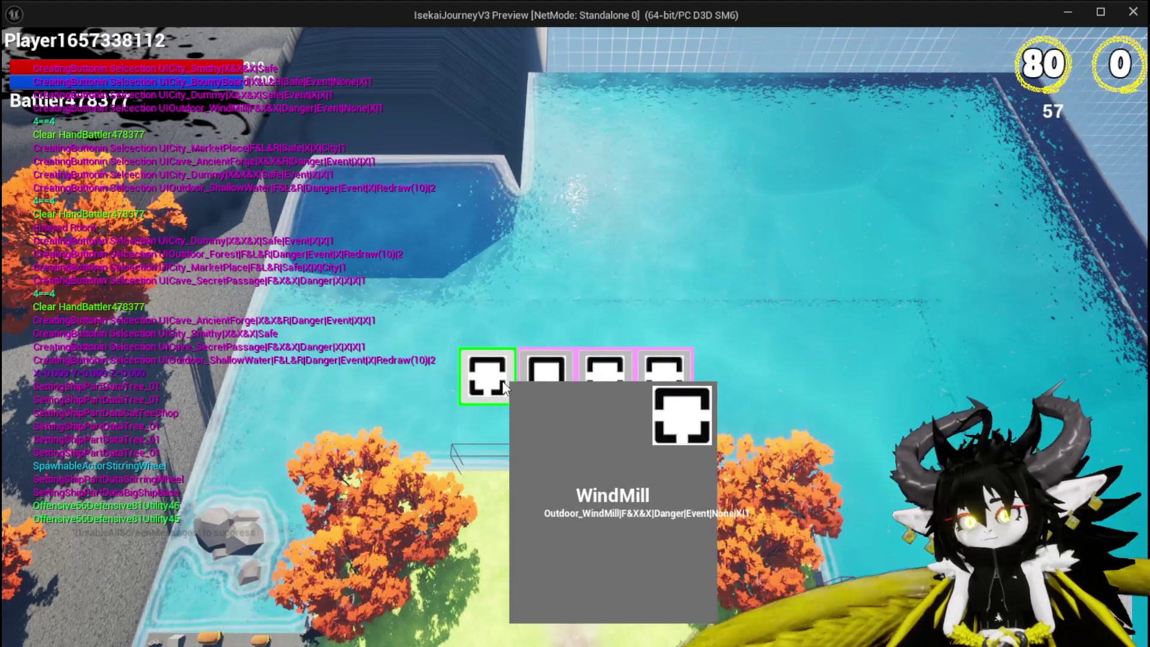
click(605, 382)
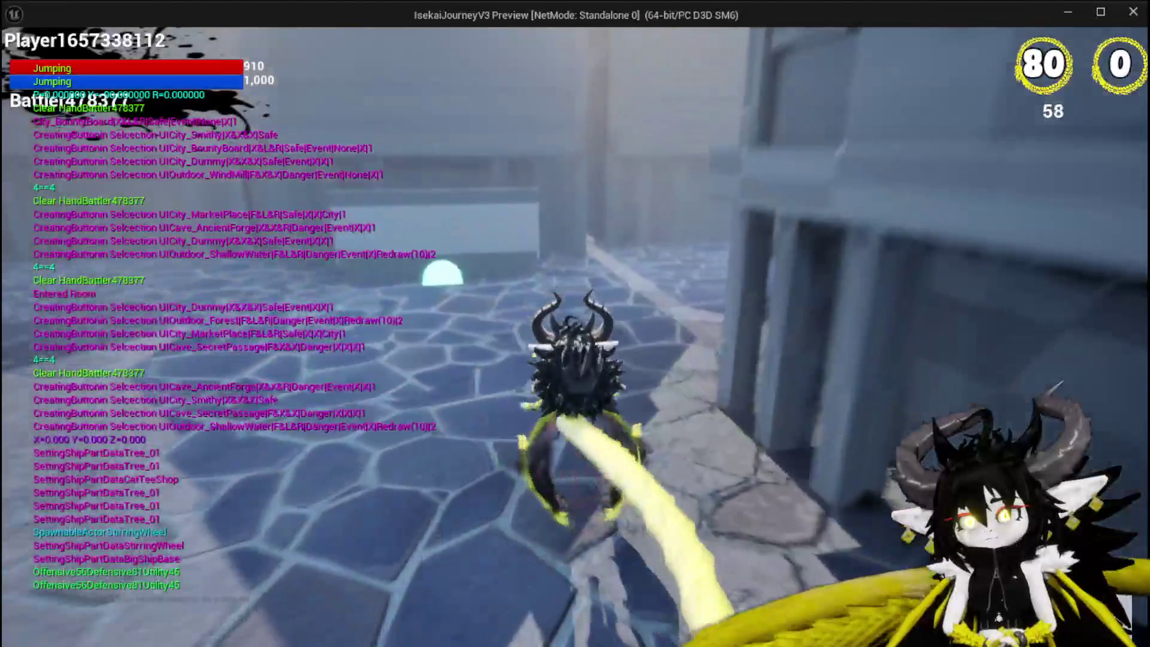
key(space)
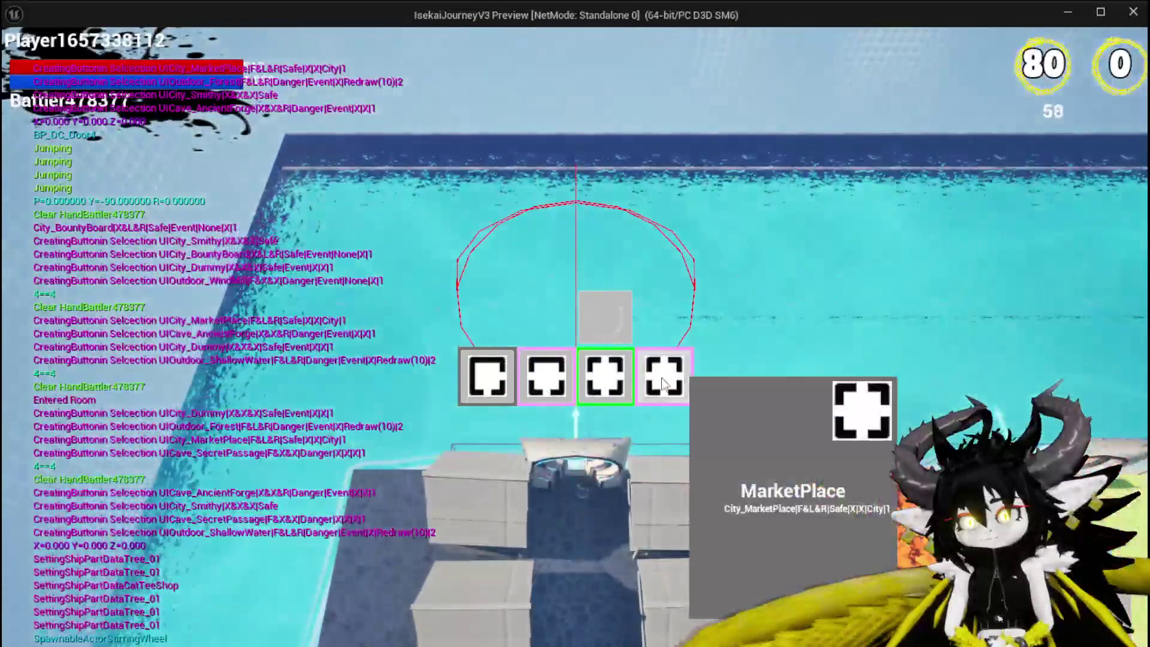
Build the forest, TrainStation1 and TrainStation2 rooms, then stop the preview and save the level.
click(624, 372)
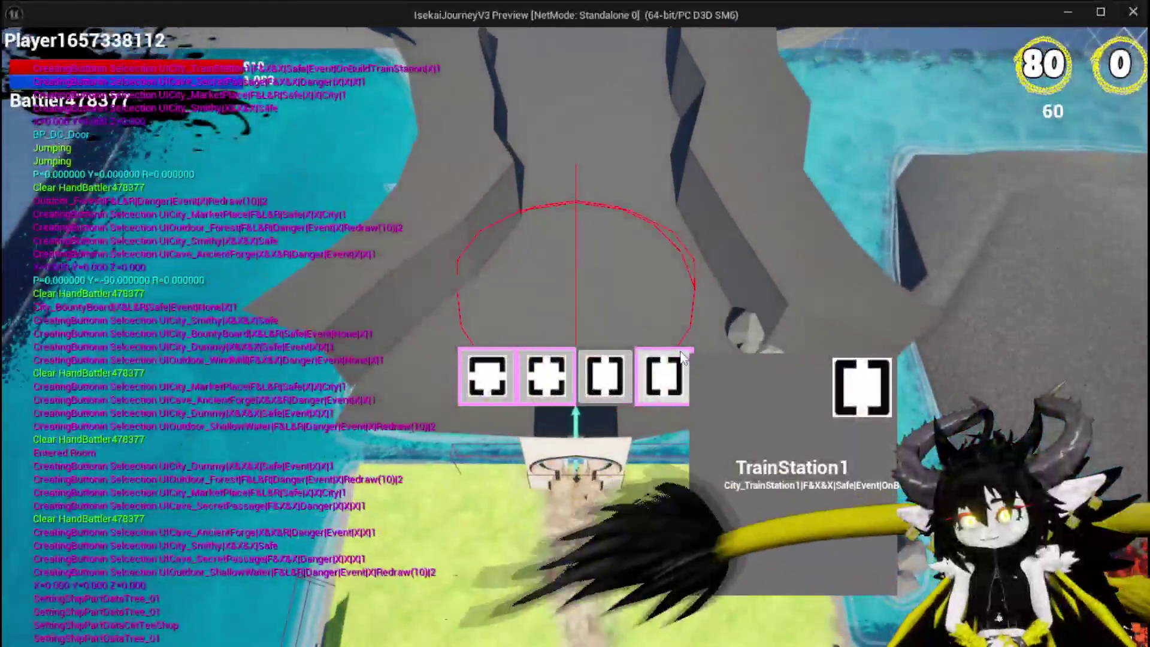
click(682, 355)
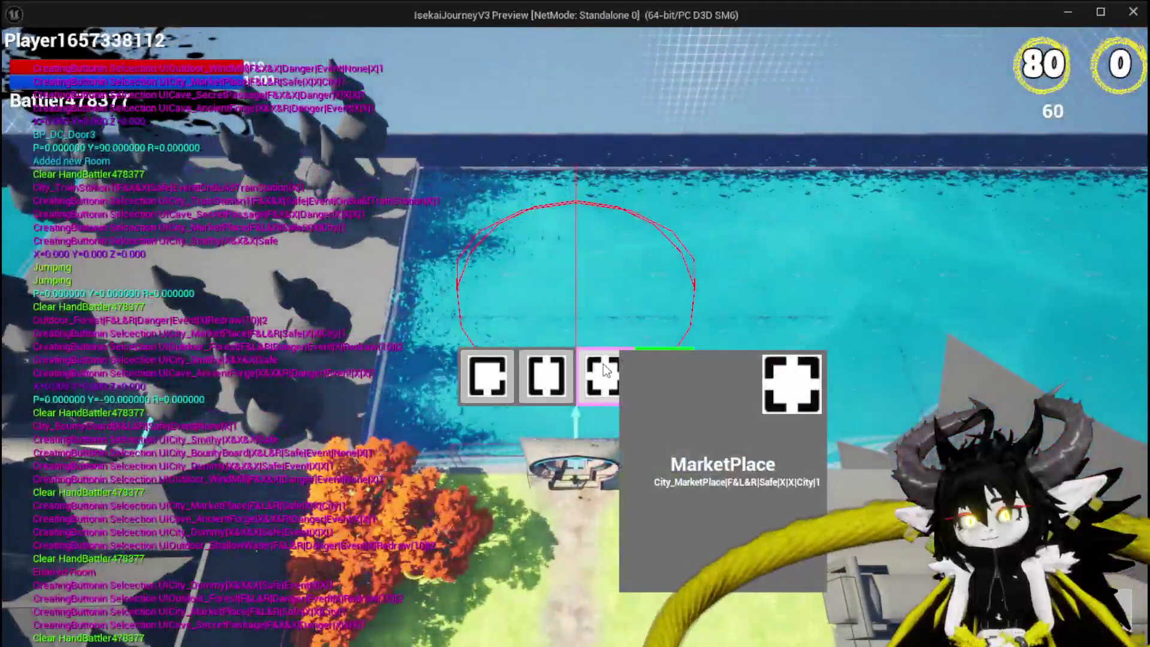
click(664, 376)
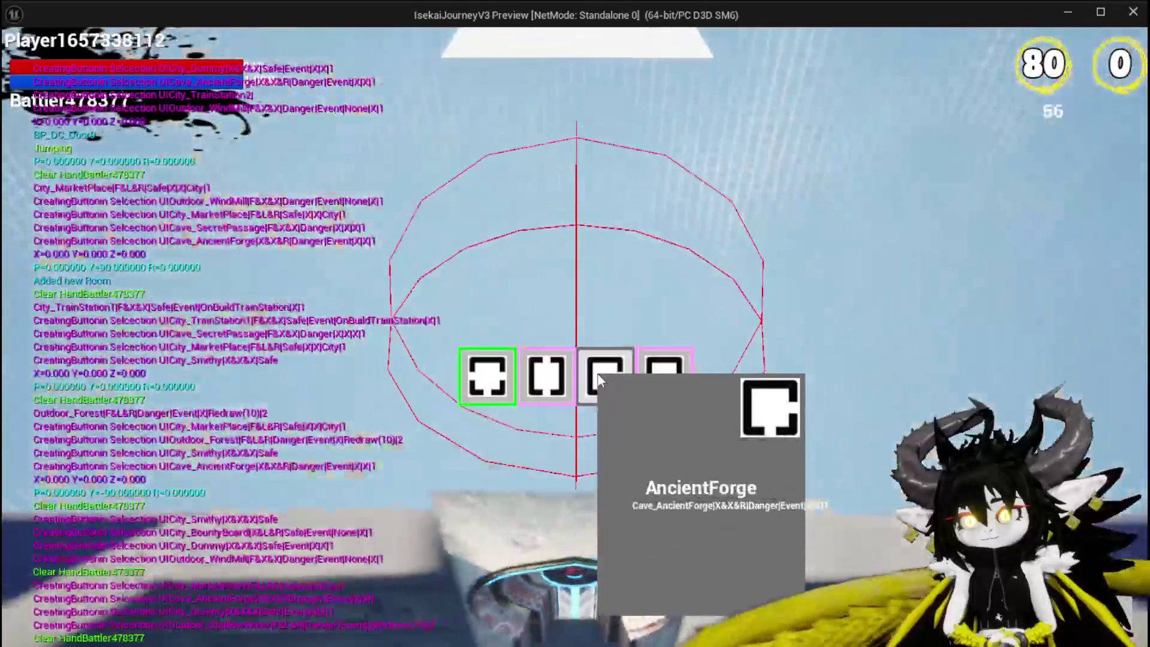
click(664, 376)
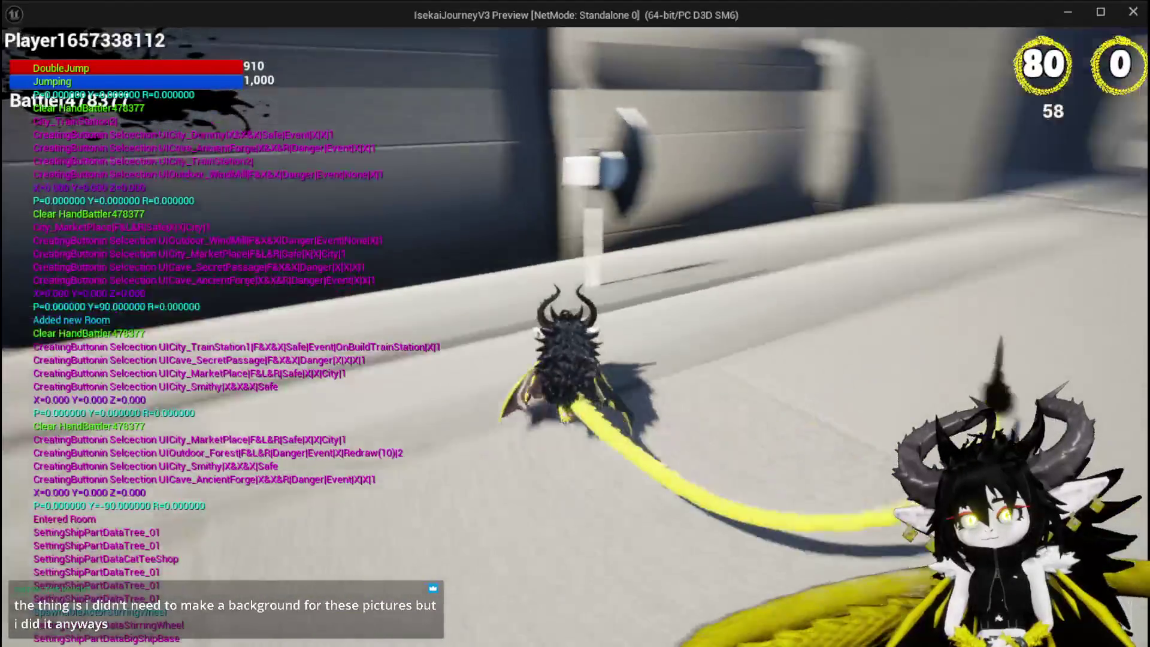
key(Escape)
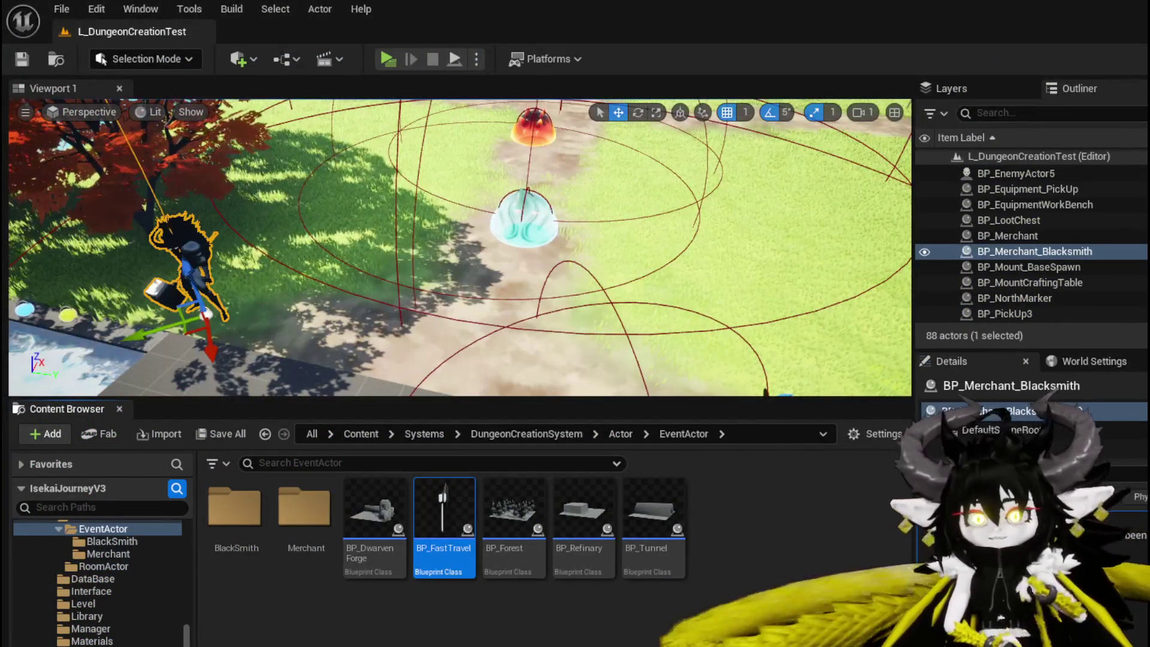
click(22, 59)
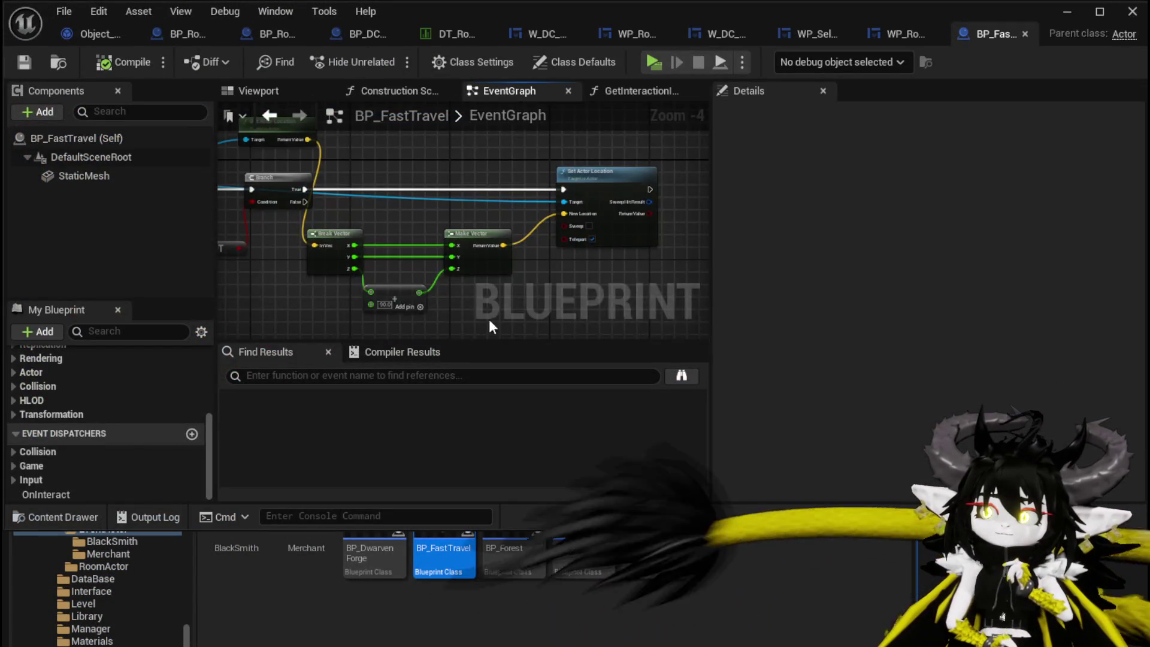
drag(490, 322, 669, 313)
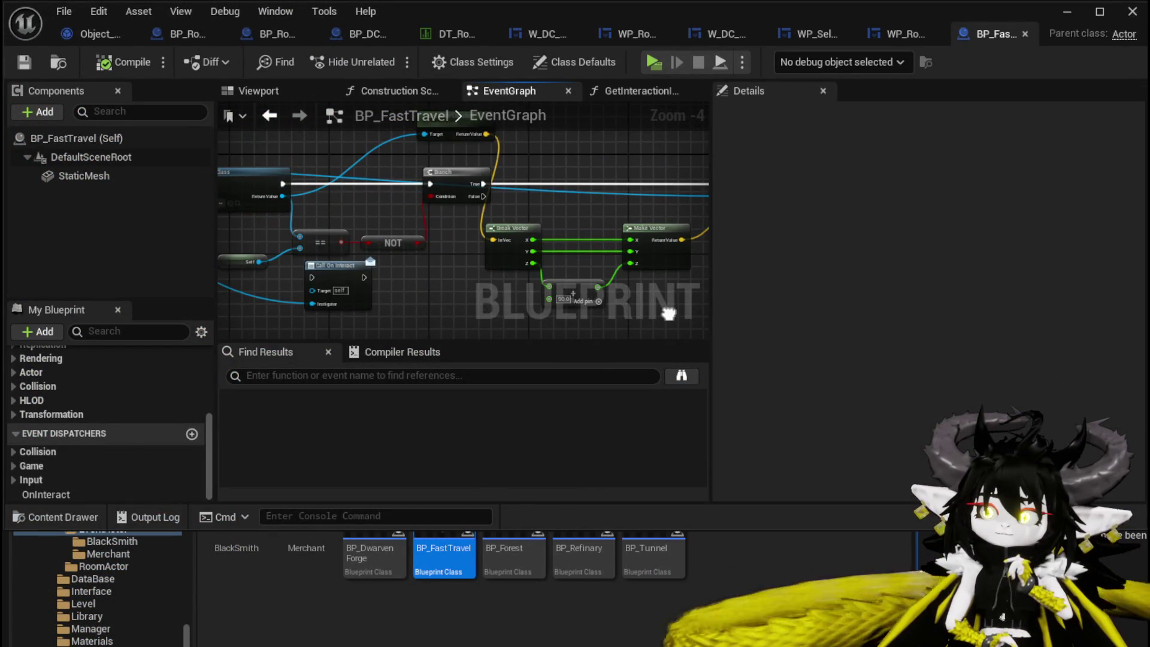
mouse_move(461, 307)
mouse_down()
mouse_move(609, 298)
mouse_move(589, 257)
mouse_up()
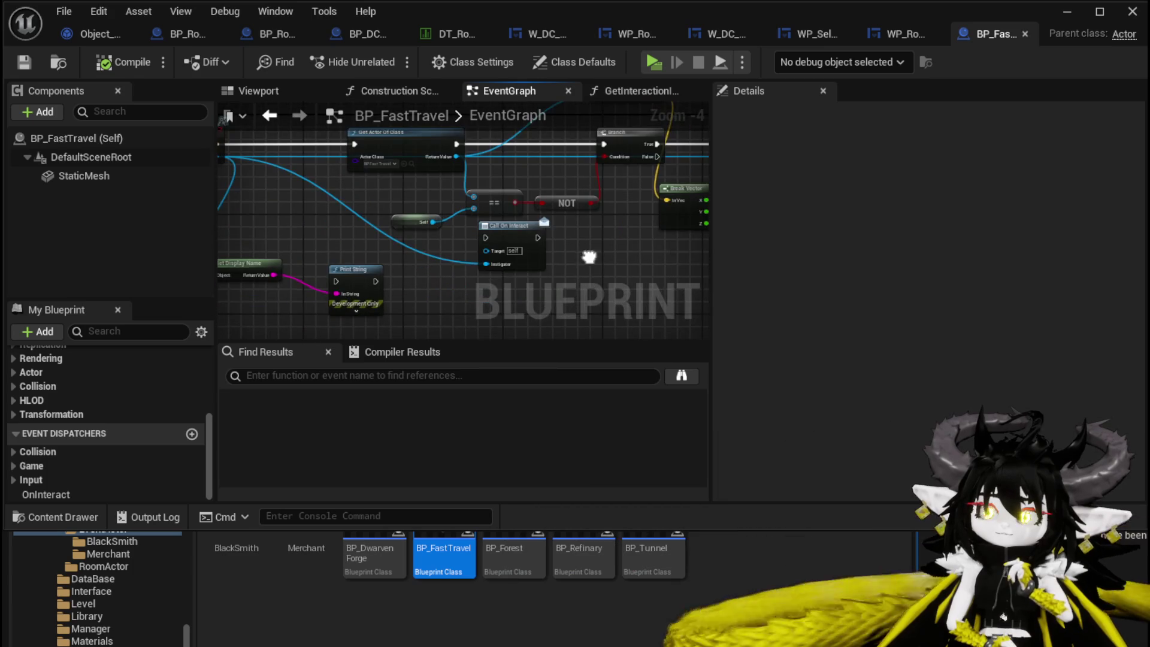
mouse_move(435, 272)
mouse_down()
mouse_move(471, 280)
mouse_move(417, 286)
mouse_move(469, 287)
mouse_up()
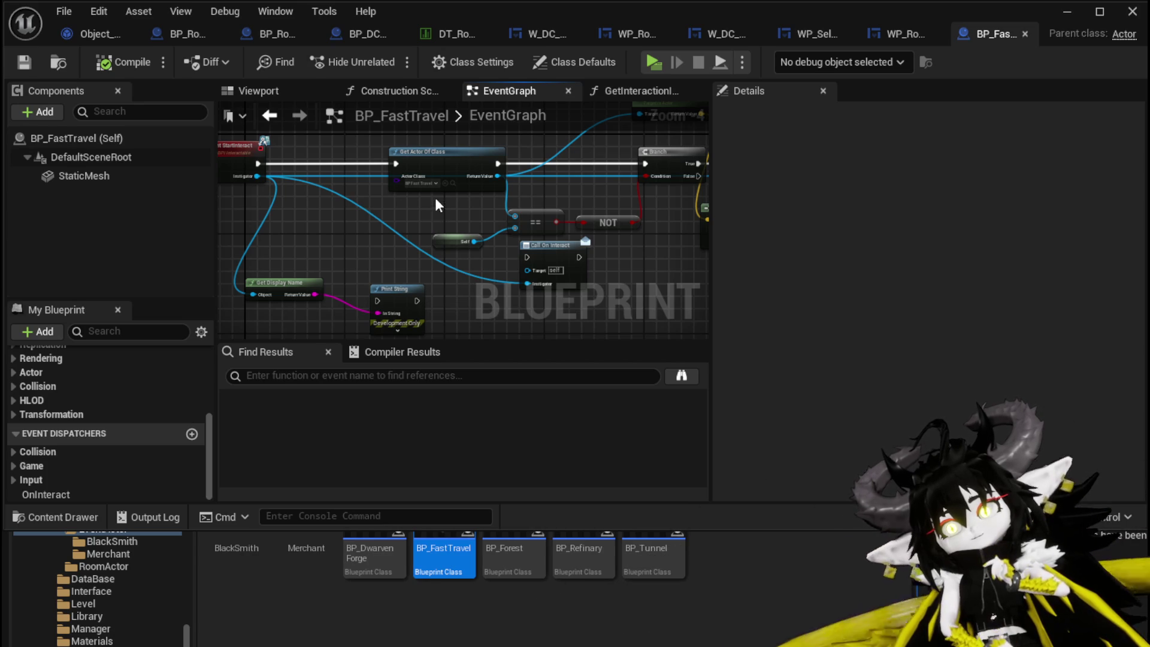
scroll(436, 205, up, 2)
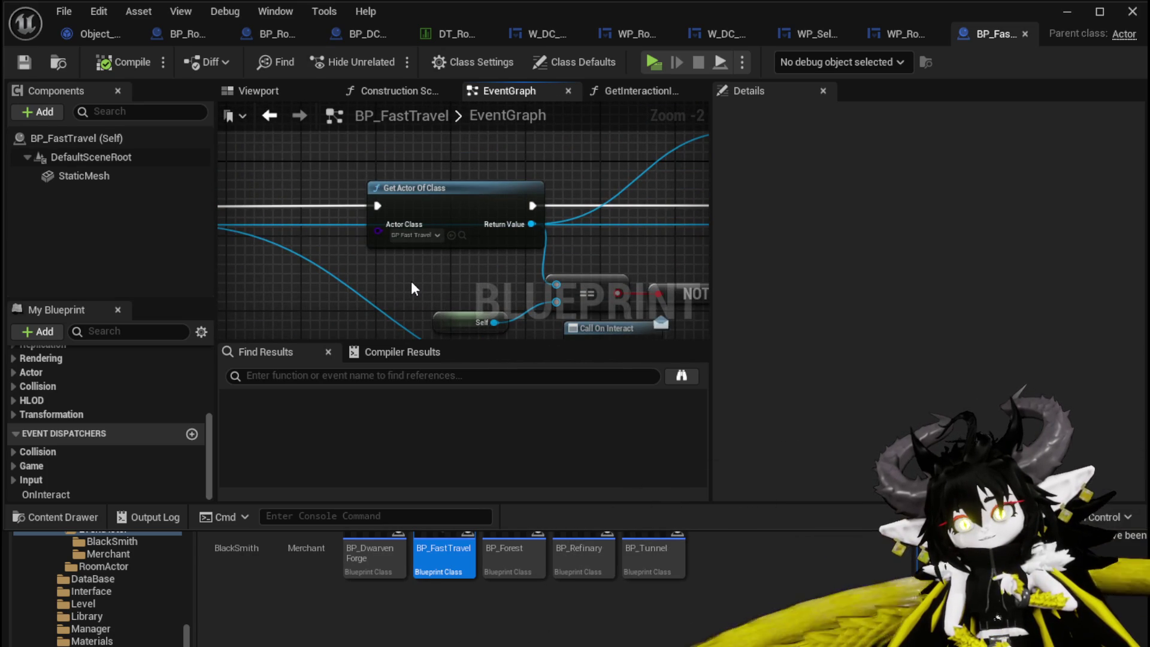
Add a Get All Actors Of Class node with Actor Class BP_FastTravel.
right_click(400, 182)
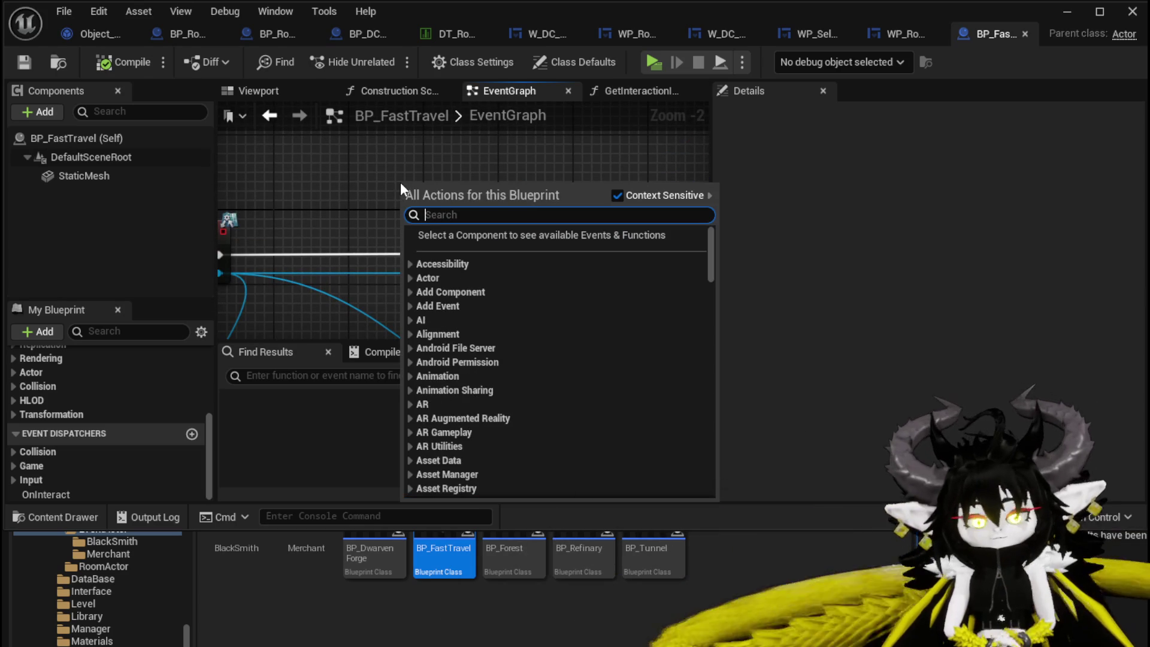
text(get all actor)
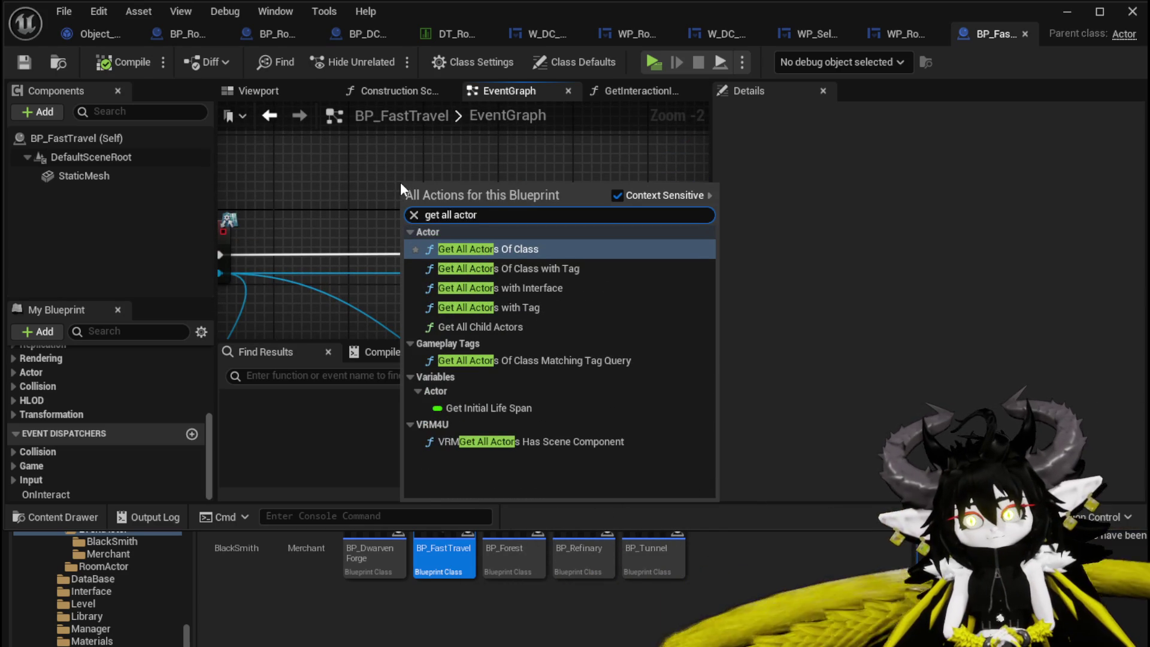
click(515, 241)
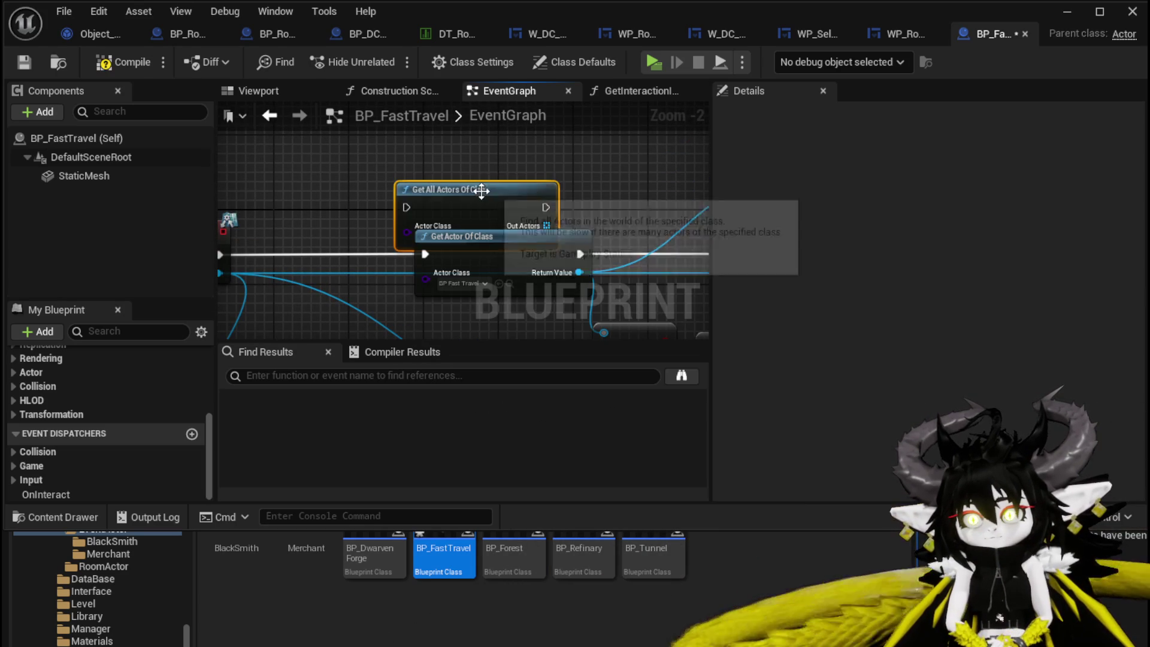
mouse_move(485, 204)
mouse_down()
mouse_move(512, 174)
mouse_move(460, 167)
mouse_up()
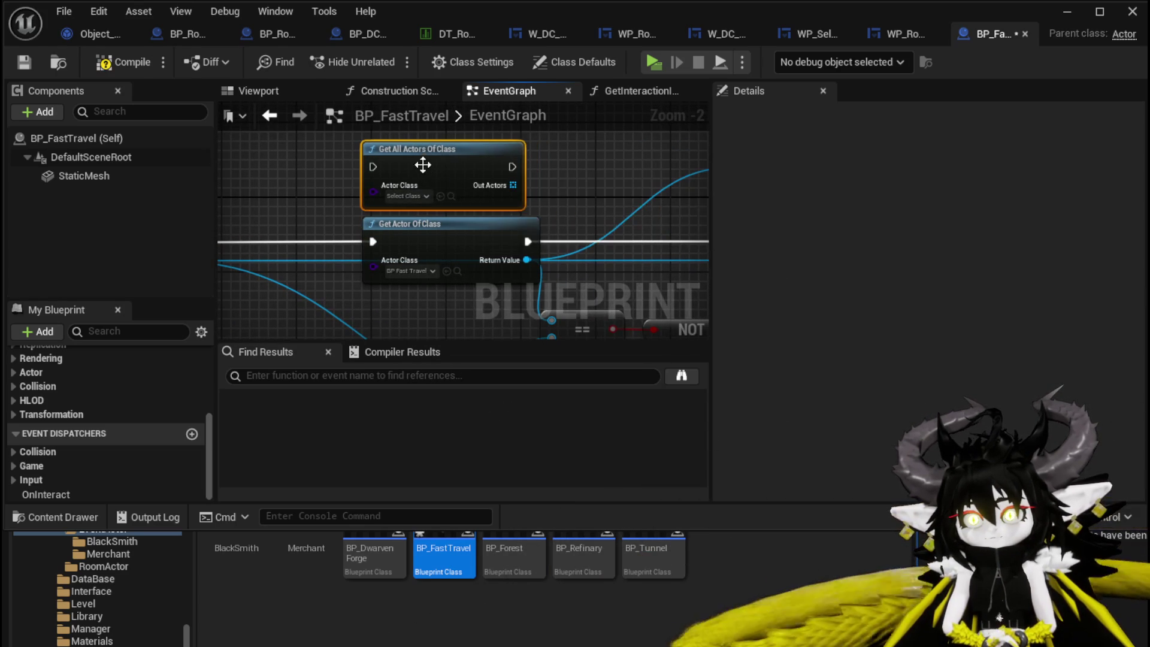
click(415, 196)
text(fast tra)
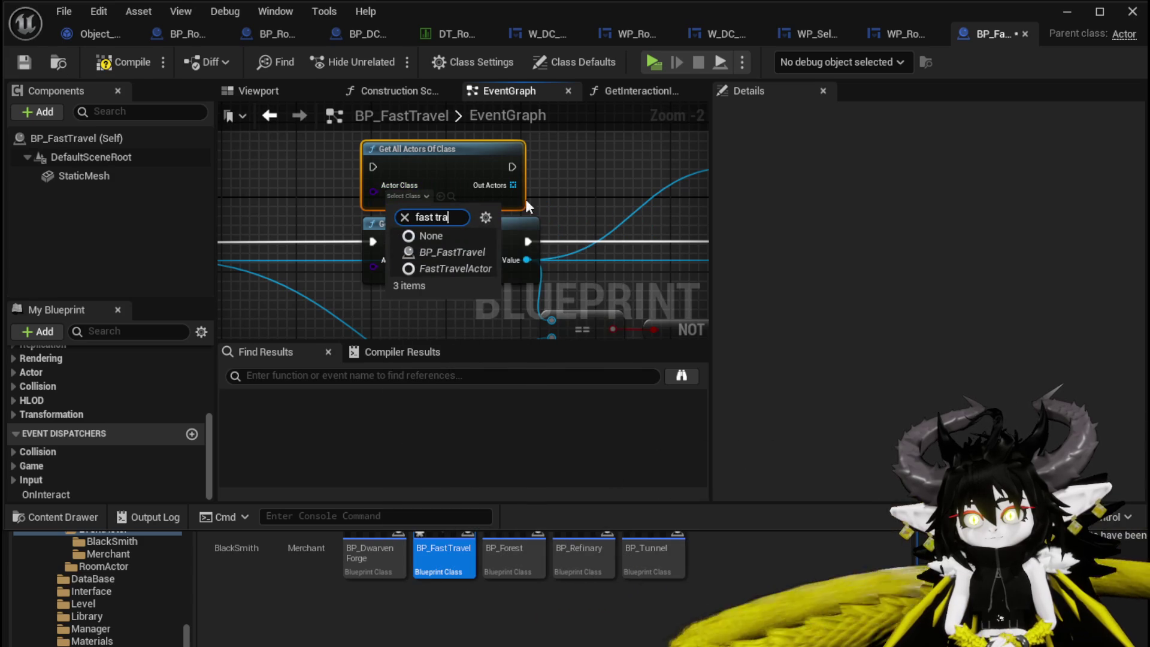
click(452, 251)
Wire Event StartInteract's exec into Get All Actors Of Class and drag a wire from Out Actors.
drag(300, 219, 467, 233)
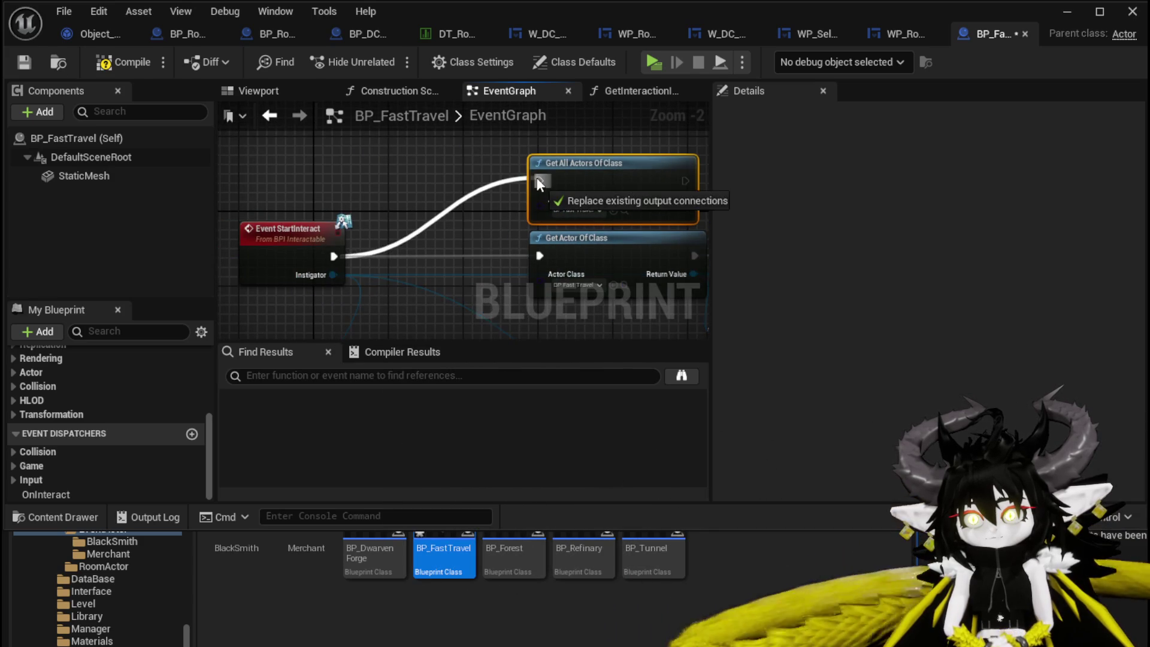
drag(537, 177, 539, 181)
drag(539, 180, 448, 192)
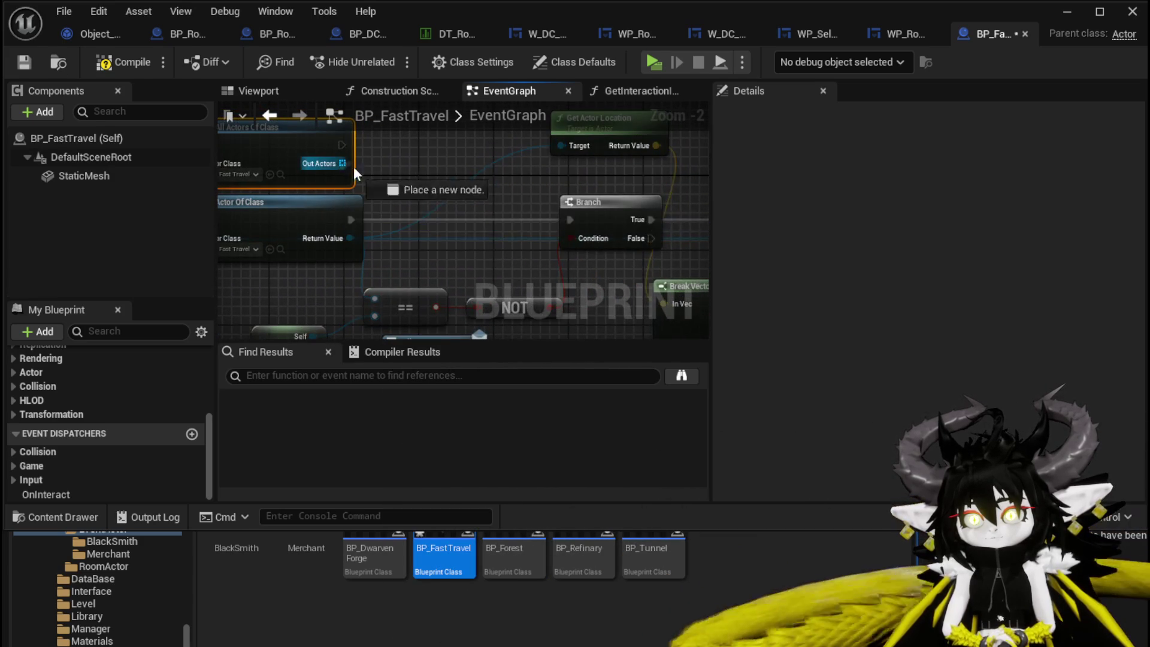
drag(354, 169, 430, 160)
Add a For Each Loop over Out Actors with Loop Body driving the Branch.
text(Loop)
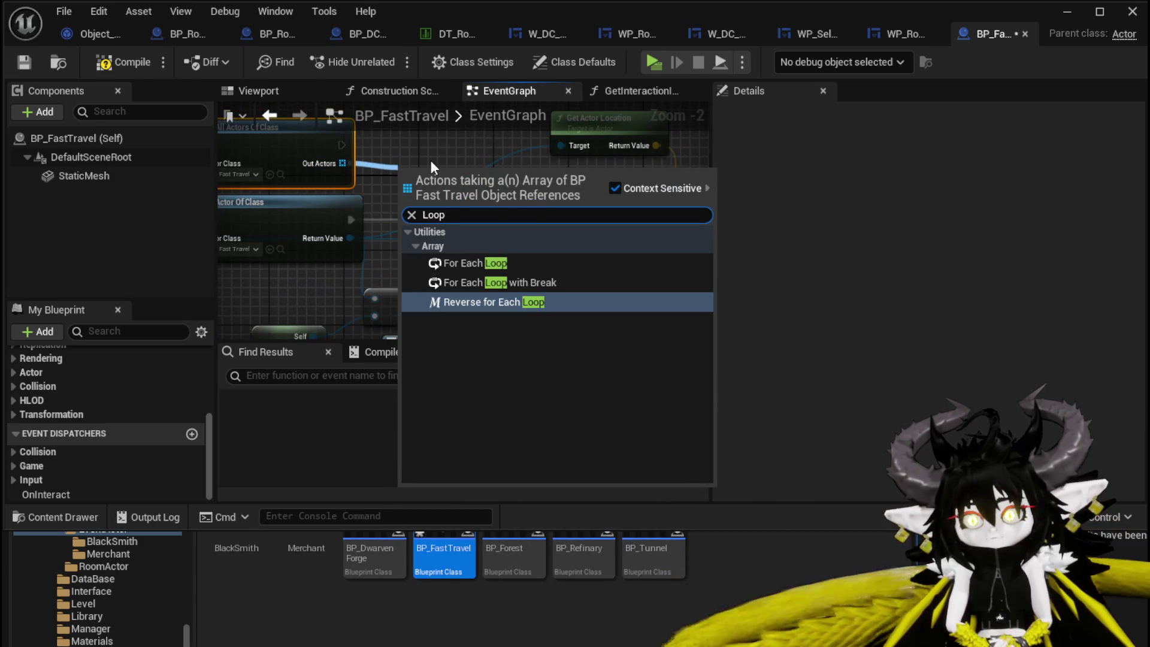
click(520, 262)
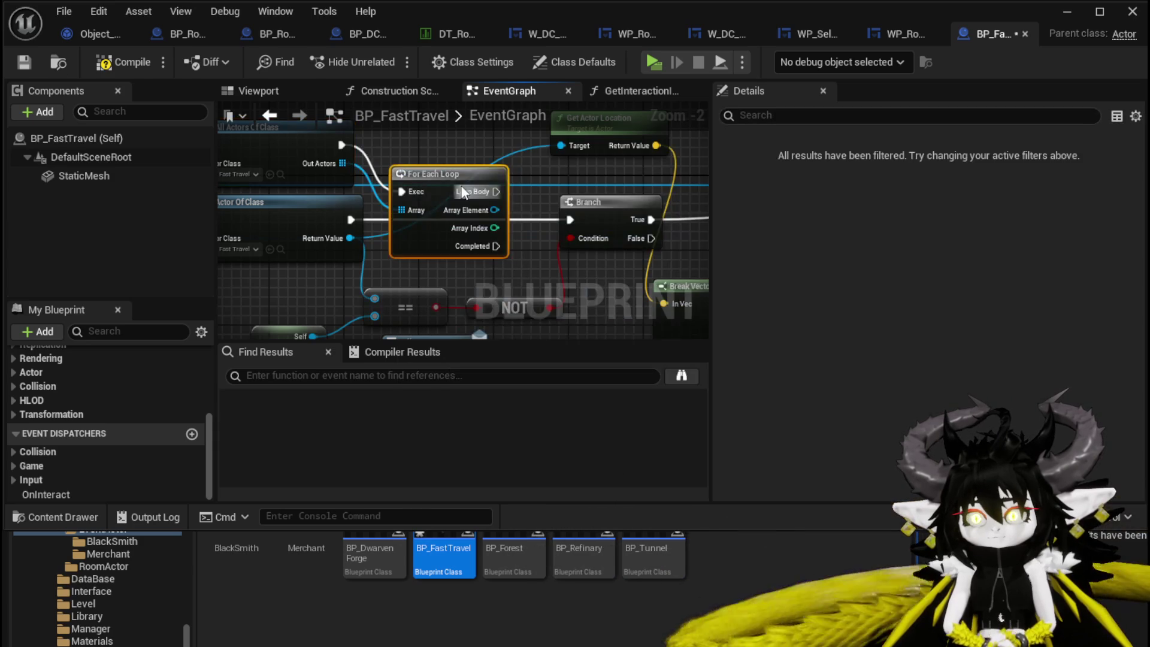
drag(439, 160, 439, 127)
drag(414, 239, 444, 247)
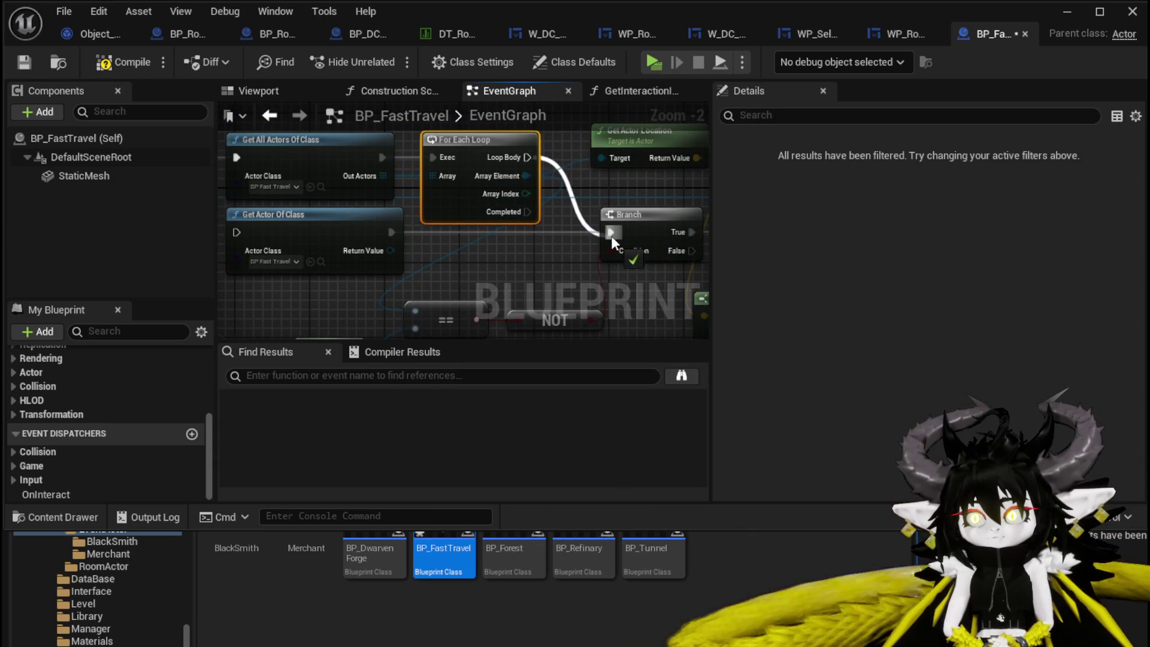
drag(611, 235, 611, 235)
scroll(562, 186, down, 2)
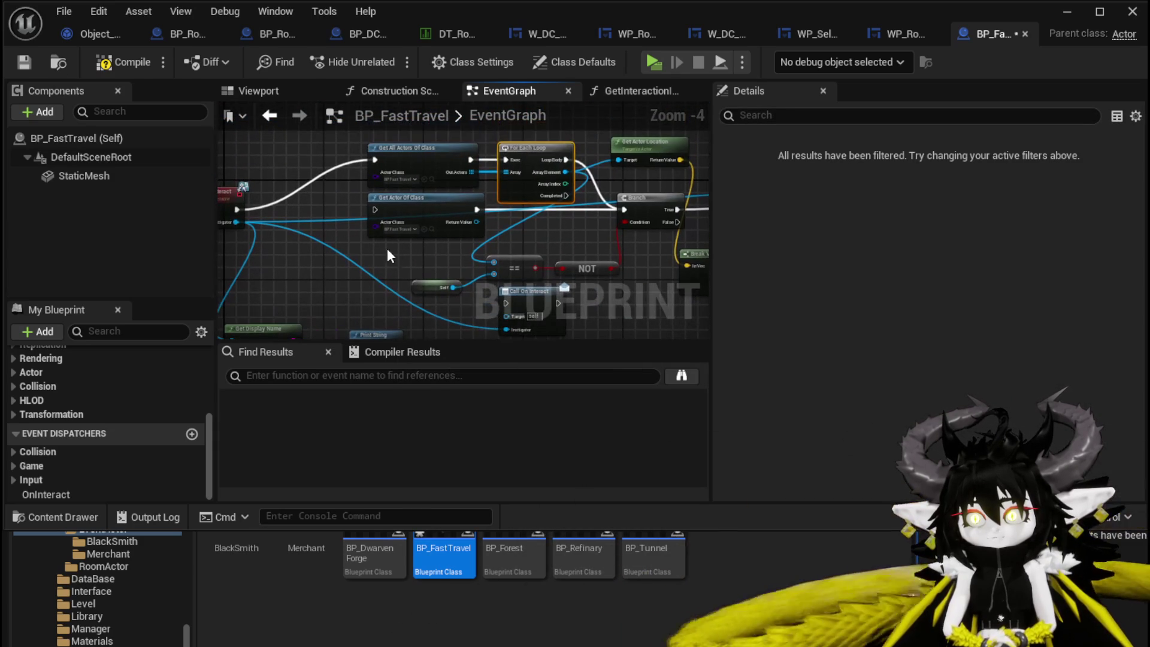
Delete Get Actor Of Class, Get Display Name and Print String, tidy the comparison nodes, and compile.
click(411, 224)
key(Delete)
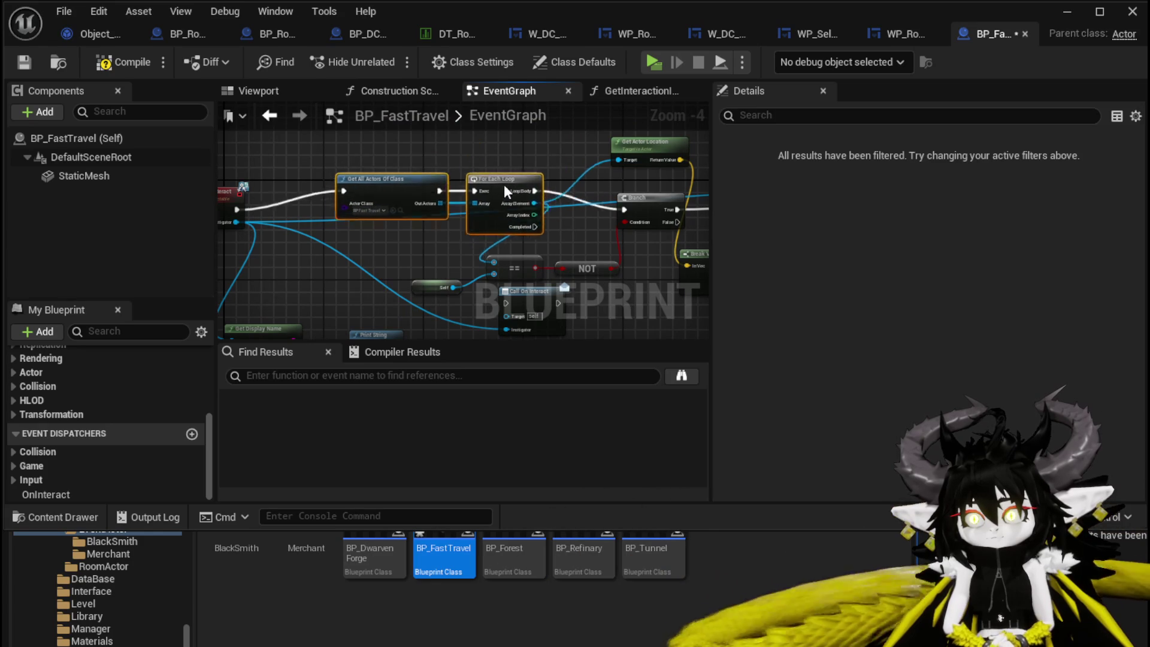
mouse_move(504, 185)
mouse_down()
mouse_move(498, 204)
mouse_move(530, 288)
mouse_up()
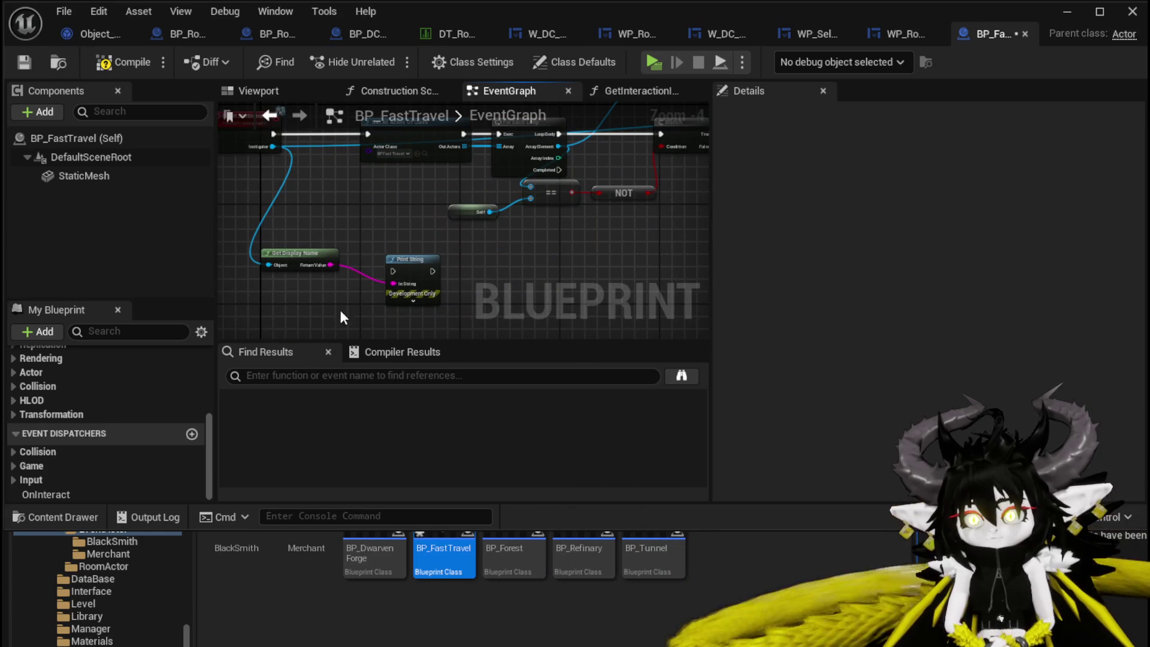
key(Delete)
mouse_move(405, 257)
mouse_down()
mouse_move(406, 274)
mouse_move(337, 306)
mouse_up()
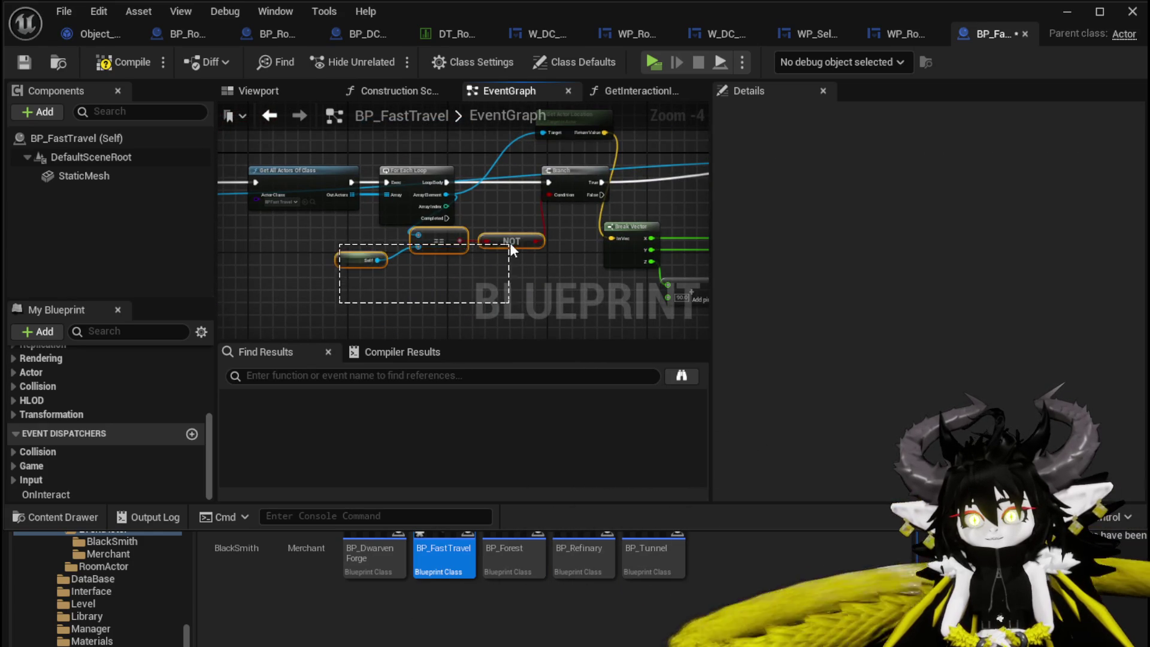
drag(510, 247, 529, 272)
drag(565, 236, 459, 244)
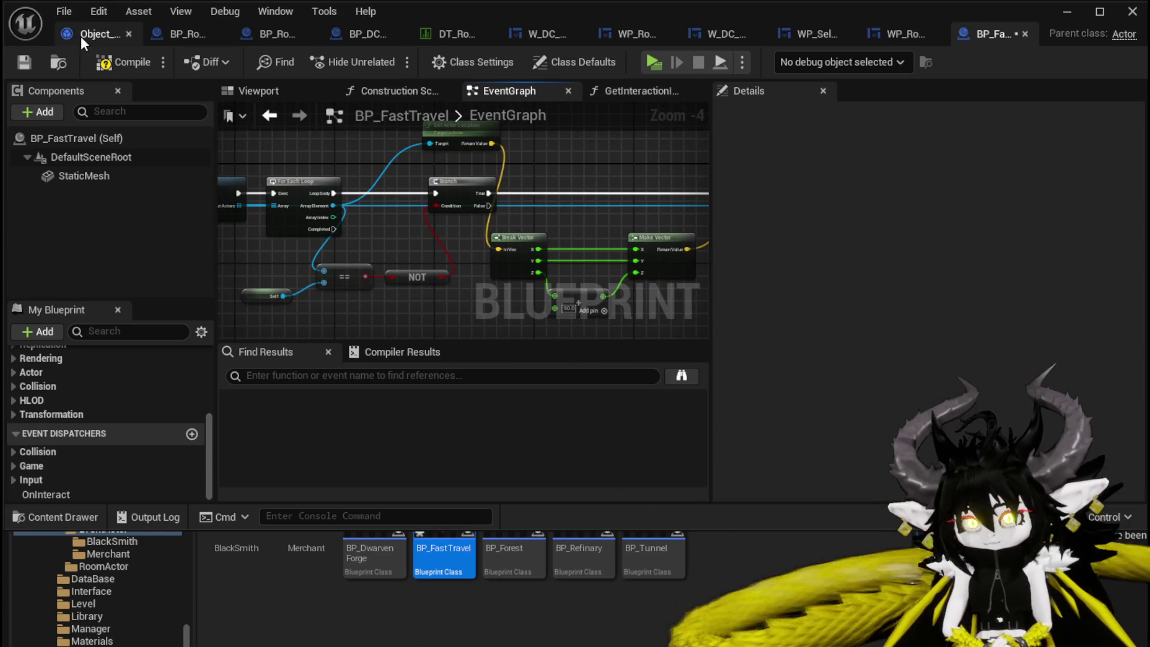
click(108, 67)
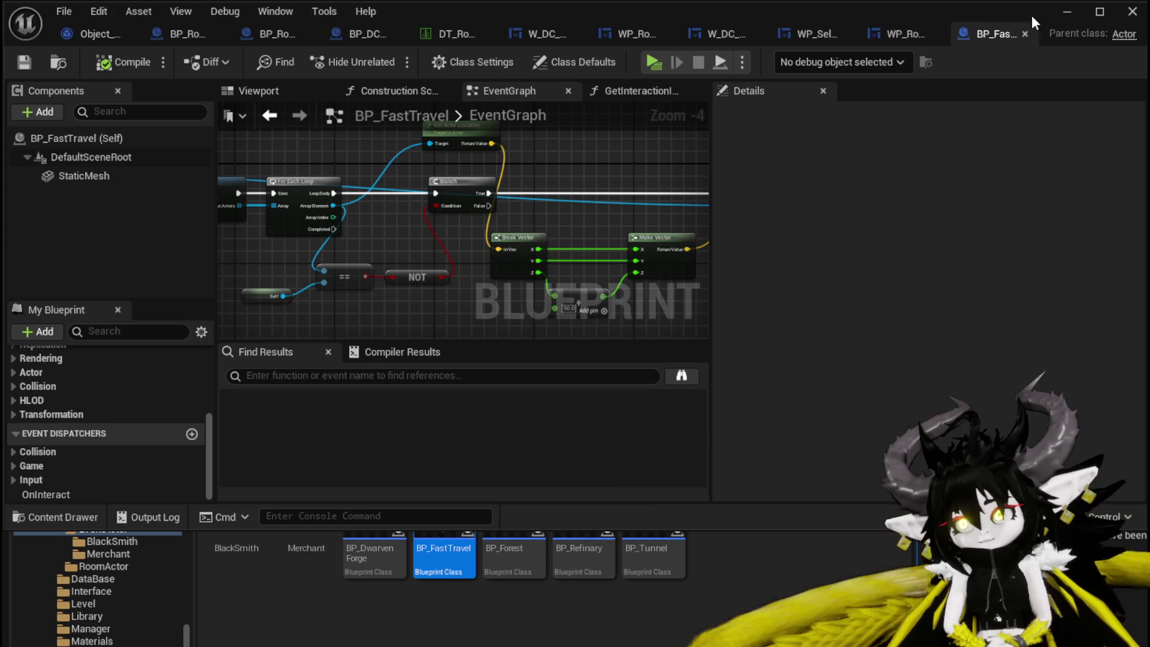
Minimize the Blueprint editor and launch a play-test from the level editor toolbar.
click(1055, 17)
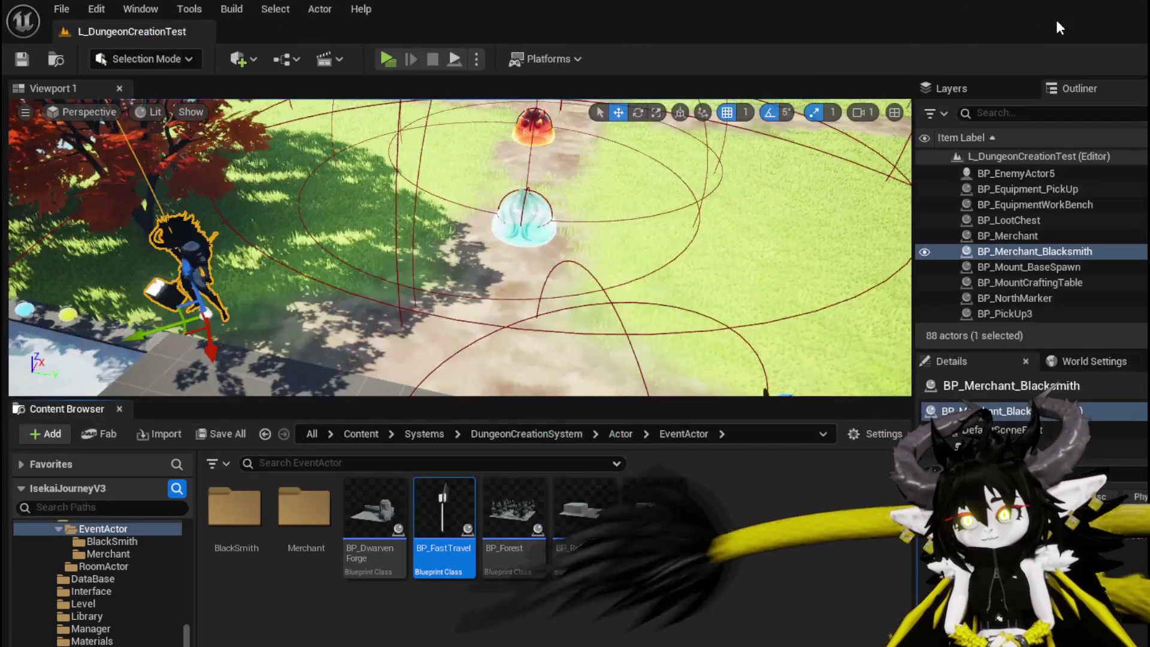
click(385, 58)
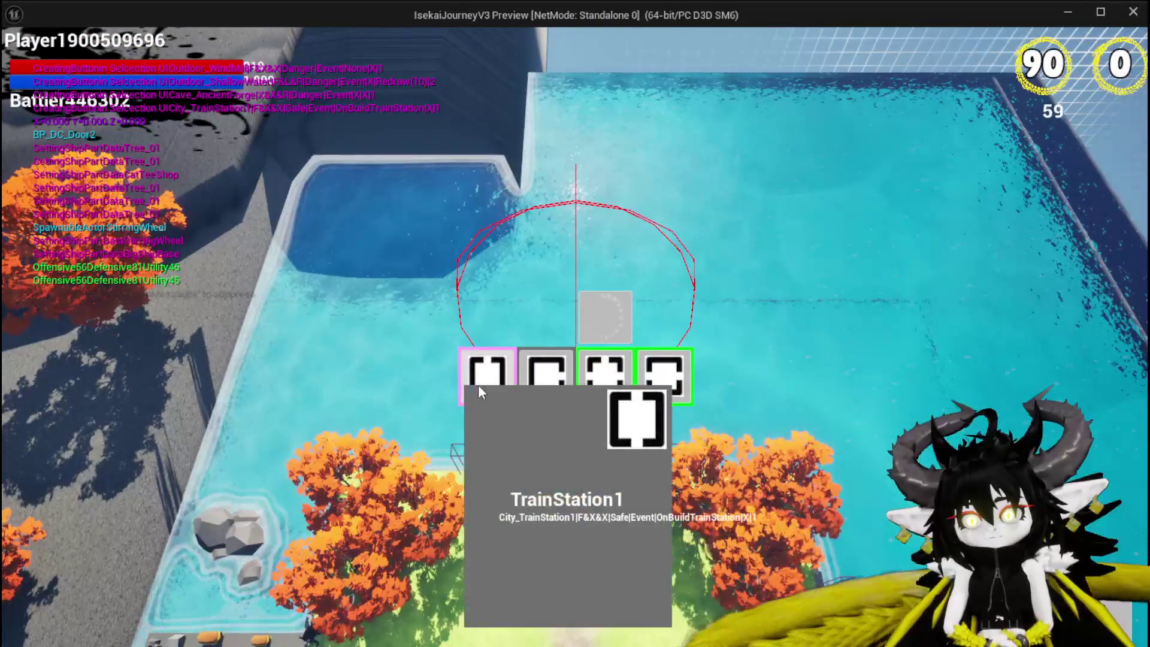
Pick the TrainStation1 room, then jump and run through the stone gate into the corridor.
click(482, 378)
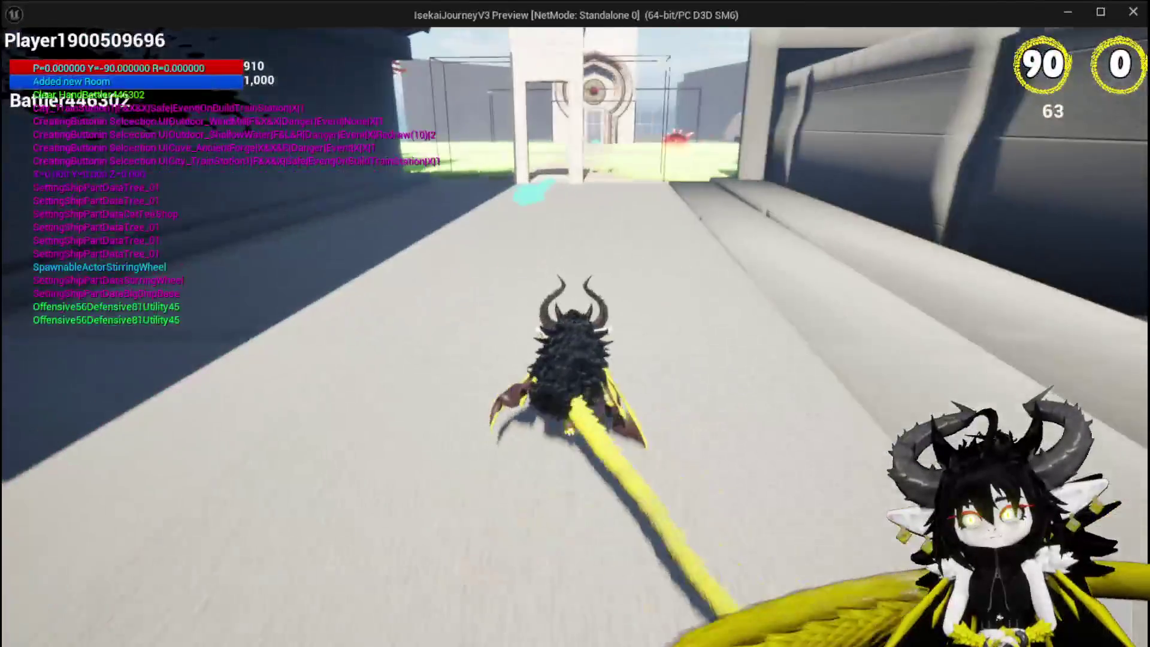
key(space)
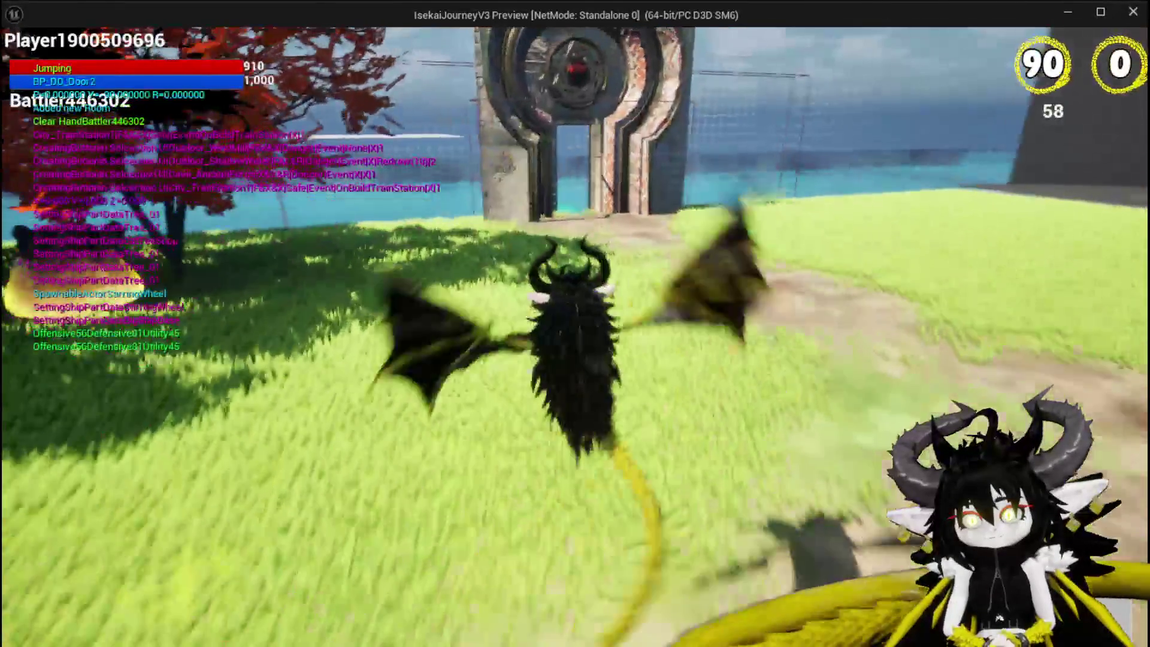
key(w)
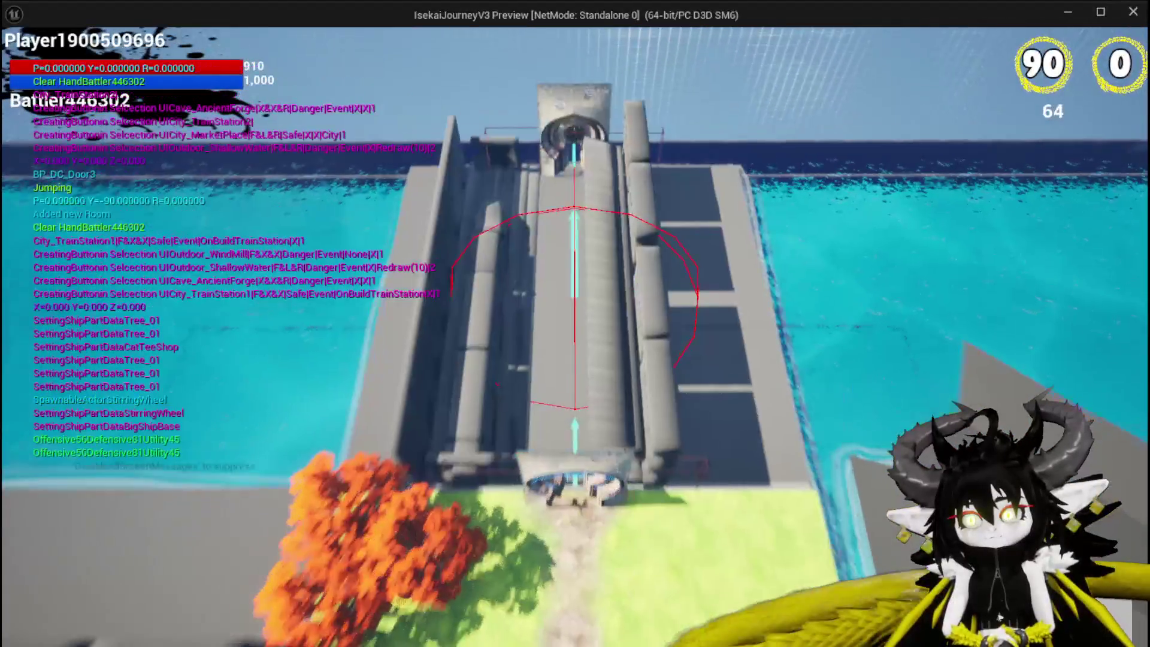
key(w)
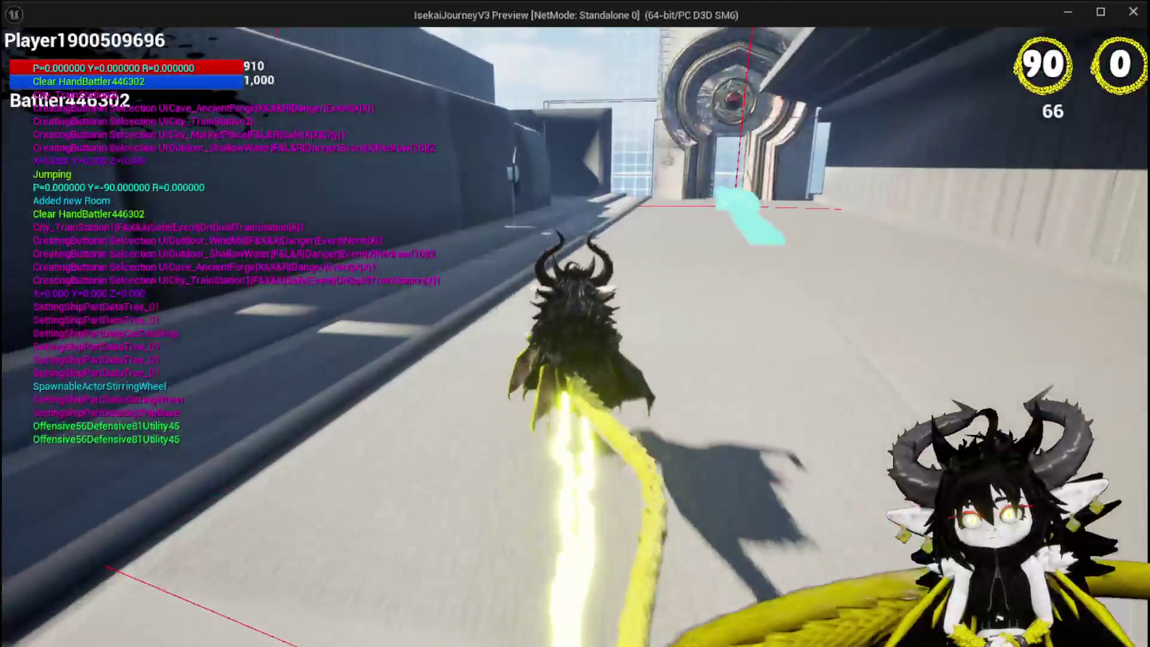
key(w)
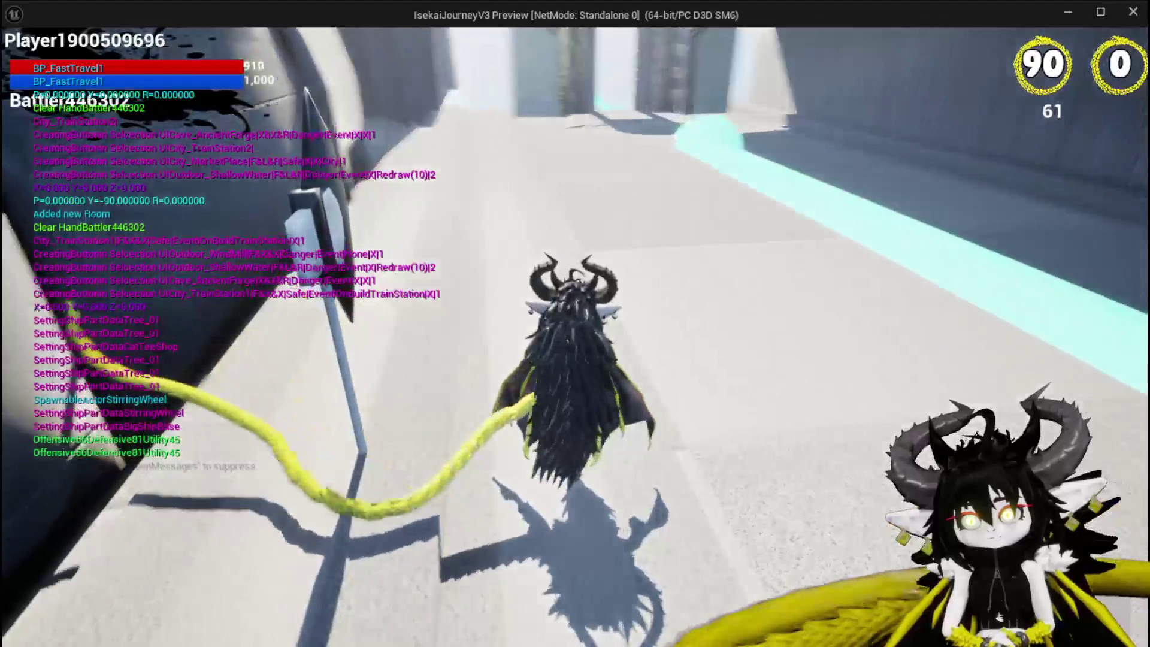
Run along the train-station corridor to the doorway offering the next room choices.
key(w)
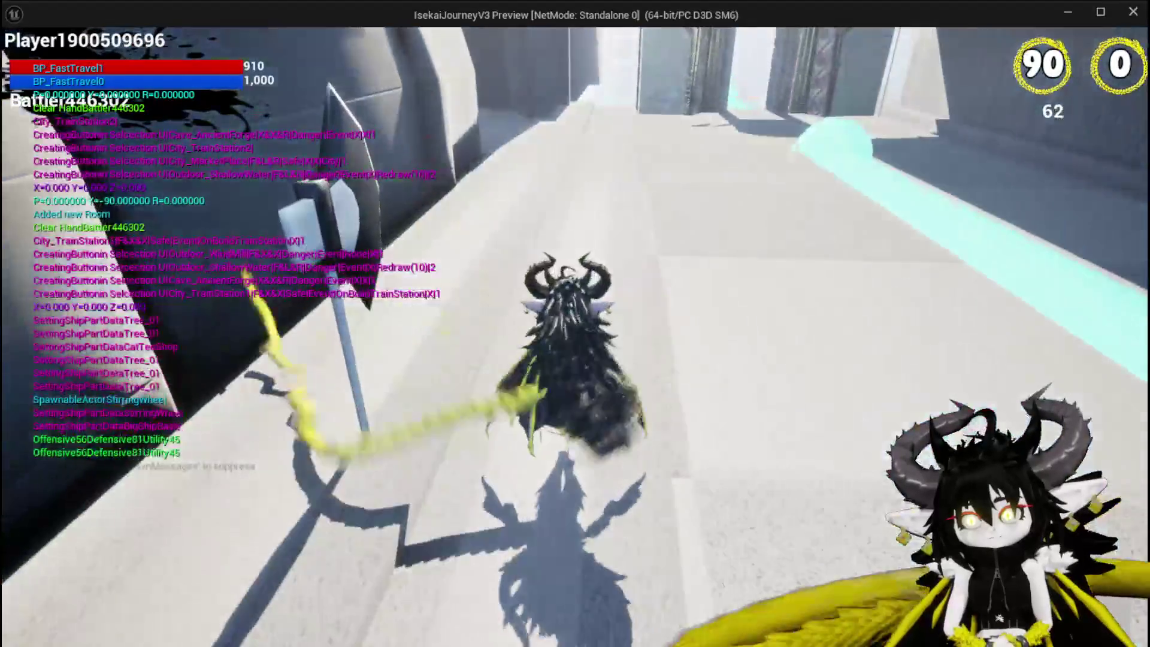
key(w)
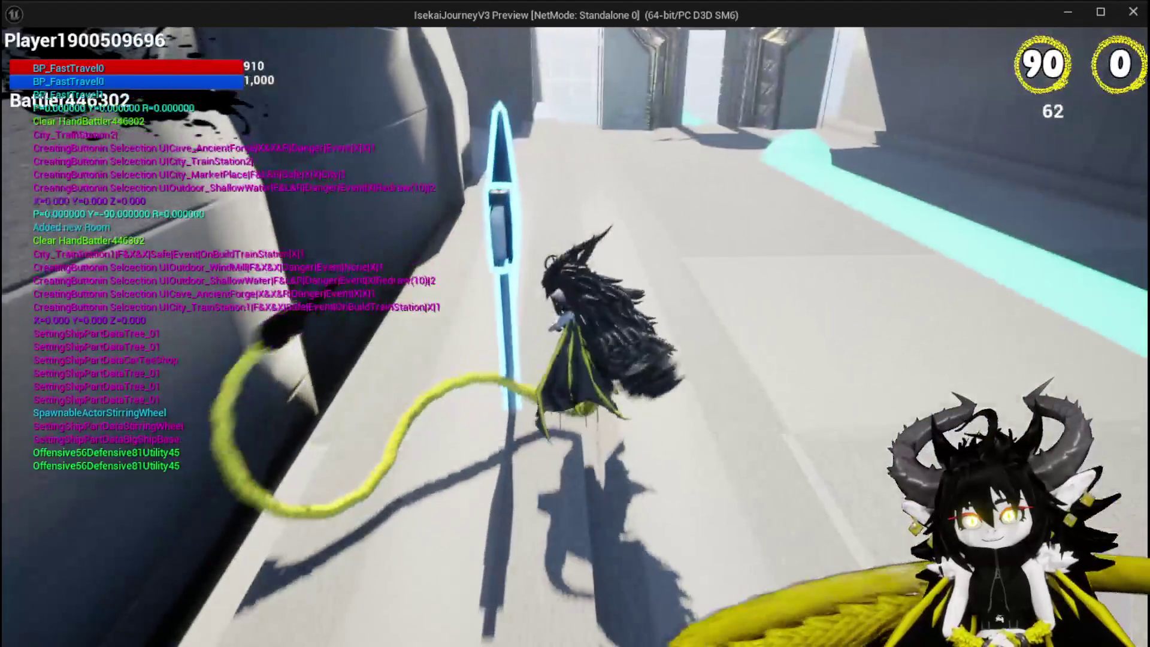
key(w)
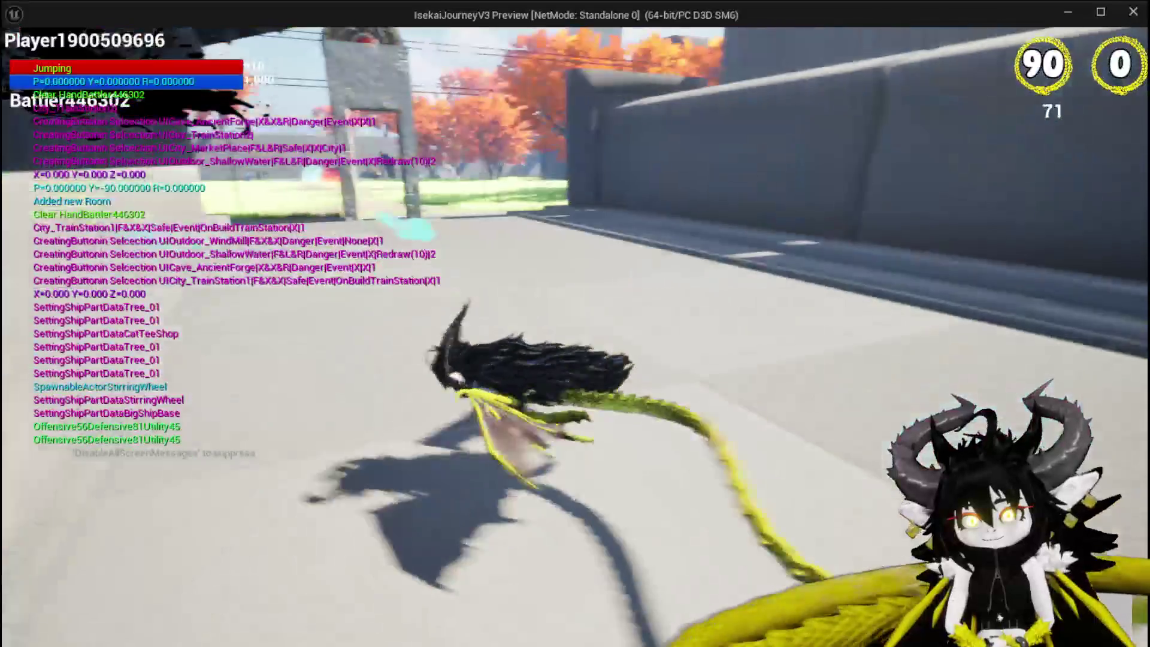
key(w)
key(w)
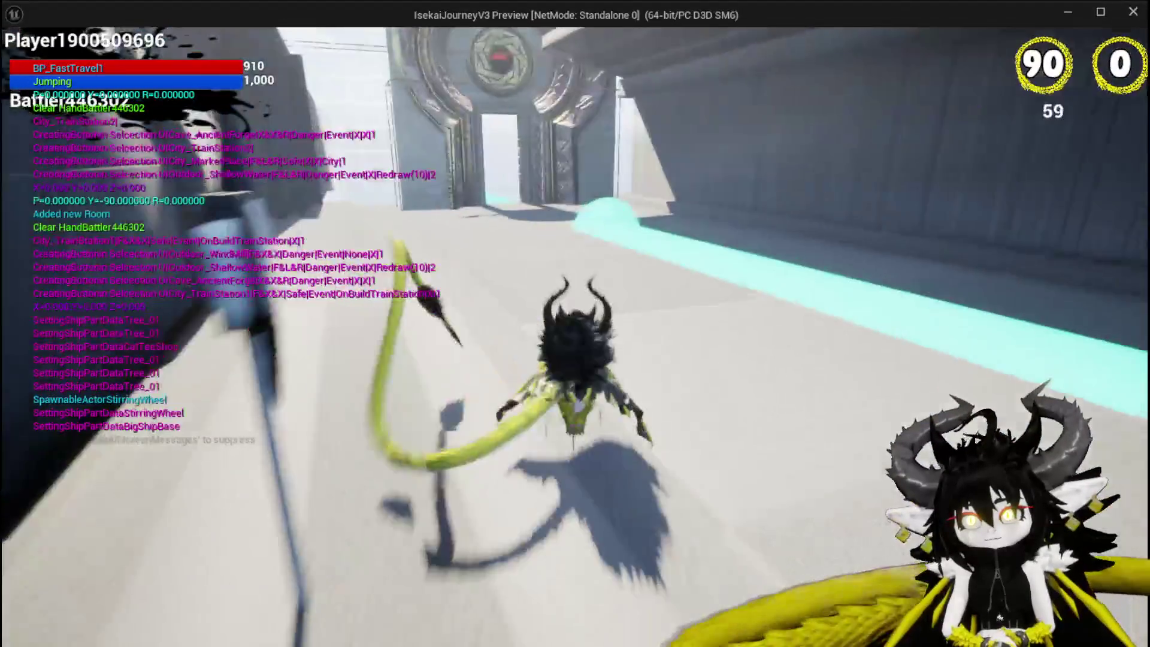
key(w)
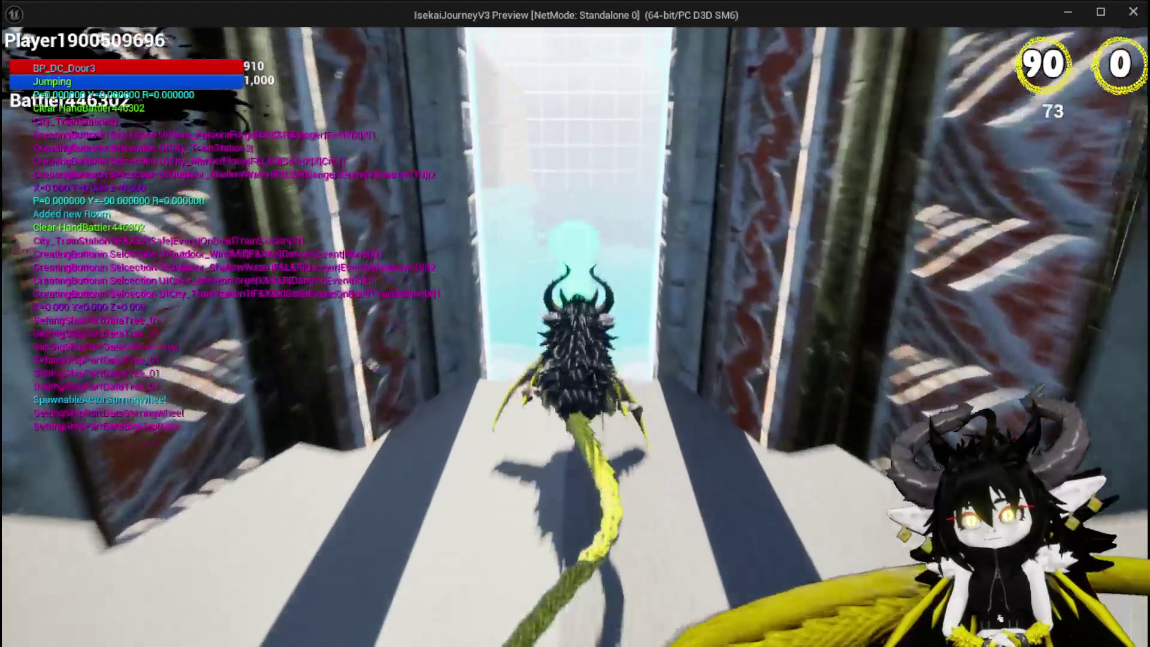
key(w)
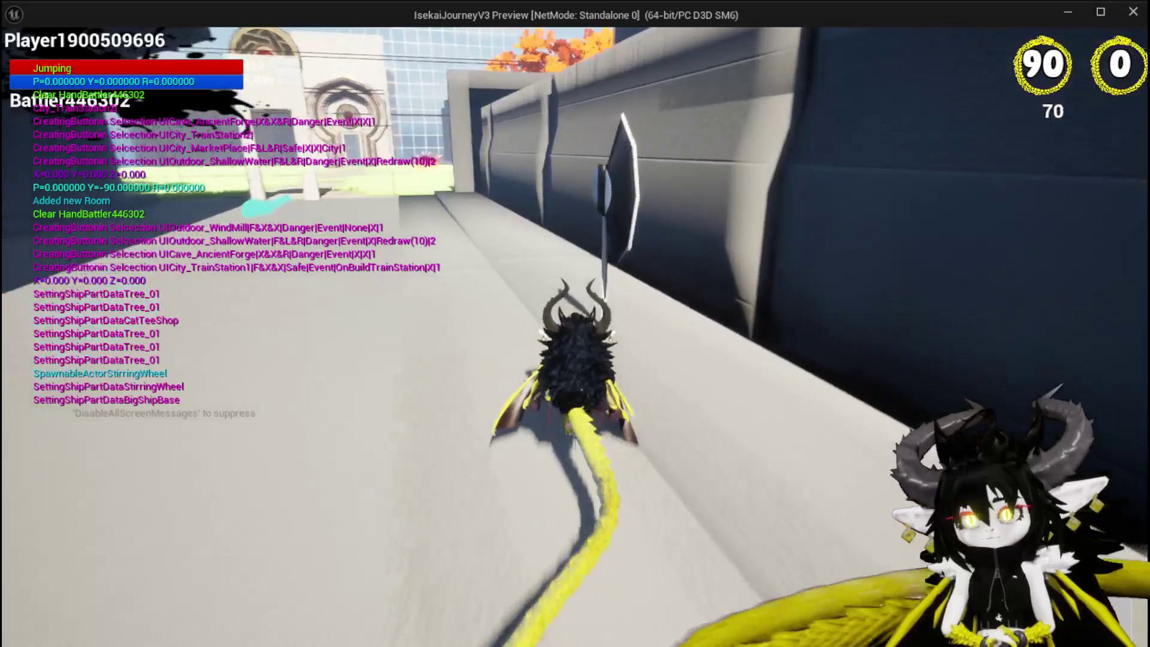
key(w)
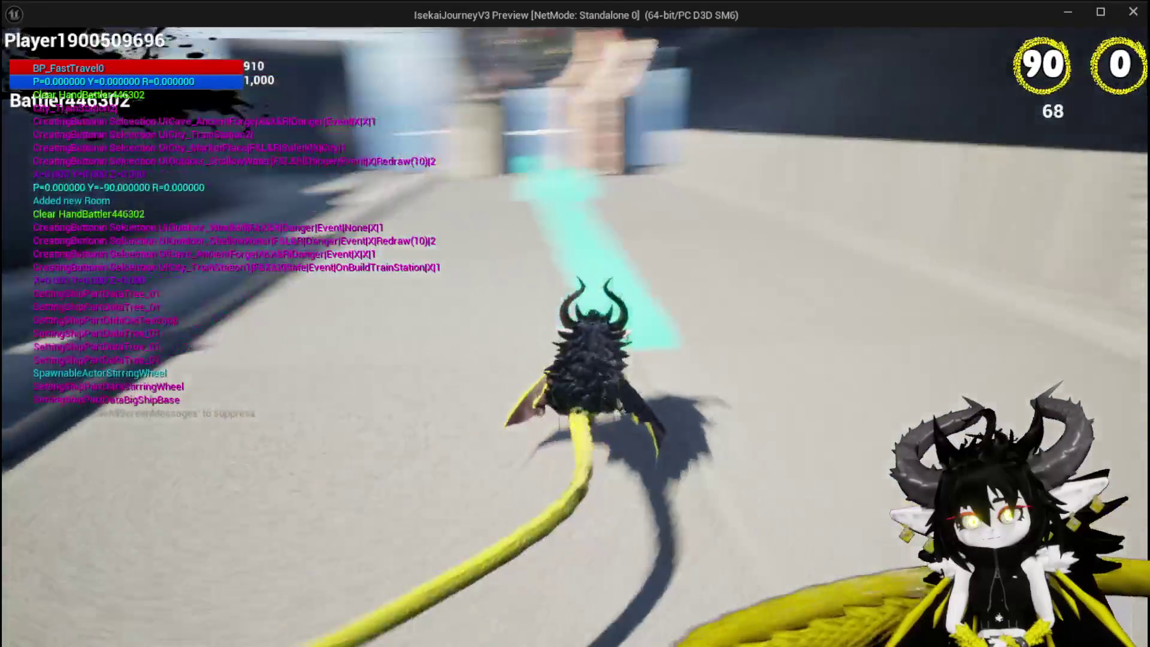
key(w)
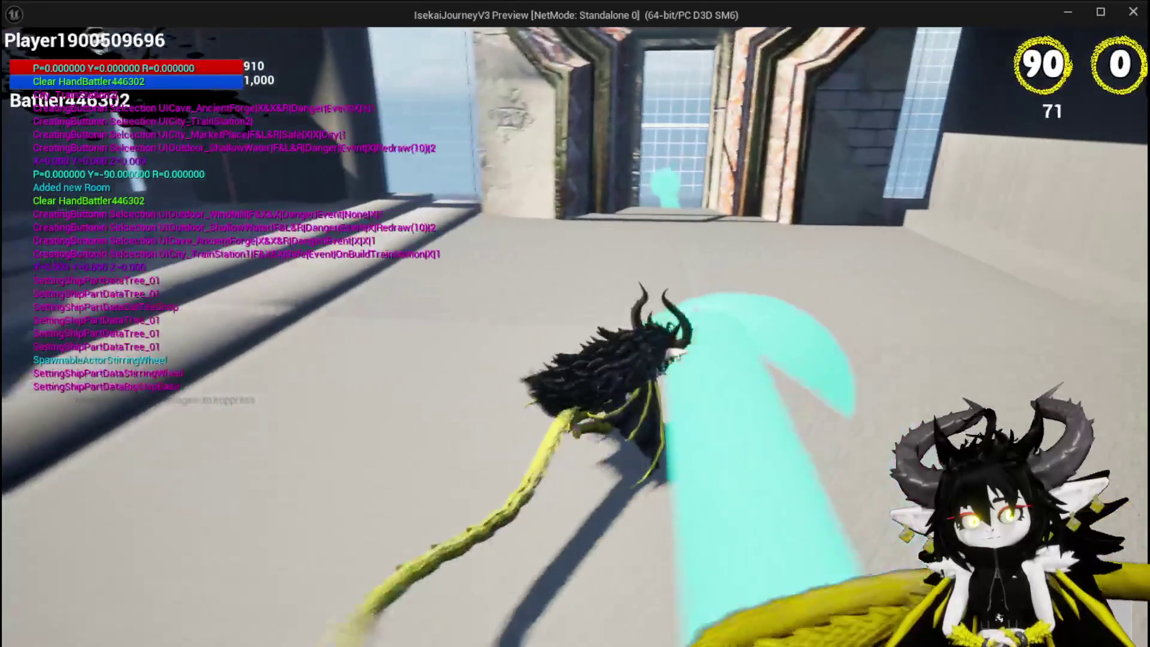
key(w)
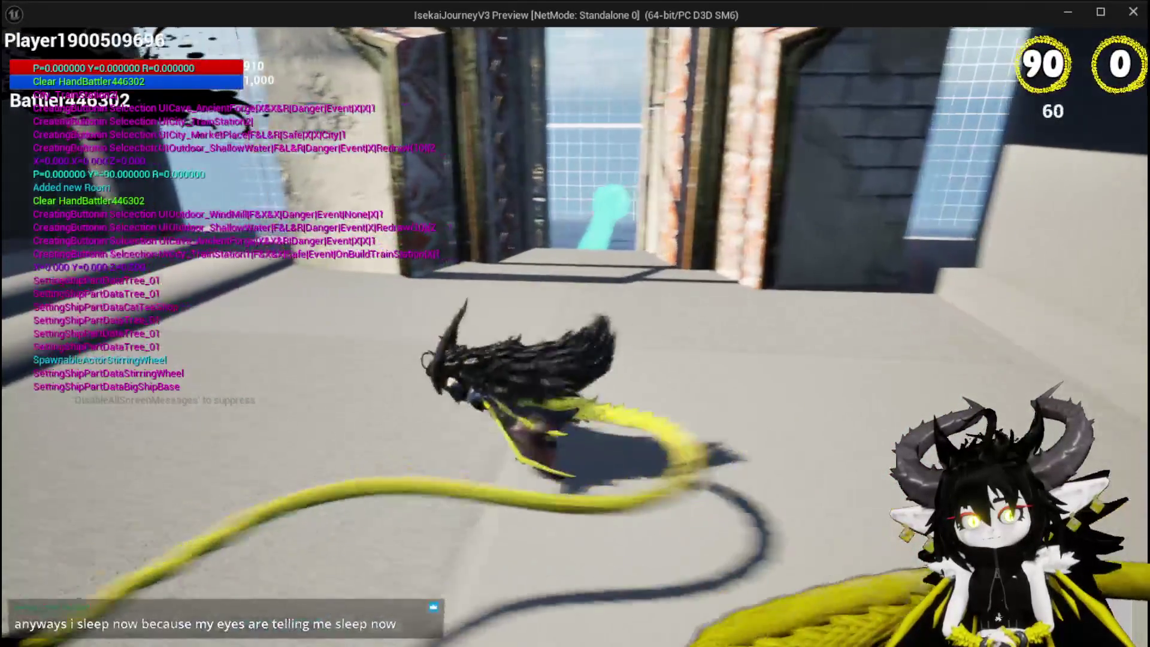
key(w)
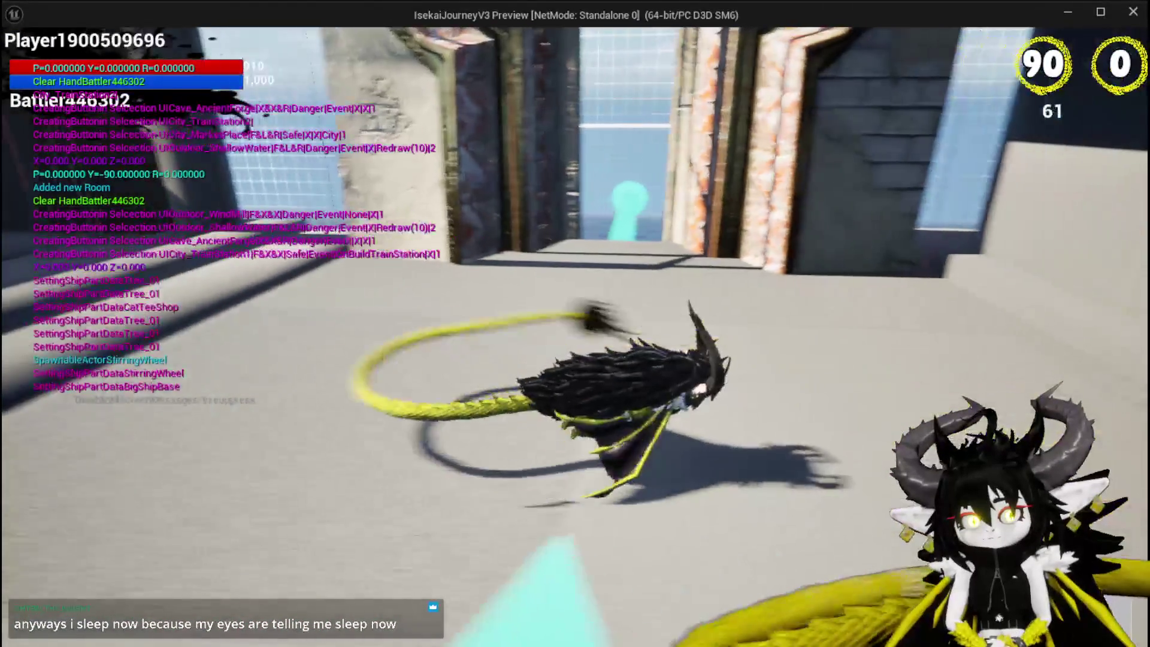
key(w)
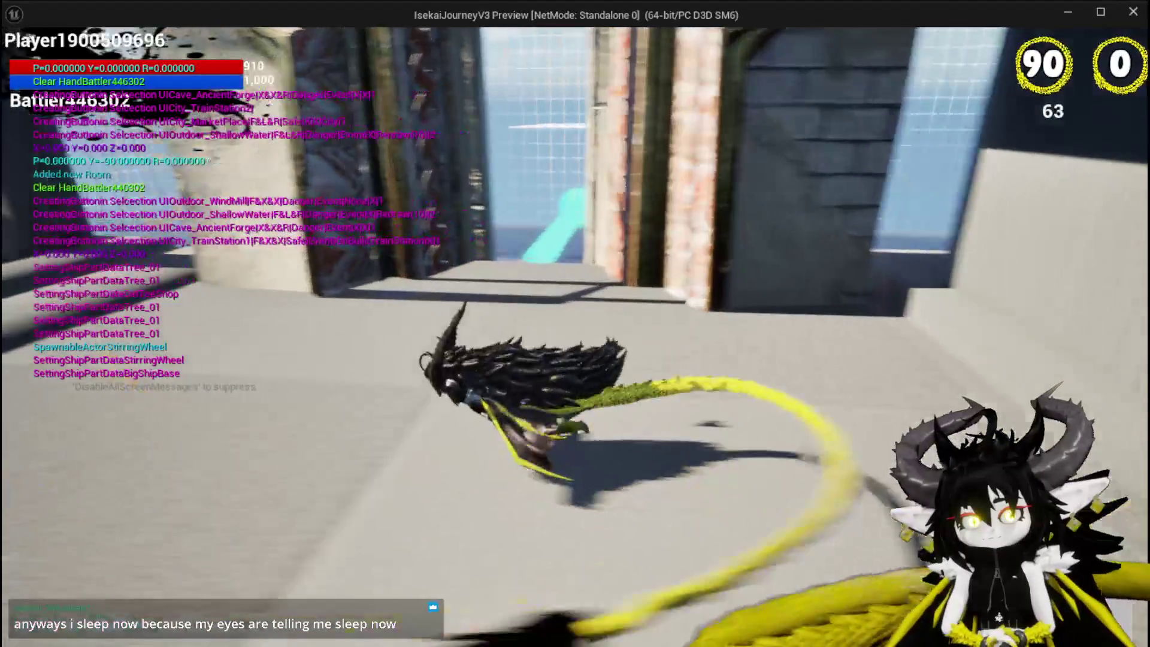
key(w)
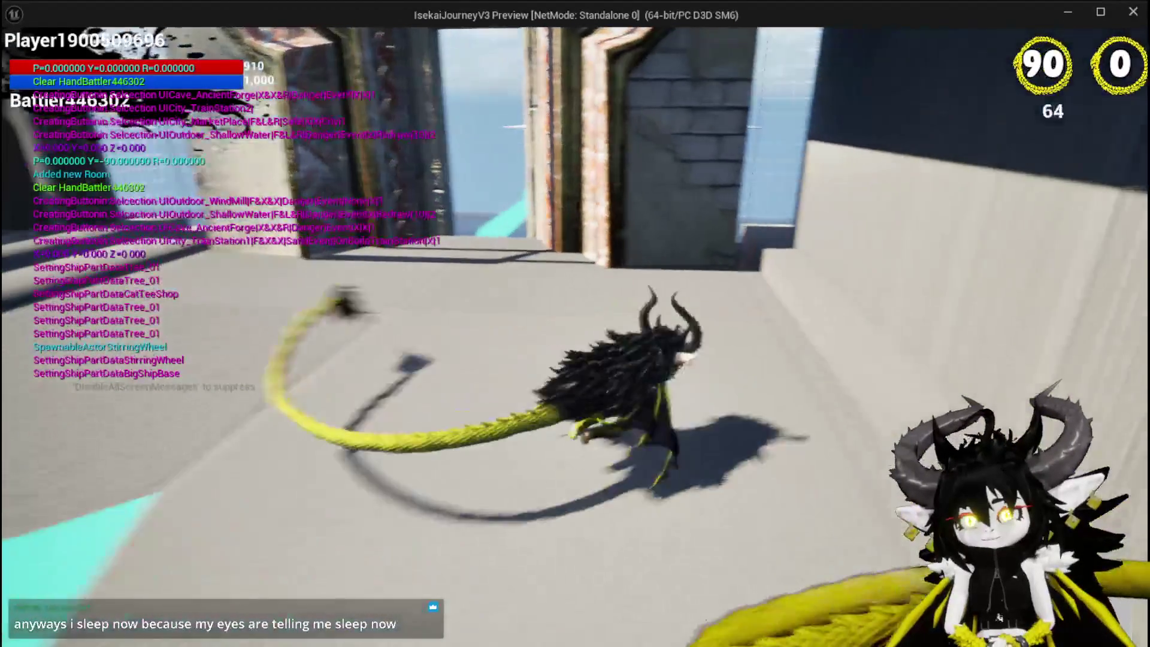
key(w)
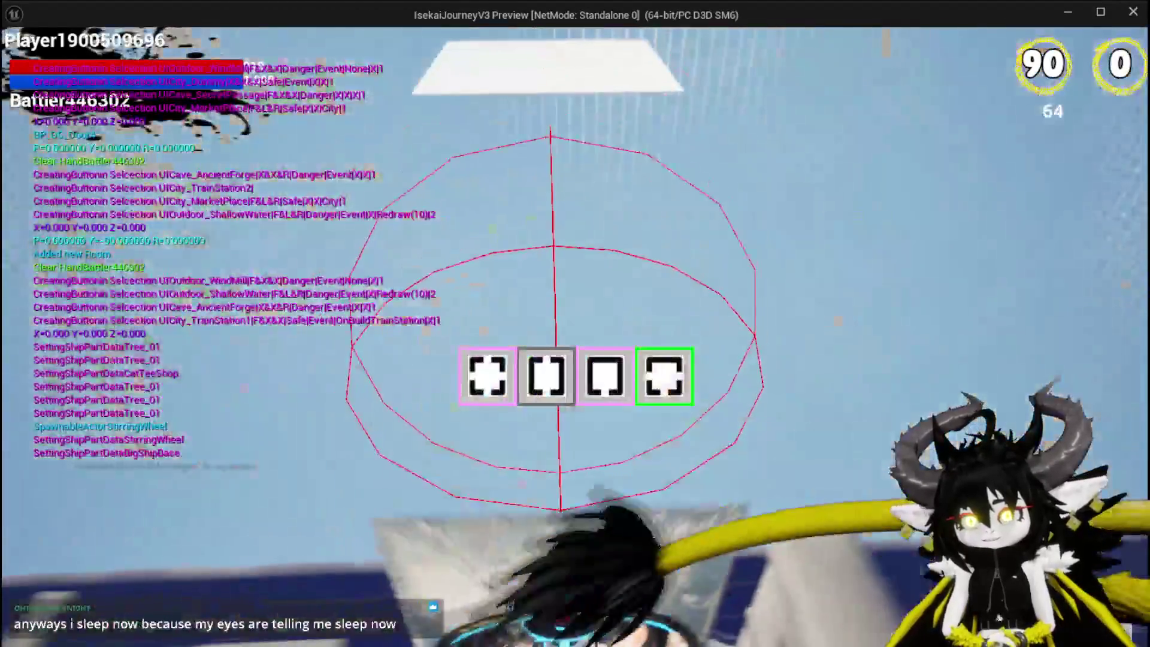
Choose MarketPlace as the next room and cross the arena to the lit doorway.
mouse_move(517, 388)
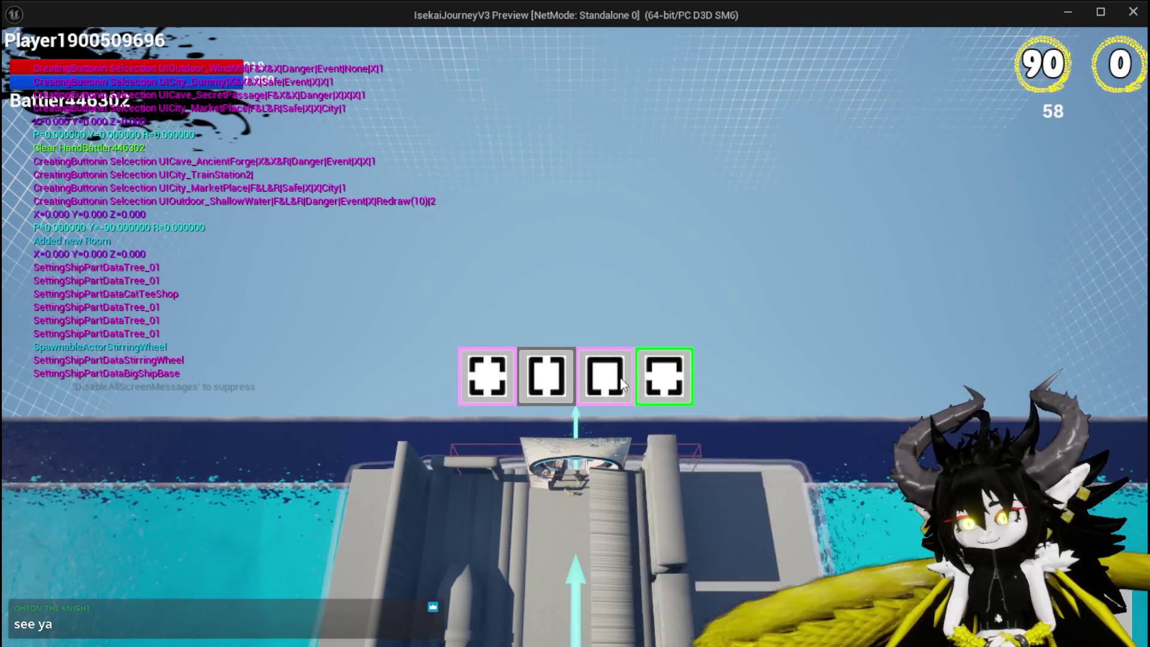
click(479, 379)
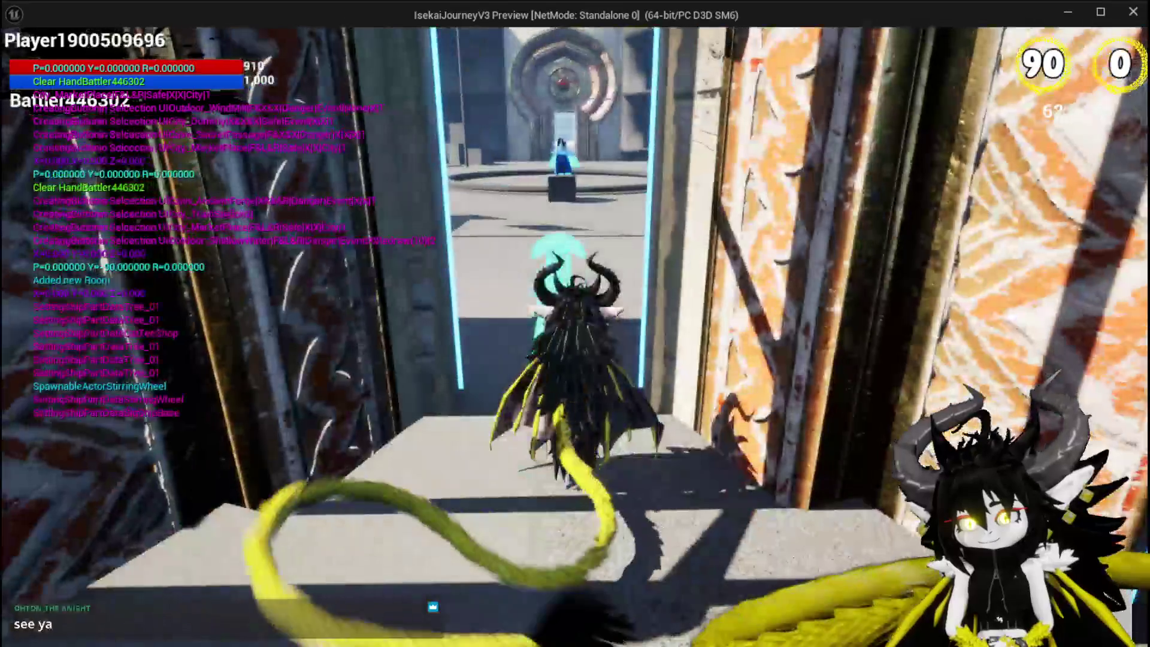
key(w)
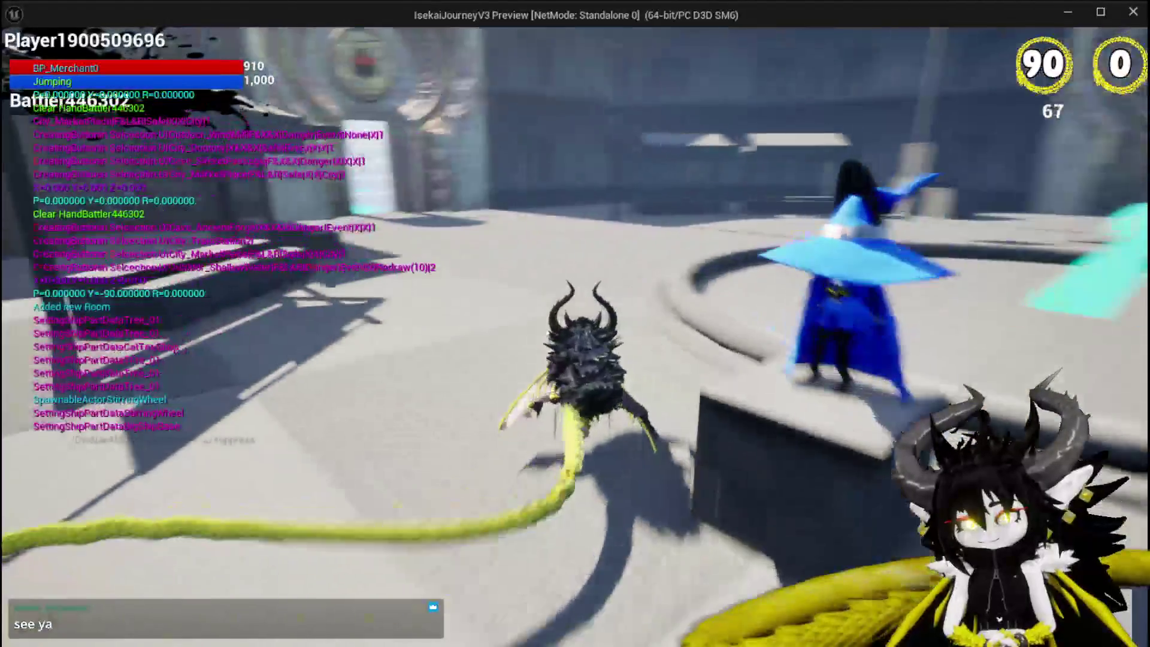
key(w)
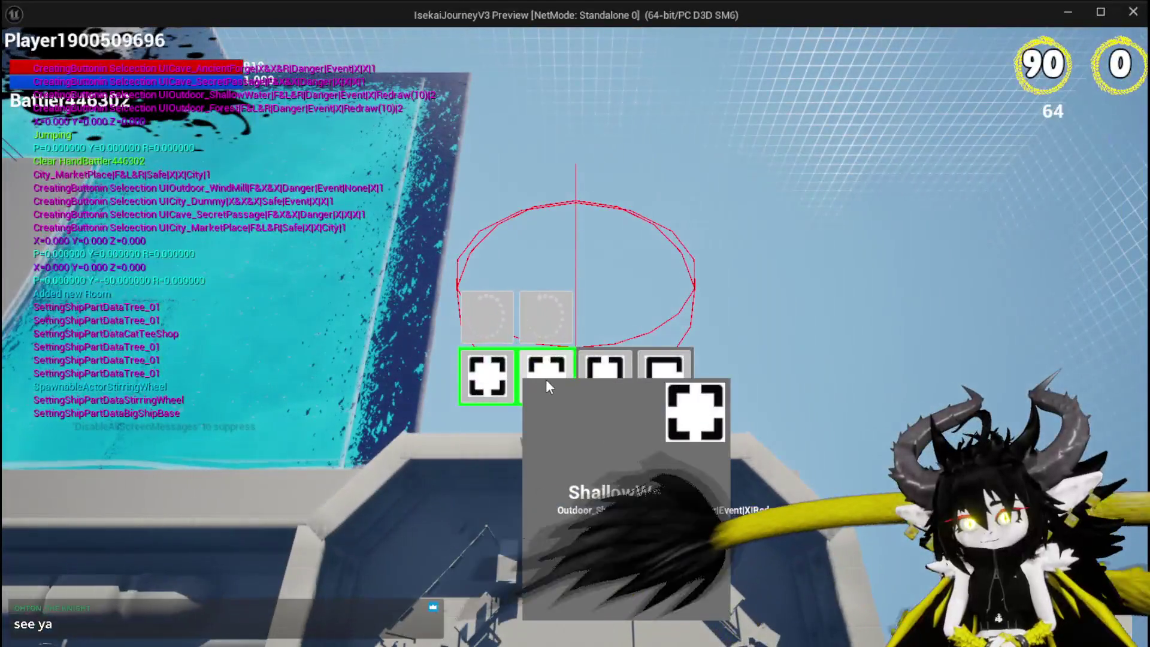
Choose SecretPassage, then jump and glide across the water onto the grey tiled floor.
click(546, 383)
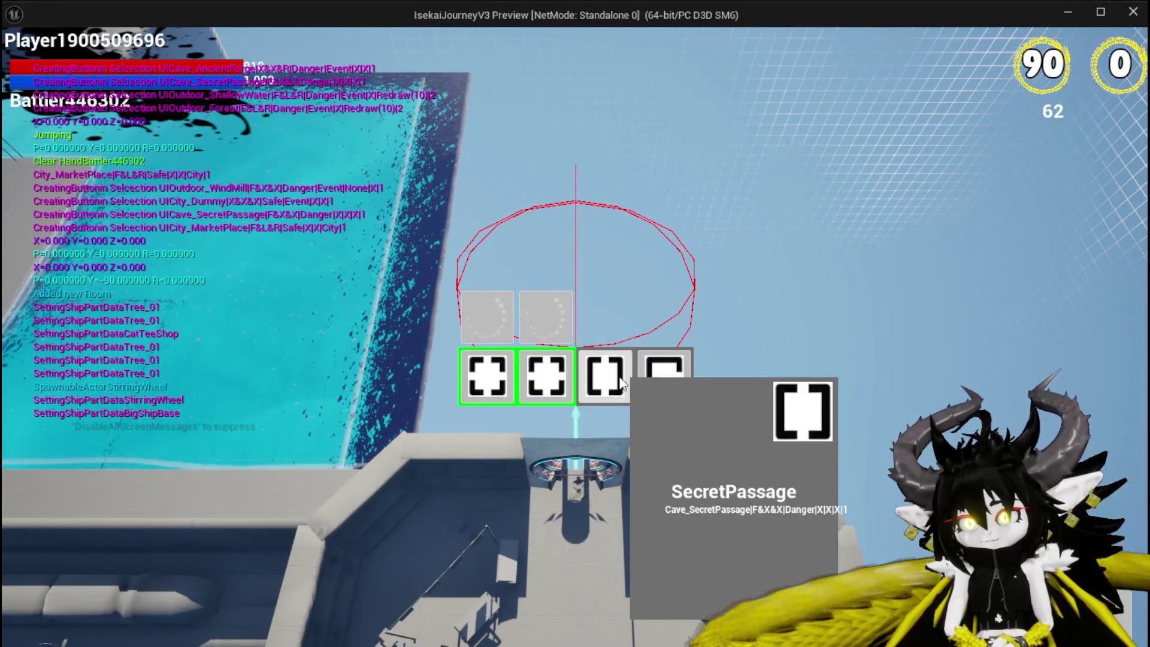
click(626, 380)
key(w)
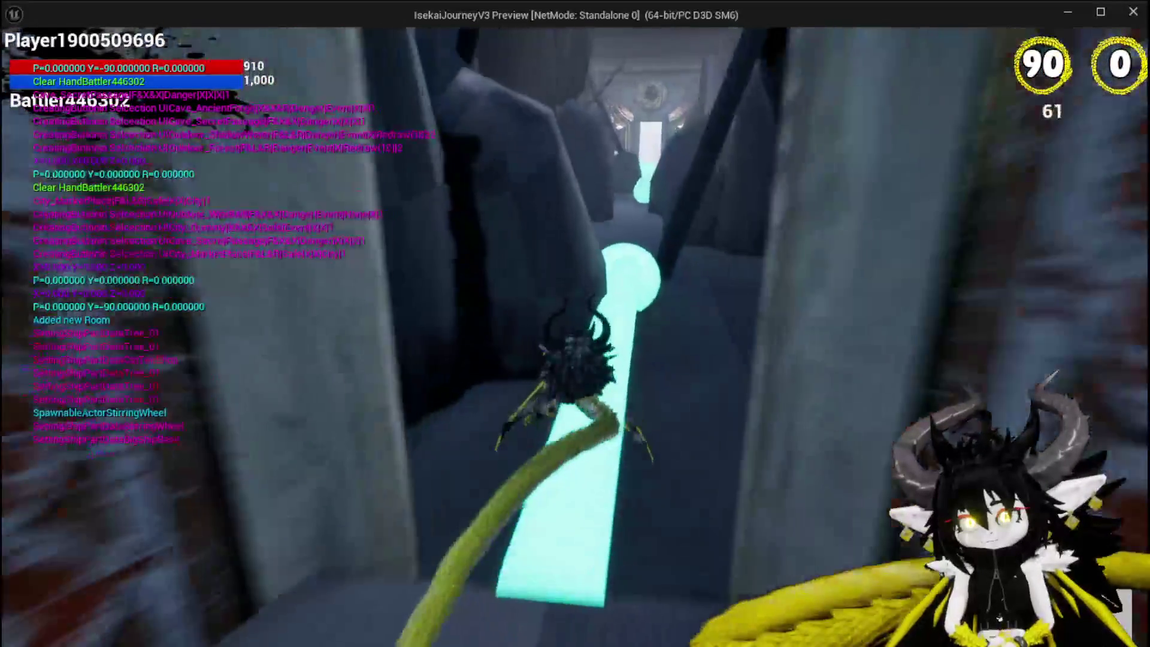
key(space)
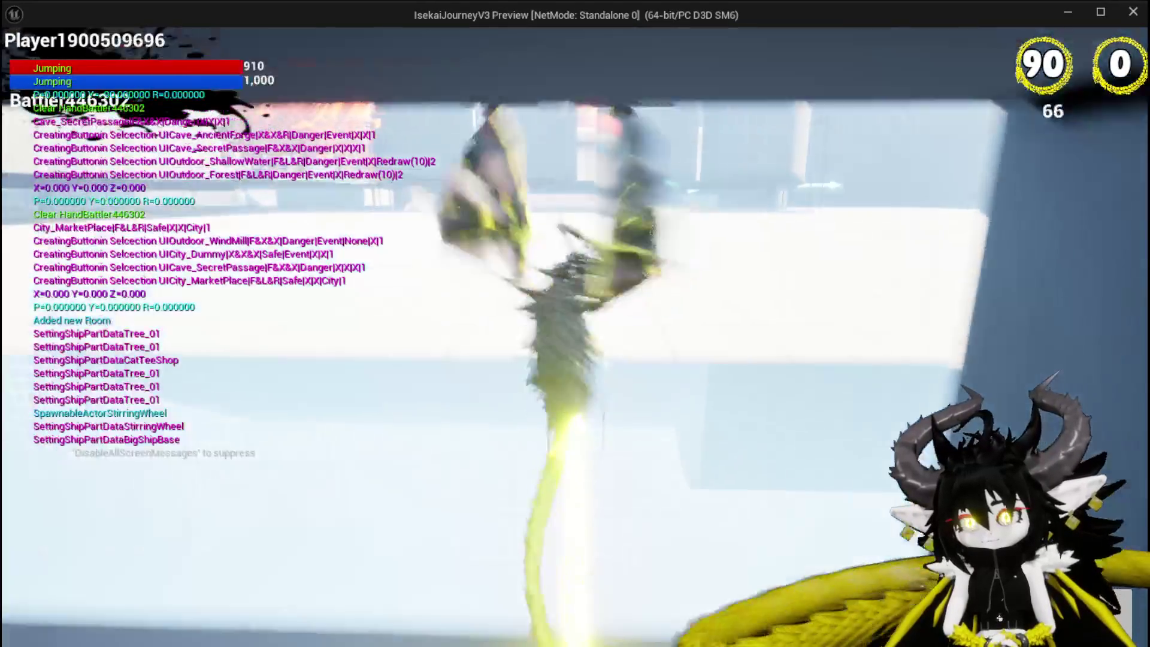
key(space)
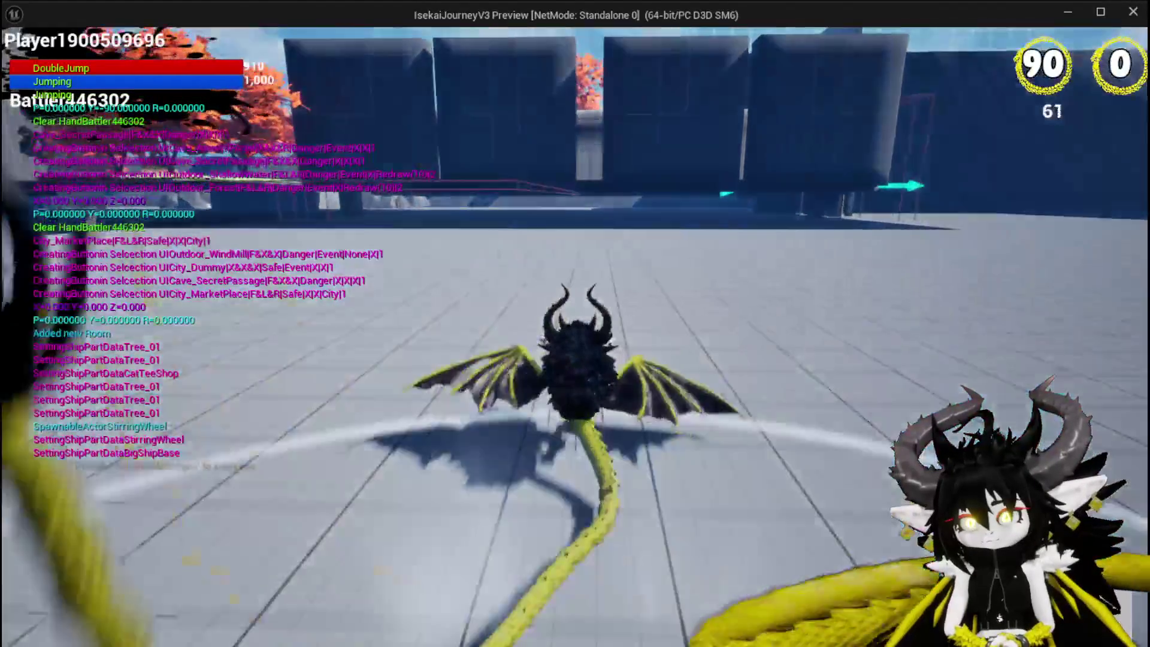
key(space)
key(space)
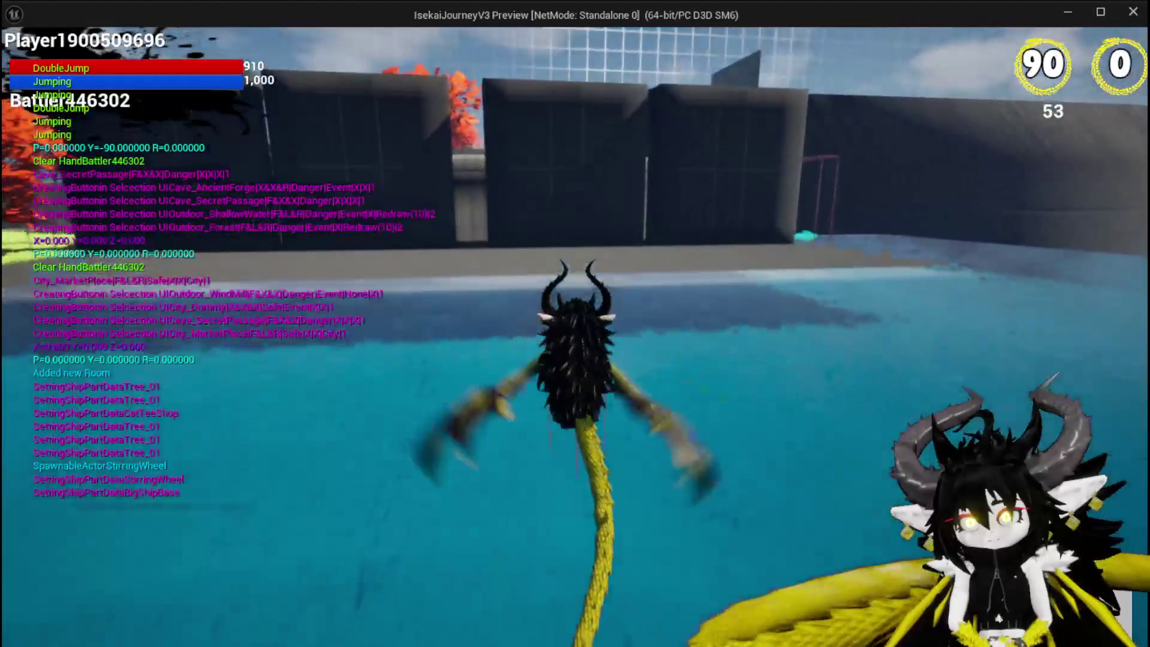
key(space)
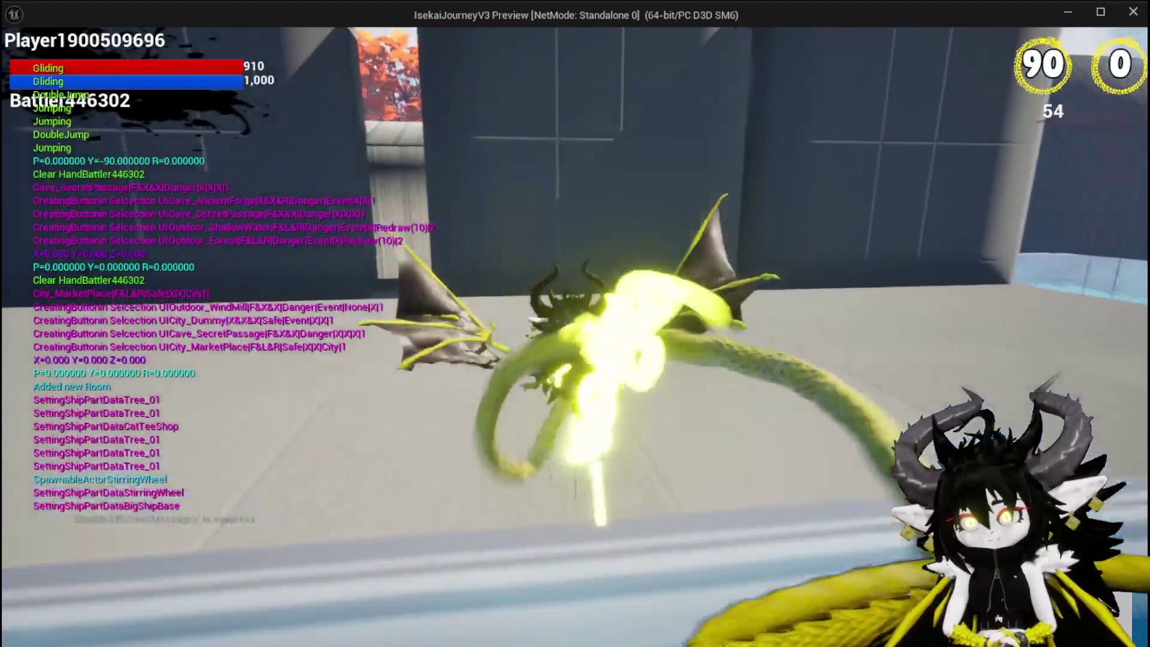
key(space)
key(w)
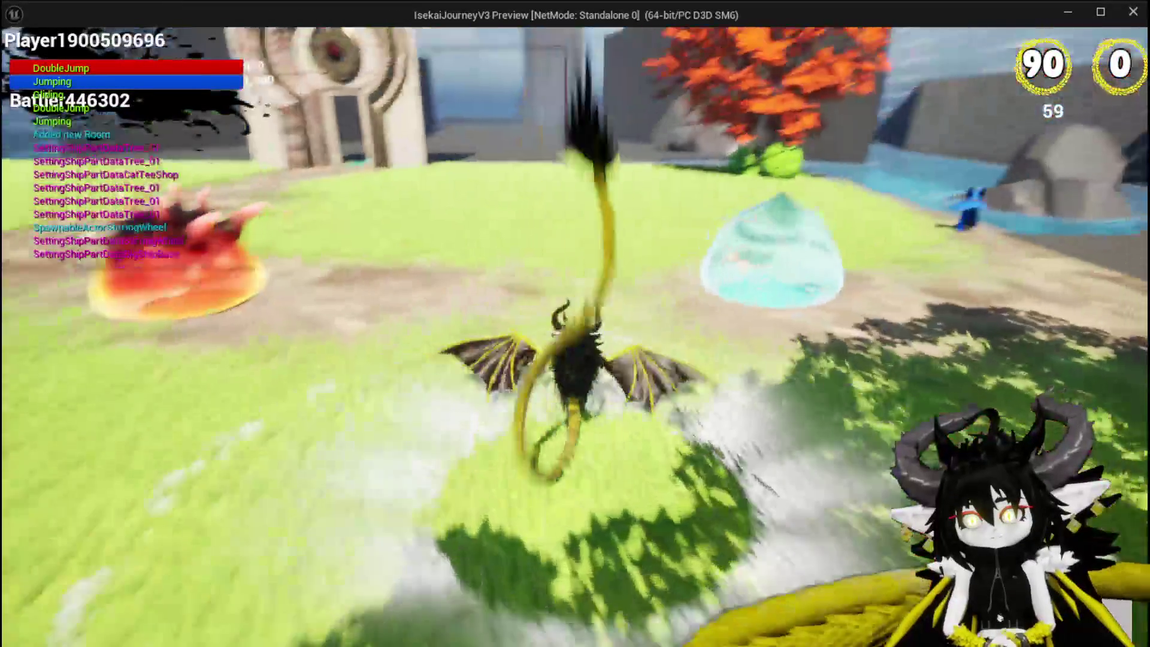
Jump and glide over the wall onto the grass, then press Esc to end the play test.
key(space)
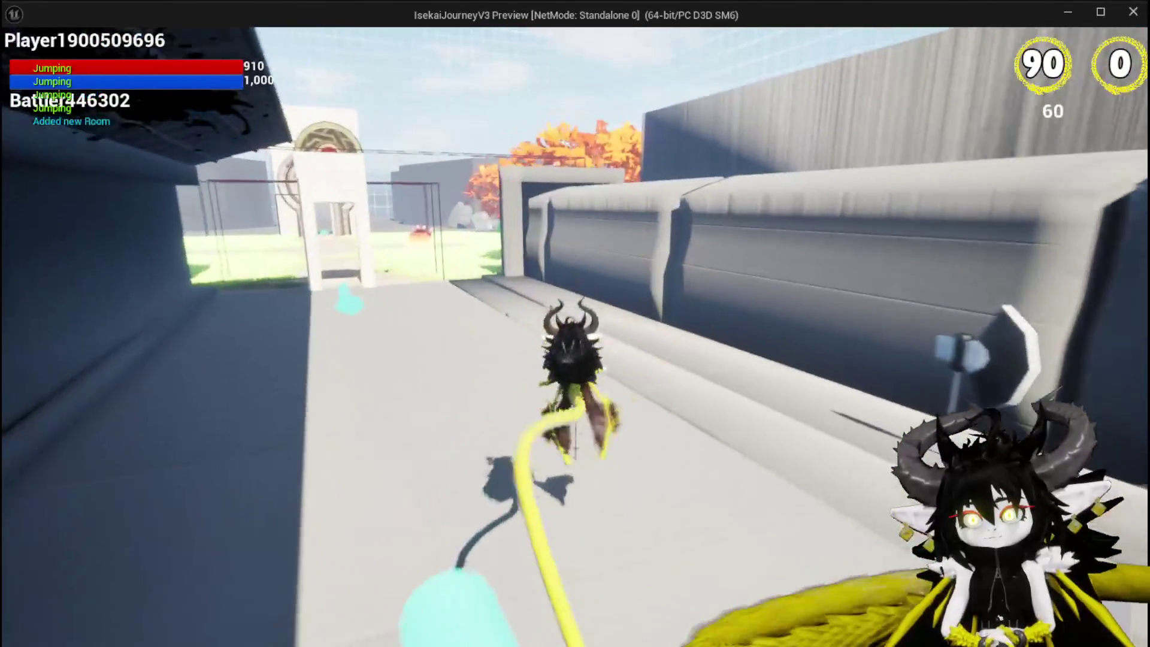
key(space)
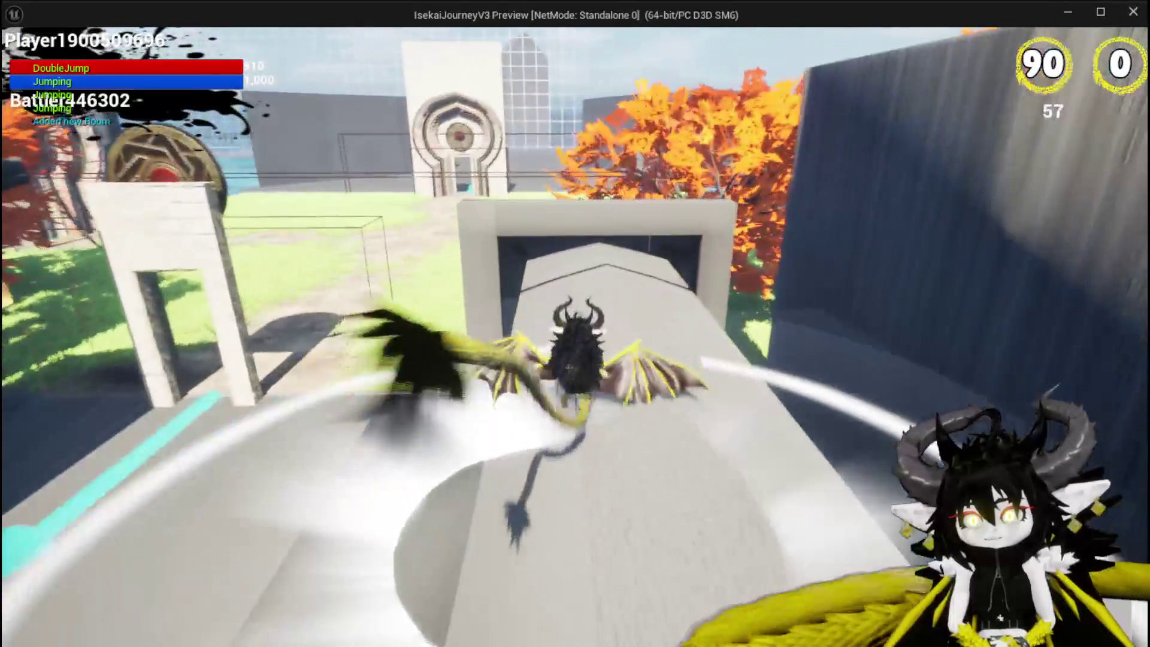
key(space)
key(space)
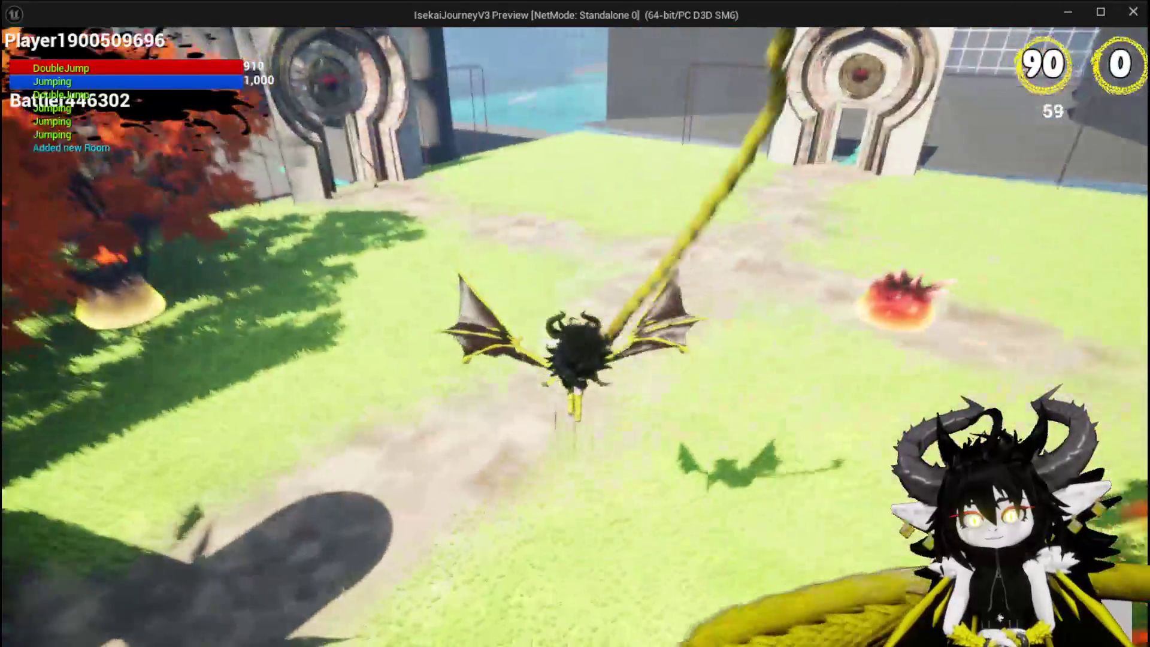
key(space)
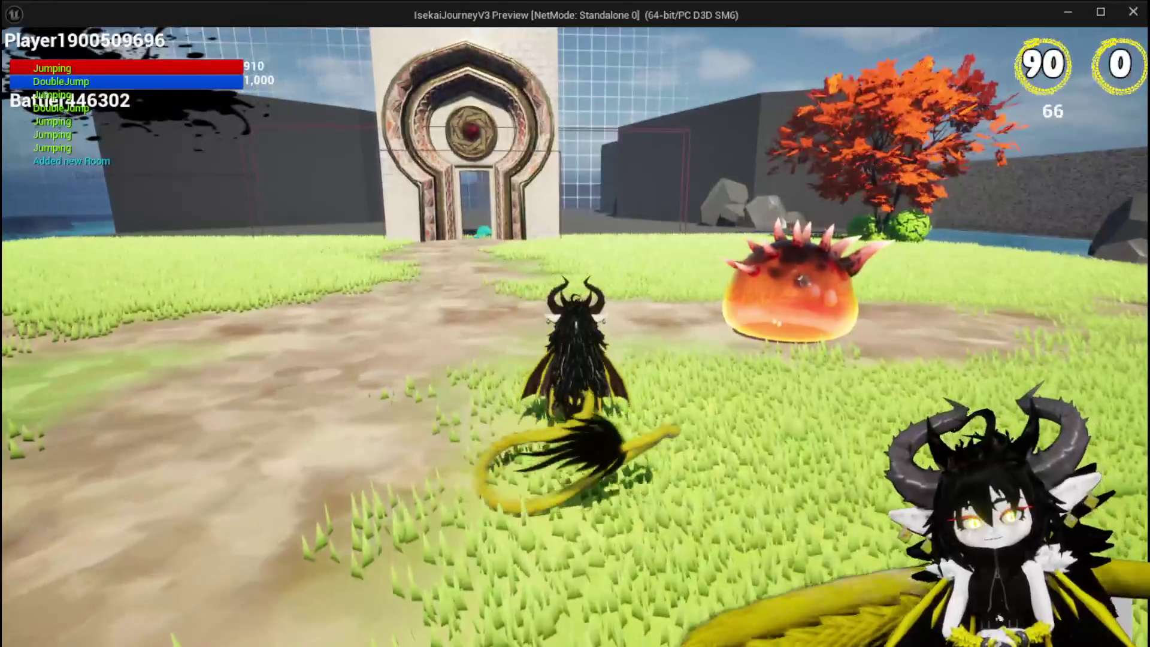
key(Escape)
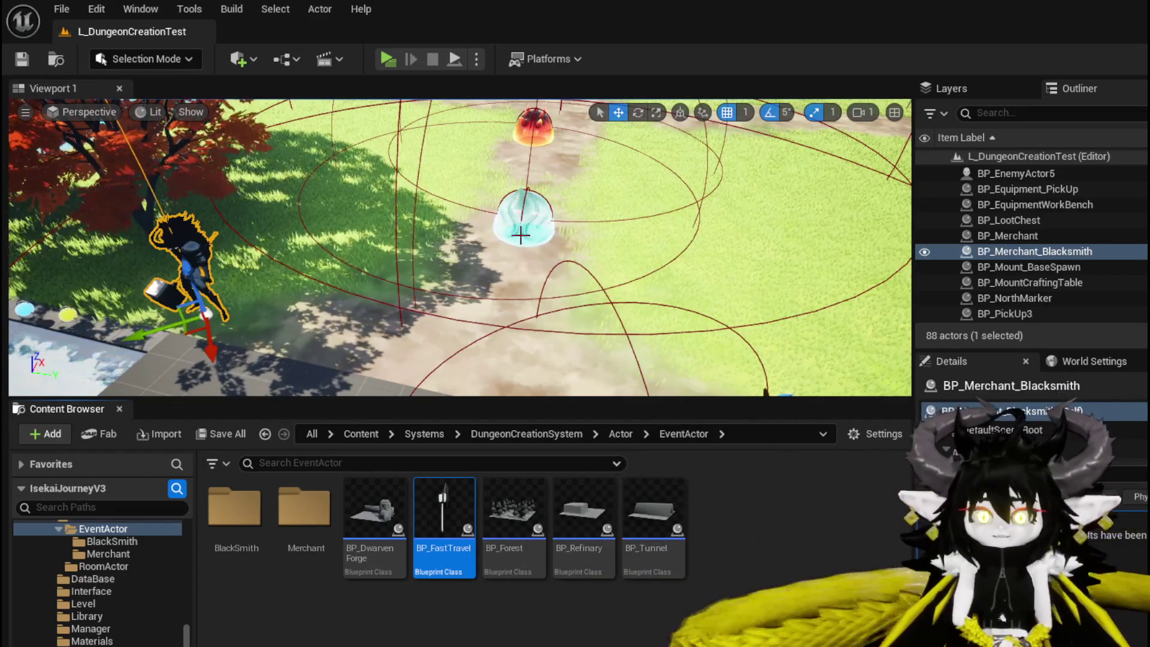
mouse_move(402, 274)
mouse_down()
mouse_move(365, 270)
mouse_move(395, 274)
mouse_up()
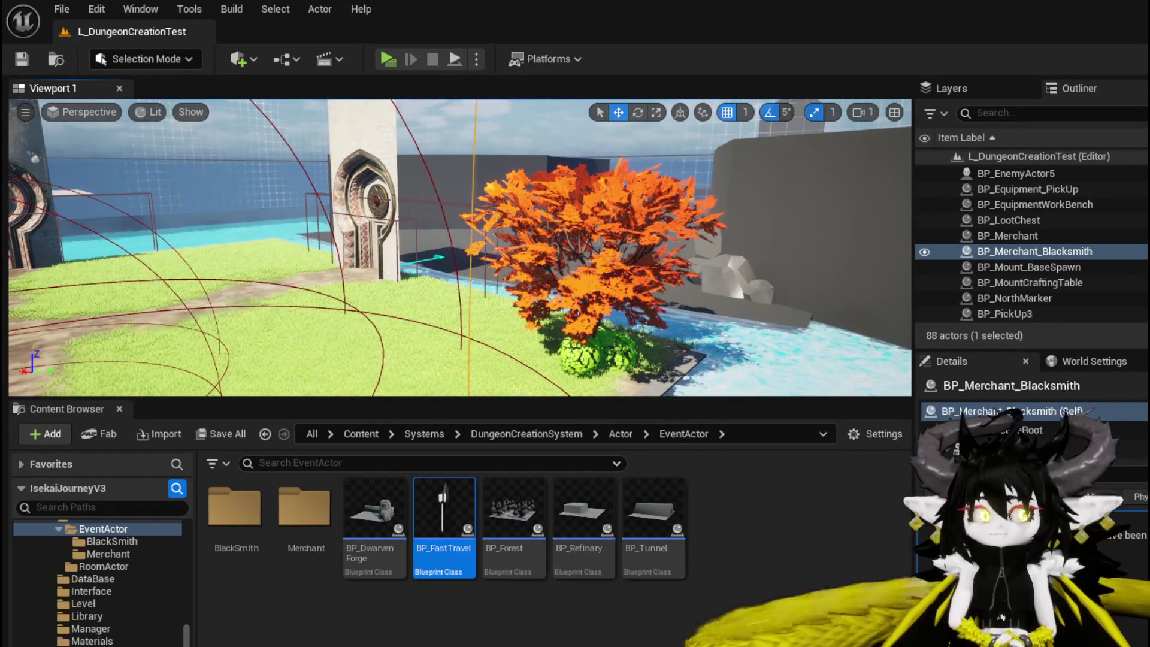
mouse_move(395, 274)
mouse_down()
mouse_move(395, 231)
mouse_move(309, 242)
mouse_move(309, 231)
mouse_move(360, 225)
mouse_move(359, 244)
mouse_up()
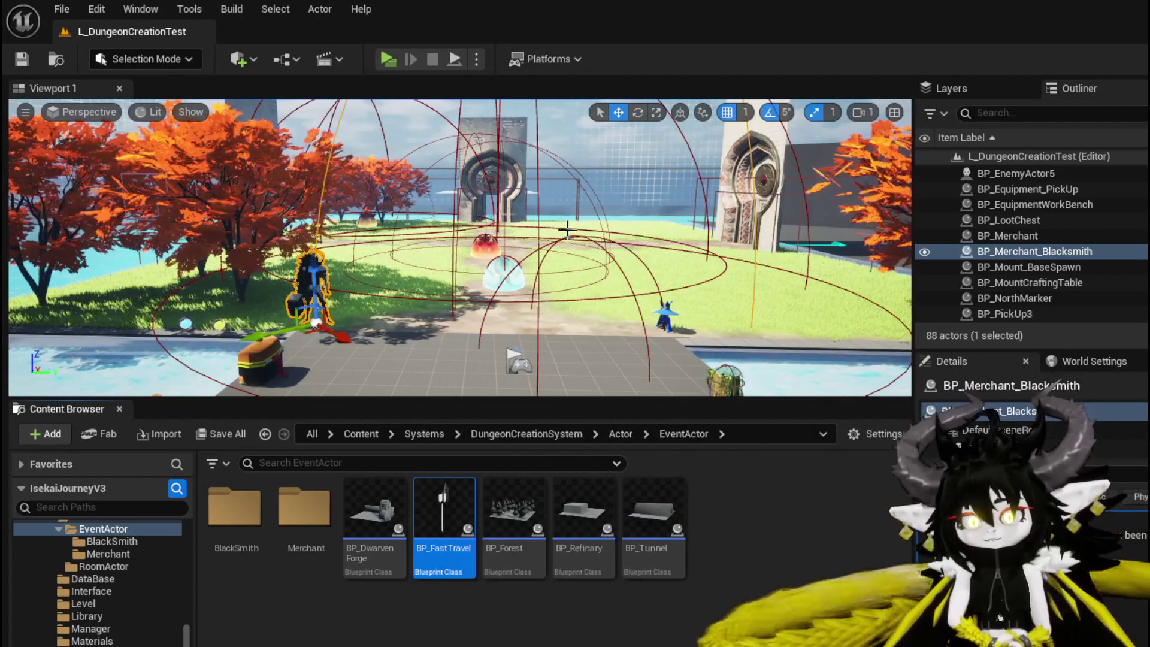
Zoom and fly the viewport camera forward until the fire slime and stone gate are centred.
drag(620, 235, 461, 249)
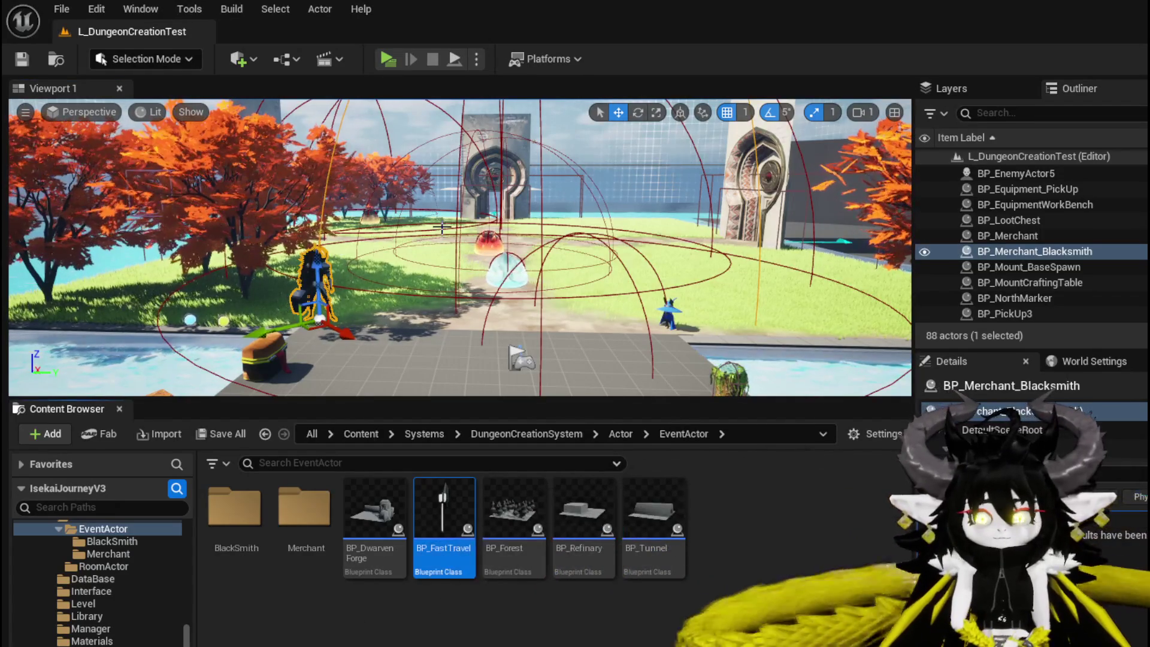
scroll(424, 219, up, 8)
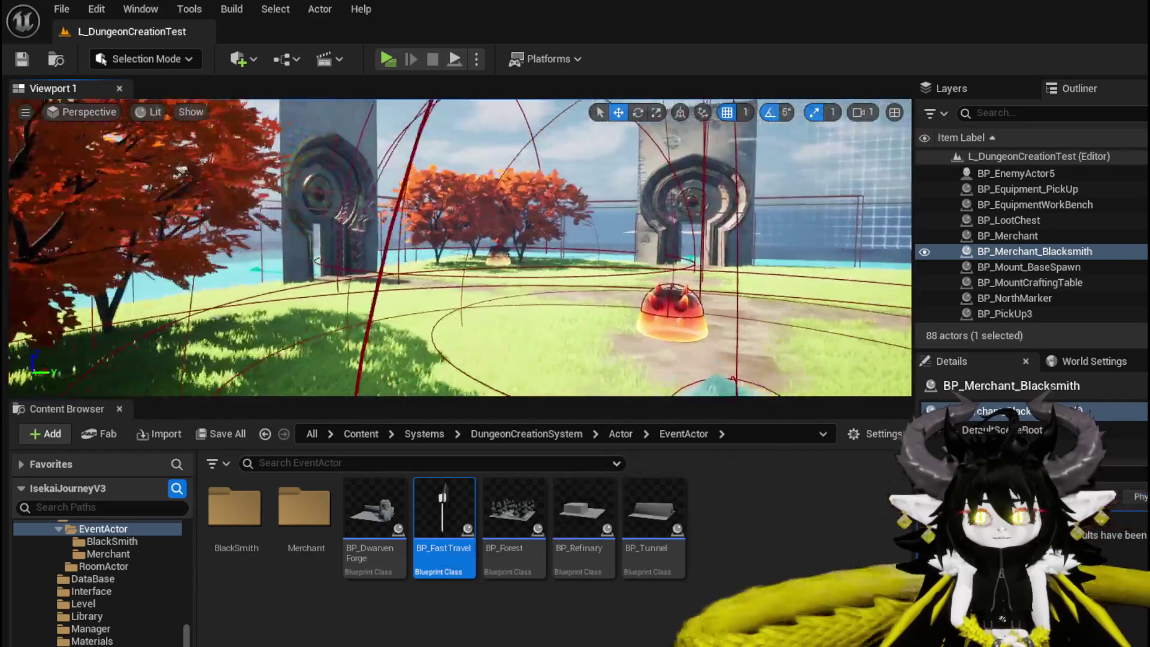
key(f)
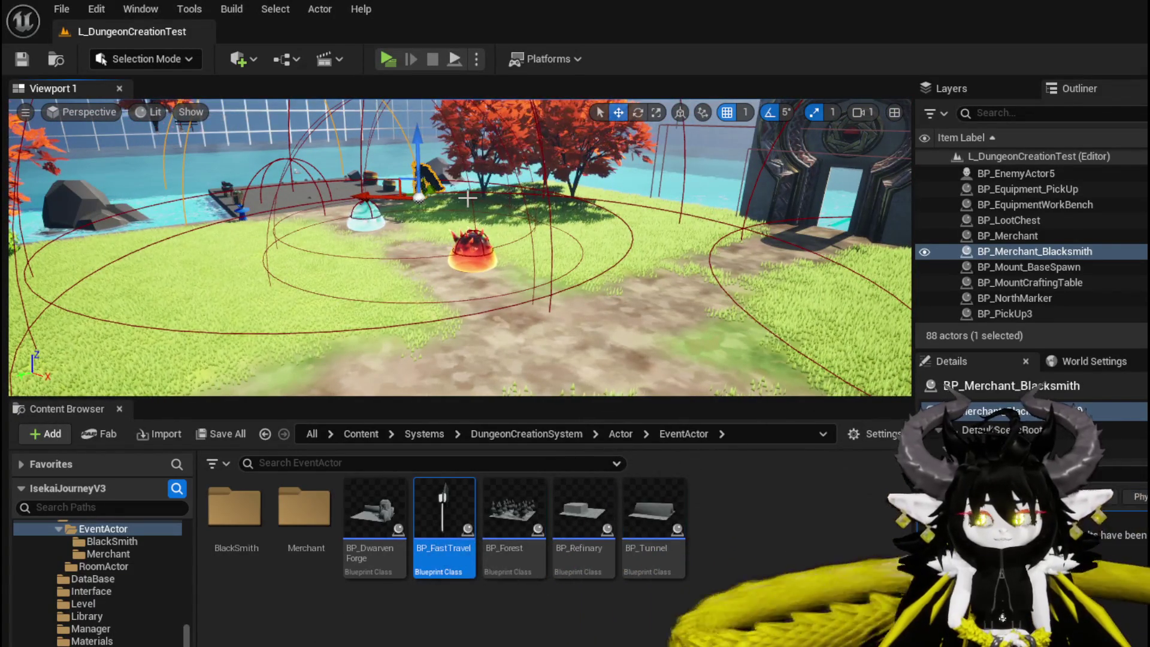
key(w)
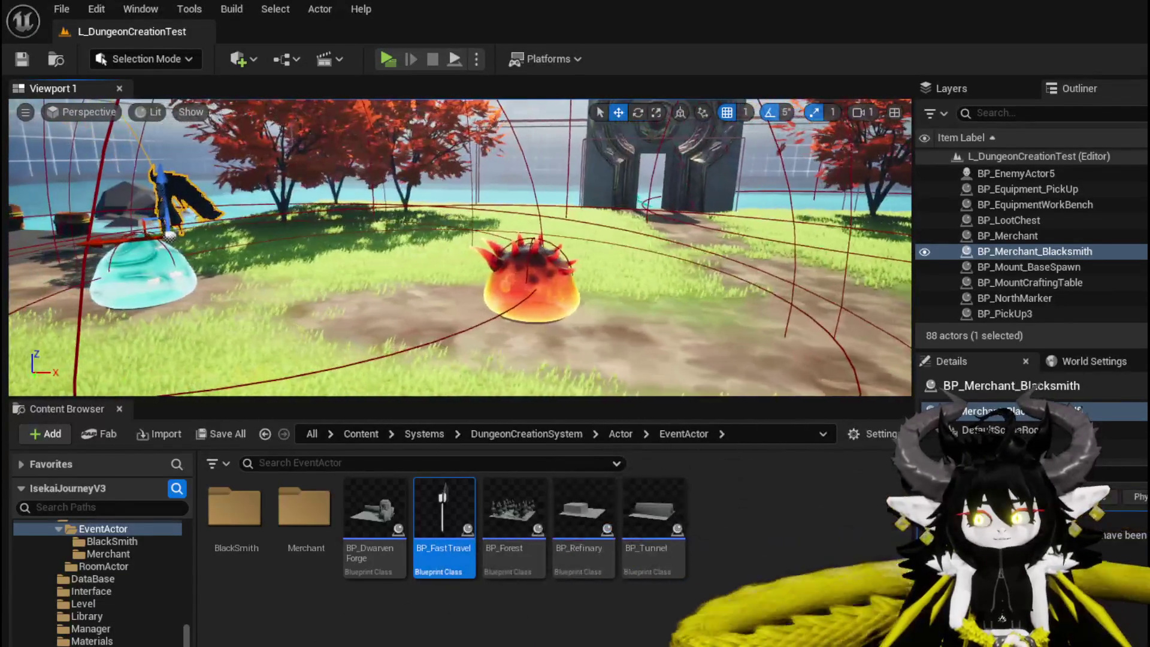
key(w)
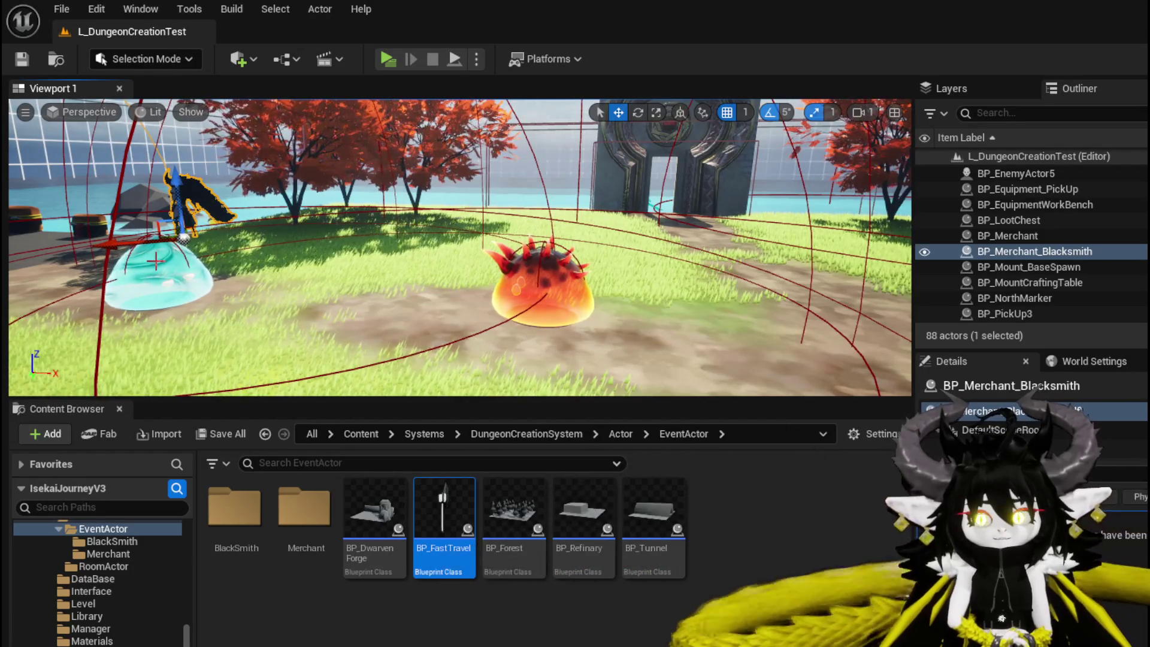
mouse_move(538, 242)
mouse_down()
mouse_move(515, 241)
mouse_move(587, 242)
mouse_up()
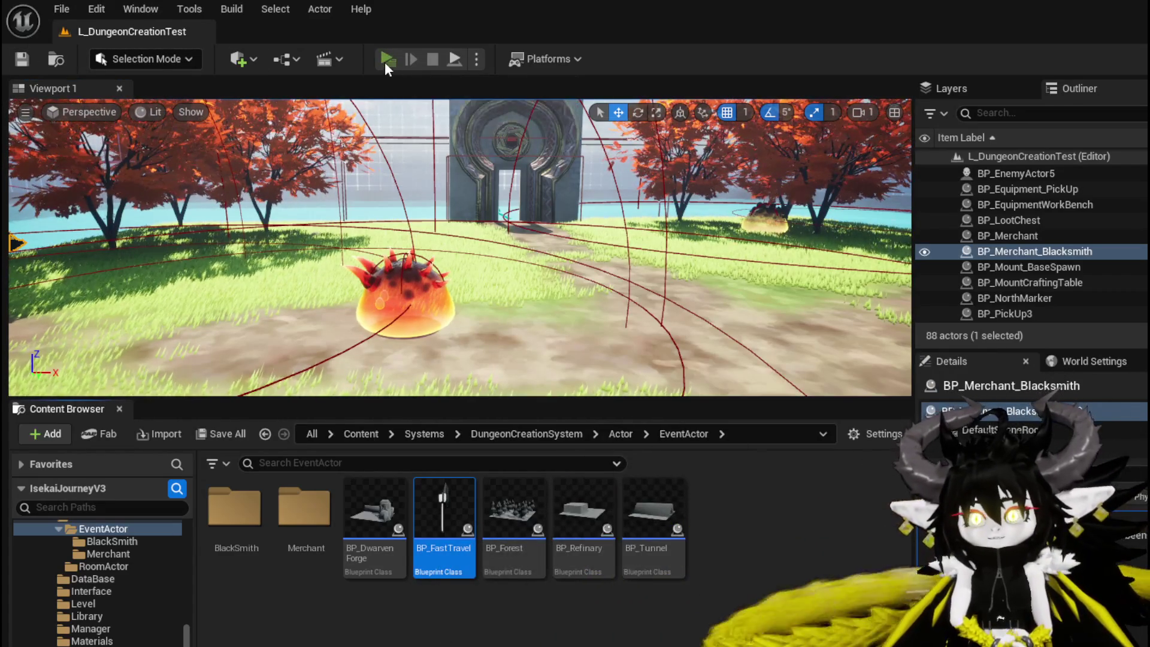
Play-test the level, enter the stone tower, pick a travel destination card and jump off the slime.
click(385, 60)
key(w)
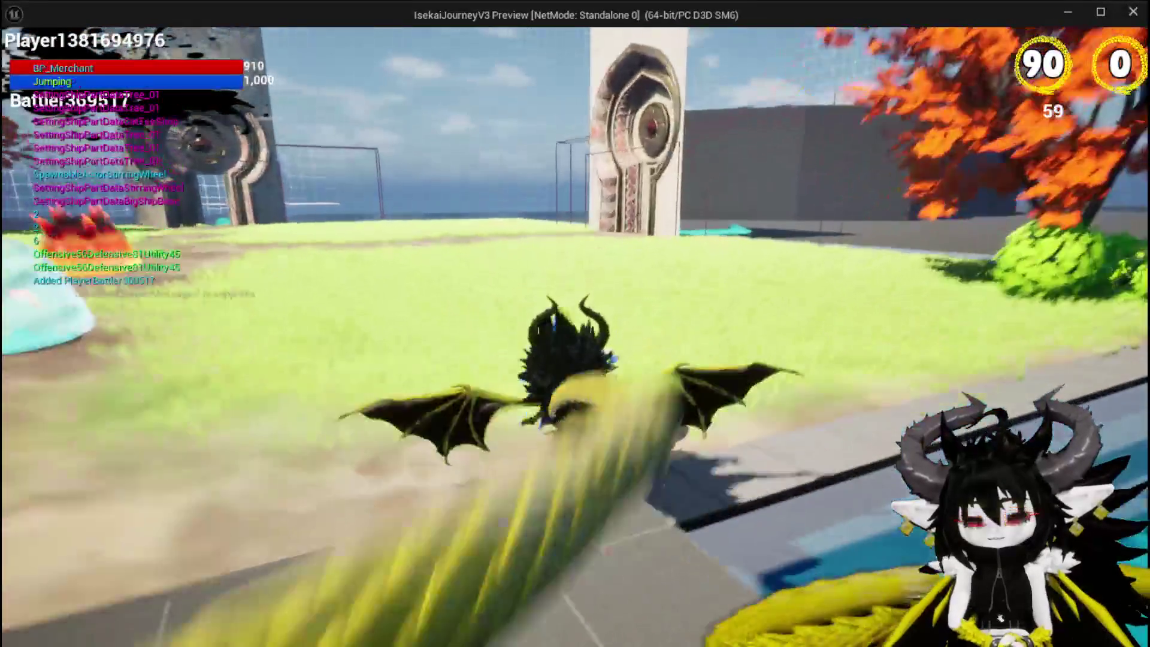
key(w)
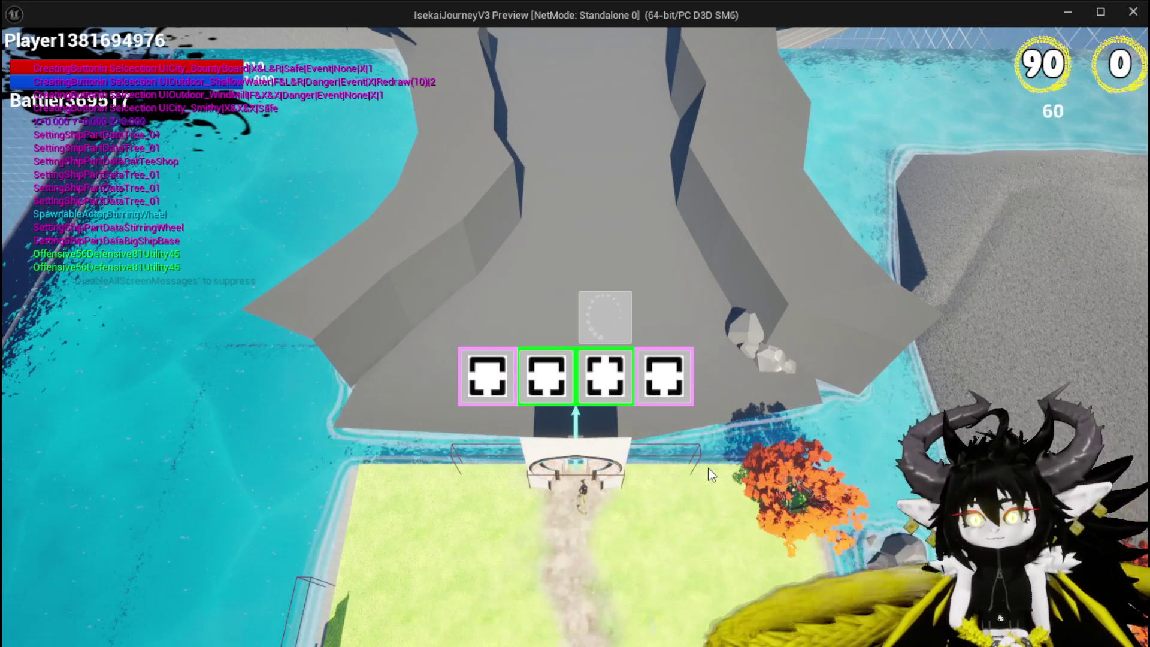
click(489, 391)
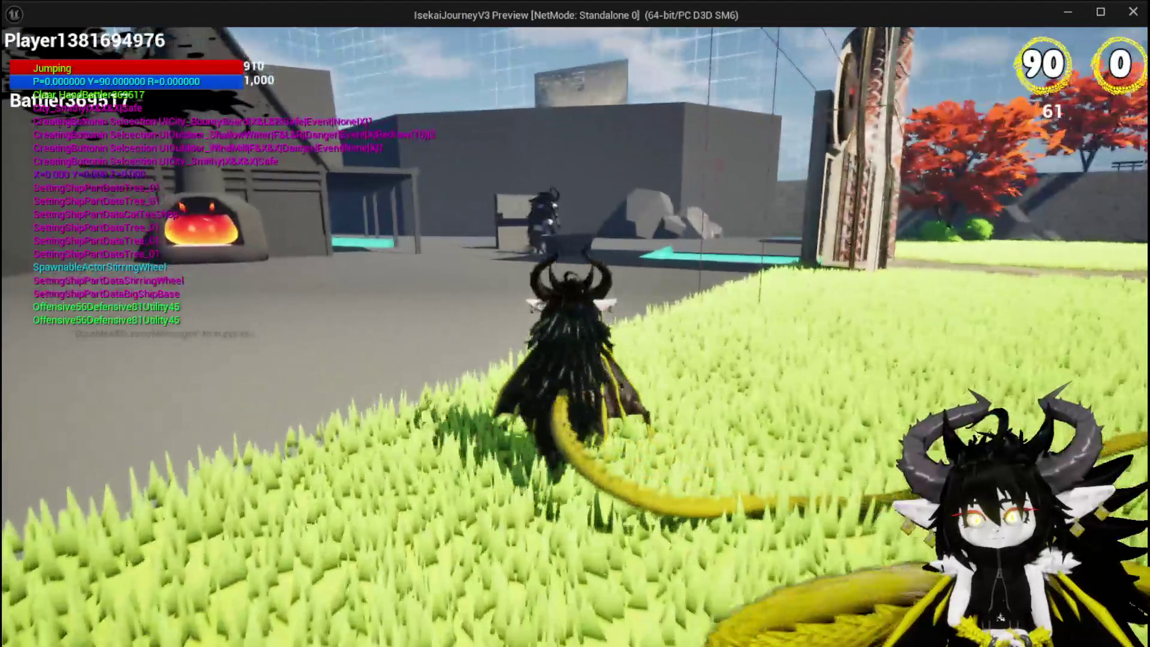
key(space)
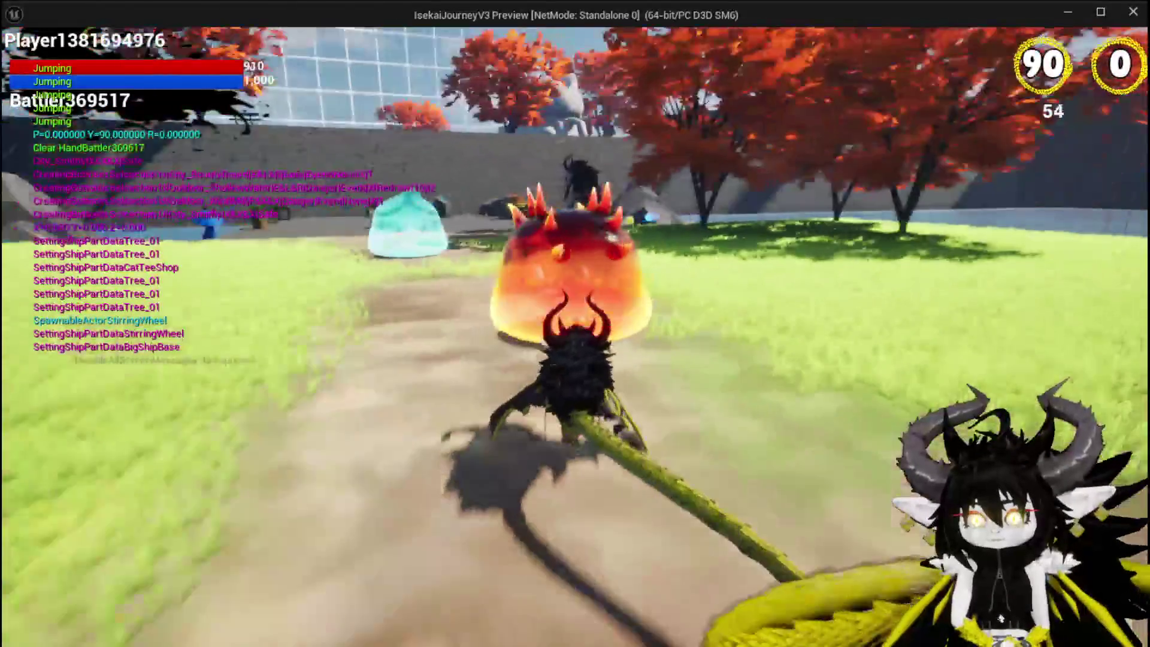
key(space)
key(space)
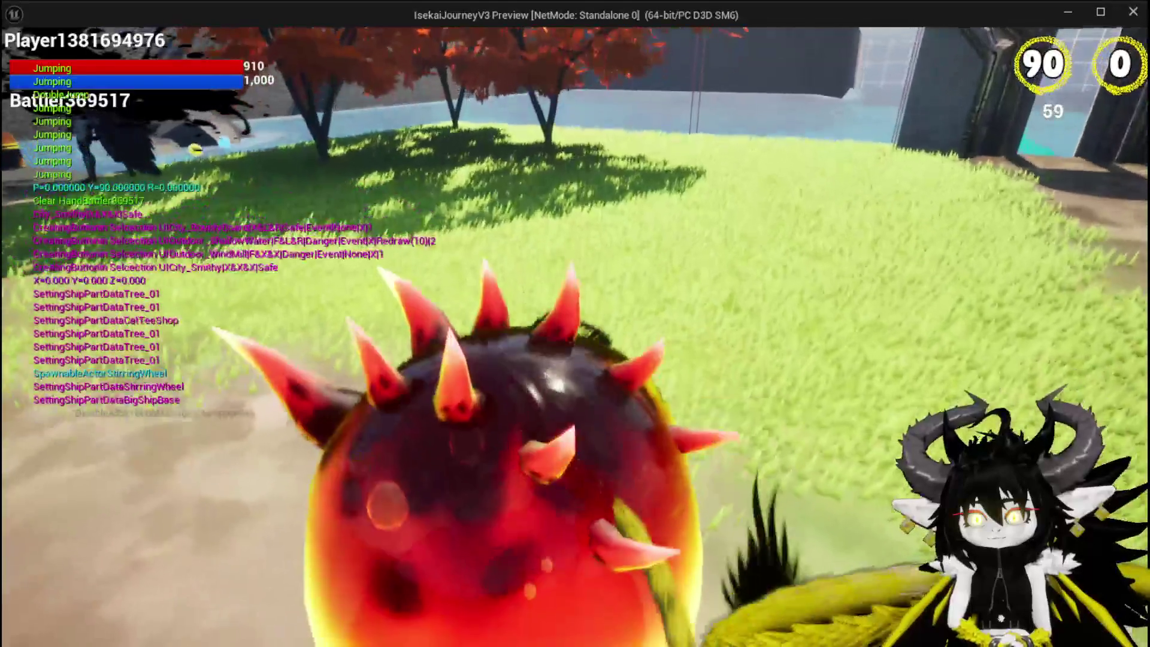
key(space)
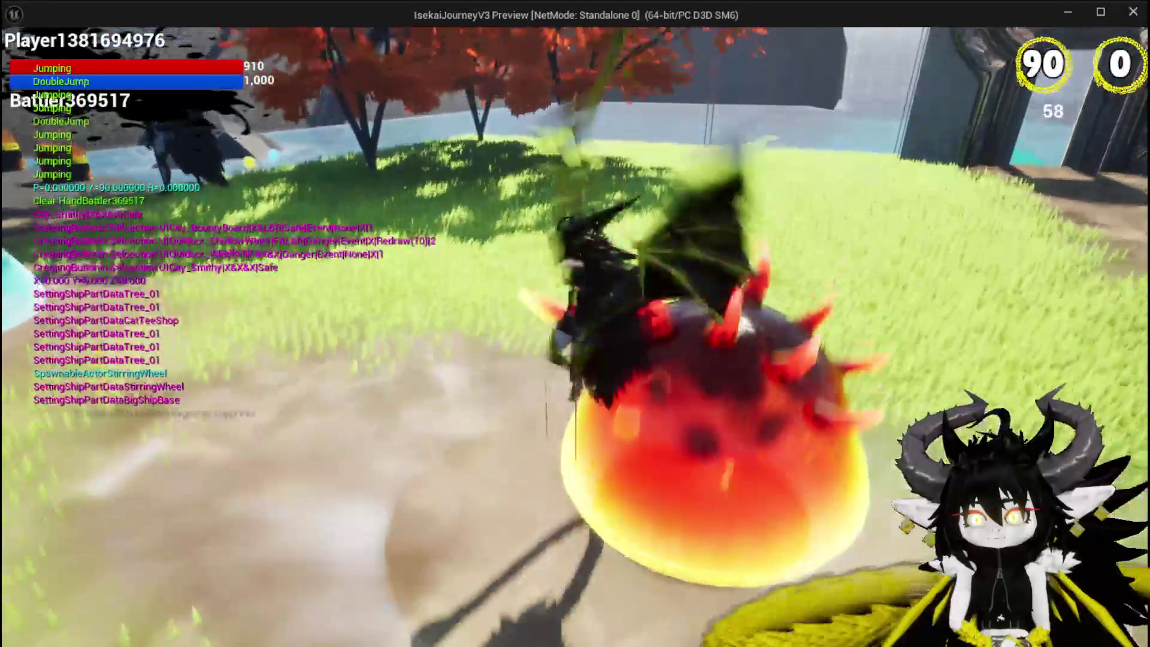
key(space)
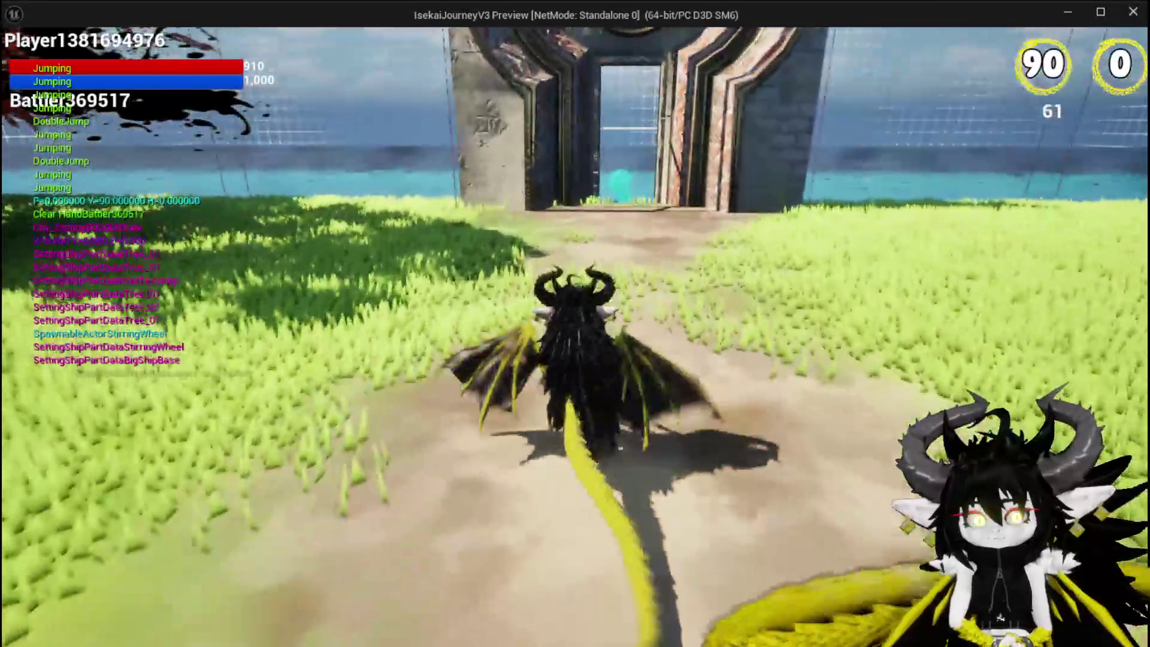
Stop the play test, save L_DungeonCreationTest, and open BP_FastTravel's event graph.
key(Escape)
key(ctrl+s)
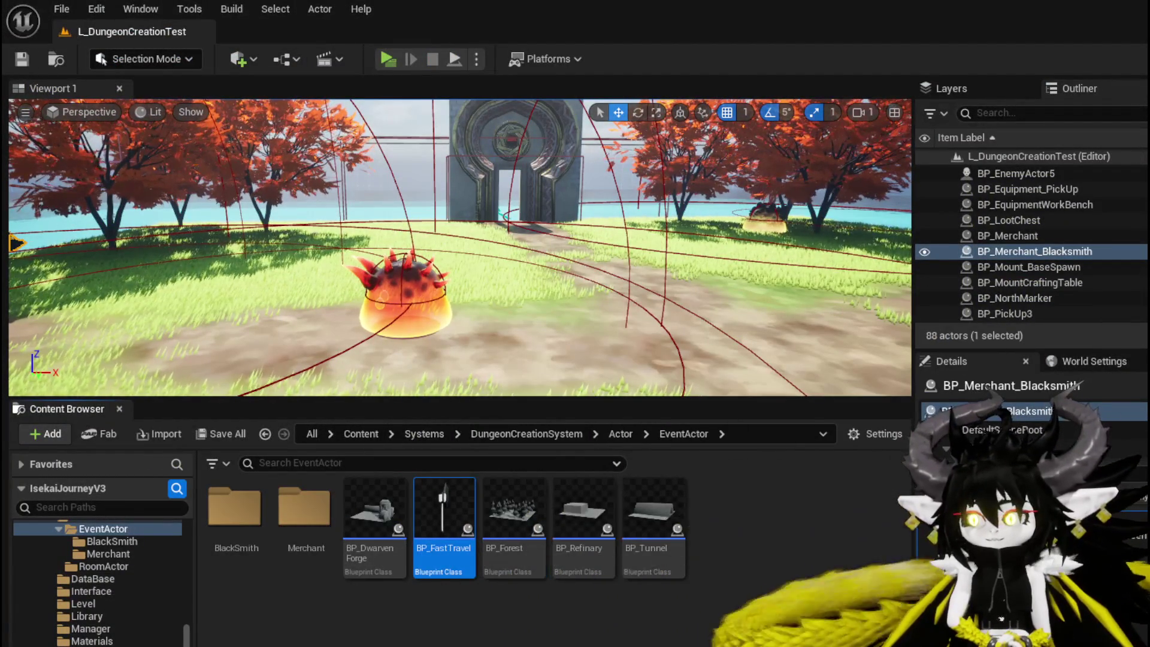
key(Return)
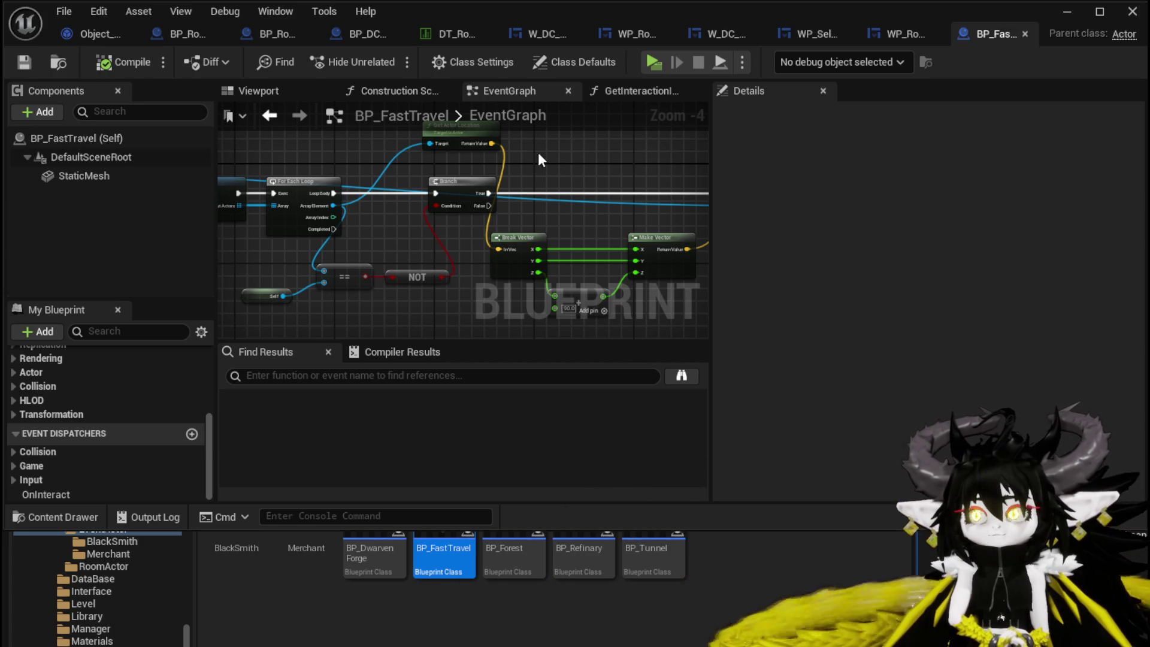
Save BP_FastTravel with Ctrl+S in its Blueprint editor.
key(ctrl+s)
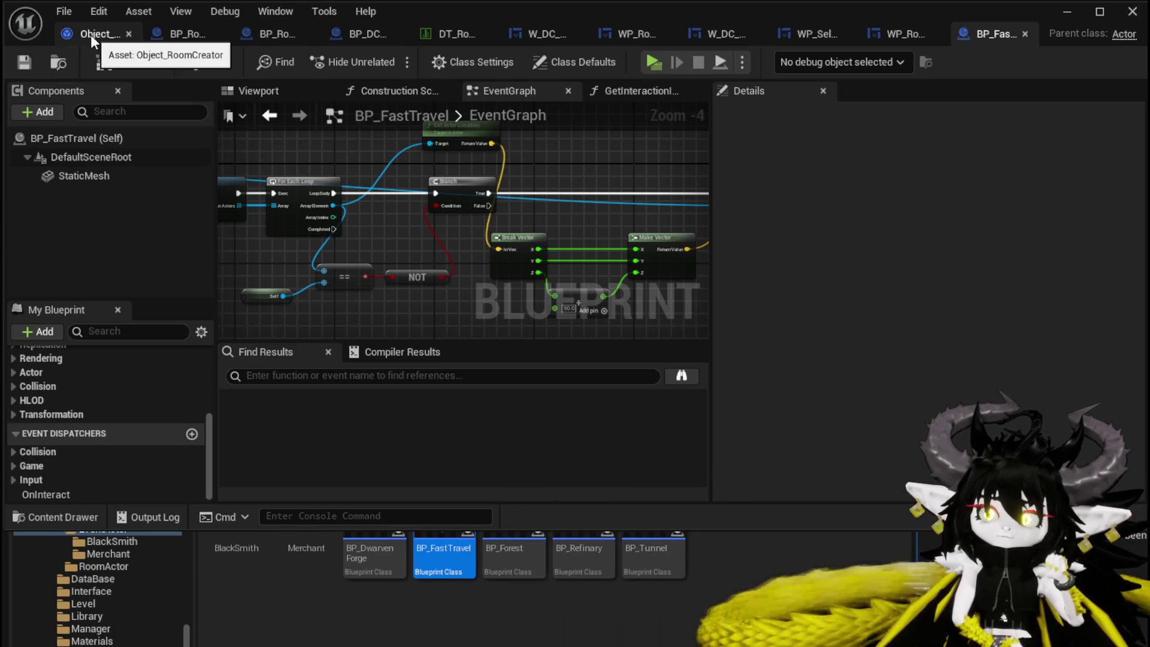
Switch to the Object_RoomCreator tab, minimize the editor and select the fire slime BP_EnemyActor.
click(91, 34)
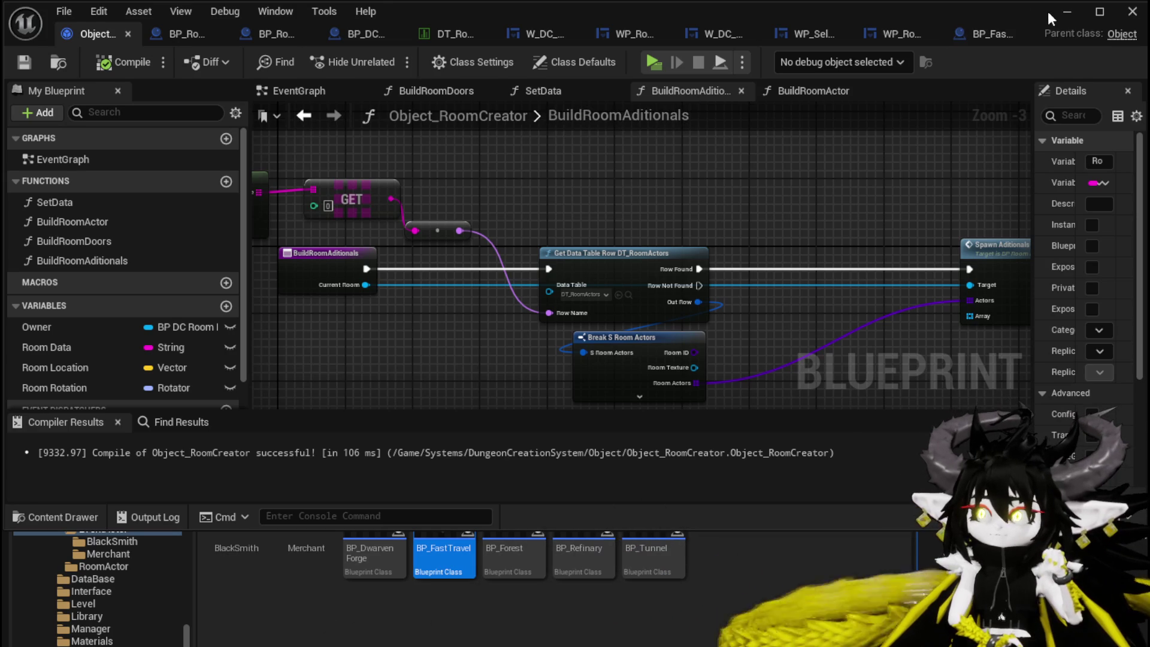
click(1067, 12)
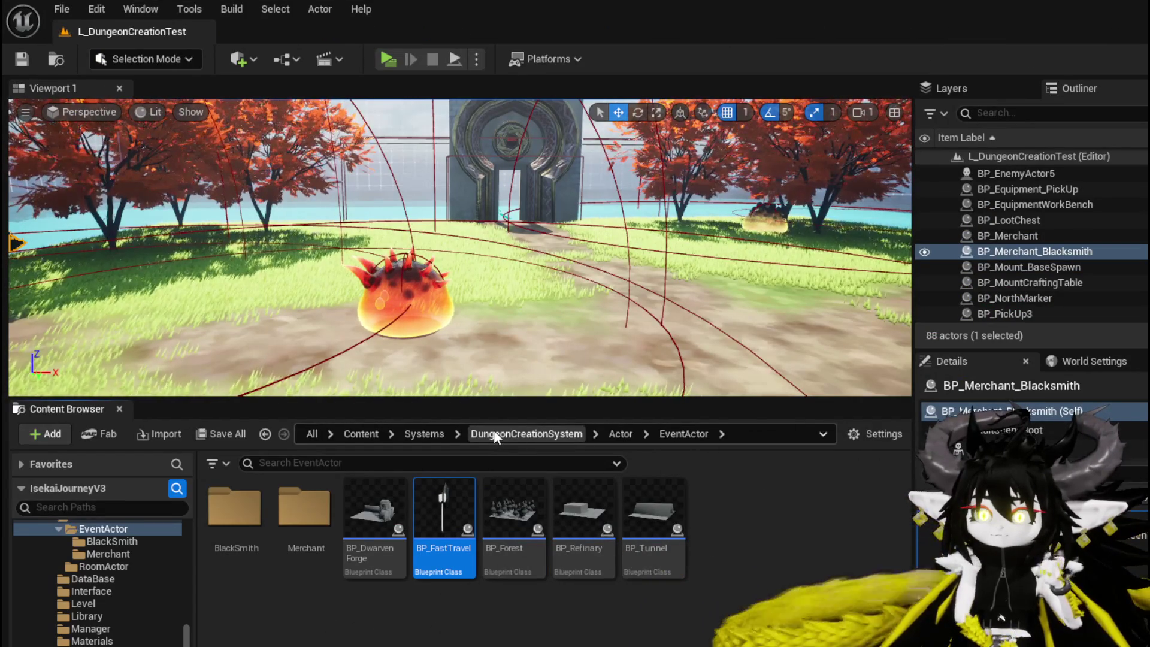
click(403, 291)
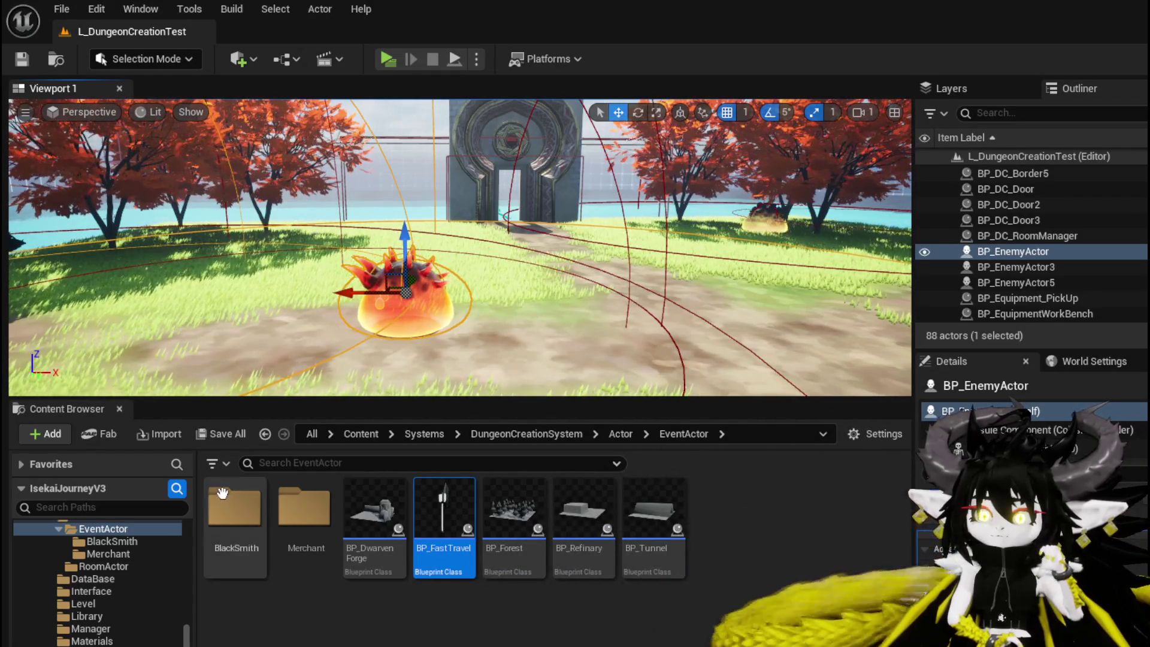
Open BP_EnemyActor in the Blueprint editor and pan its event graph around Event BeginPlay.
key(ctrl+e)
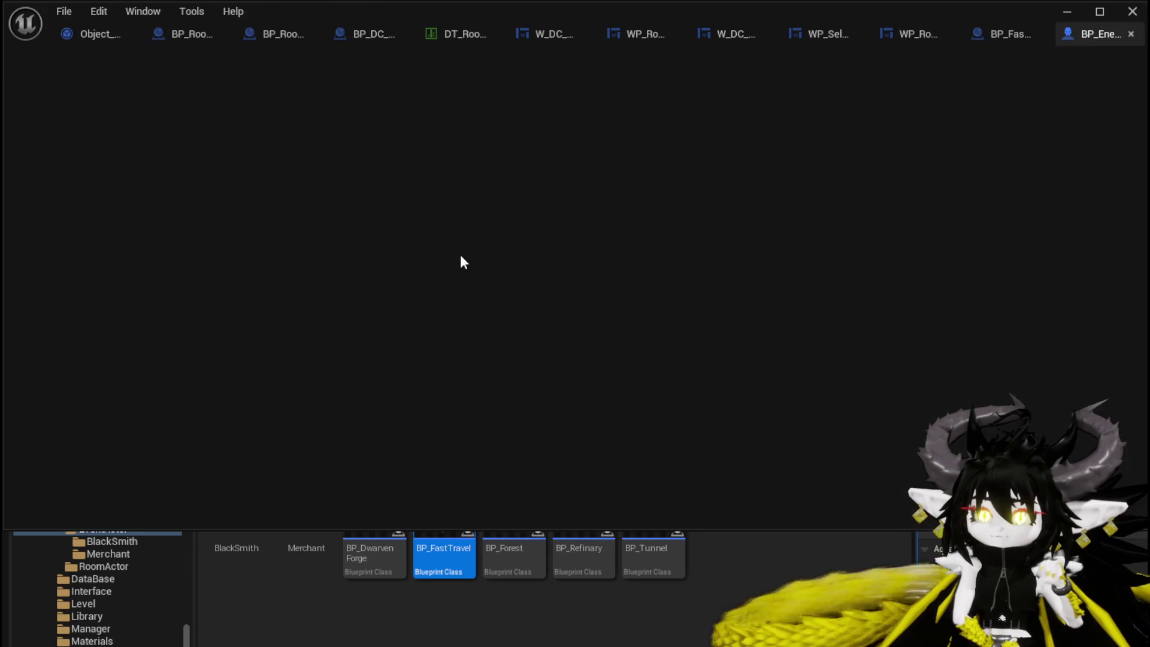
scroll(507, 286, down, 10)
scroll(570, 248, up, 4)
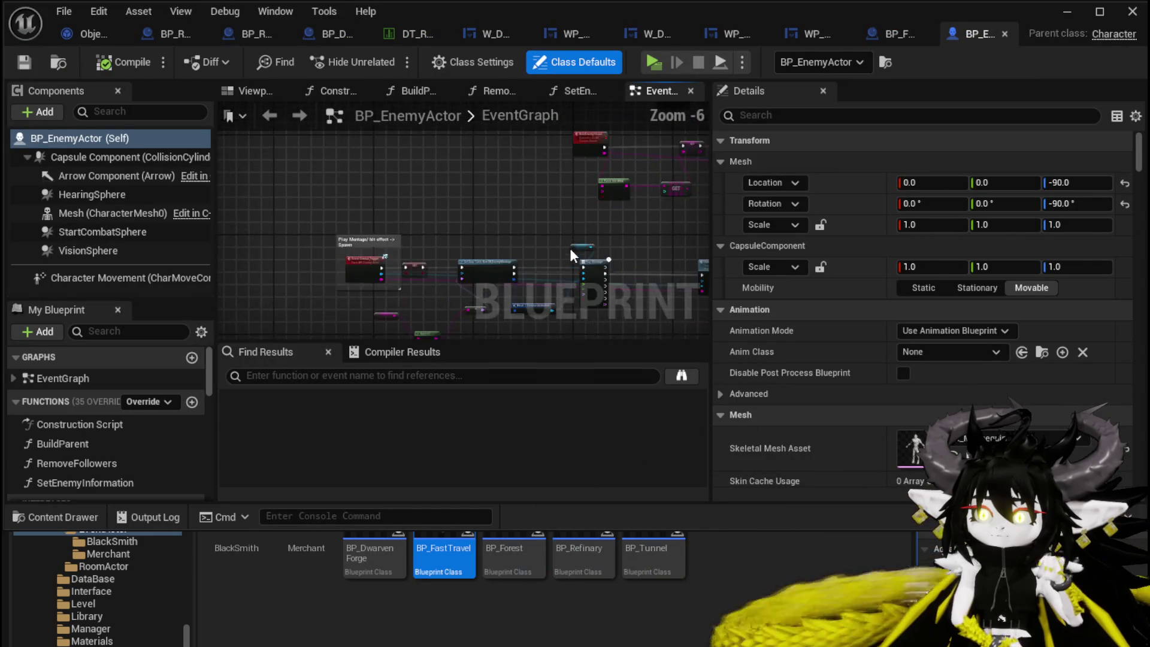
scroll(403, 275, up, 4)
scroll(435, 253, down, 5)
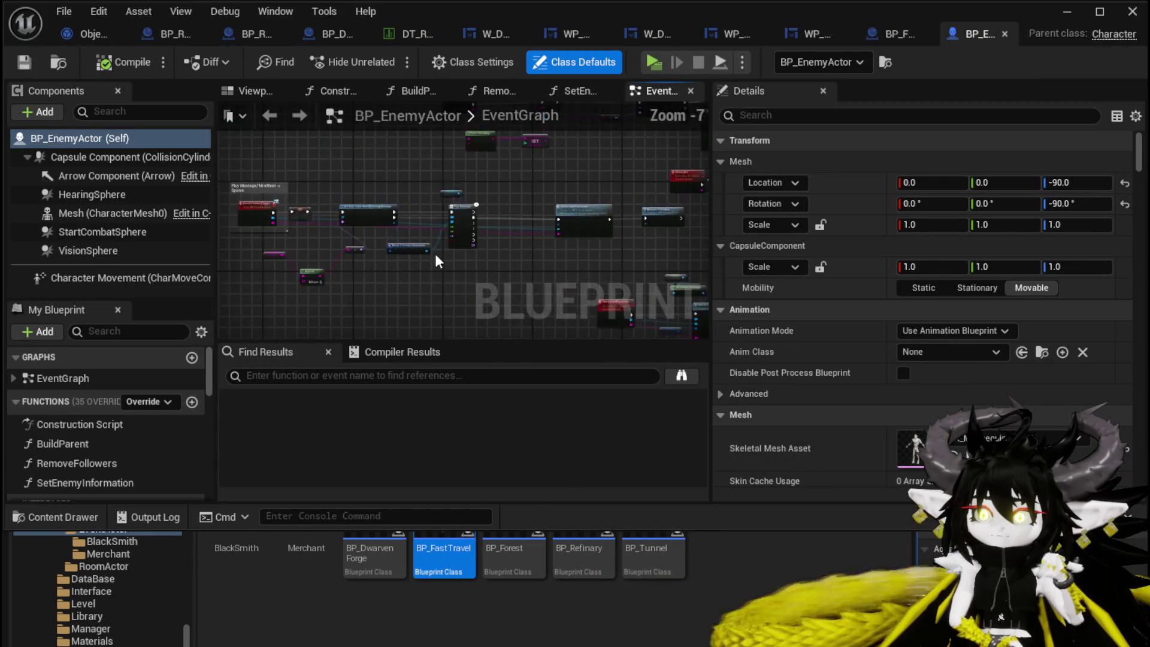
scroll(435, 254, down, 5)
scroll(394, 201, up, 8)
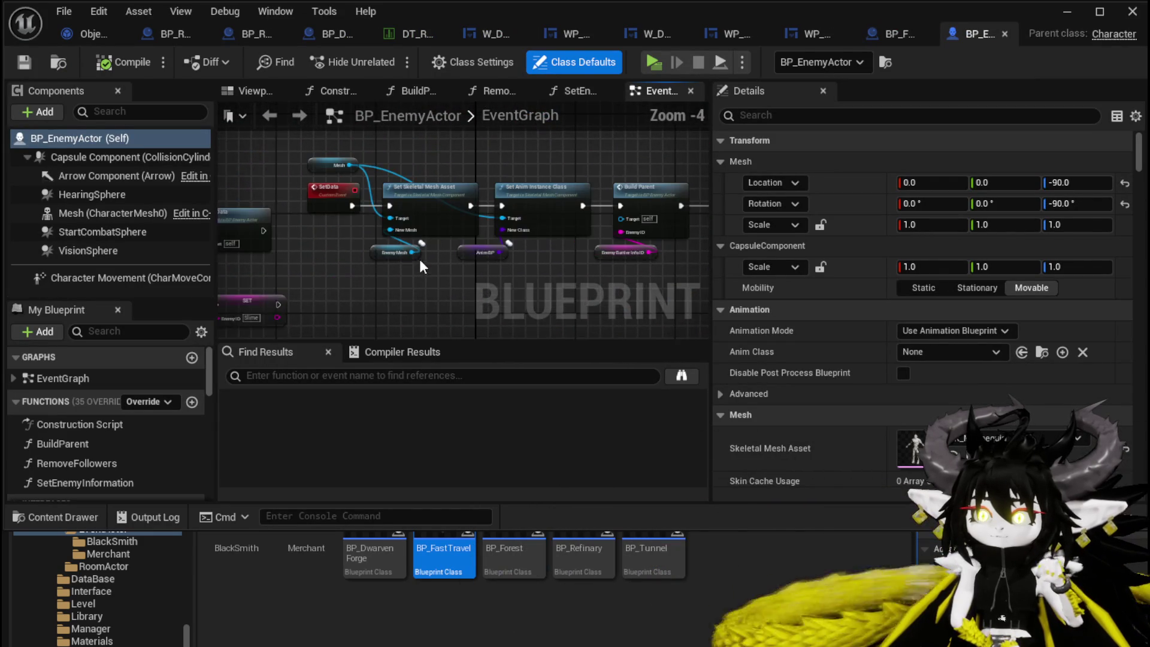
mouse_move(420, 263)
mouse_down()
mouse_move(545, 275)
mouse_move(534, 252)
mouse_move(511, 263)
mouse_up()
scroll(654, 249, down, 2)
drag(654, 249, 353, 249)
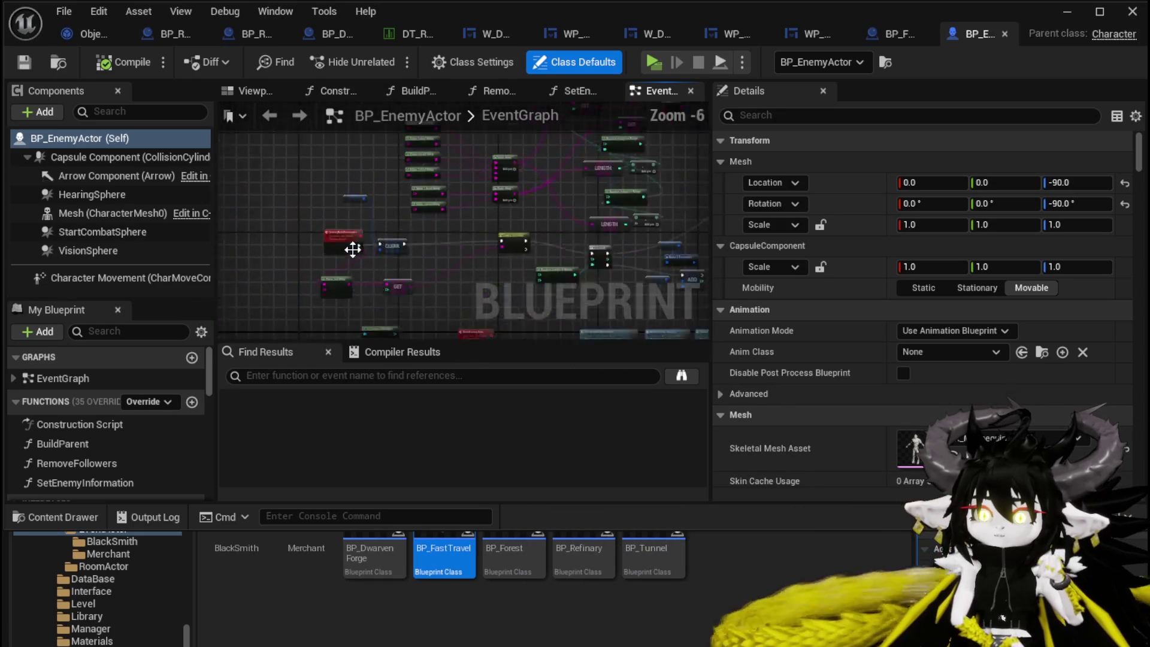
scroll(353, 250, up, 2)
scroll(469, 268, up, 1)
scroll(469, 268, down, 1)
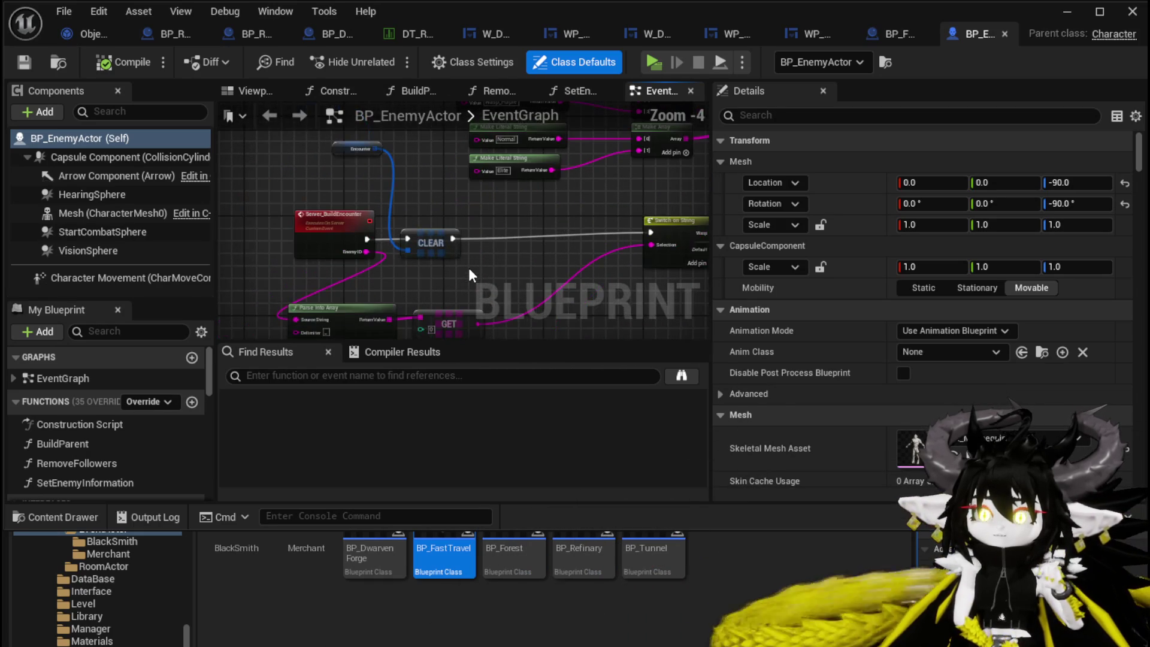
Inspect the Switch on String, LENGTH and red-commented node groups in BP_EnemyActor's graph.
drag(469, 268, 145, 237)
scroll(437, 172, down, 3)
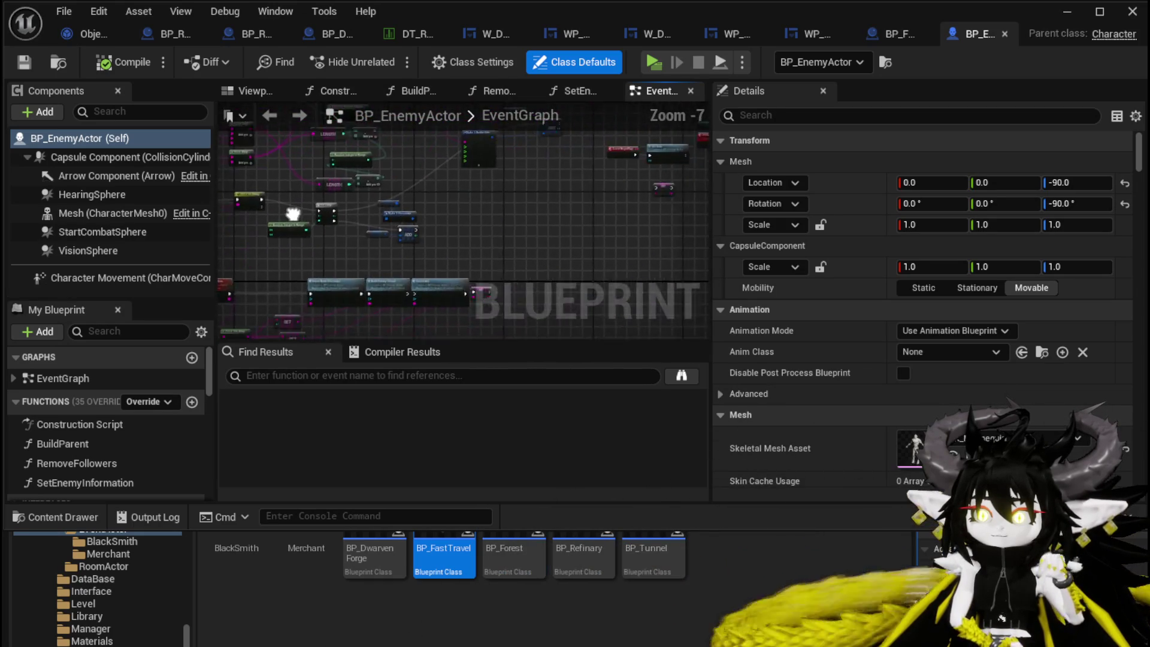
mouse_move(436, 171)
mouse_down()
mouse_move(541, 220)
mouse_move(420, 228)
mouse_move(257, 162)
mouse_up()
scroll(367, 228, down, 1)
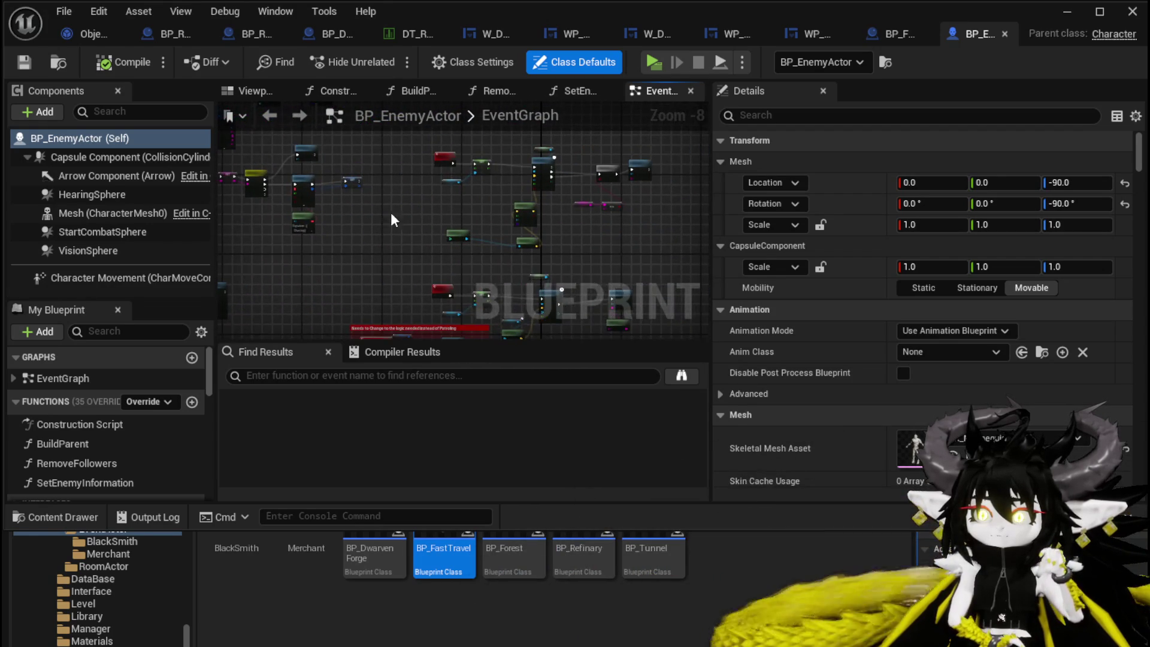
drag(390, 212, 282, 143)
mouse_move(347, 127)
mouse_down()
mouse_move(323, 191)
mouse_move(287, 118)
mouse_move(397, 198)
mouse_move(403, 249)
mouse_move(538, 182)
mouse_move(458, 224)
mouse_move(427, 299)
mouse_up()
scroll(458, 224, down, 3)
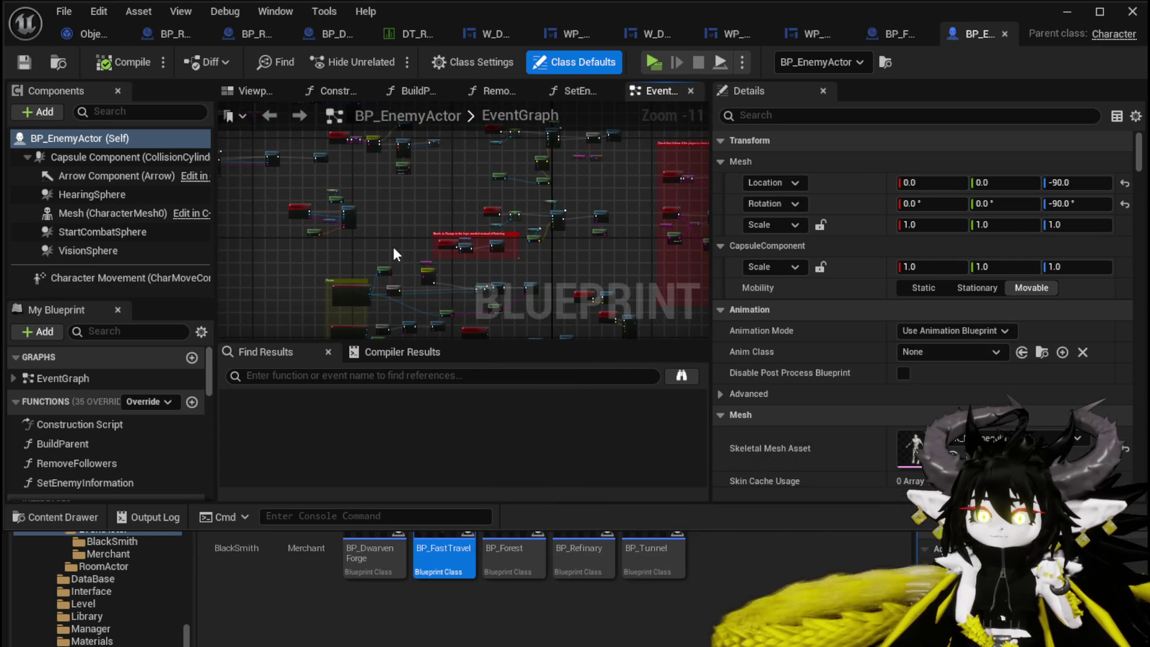
scroll(875, 320, down, 5)
scroll(876, 316, down, 10)
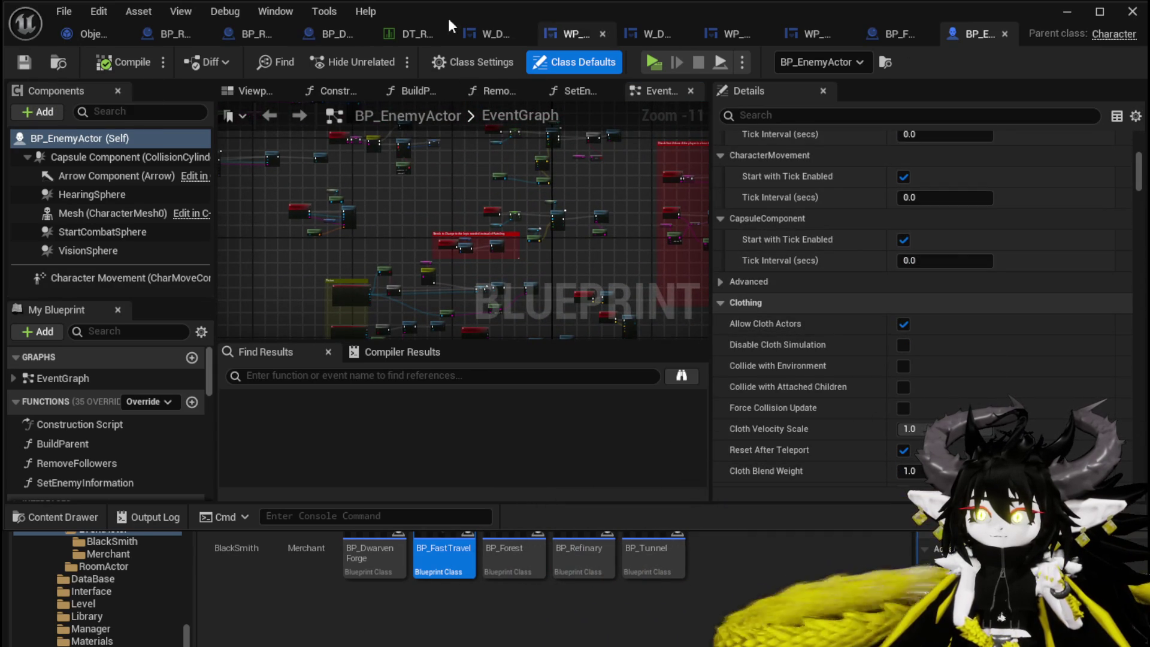
Minimize the editor and open Room_ShallowWater from the RoomActor content folder.
click(1067, 12)
click(390, 608)
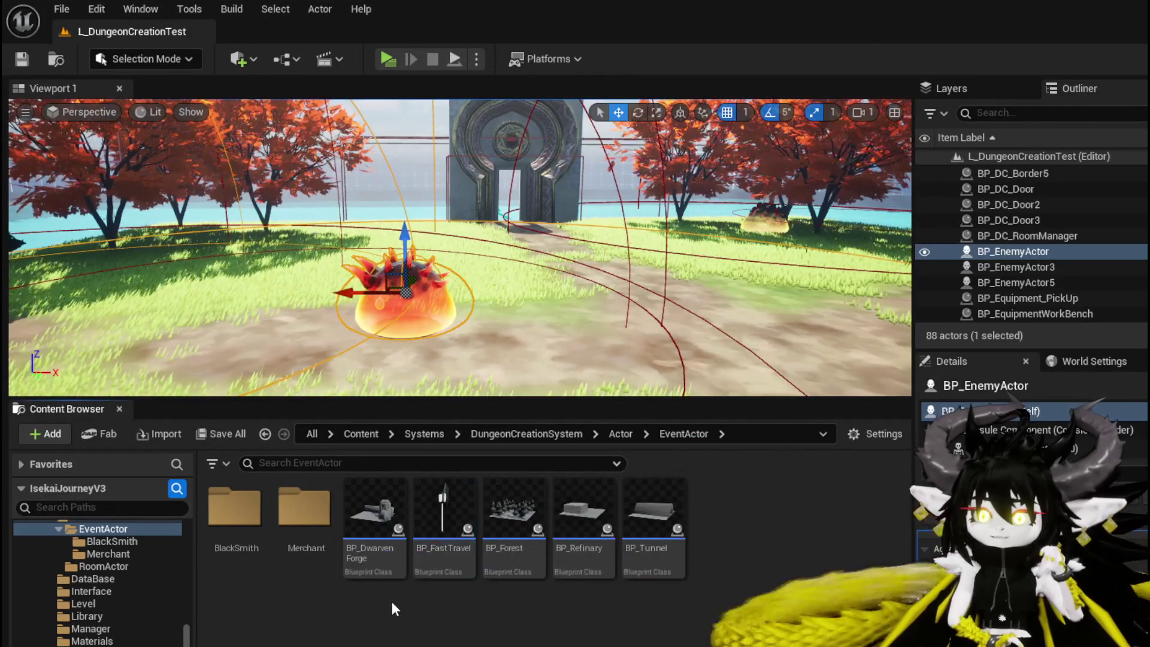
click(104, 566)
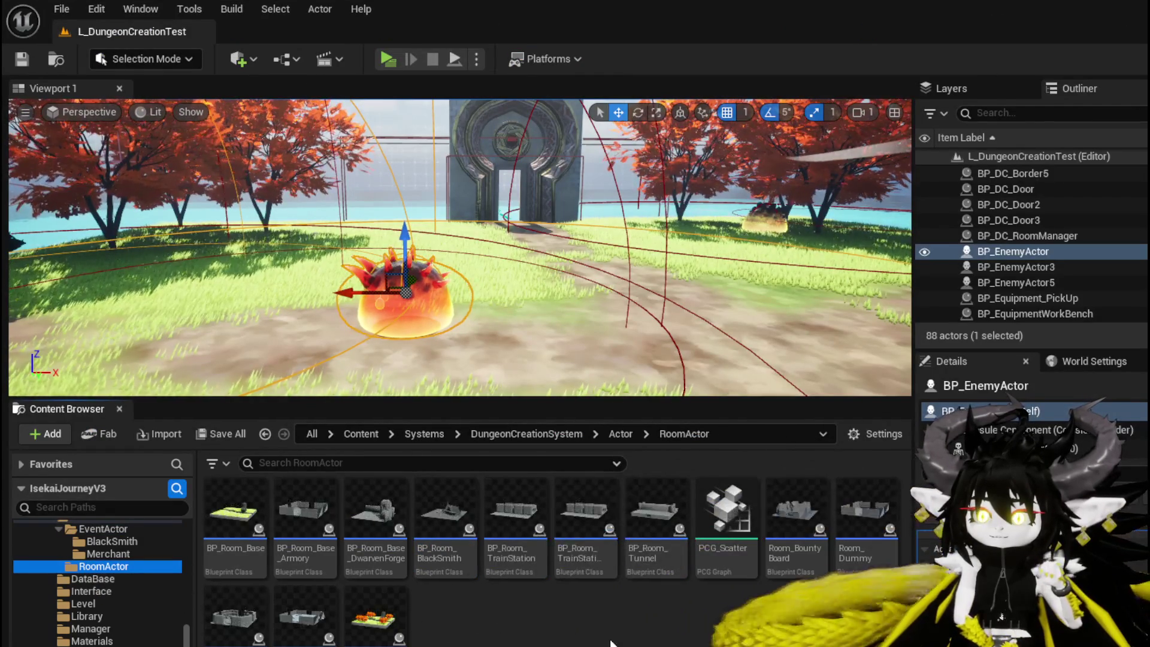
double_click(304, 616)
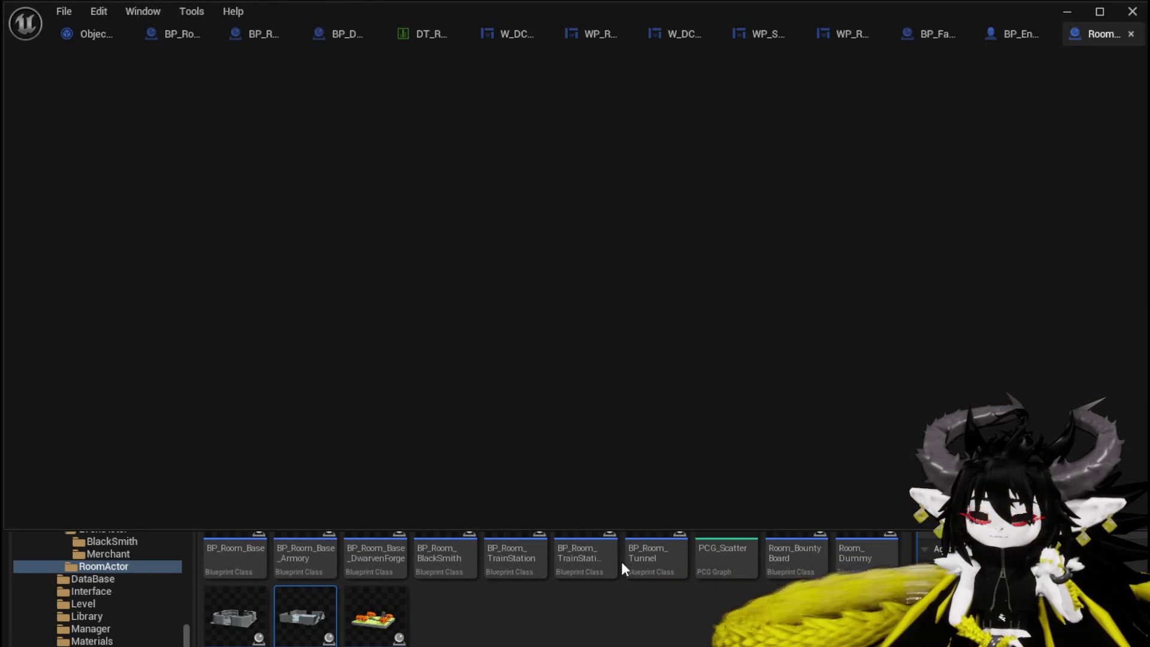
Shift the Make Array and Elite Make S Battler Info nodes slightly left in Room_ShallowWater's graph.
scroll(443, 299, down, 4)
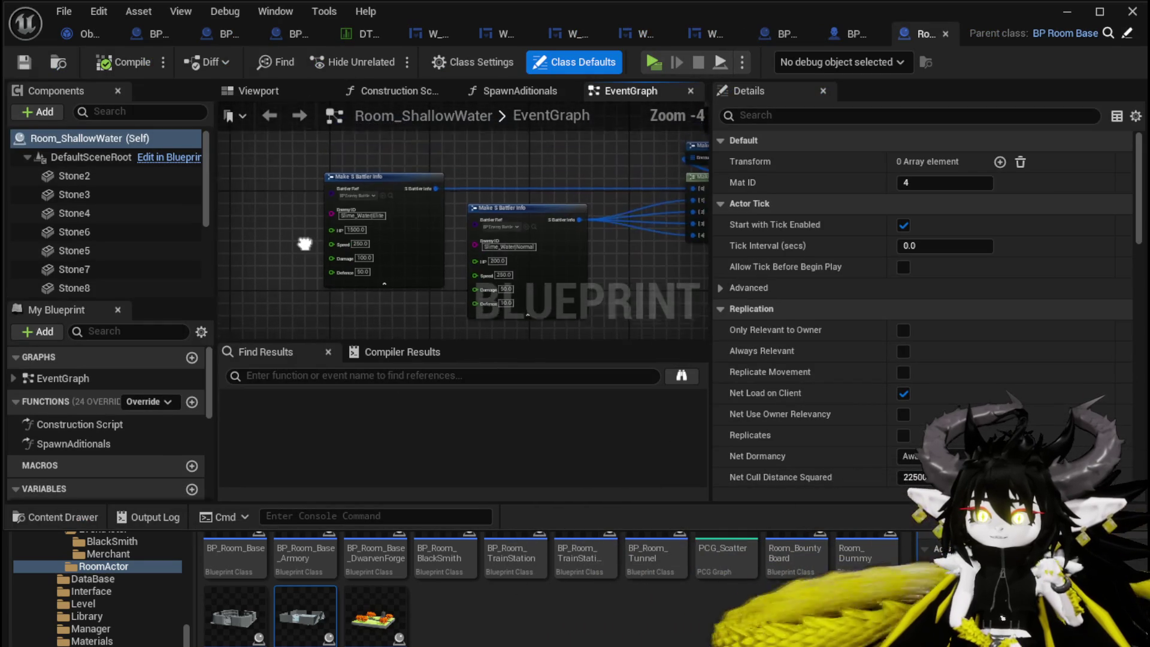
mouse_move(631, 171)
mouse_down()
mouse_move(470, 172)
mouse_move(404, 157)
mouse_up()
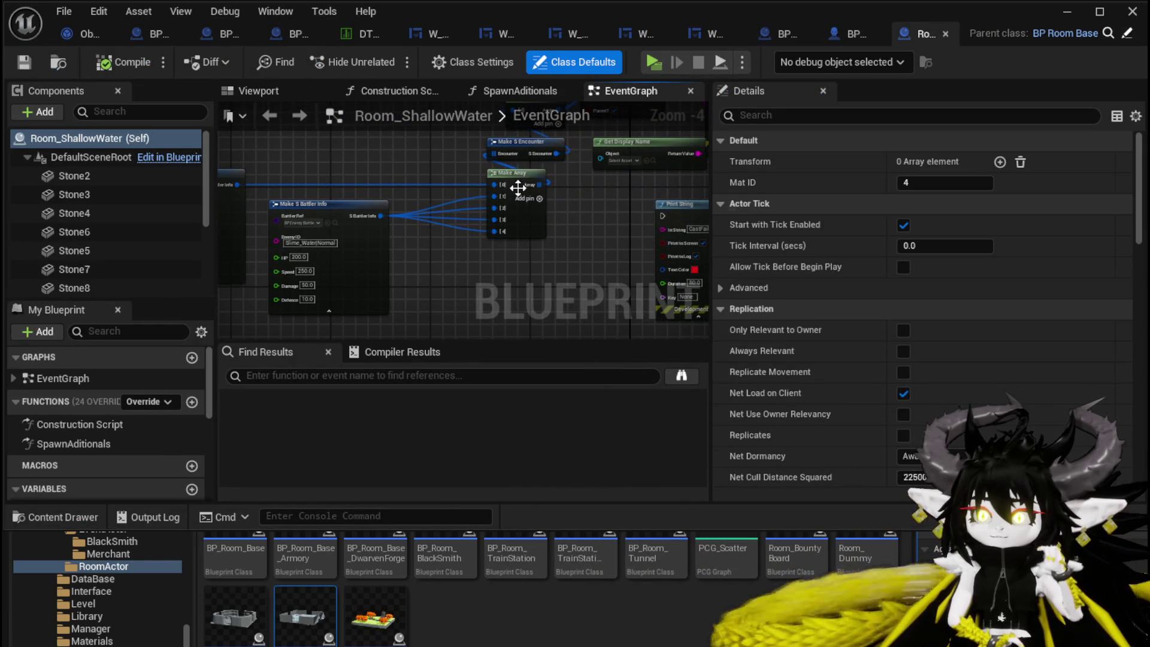
mouse_move(516, 186)
mouse_down()
mouse_move(459, 178)
mouse_move(687, 202)
mouse_up()
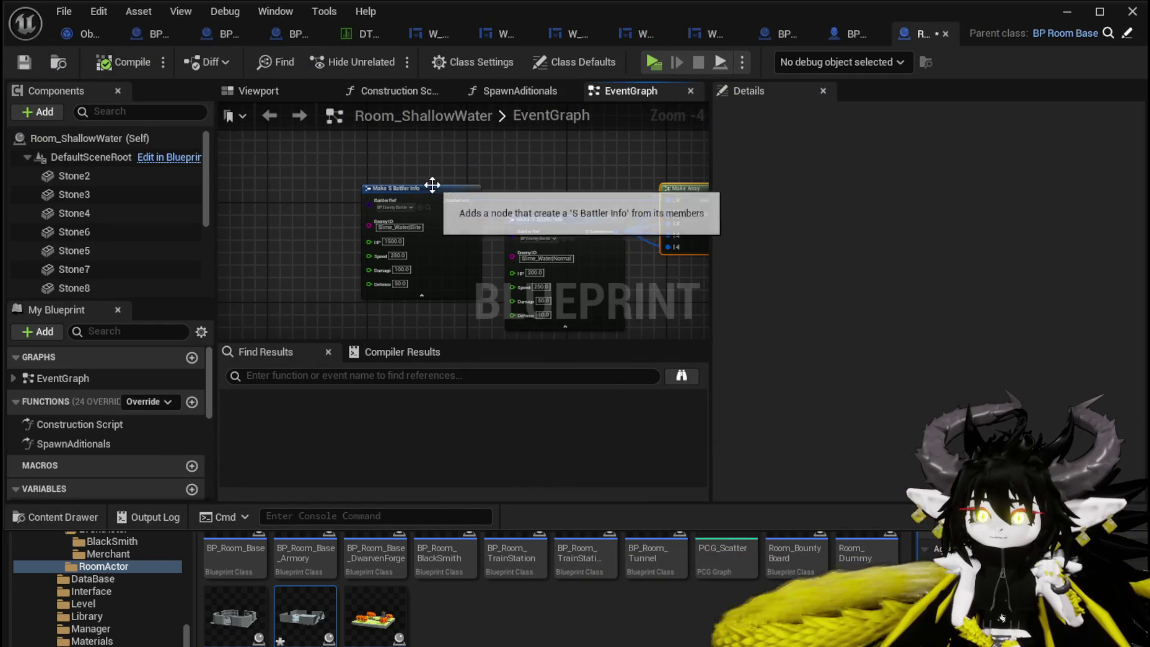
click(451, 186)
mouse_move(450, 190)
mouse_down()
mouse_move(427, 186)
mouse_move(484, 165)
mouse_up()
drag(333, 180, 388, 288)
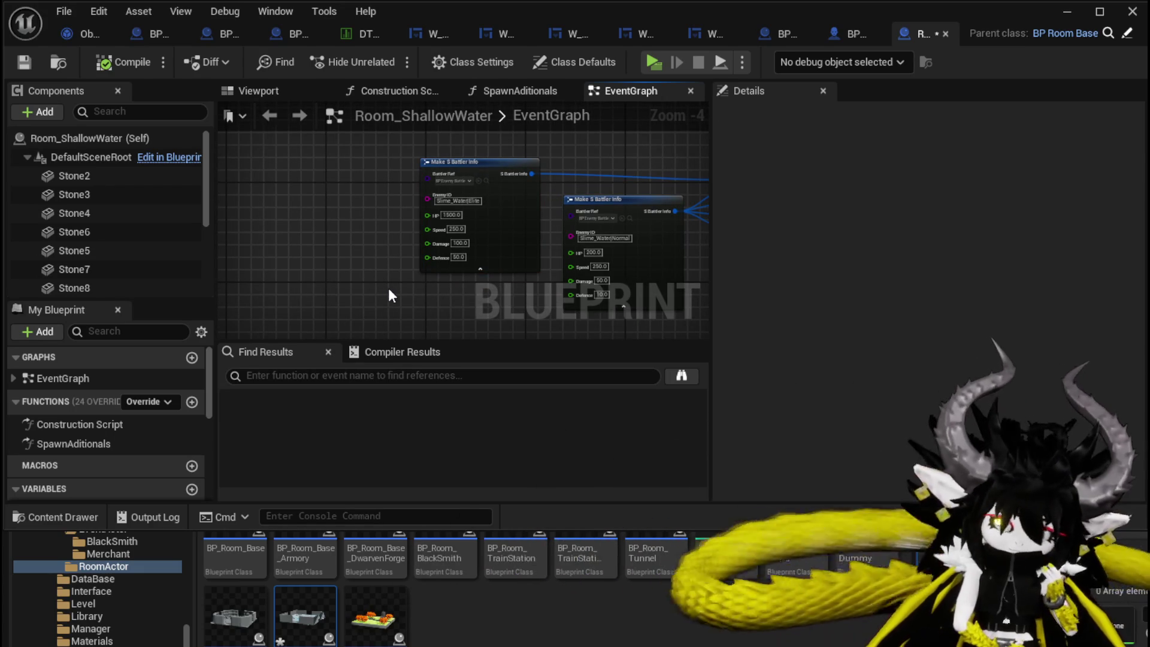
scroll(388, 288, up, 3)
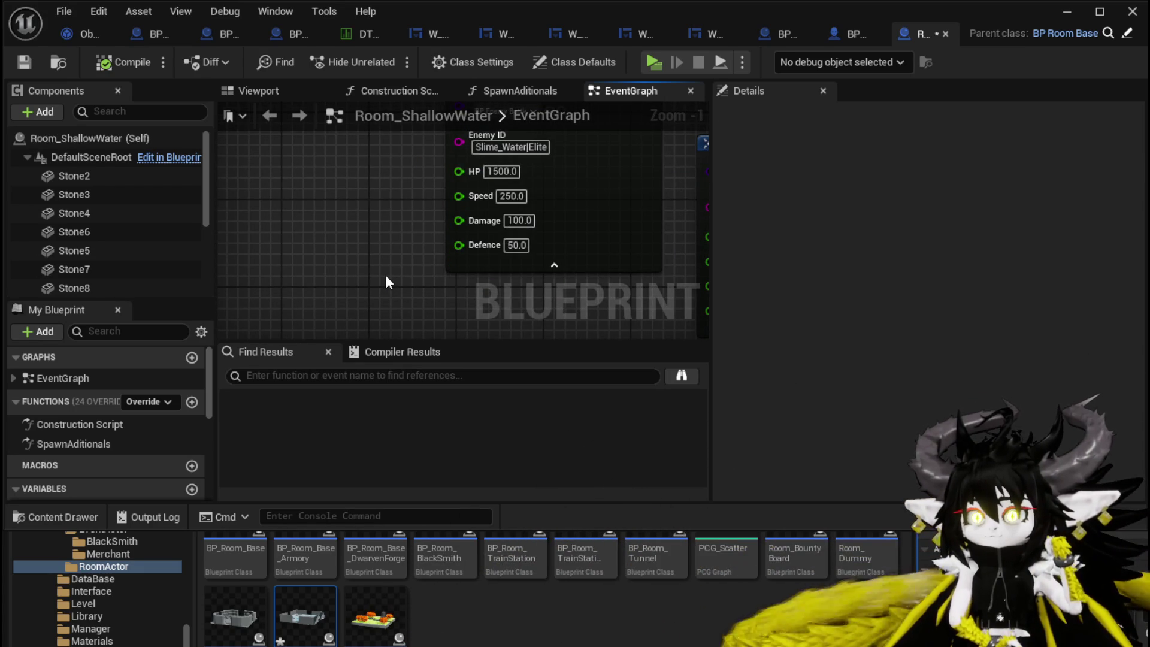
scroll(386, 282, down, 2)
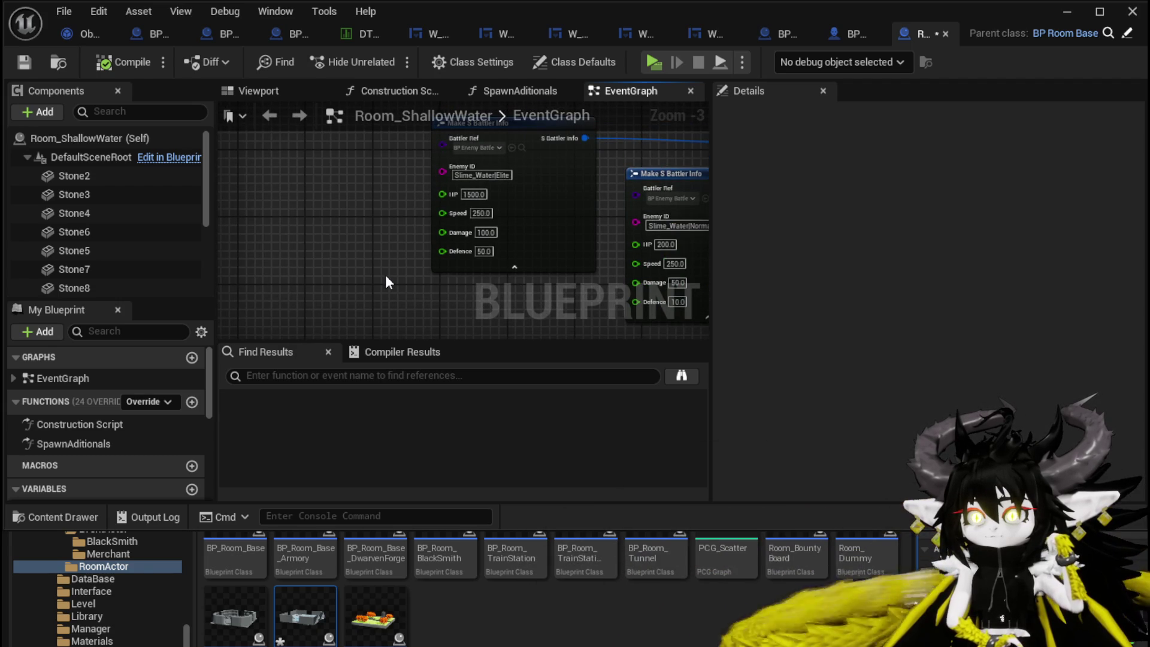
scroll(386, 274, down, 1)
drag(386, 274, 300, 246)
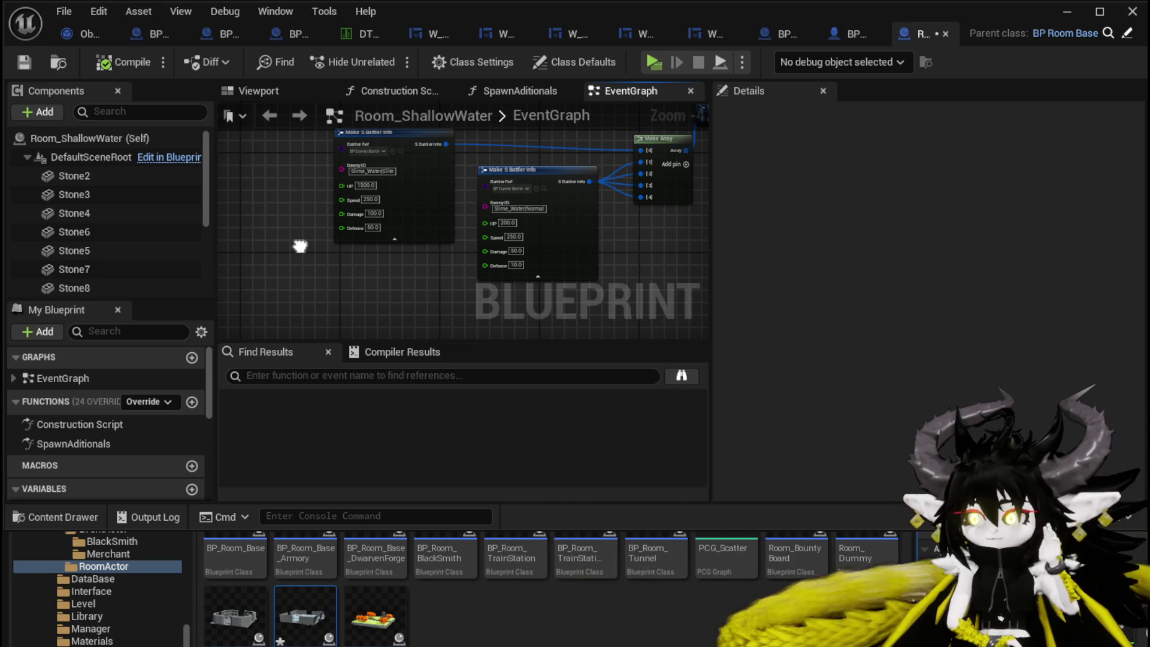
Save Room_ShallowWater via Save Selected, box-select then deselect both battler info nodes, and return to the level.
key(ctrl+shift+s)
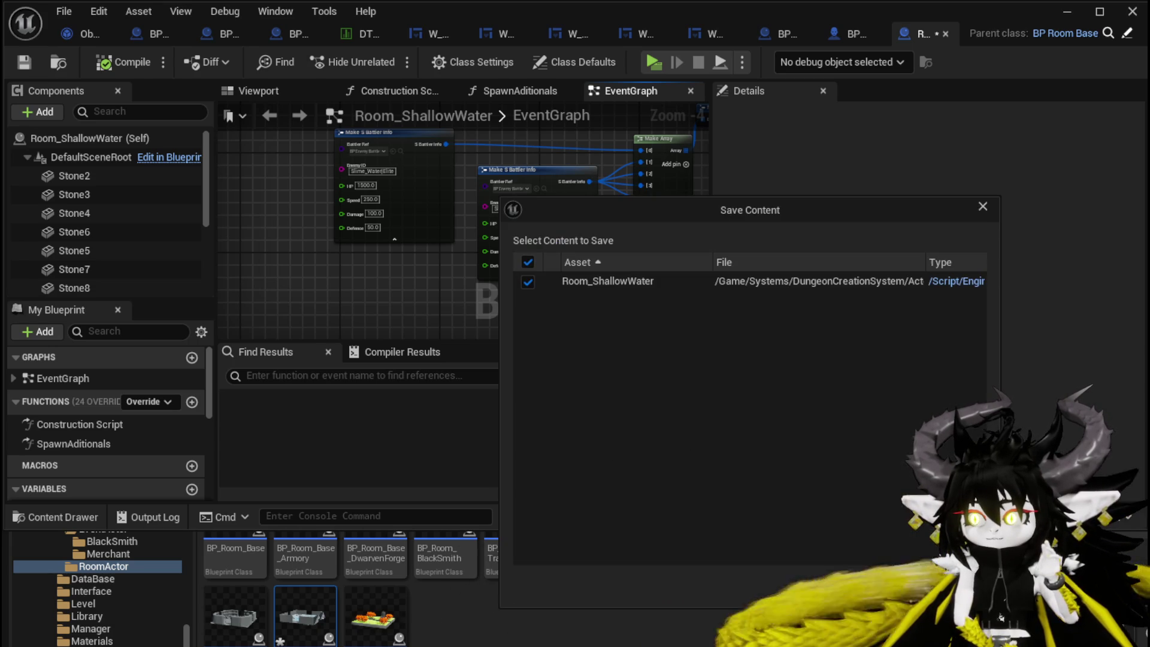
click(869, 591)
drag(359, 269, 296, 305)
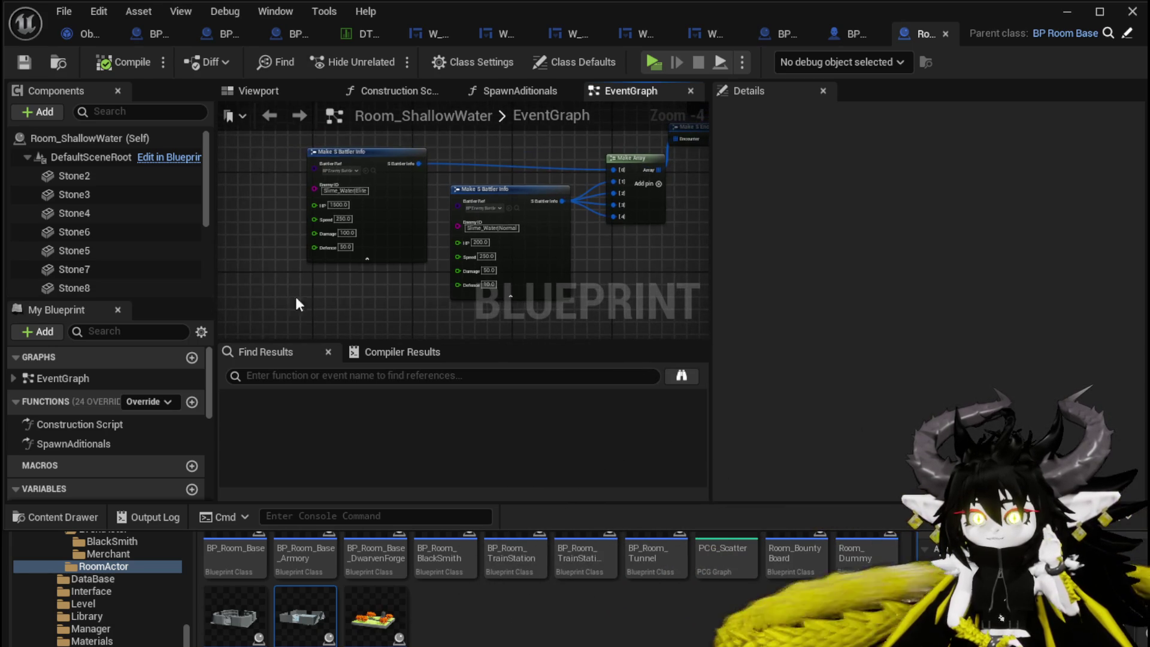
click(500, 147)
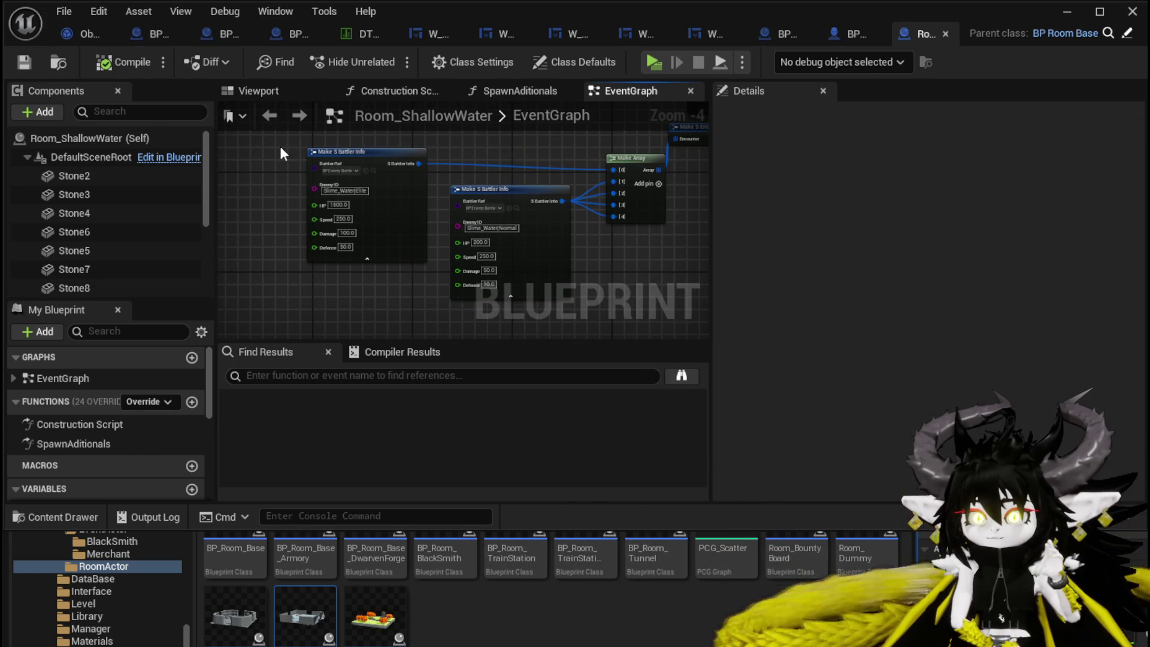
drag(563, 290, 268, 311)
drag(360, 266, 533, 157)
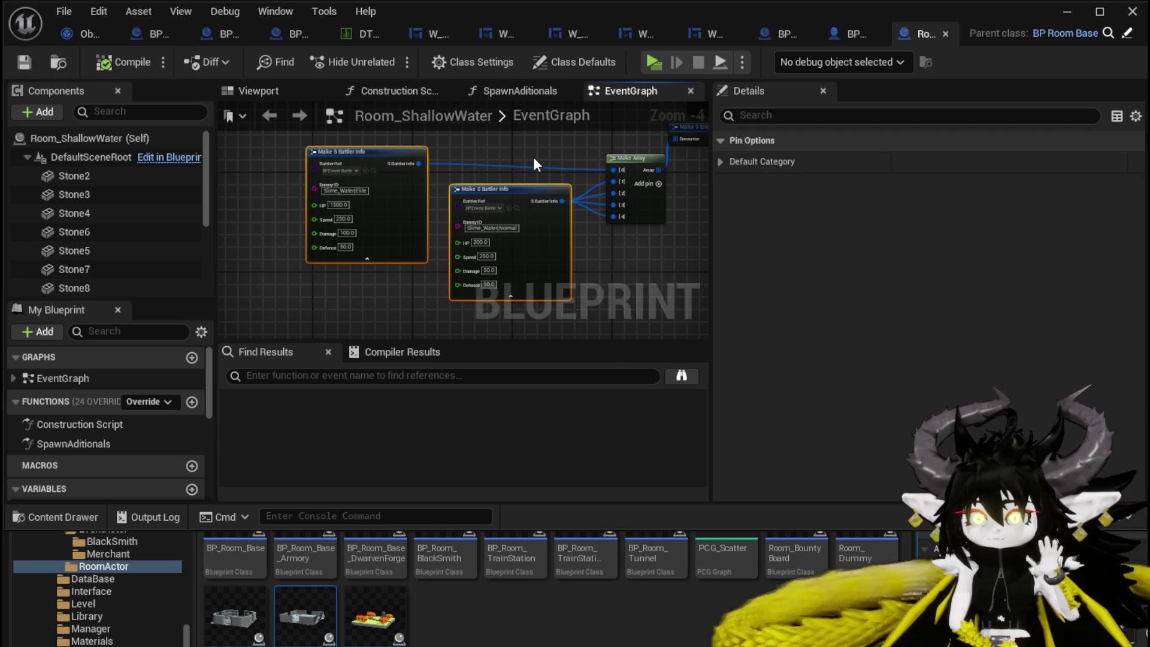
click(526, 167)
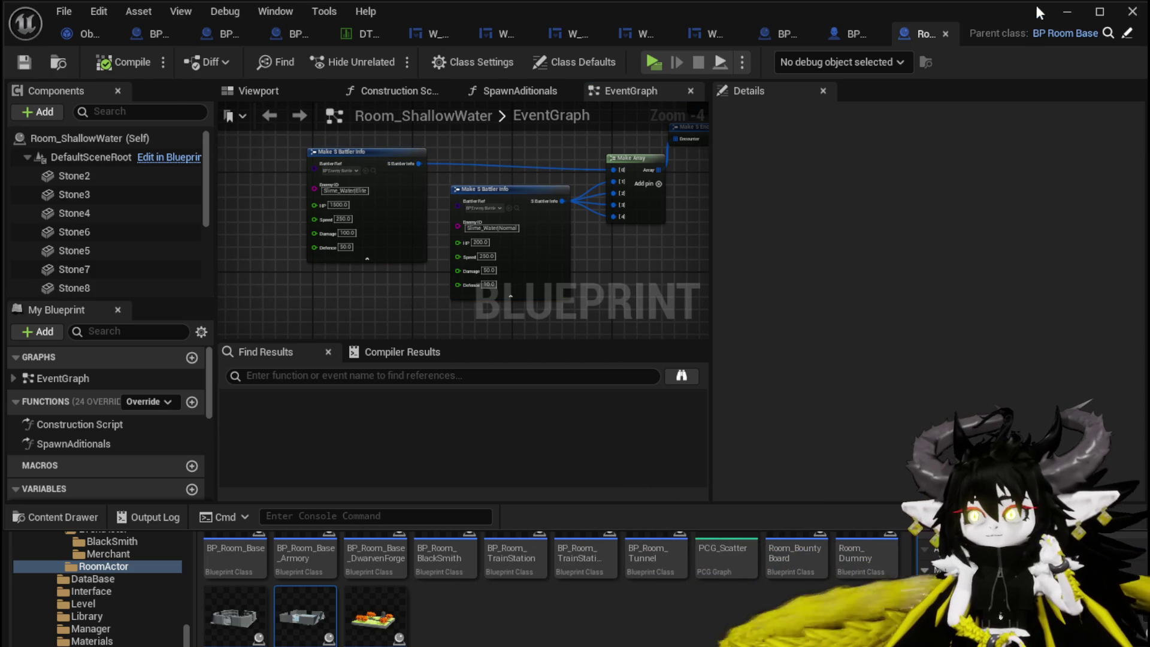
click(1067, 11)
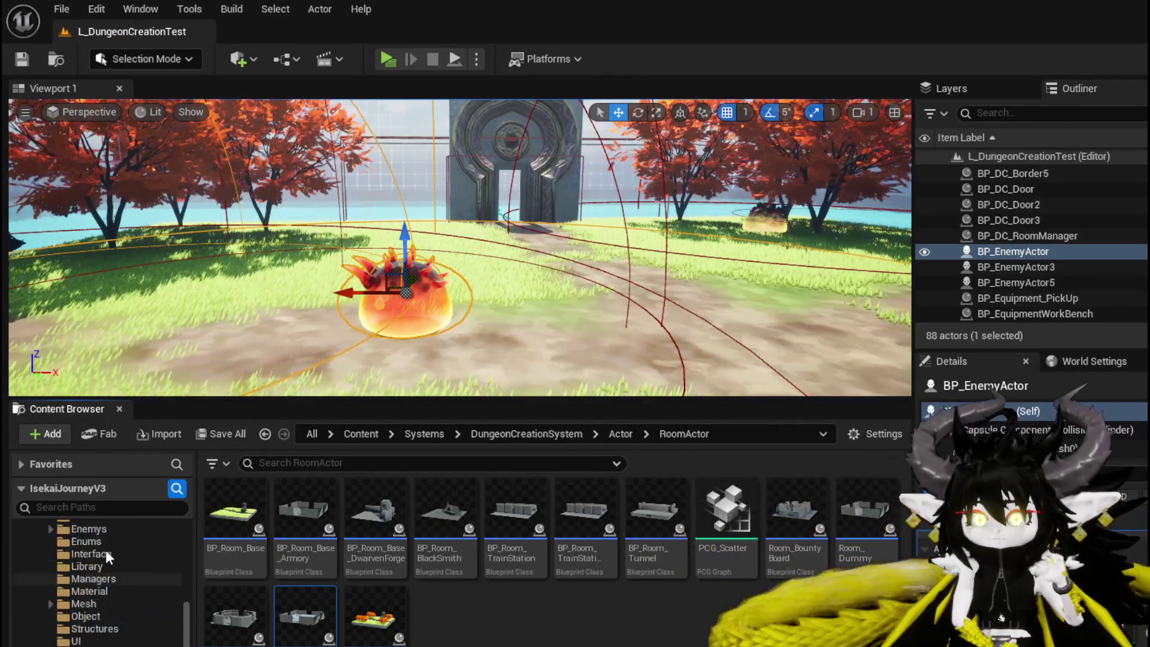
Browse to the CombatSystem Object folder and open the Encounter_Object blueprint.
scroll(142, 596, up, 10)
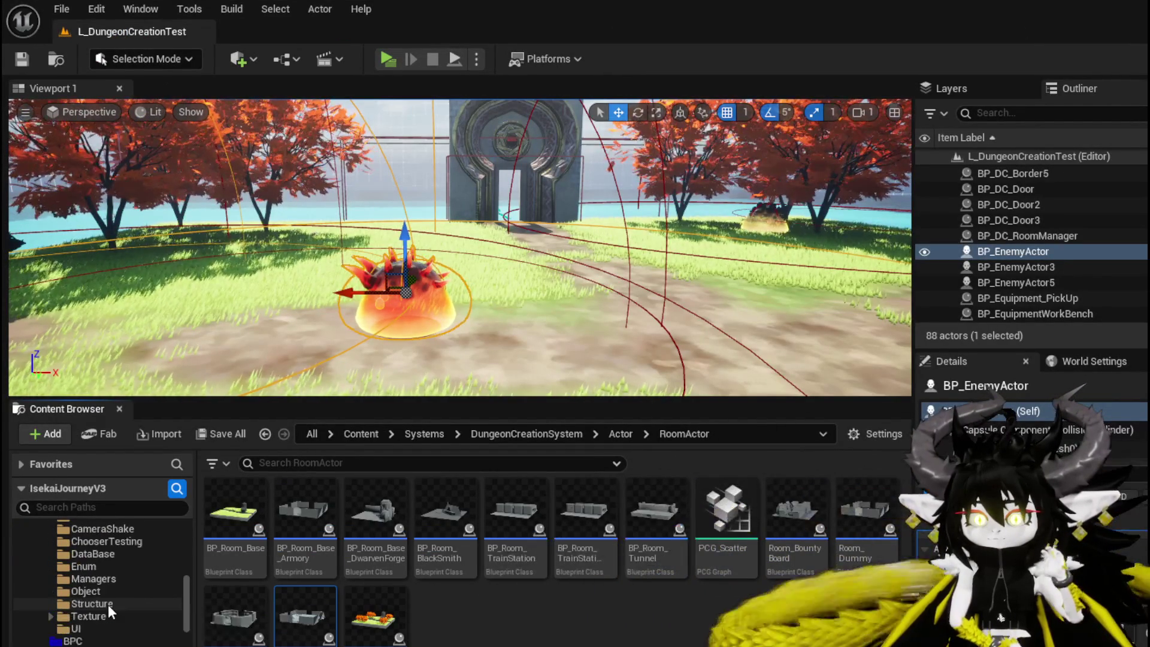
click(103, 593)
scroll(109, 563, up, 3)
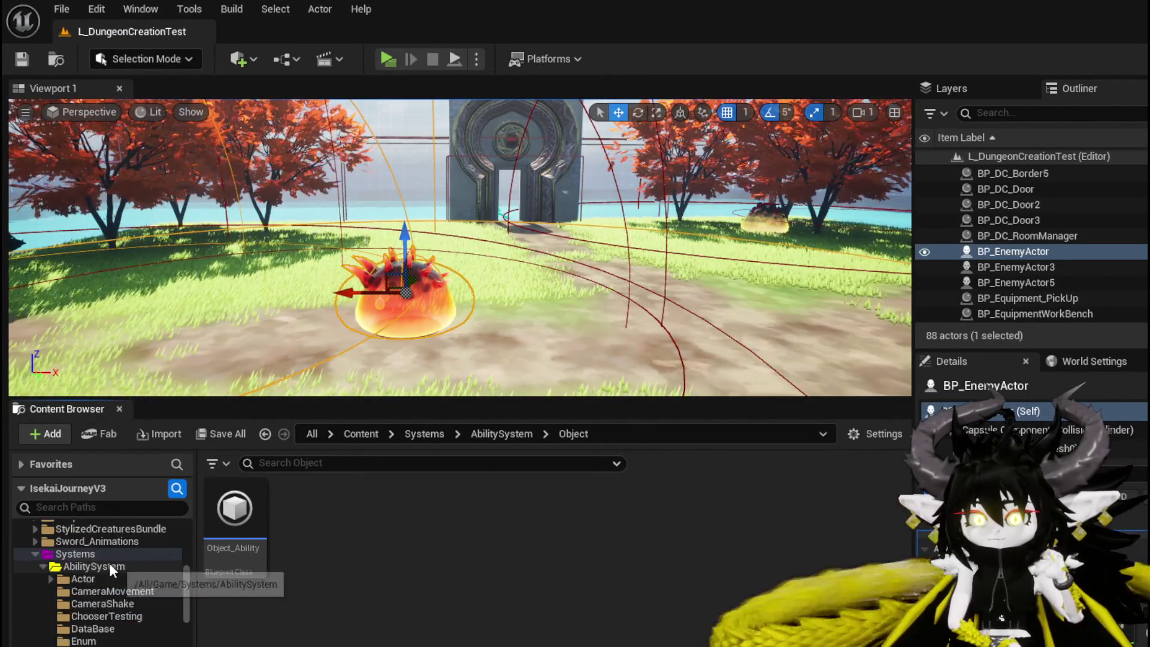
scroll(109, 563, down, 5)
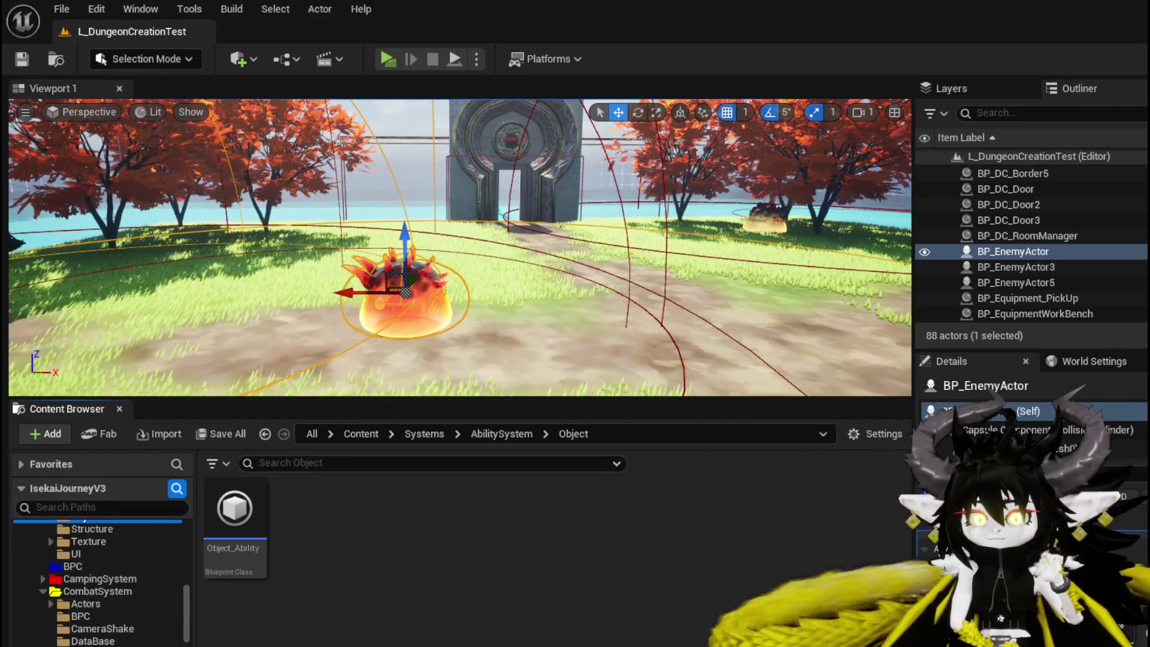
scroll(109, 563, down, 2)
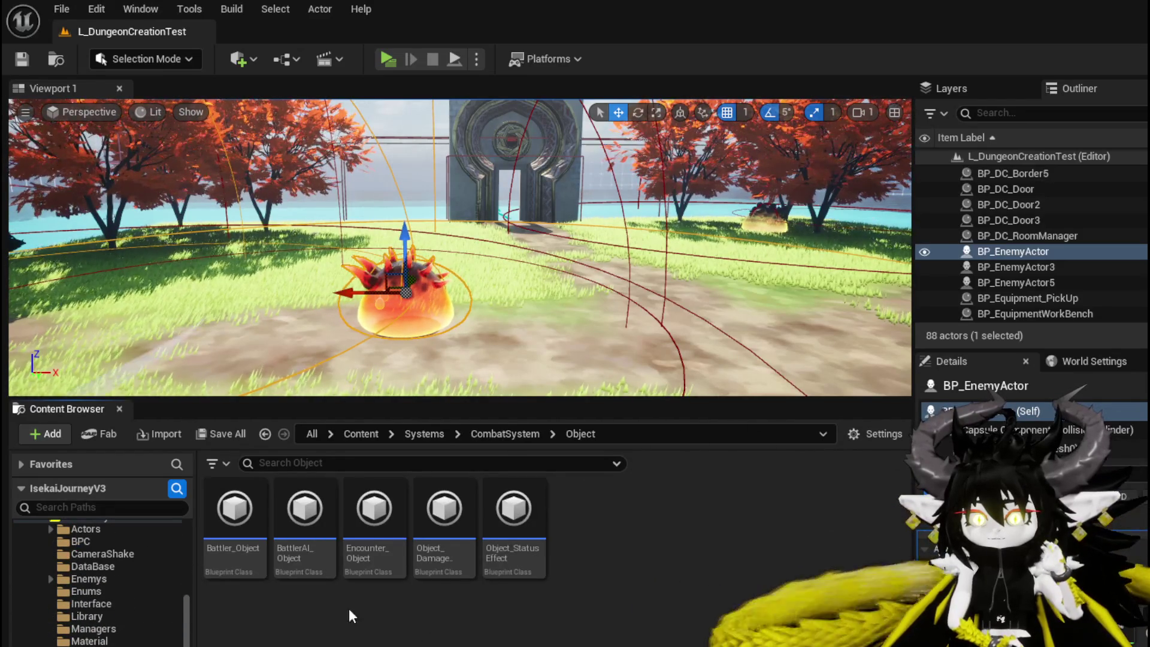
double_click(367, 561)
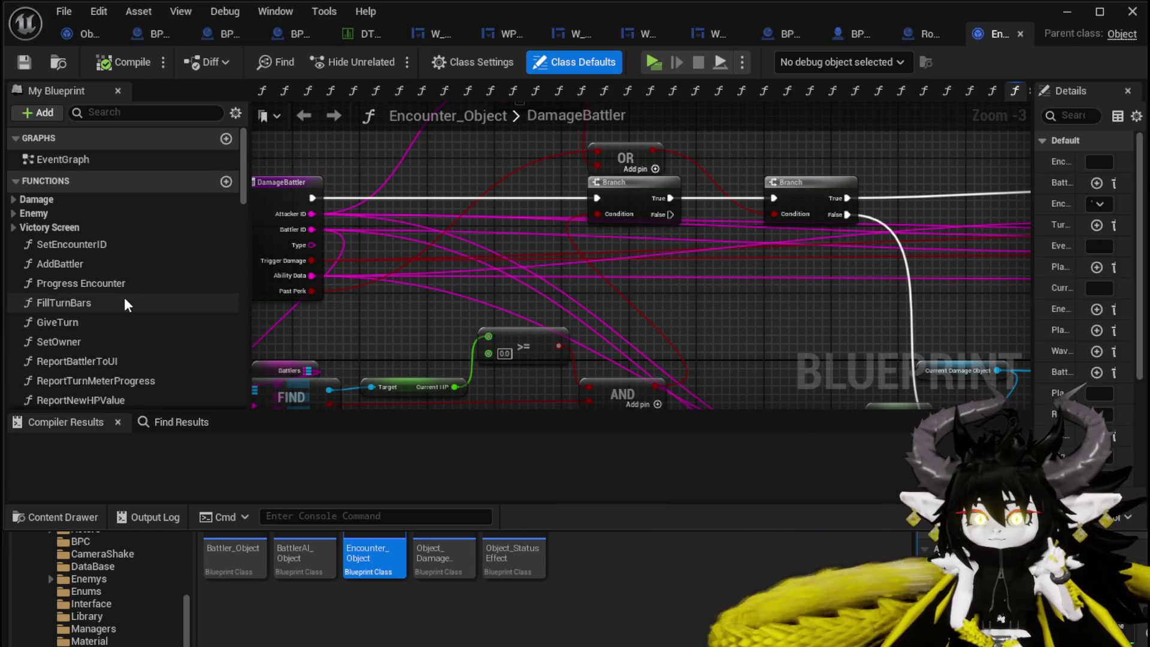
Open Encounter_Object's AddBattler graph and pan to the Cast To MP_Controller and ADD nodes.
double_click(109, 263)
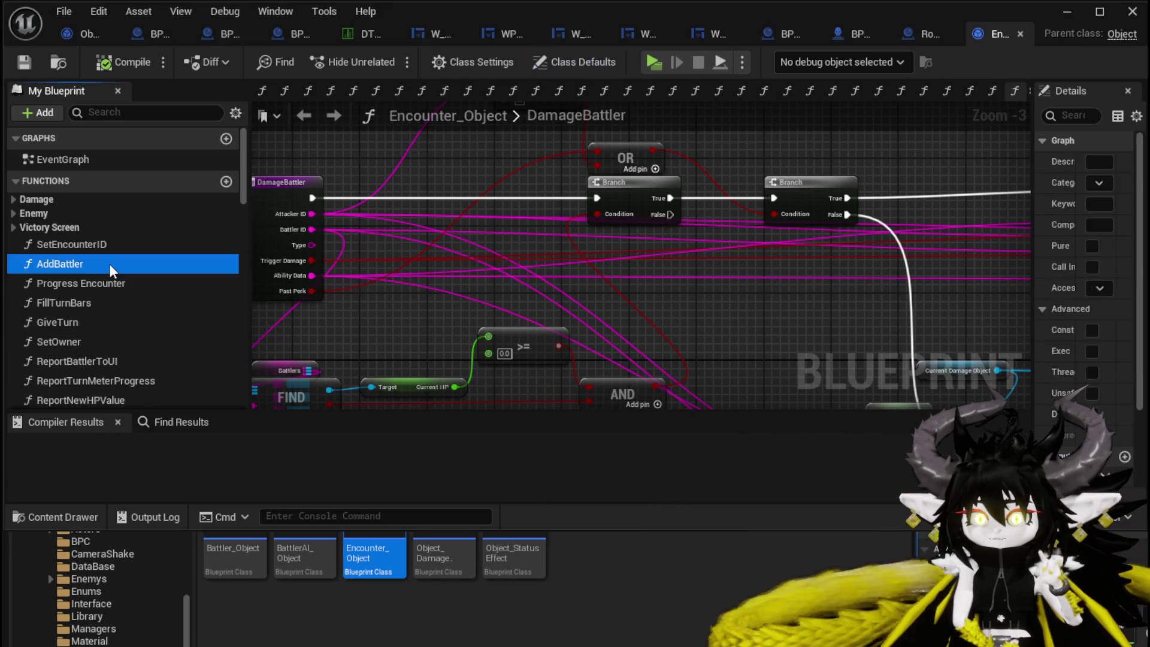
scroll(585, 313, down, 4)
scroll(585, 314, up, 3)
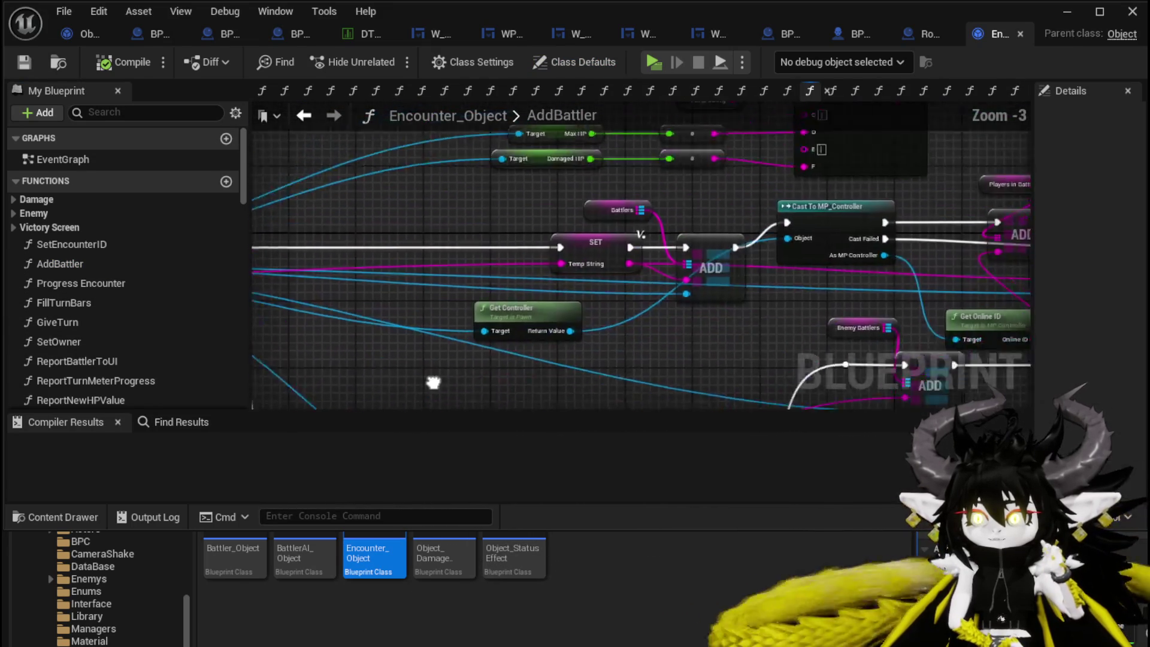
scroll(511, 222, up, 3)
drag(731, 257, 692, 250)
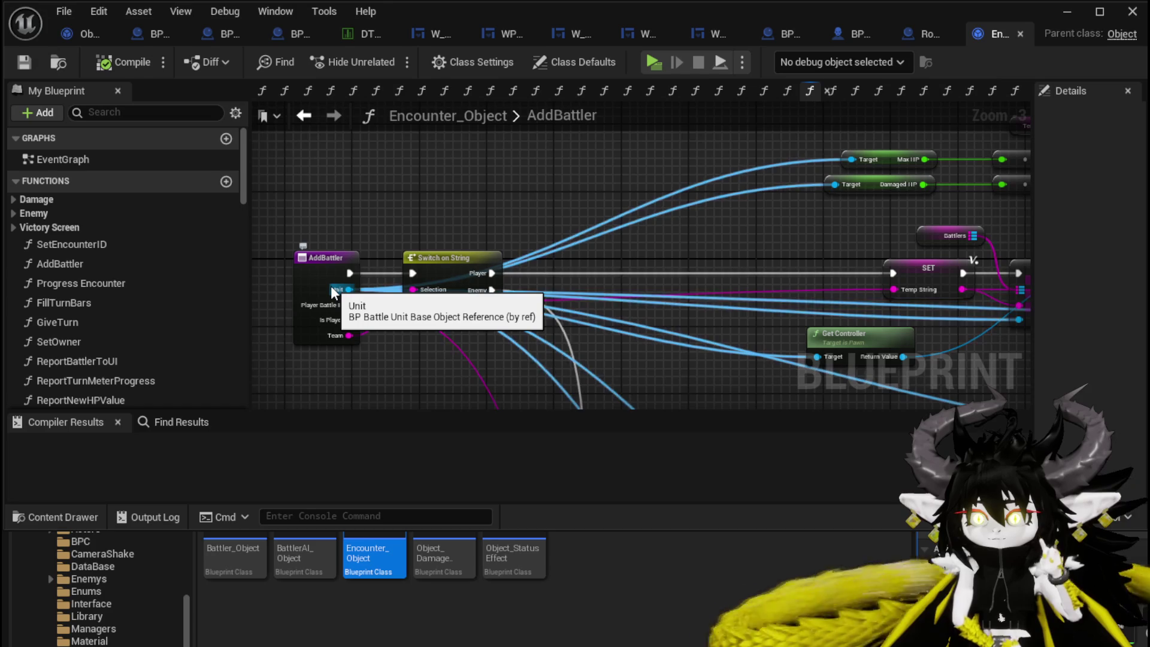
drag(806, 237, 197, 262)
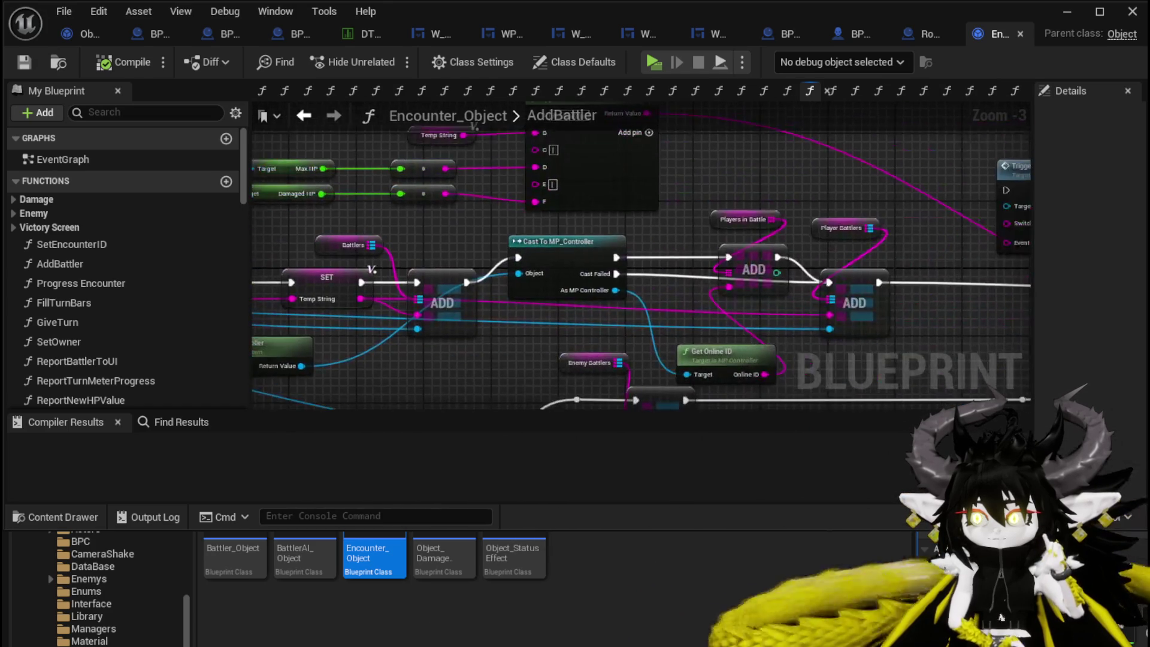
Back in the level editor, list the CombatSystem Managers folder's blueprints.
scroll(755, 185, down, 1)
mouse_move(755, 185)
mouse_down()
mouse_move(713, 154)
mouse_move(638, 155)
mouse_up()
drag(359, 173, 940, 172)
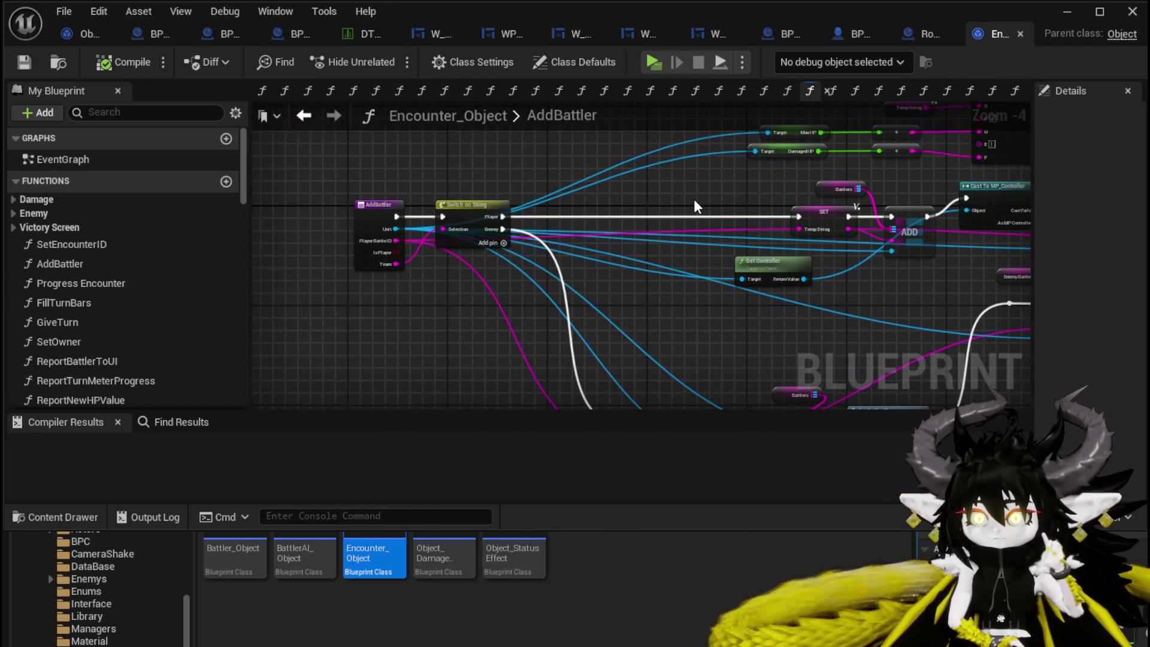
scroll(133, 297, down, 3)
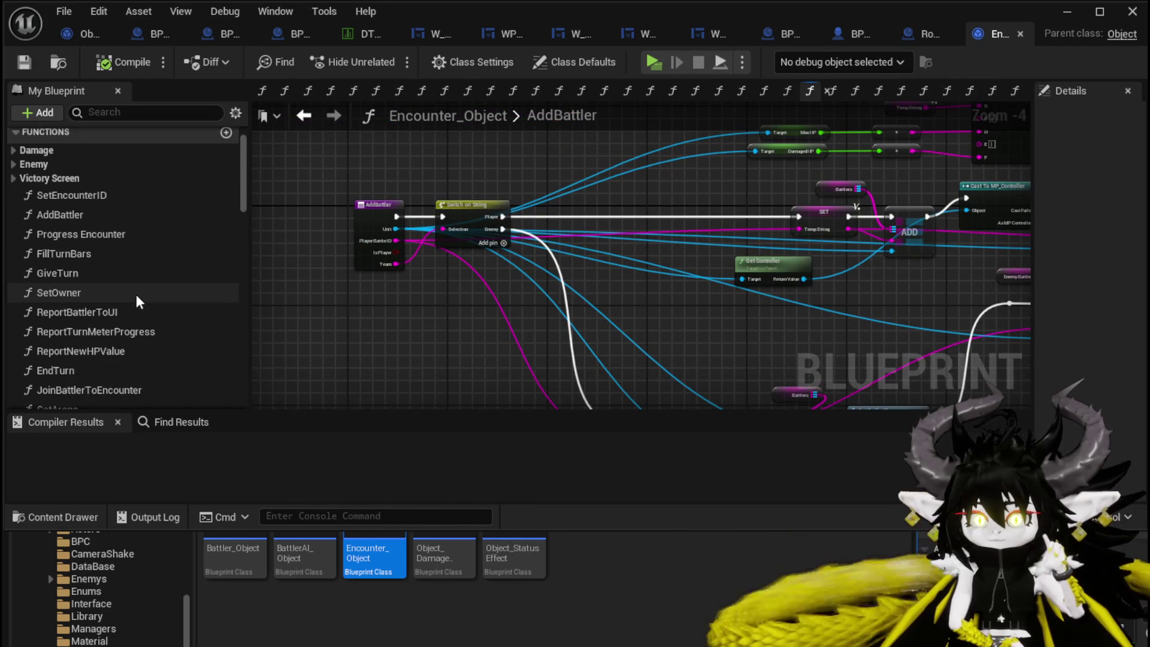
click(1067, 12)
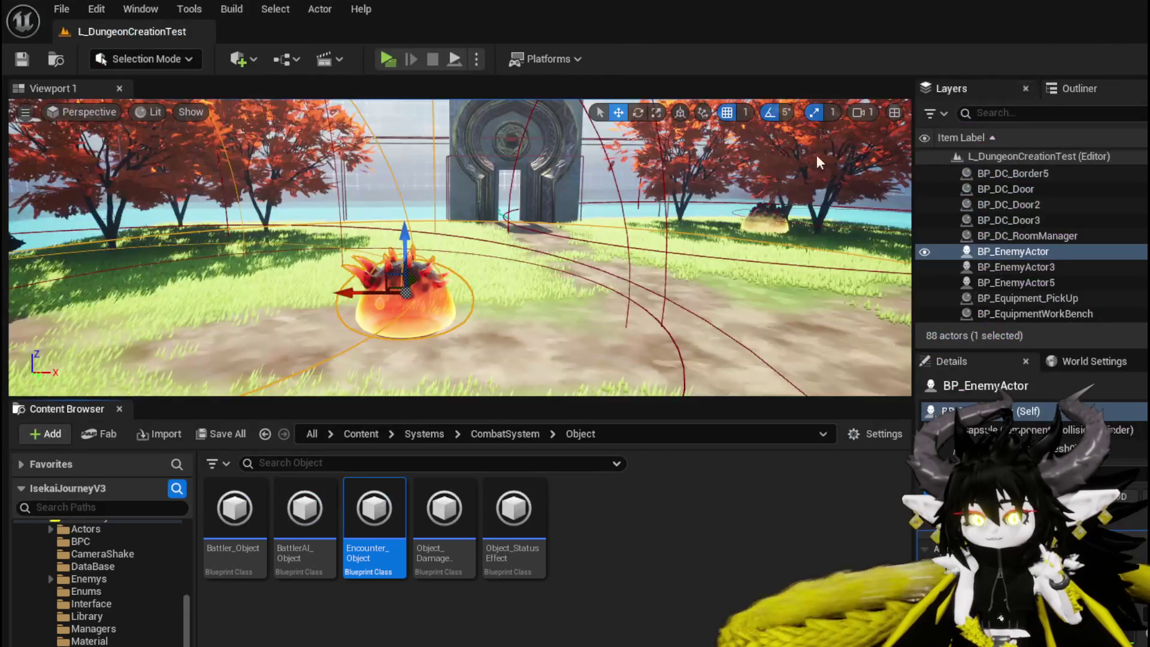
click(93, 628)
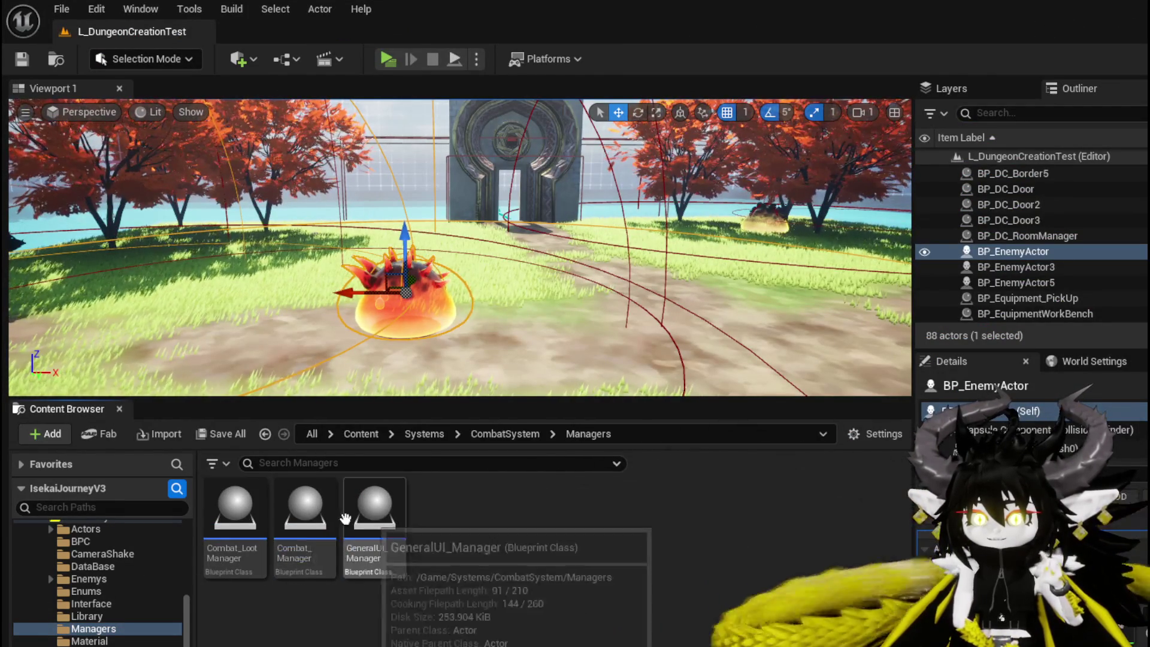
Open the Combat_Manager blueprint and scroll through its My Blueprint functions list.
double_click(310, 506)
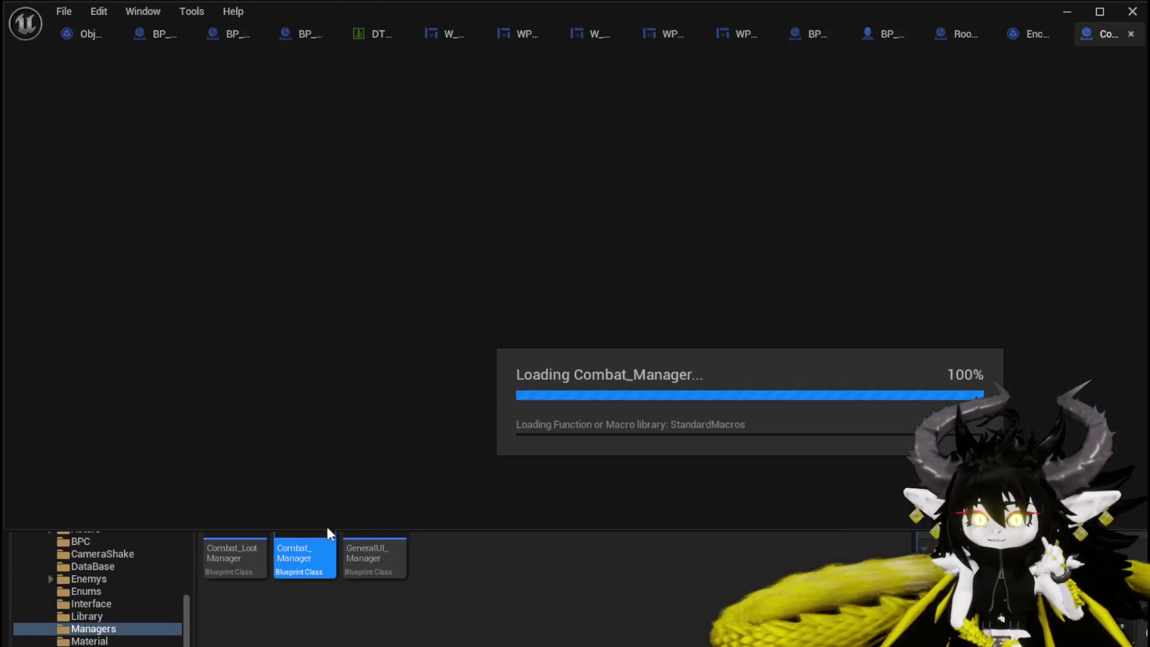
scroll(98, 459, down, 5)
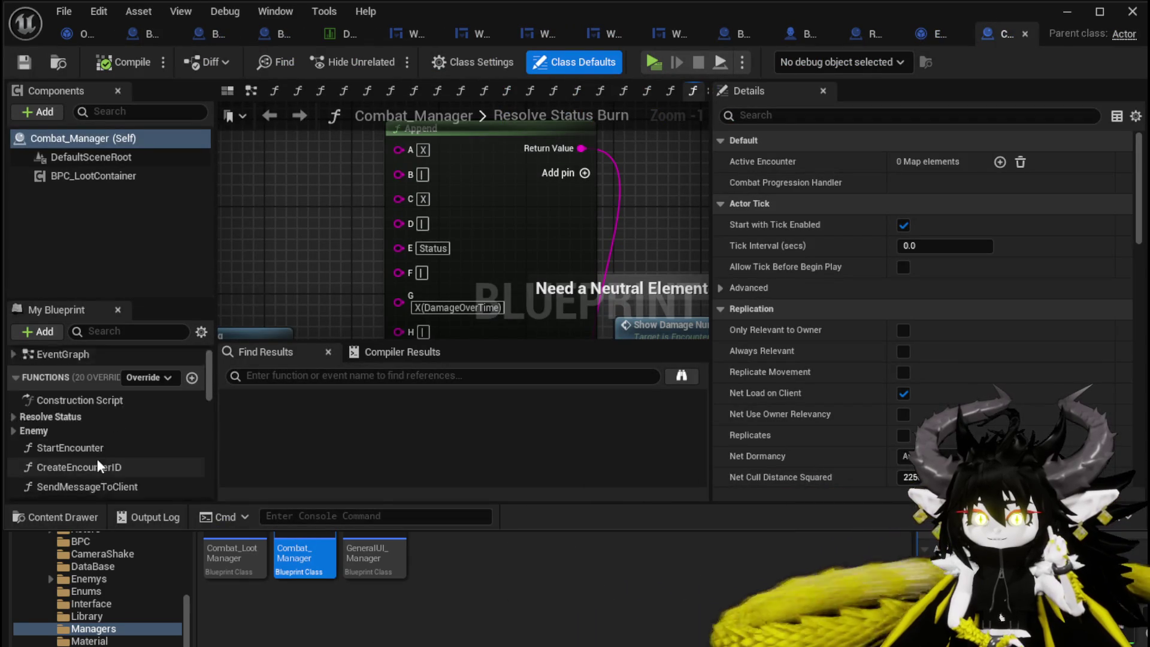
scroll(145, 424, down, 3)
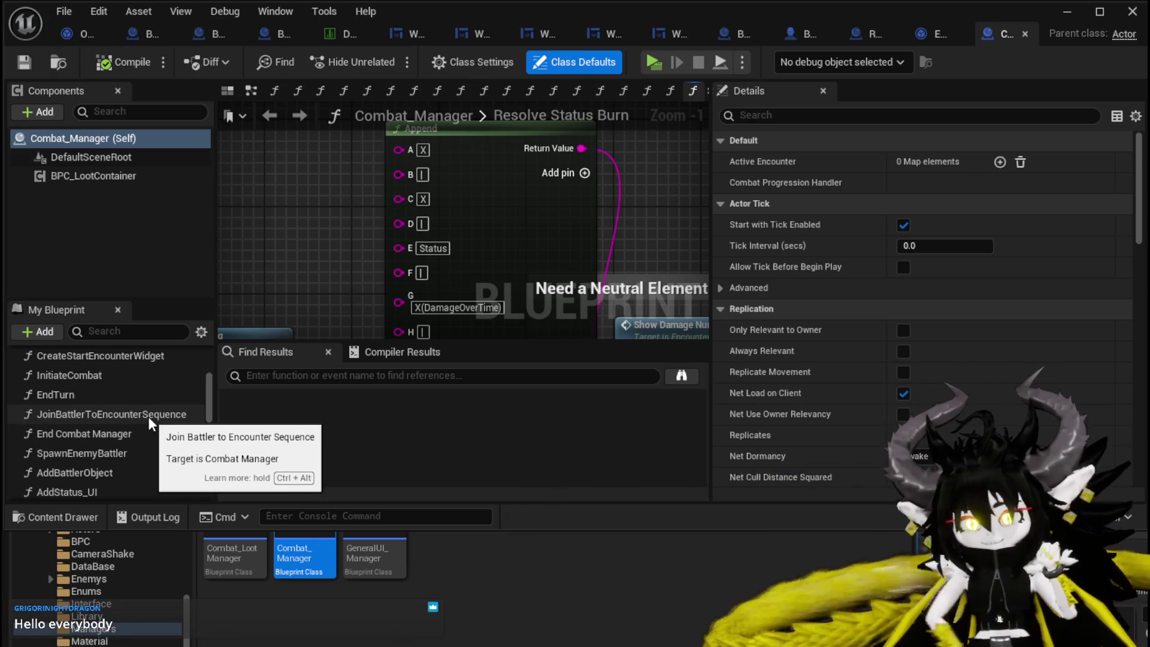
scroll(170, 390, down, 3)
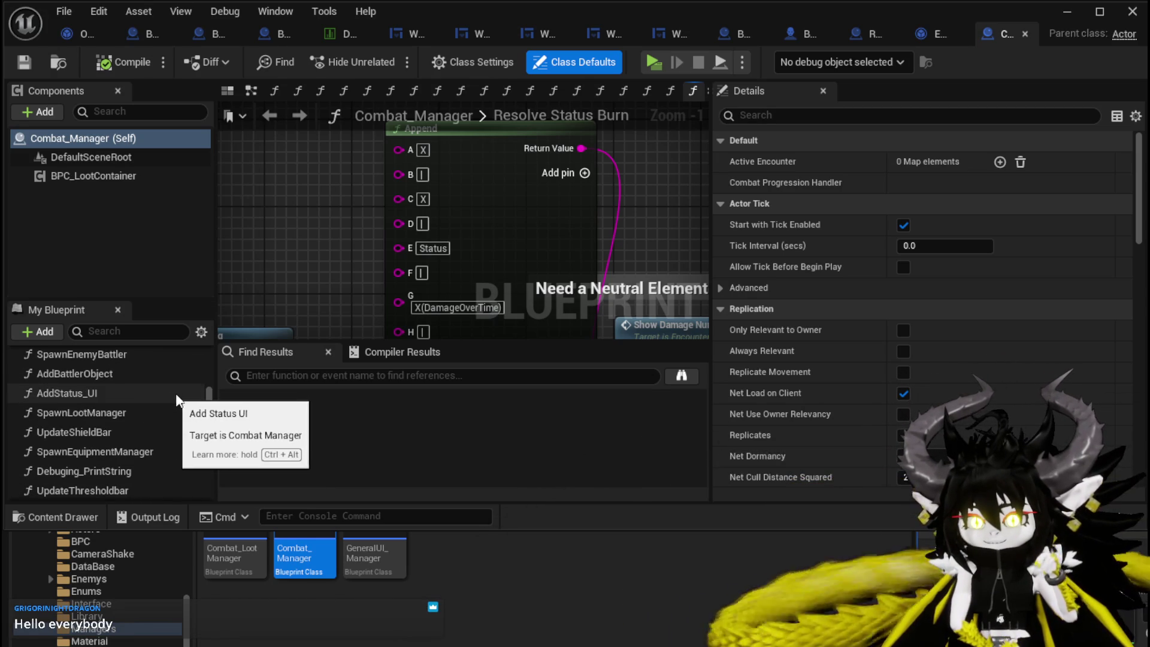
scroll(179, 393, down, 3)
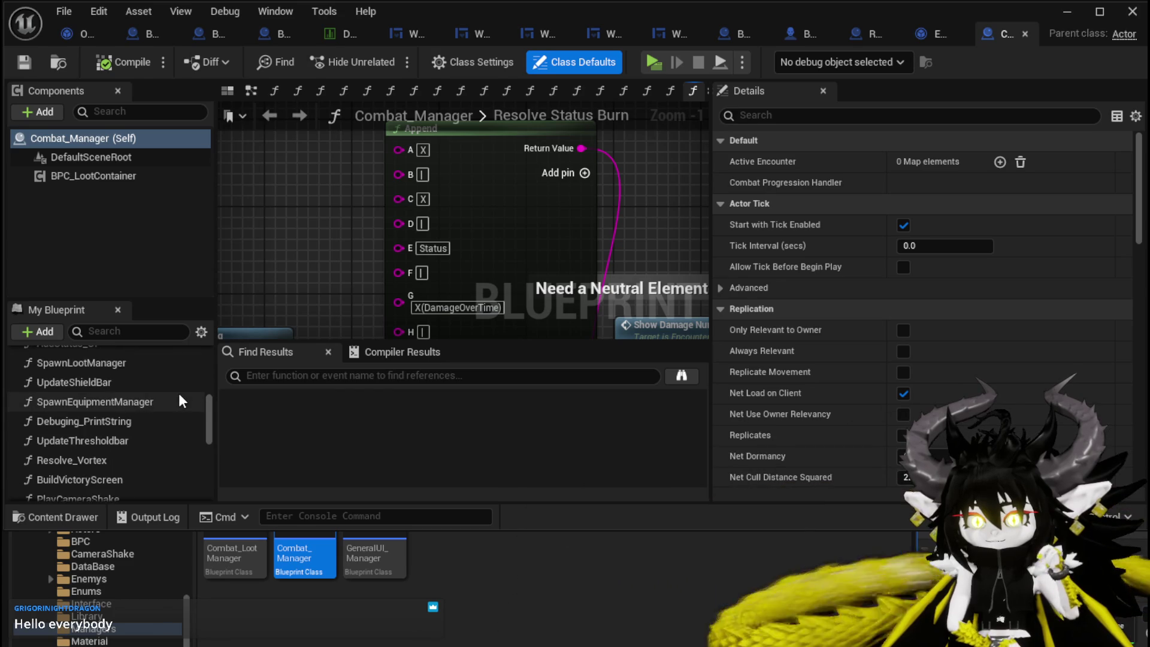
scroll(179, 393, down, 1)
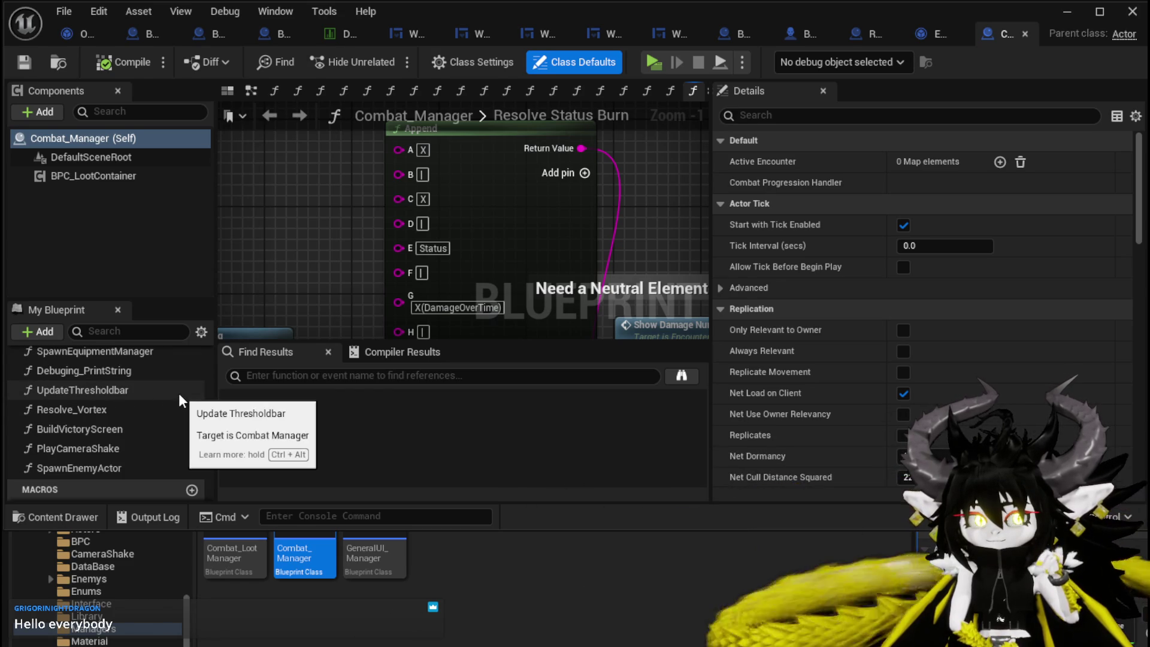
scroll(179, 393, down, 2)
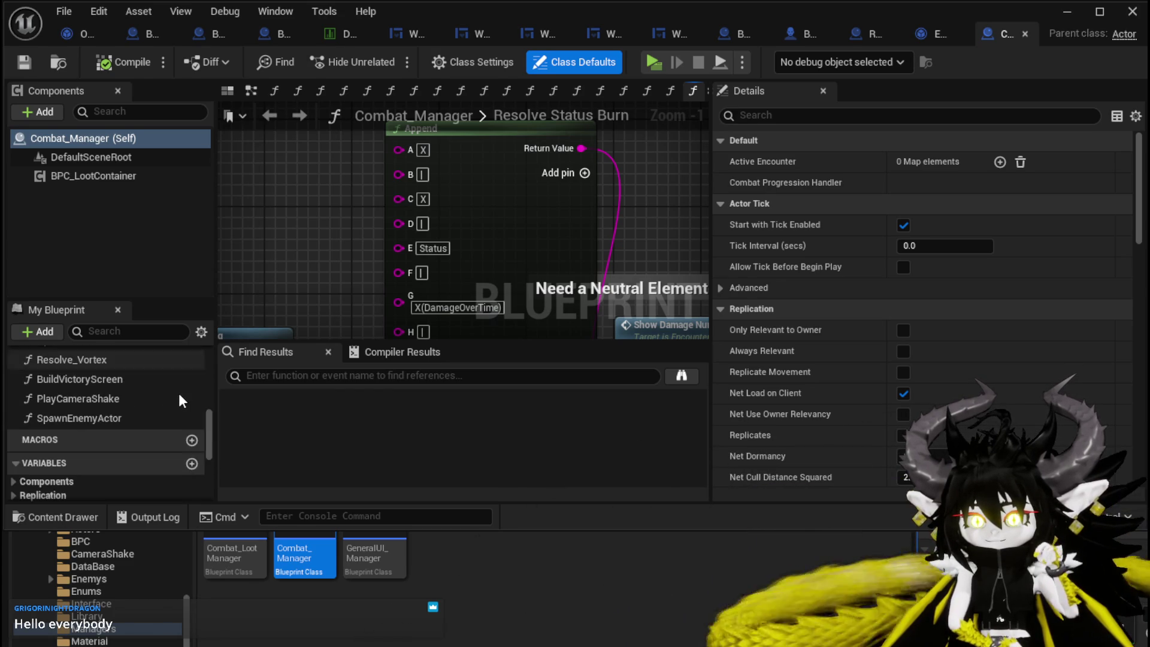
scroll(69, 444, up, 1)
Open the SpawnEnemyActor function graph and frame its SpawnActor node.
double_click(75, 444)
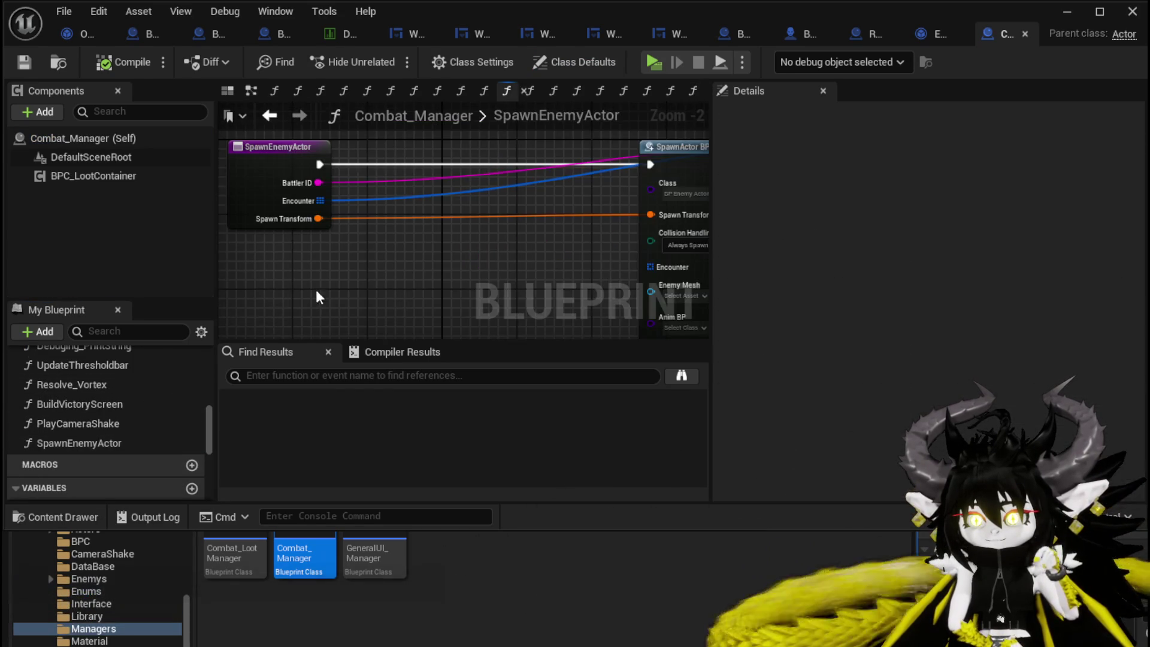
scroll(634, 269, down, 1)
drag(634, 268, 354, 252)
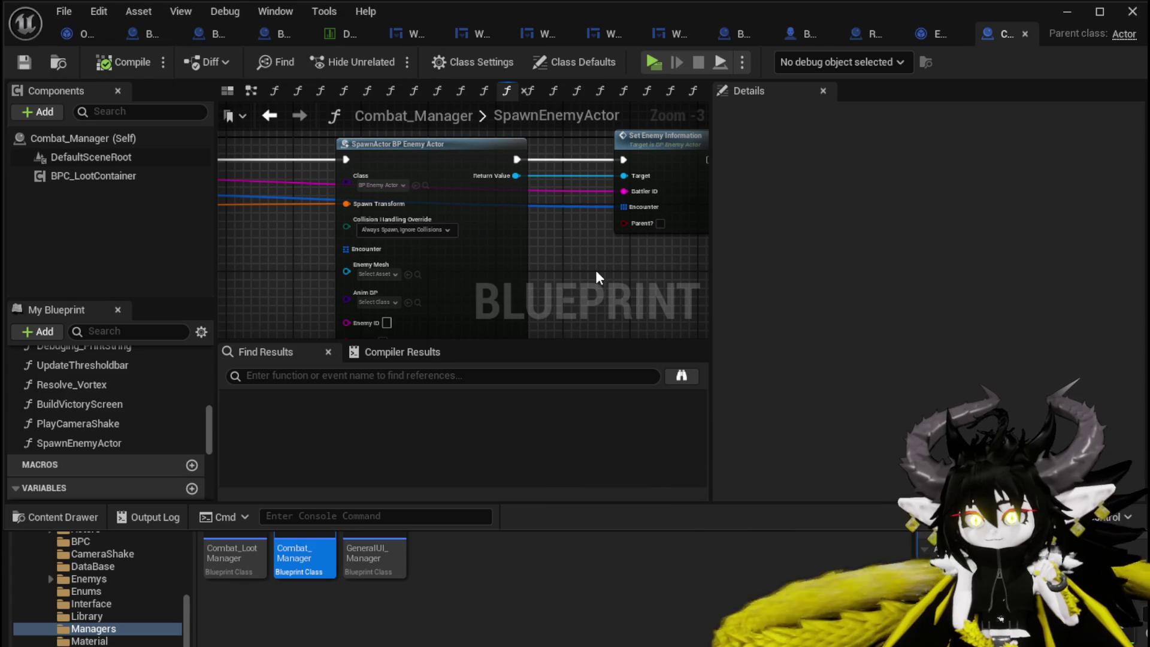
scroll(129, 415, up, 3)
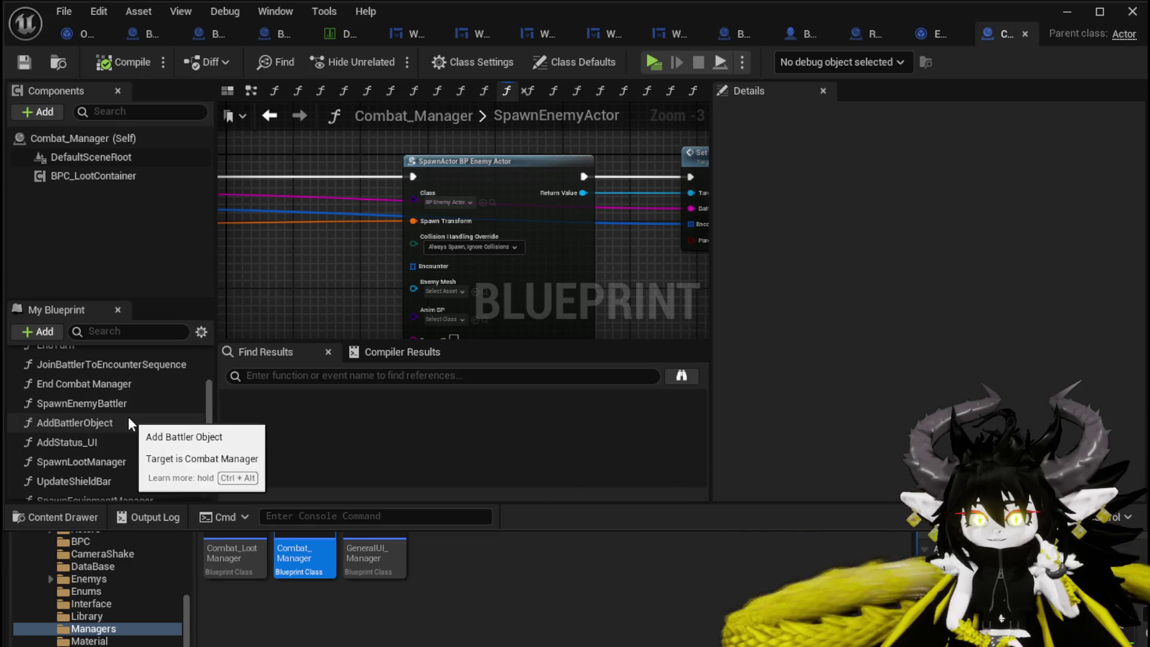
Open the SpawnEnemyBattler graph and survey its SpawnActor, Set Values Server and Add Battler nodes.
double_click(116, 403)
scroll(390, 239, up, 4)
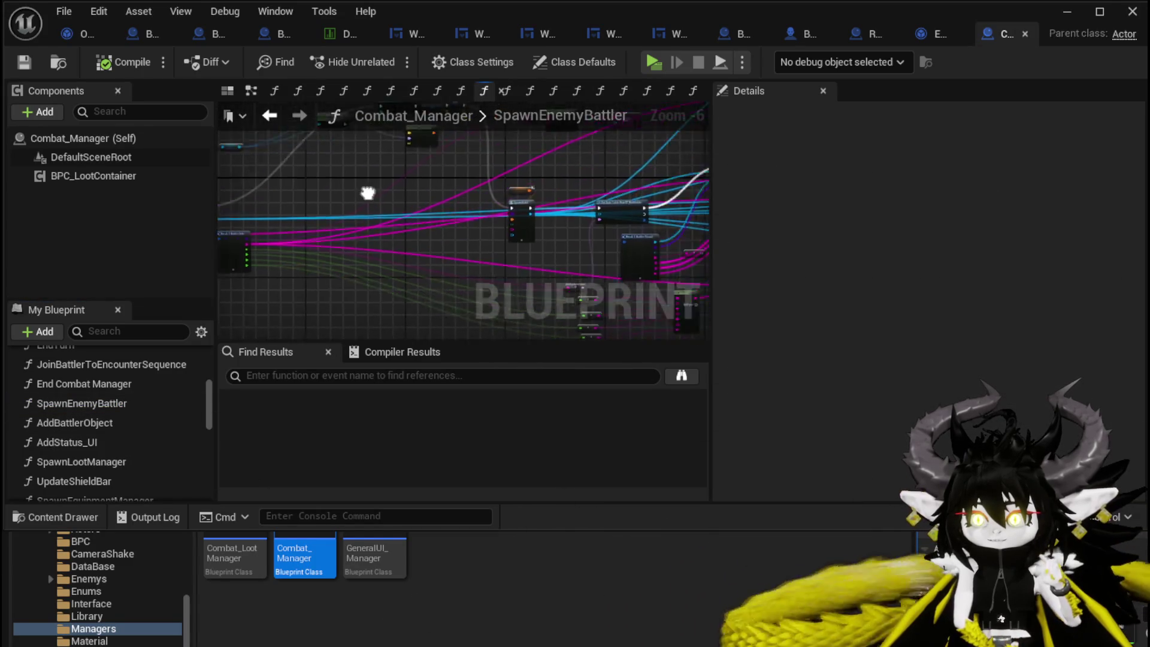
click(383, 243)
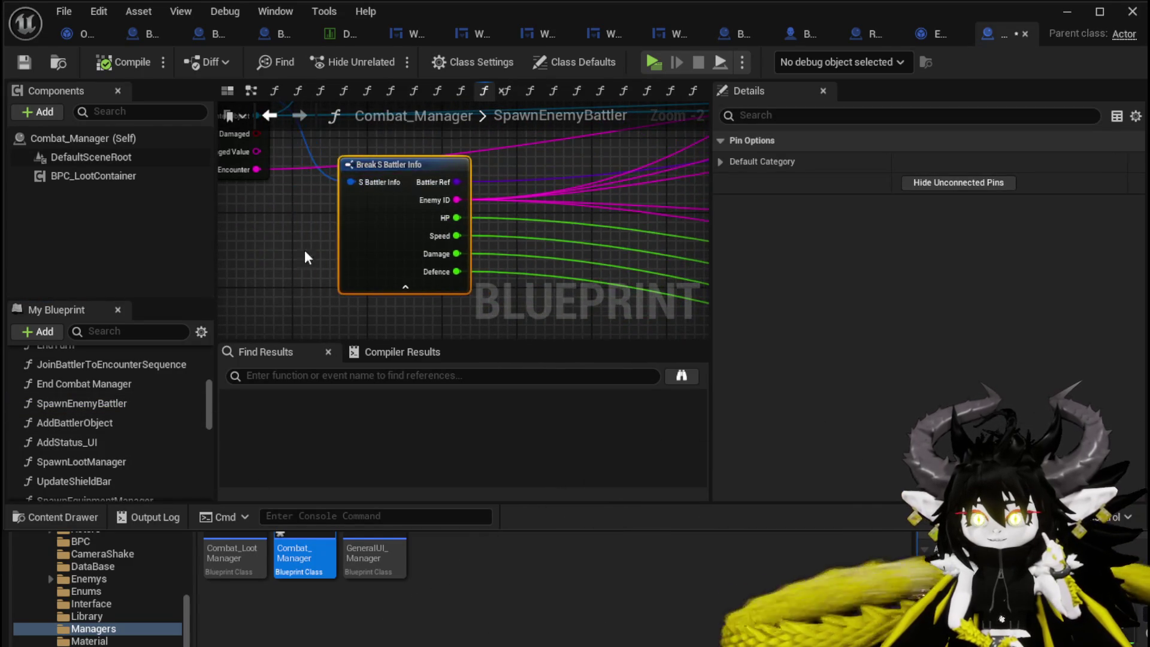
scroll(304, 250, down, 3)
mouse_move(523, 208)
mouse_down()
mouse_move(468, 160)
mouse_move(488, 189)
mouse_move(460, 181)
mouse_move(467, 198)
mouse_move(390, 214)
mouse_up()
click(400, 199)
mouse_move(425, 216)
mouse_down()
mouse_move(475, 211)
mouse_move(281, 224)
mouse_up()
drag(495, 171, 287, 203)
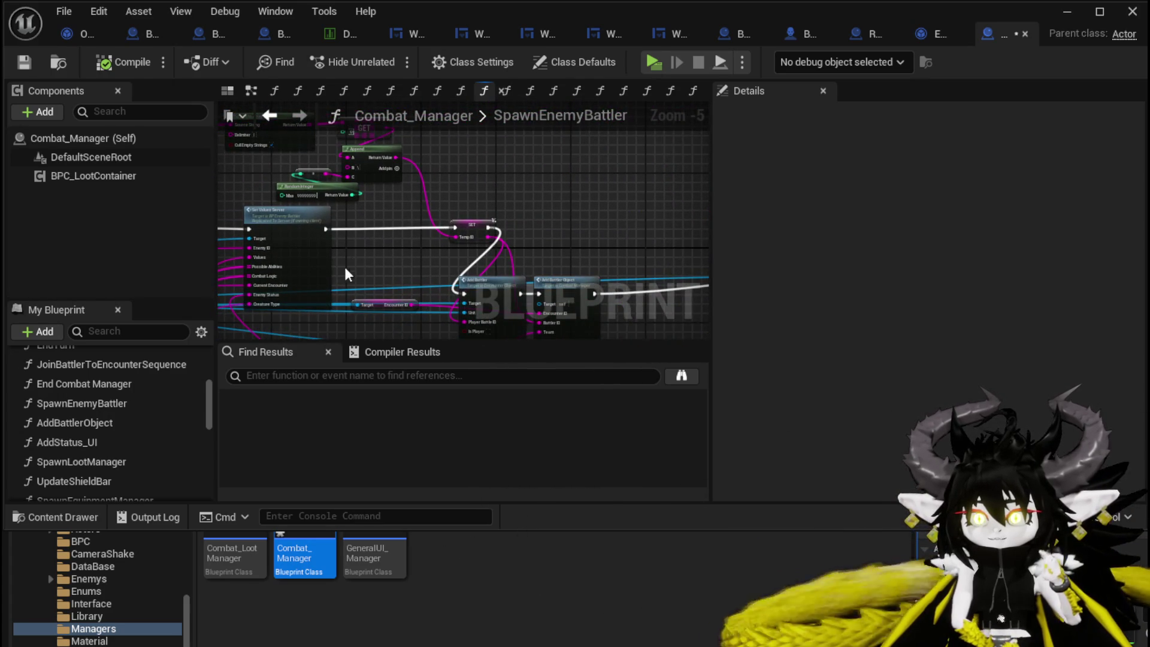
scroll(346, 274, down, 3)
mouse_move(465, 224)
mouse_down()
mouse_move(421, 279)
mouse_move(354, 273)
mouse_move(414, 282)
mouse_move(478, 258)
mouse_up()
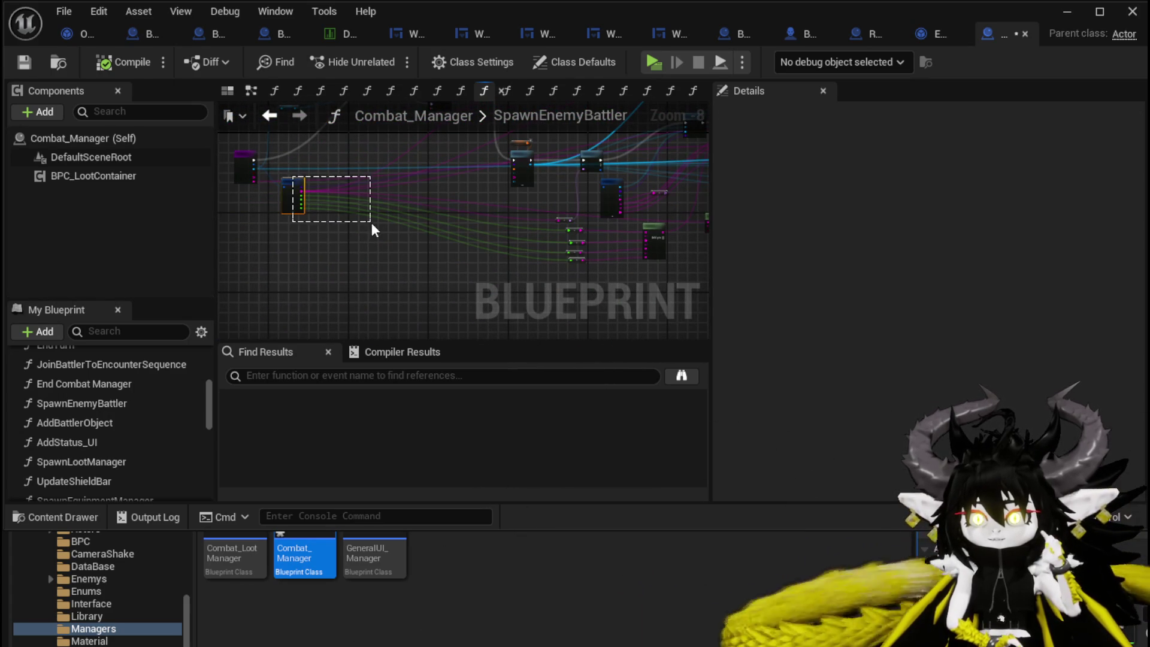
Nudge Break S Battler Info, pull the stat conversion nodes beside it, and save Combat_Manager.
drag(371, 222, 370, 220)
drag(290, 188, 303, 193)
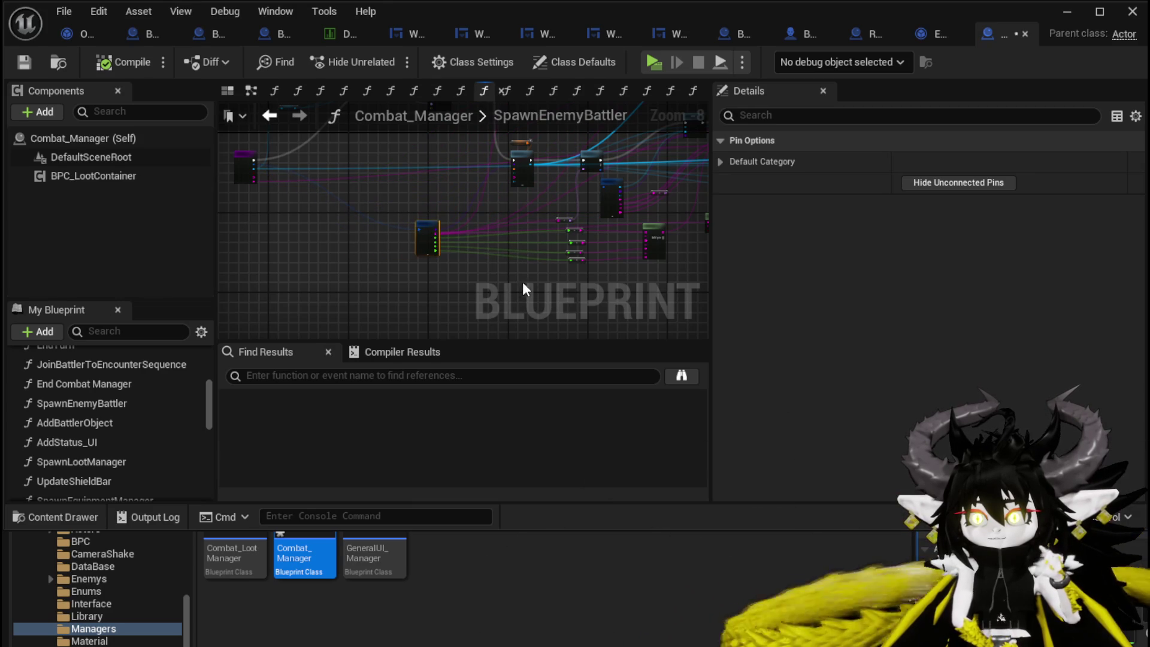
drag(587, 207, 515, 226)
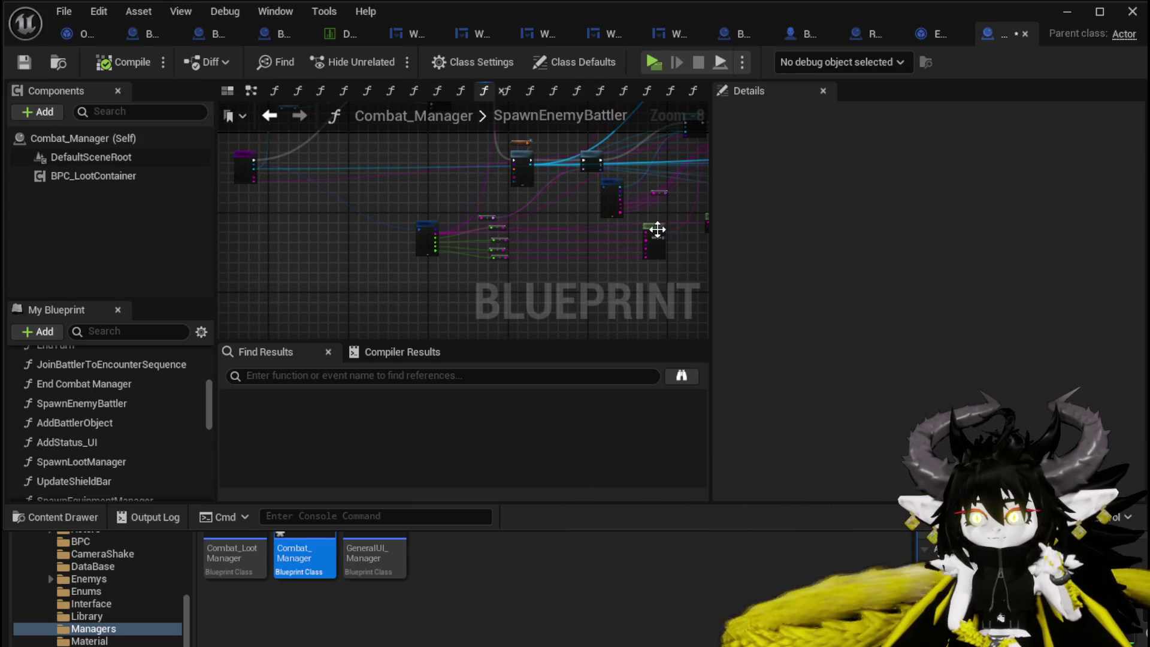
mouse_move(585, 240)
mouse_down()
mouse_move(533, 274)
mouse_move(621, 193)
mouse_up()
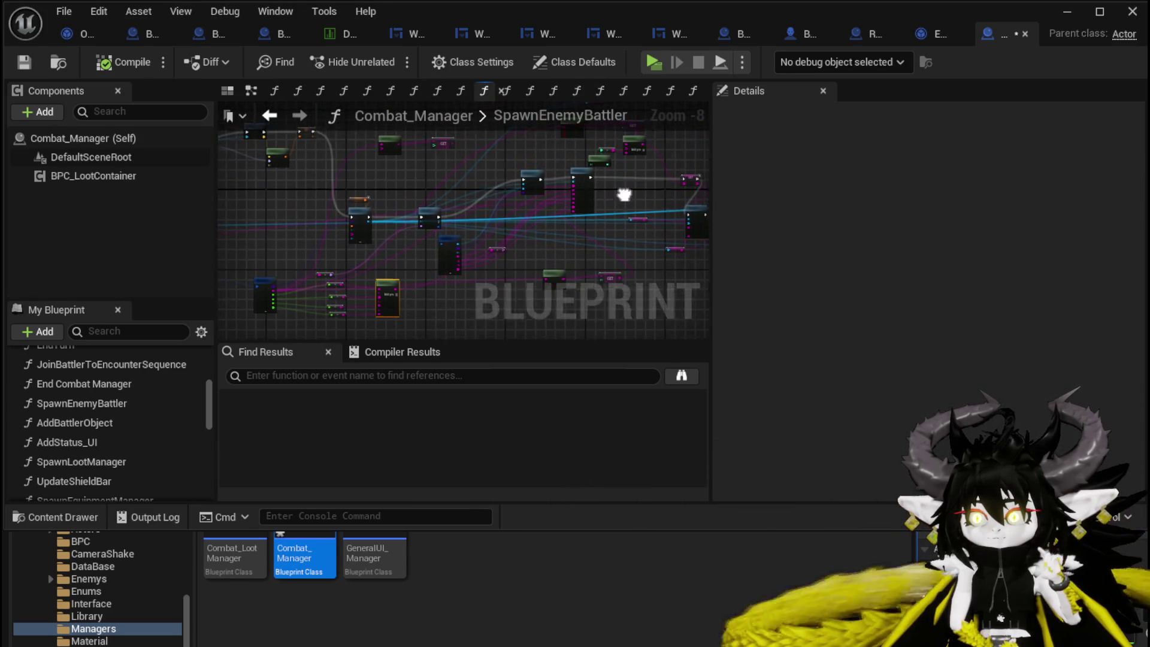
scroll(503, 236, up, 3)
mouse_move(504, 237)
mouse_down()
mouse_move(448, 252)
mouse_move(567, 264)
mouse_move(570, 204)
mouse_move(563, 247)
mouse_move(322, 244)
mouse_move(329, 184)
mouse_up()
scroll(447, 252, up, 4)
scroll(567, 264, down, 1)
scroll(562, 248, down, 2)
scroll(562, 248, down, 1)
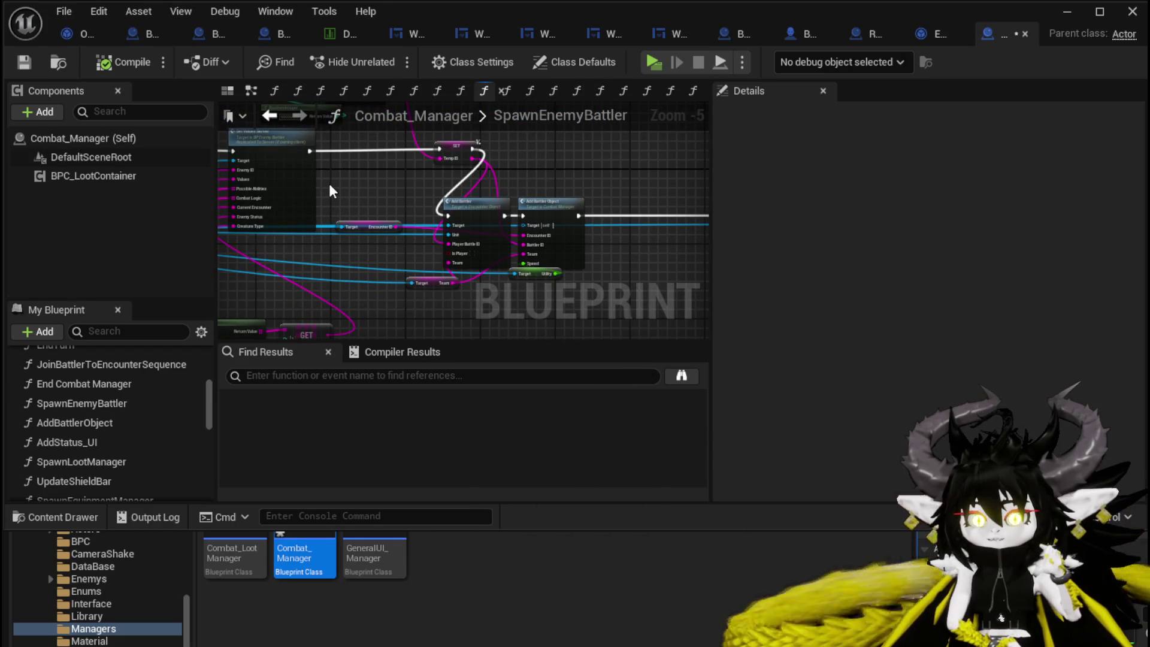
click(23, 66)
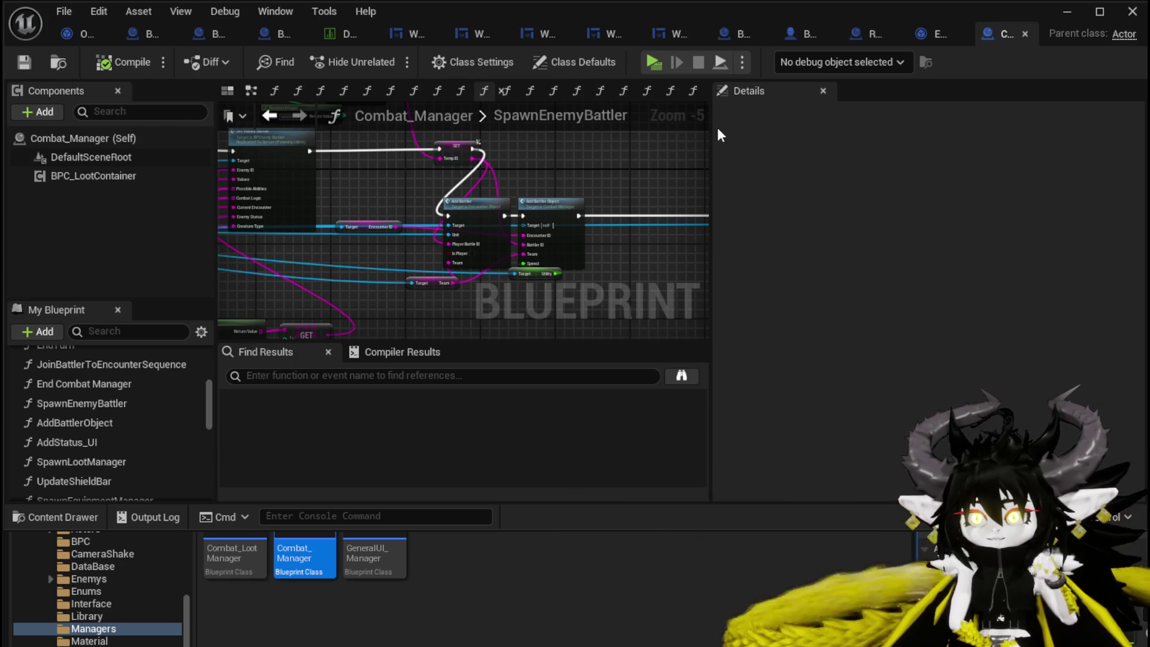
click(923, 35)
Review AddBattler up to Report Battler To UI and the functions list, then save Encounter_Object.
drag(502, 270, 647, 289)
drag(796, 265, 587, 251)
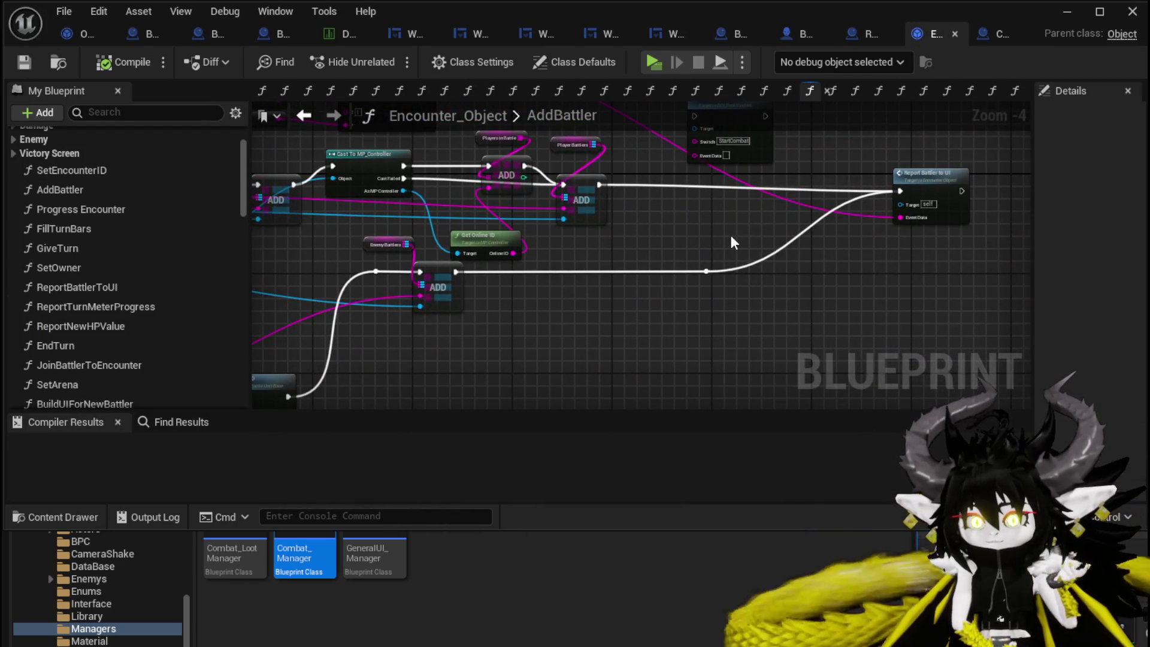
scroll(127, 239, up, 2)
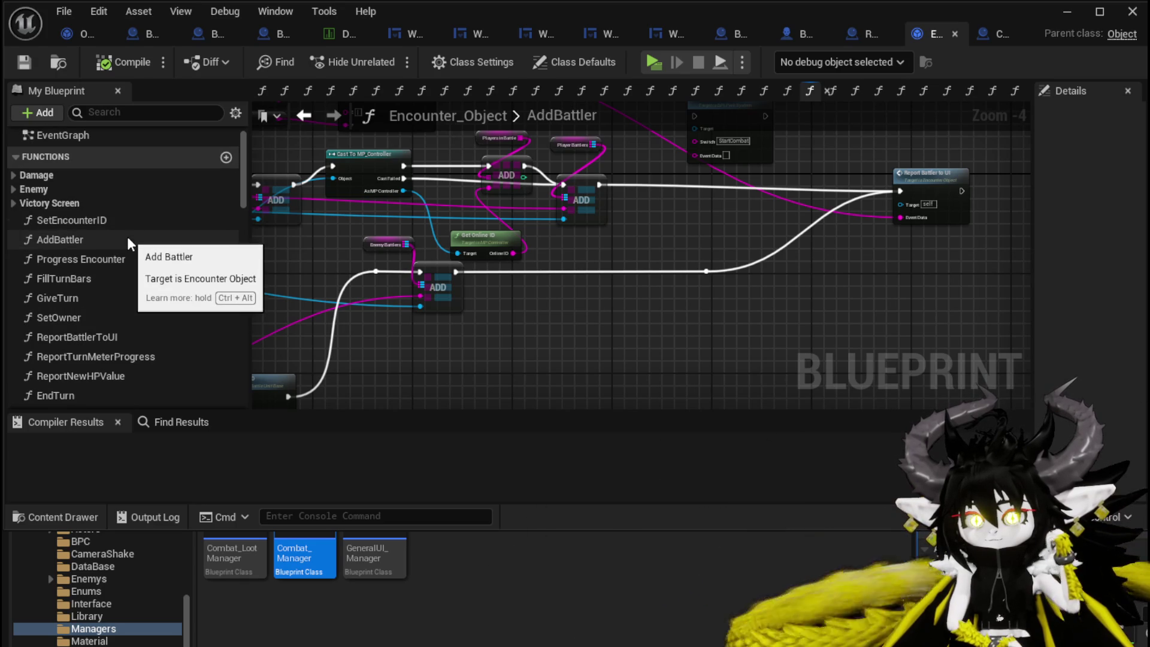
scroll(127, 239, down, 5)
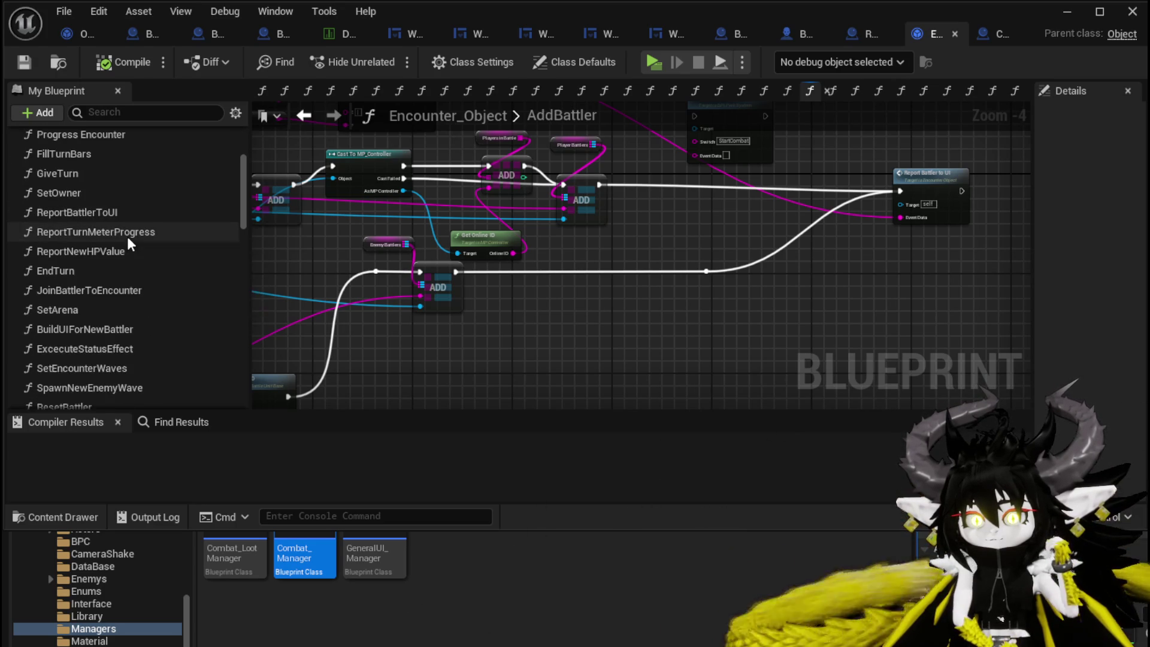
scroll(128, 238, down, 1)
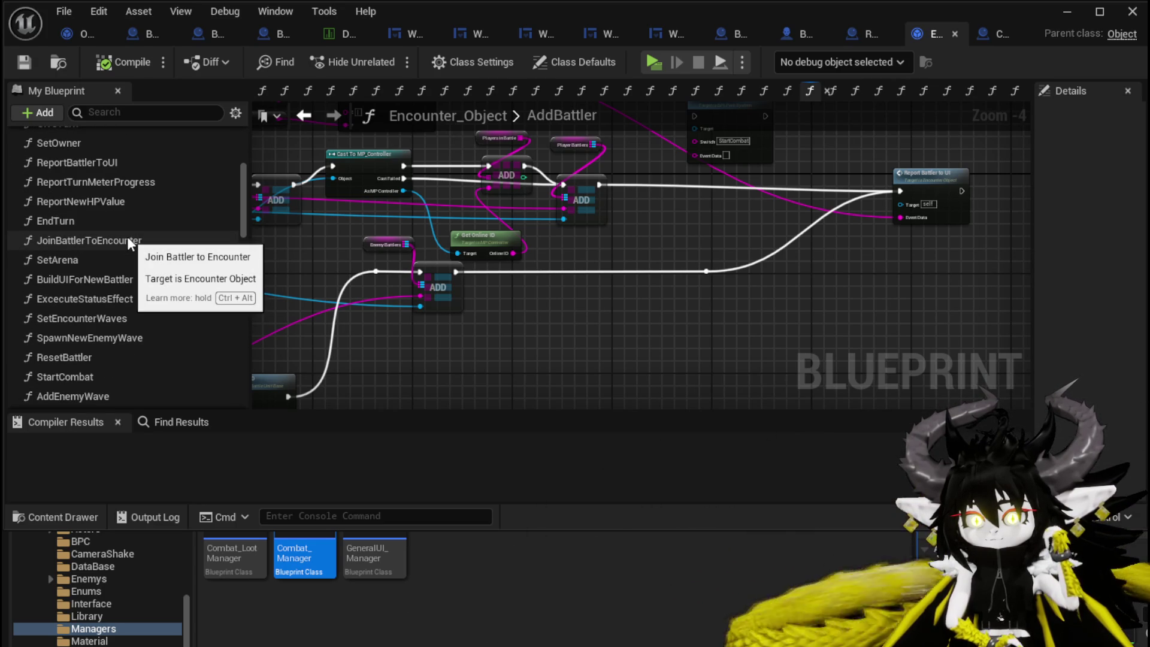
scroll(127, 236, down, 2)
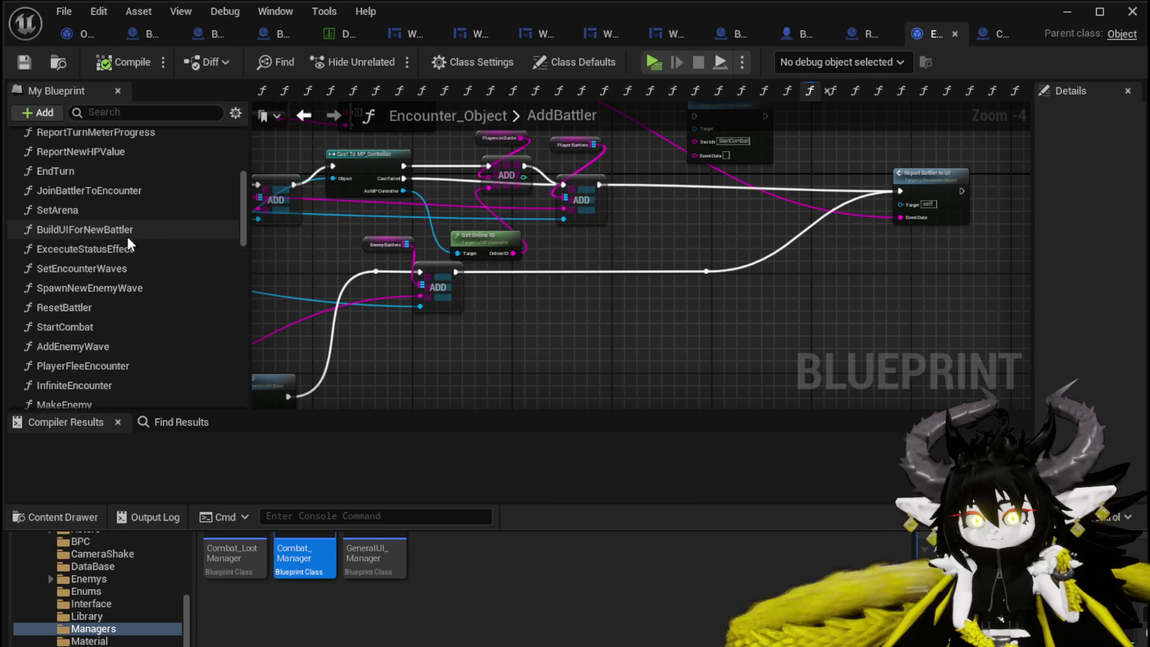
scroll(127, 244, down, 1)
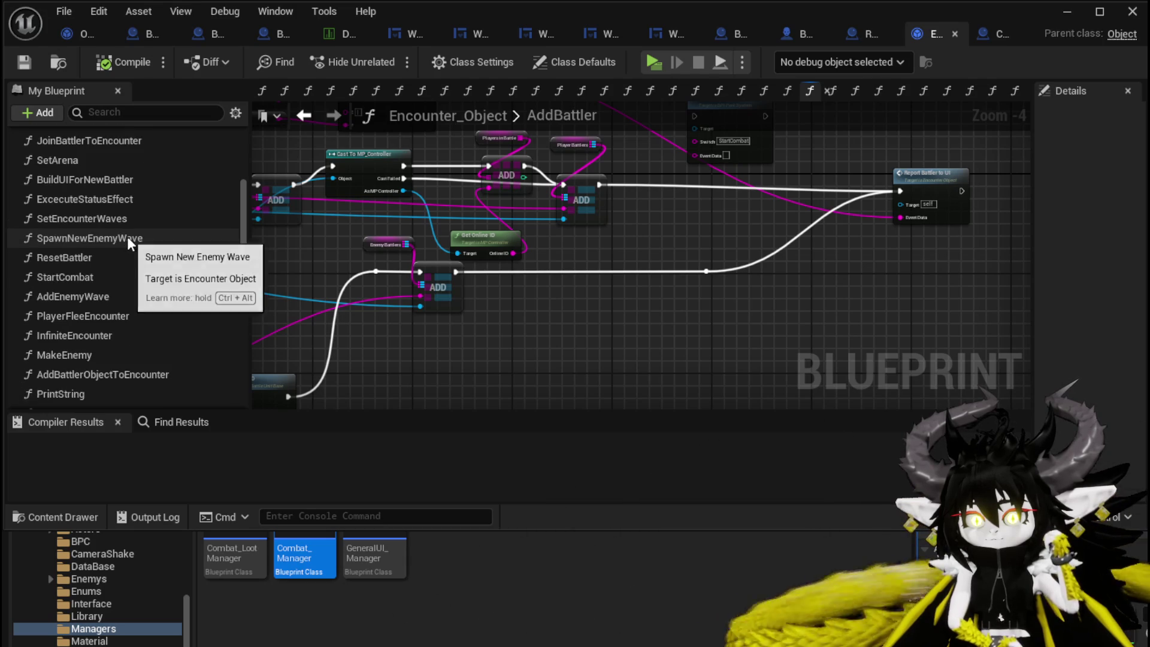
scroll(127, 236, down, 4)
scroll(127, 241, down, 4)
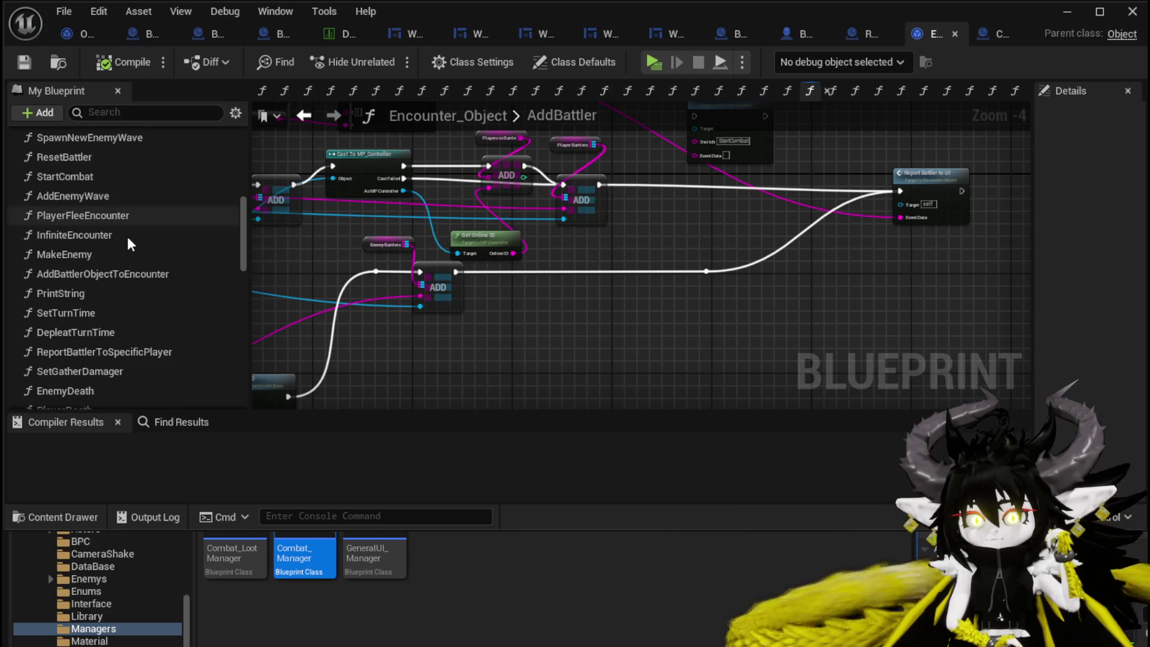
scroll(127, 243, down, 5)
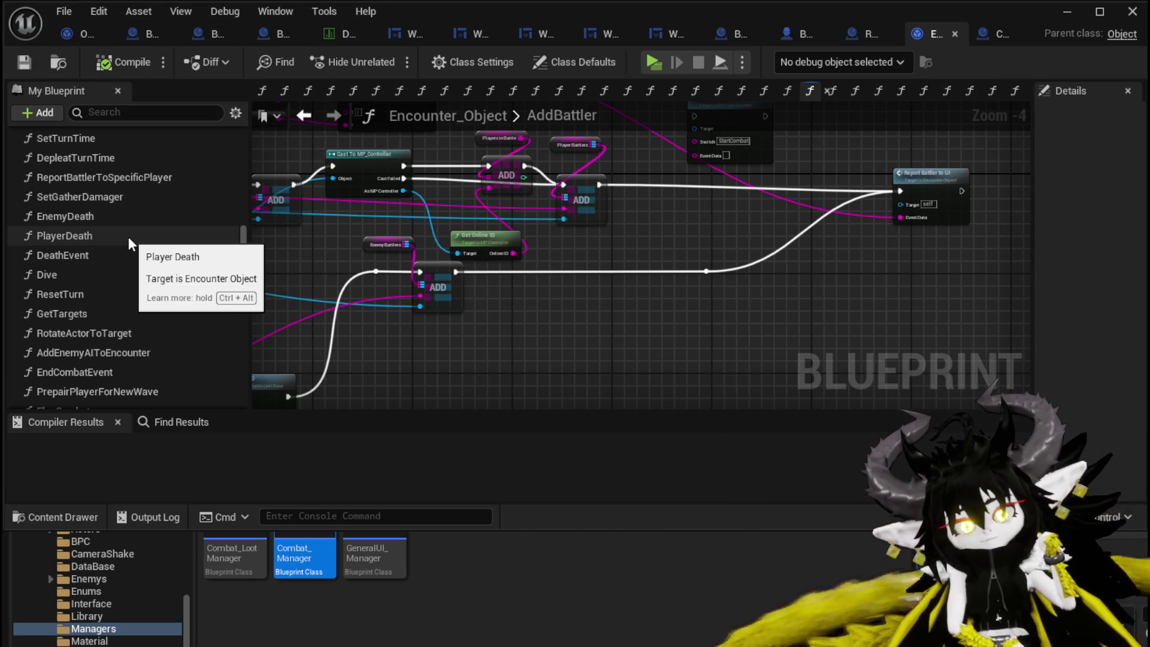
click(23, 62)
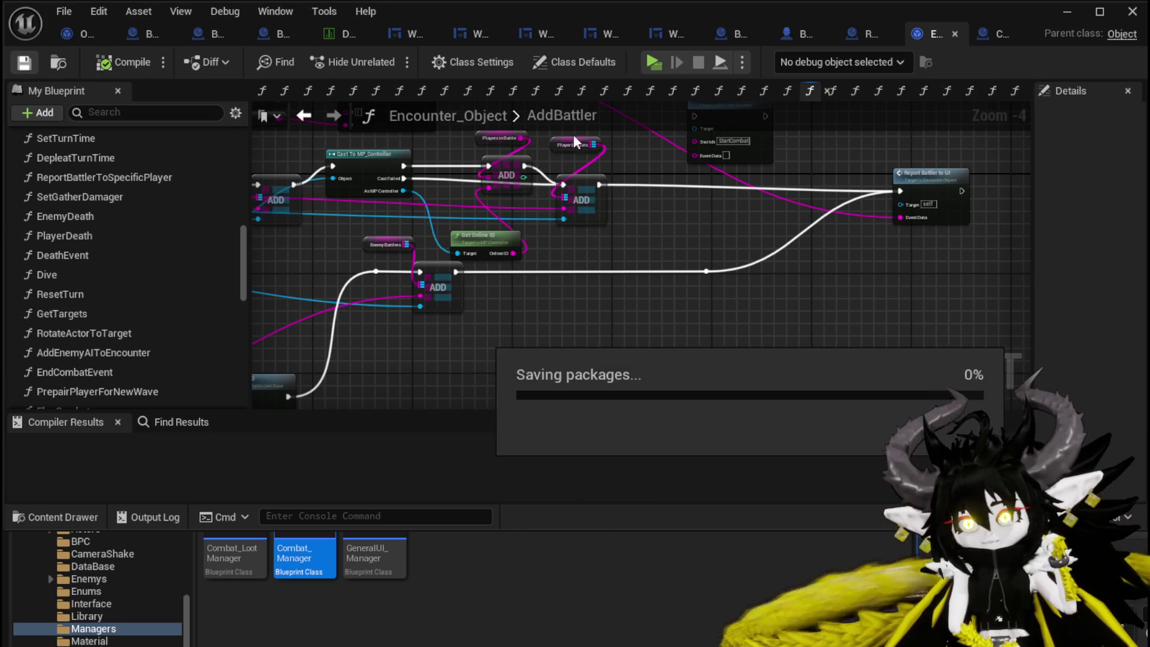
In Combat_Manager's SpawnEnemyBattler graph, line up the stat reroute nodes feeding Append into a stack.
click(998, 31)
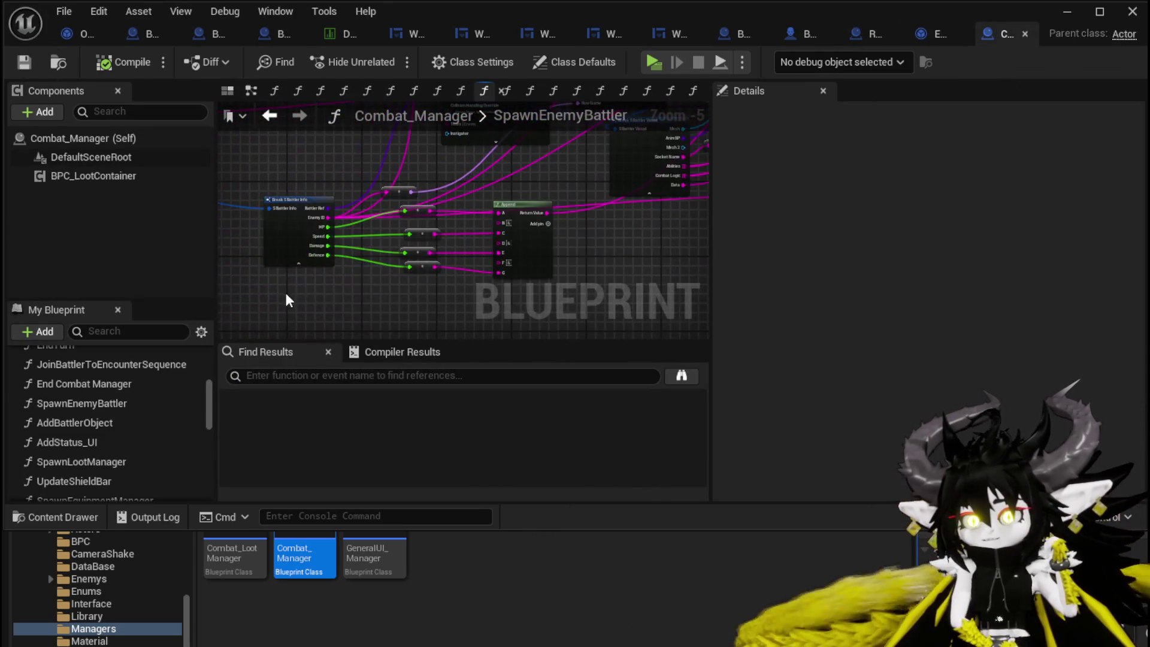
drag(372, 258, 430, 218)
scroll(351, 245, up, 3)
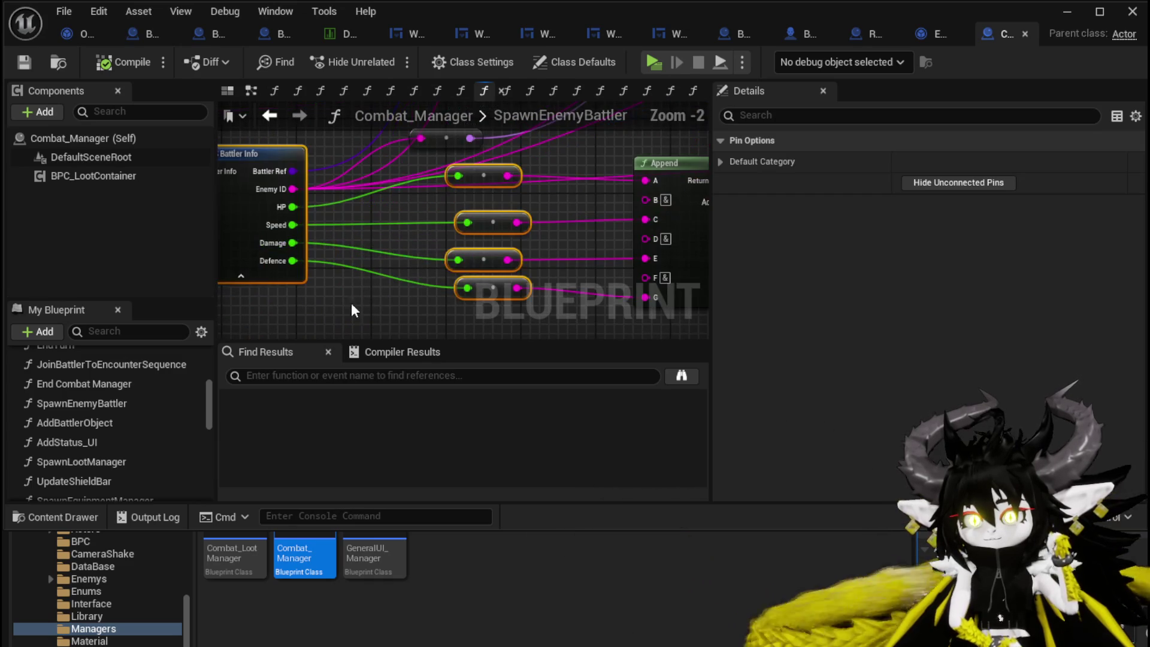
drag(487, 185, 487, 194)
mouse_move(361, 312)
mouse_down()
mouse_move(483, 211)
mouse_move(456, 206)
mouse_move(462, 260)
mouse_up()
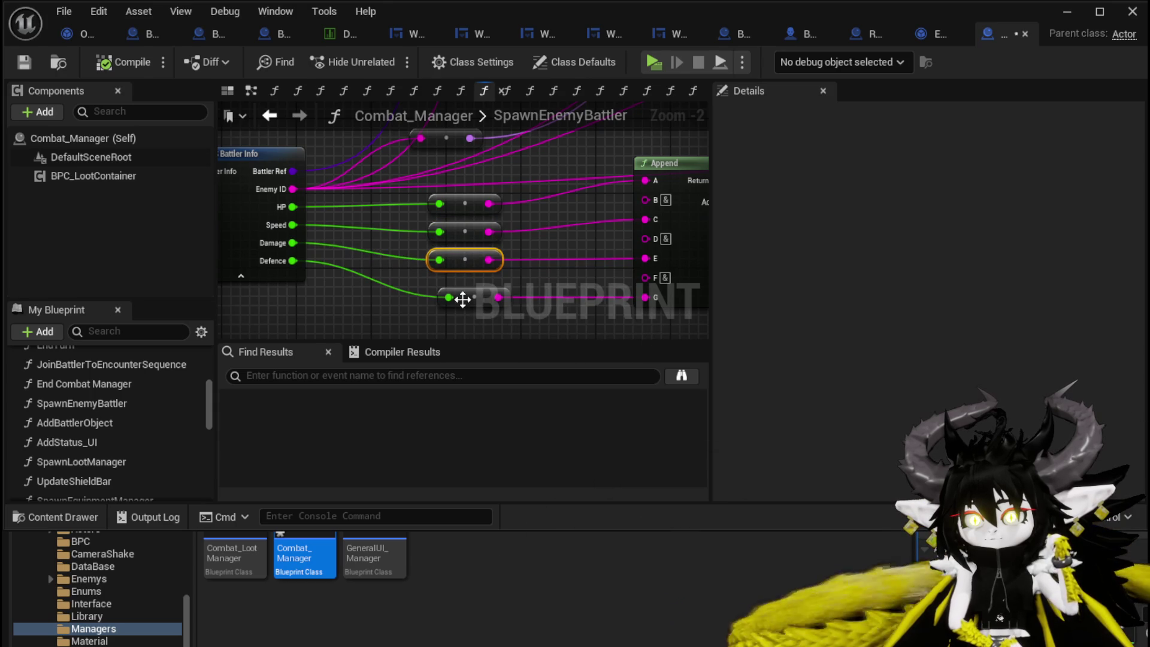
drag(463, 299, 453, 290)
drag(301, 312, 355, 294)
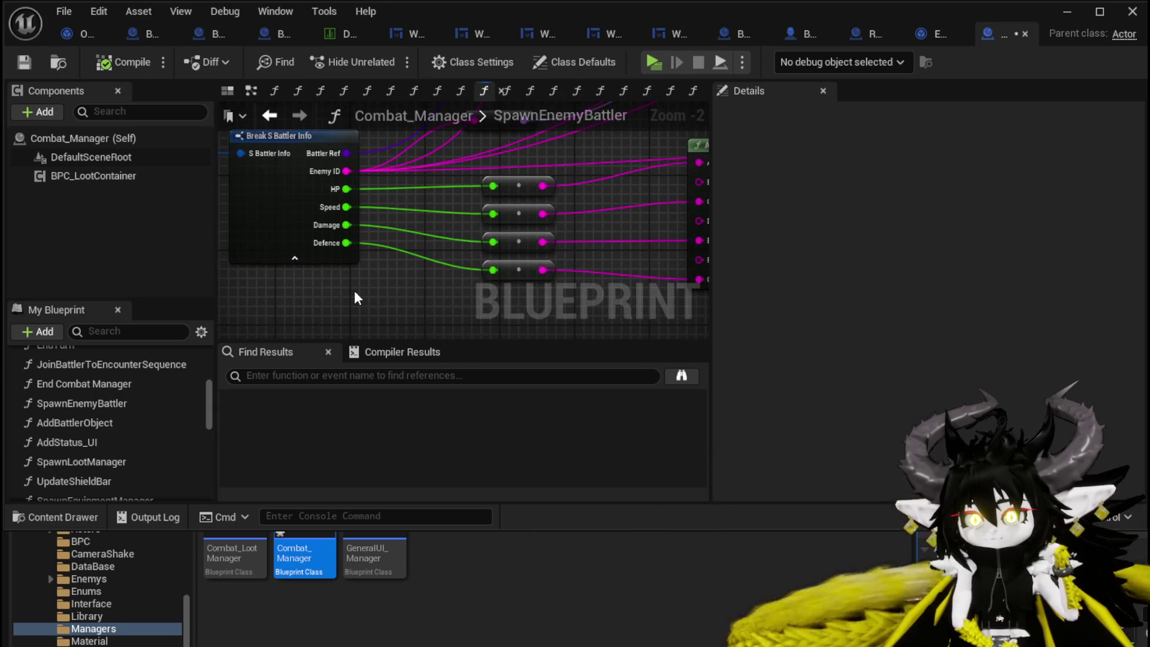
drag(207, 416, 203, 381)
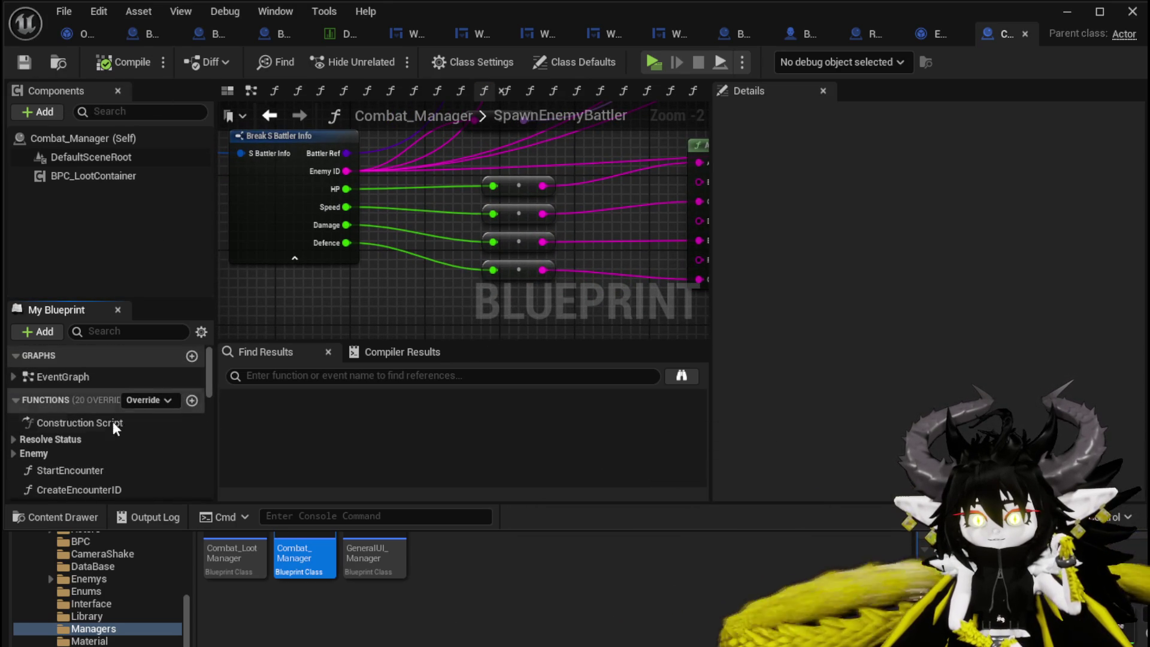
Add an EnemyScaler function to Combat_Manager, compile with F7 and save.
click(190, 400)
text(EnemyScaler)
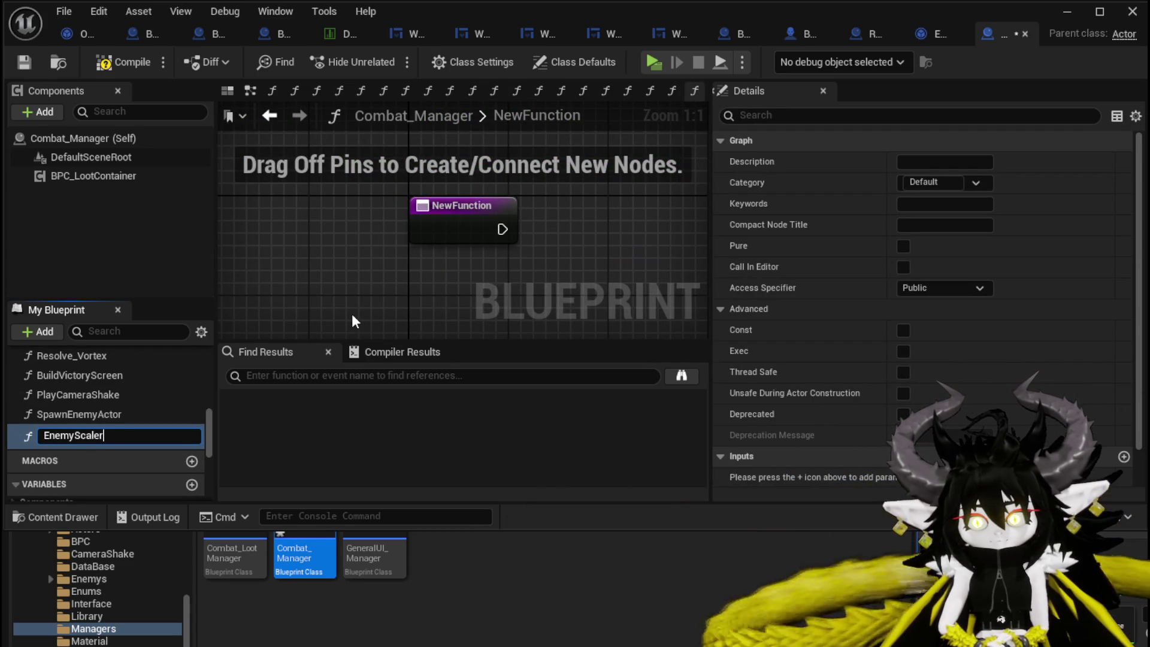
key(Return)
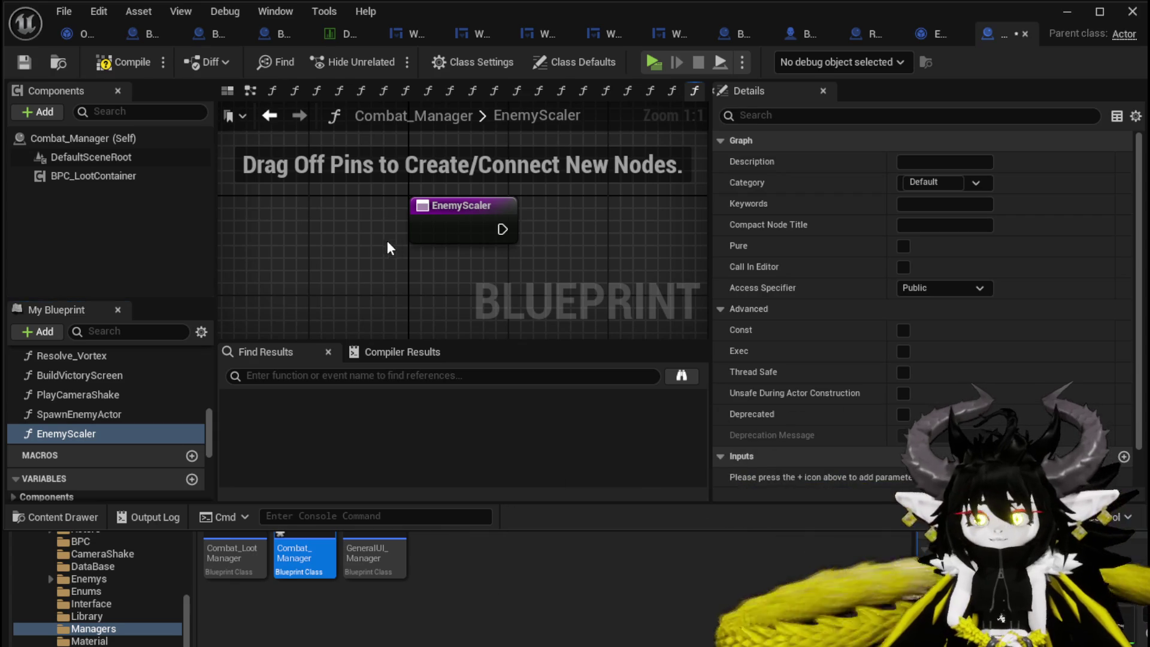
click(424, 228)
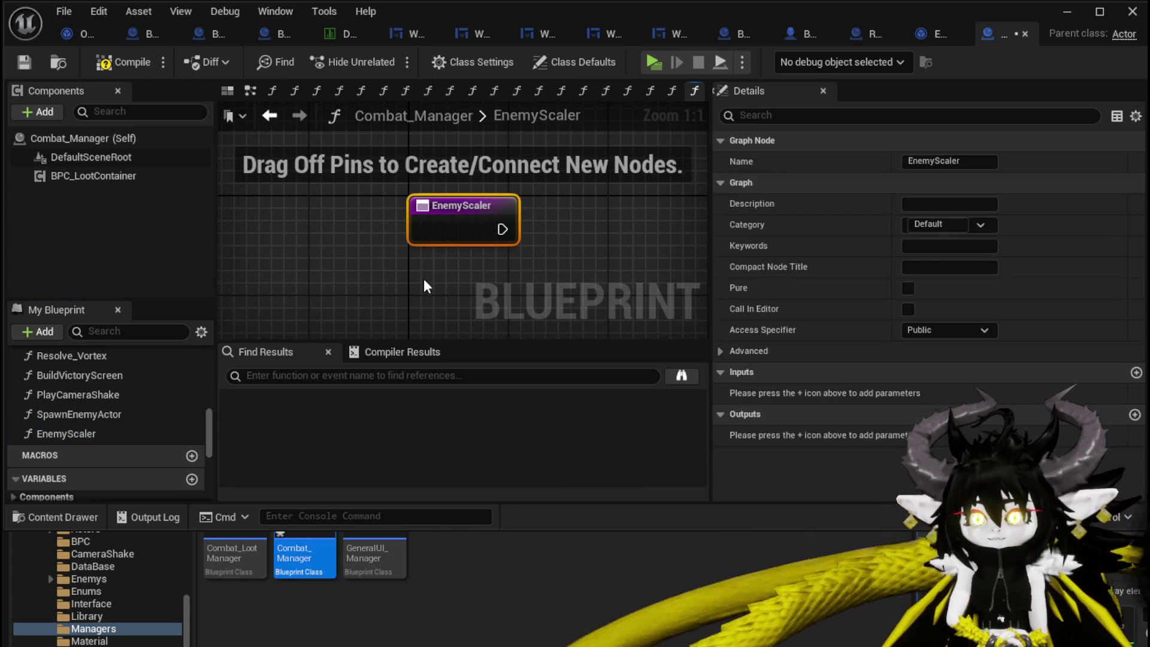
key(F7)
click(24, 63)
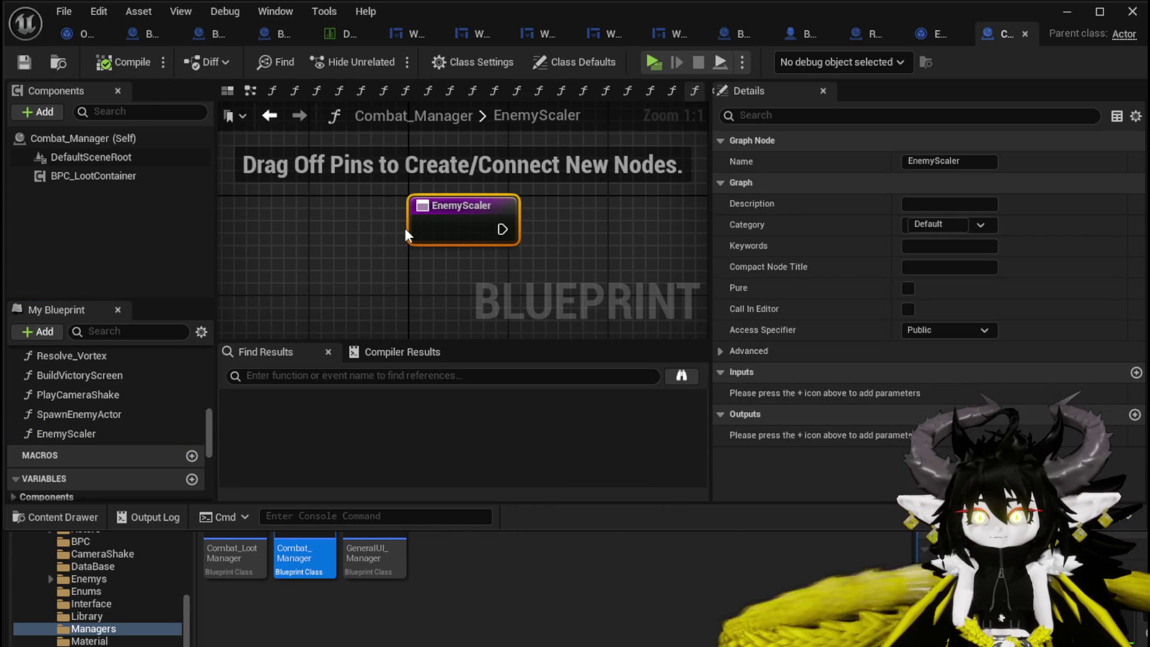
Add a new variable named EnemyLevel and set its type to Integer.
scroll(149, 395, down, 6)
scroll(192, 398, up, 3)
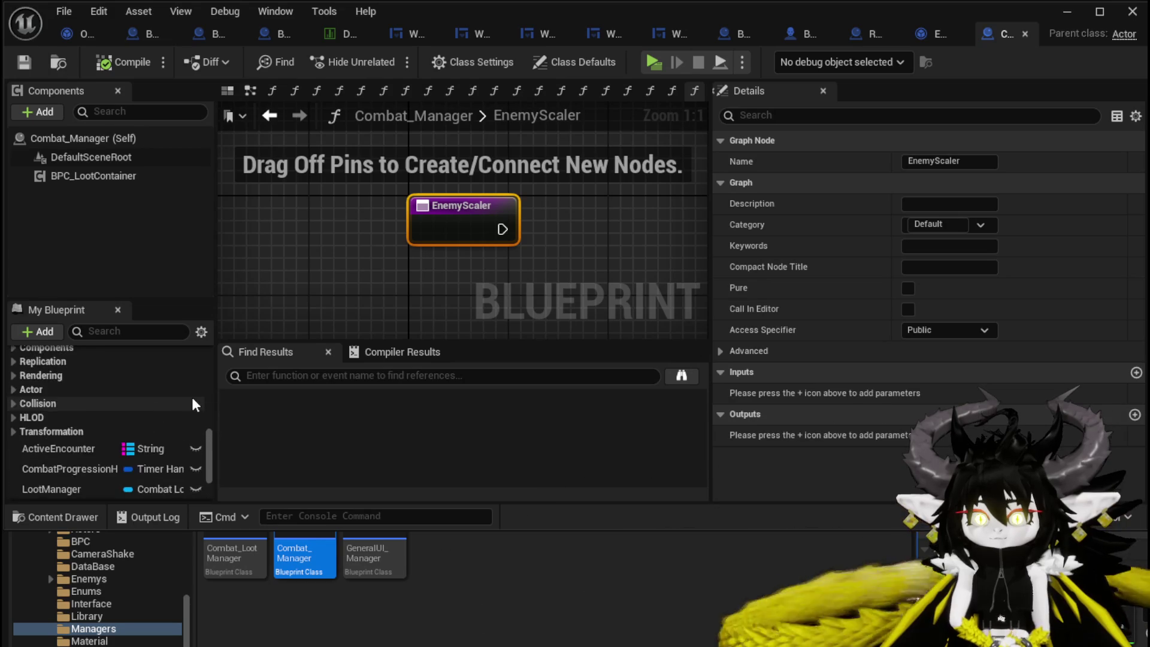
click(191, 404)
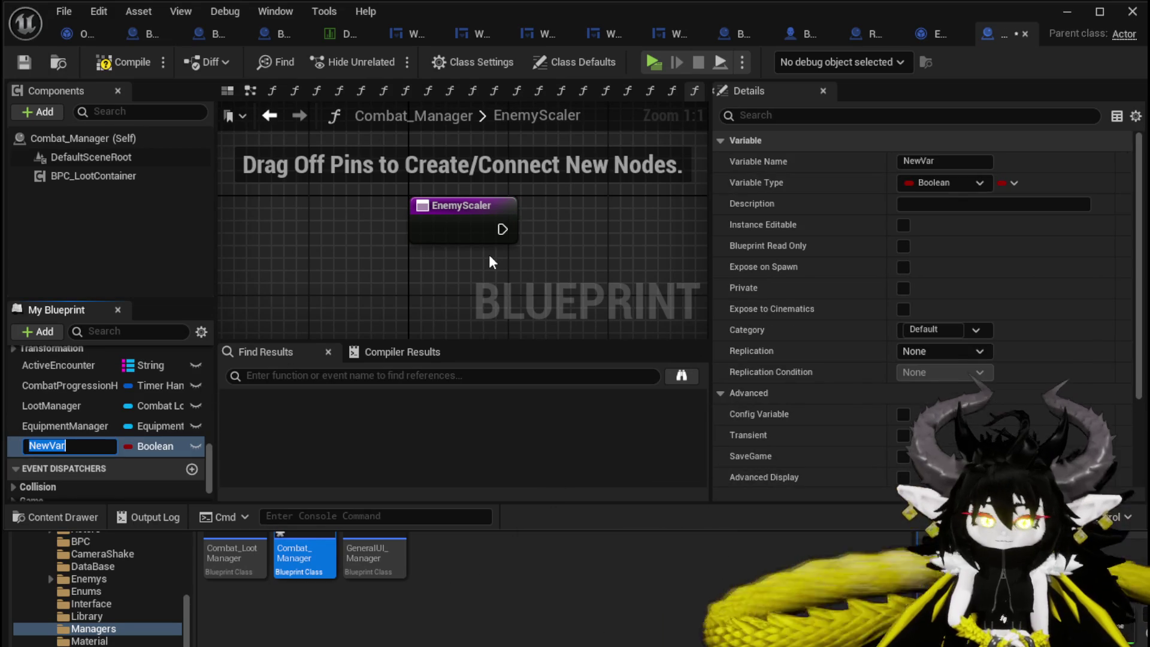
text(Enemy)
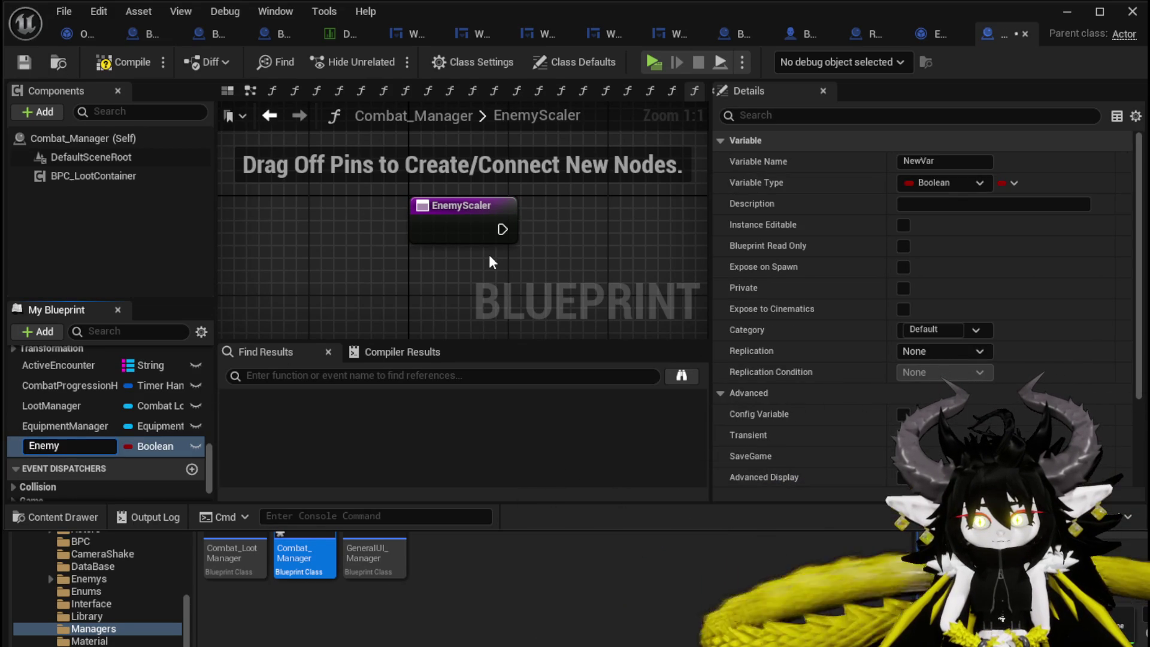
text(Scaler)
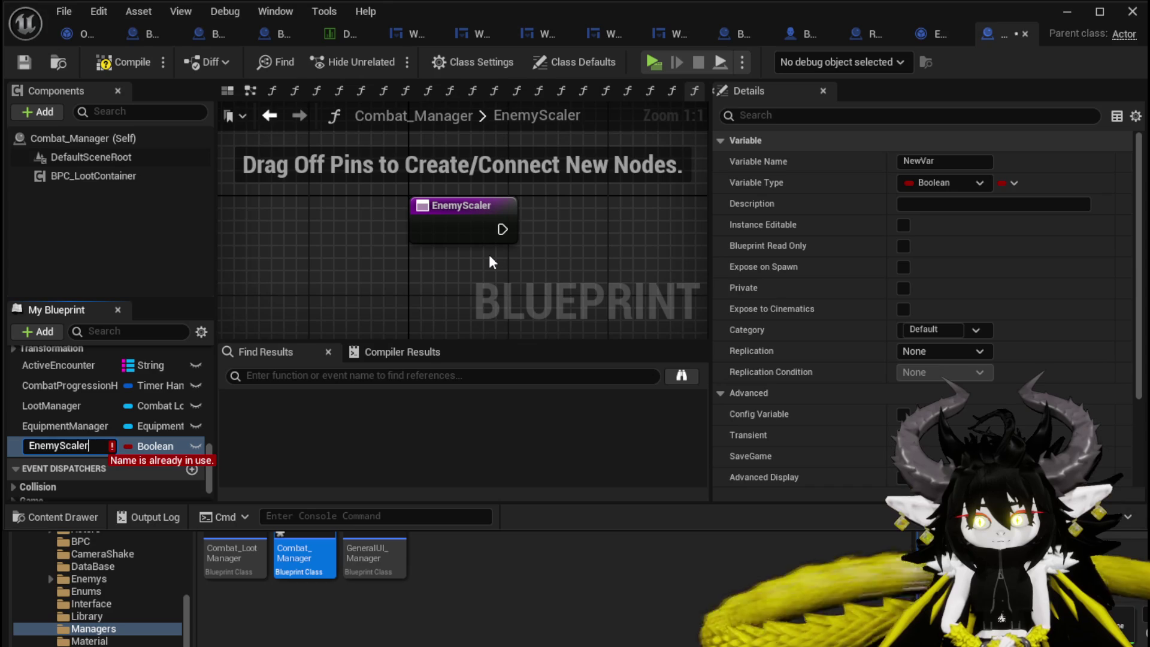
key(BackSpace)
key(BackSpace)
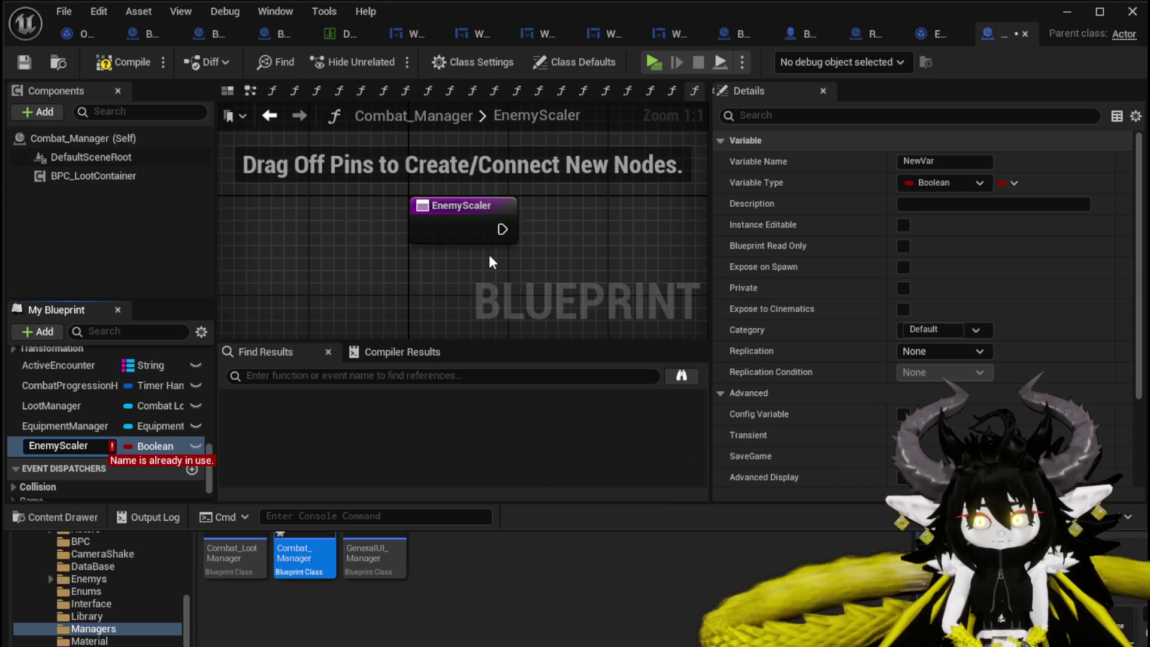
key(BackSpace)
key(BackSpace)
key(BackSpace)
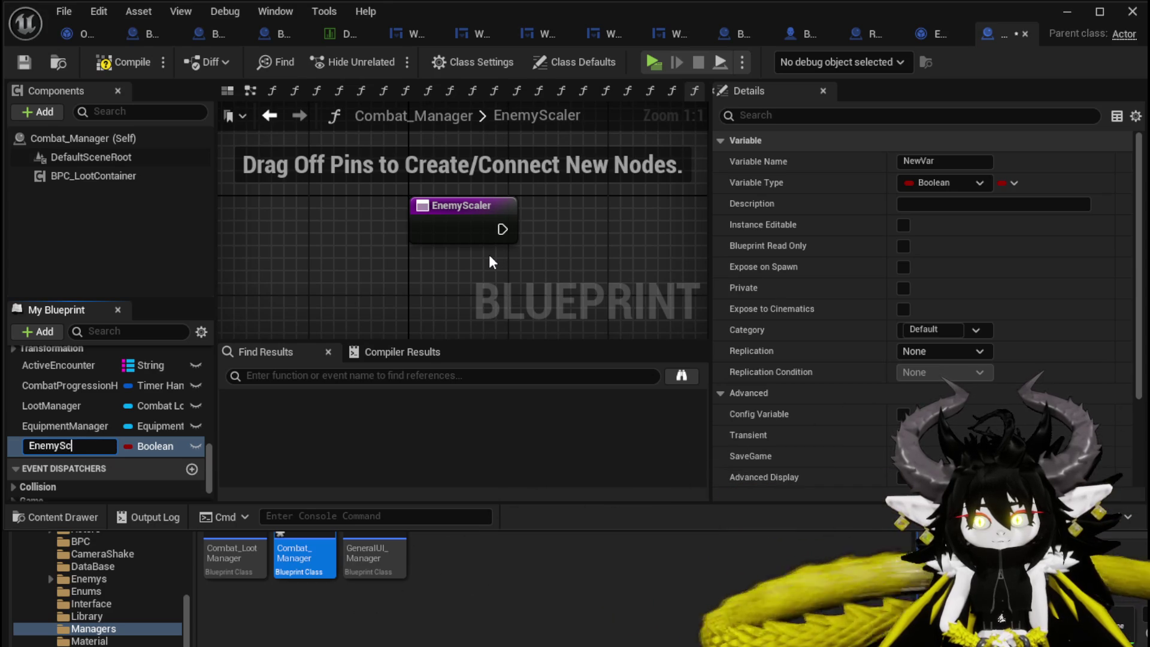
text(Level)
key(Return)
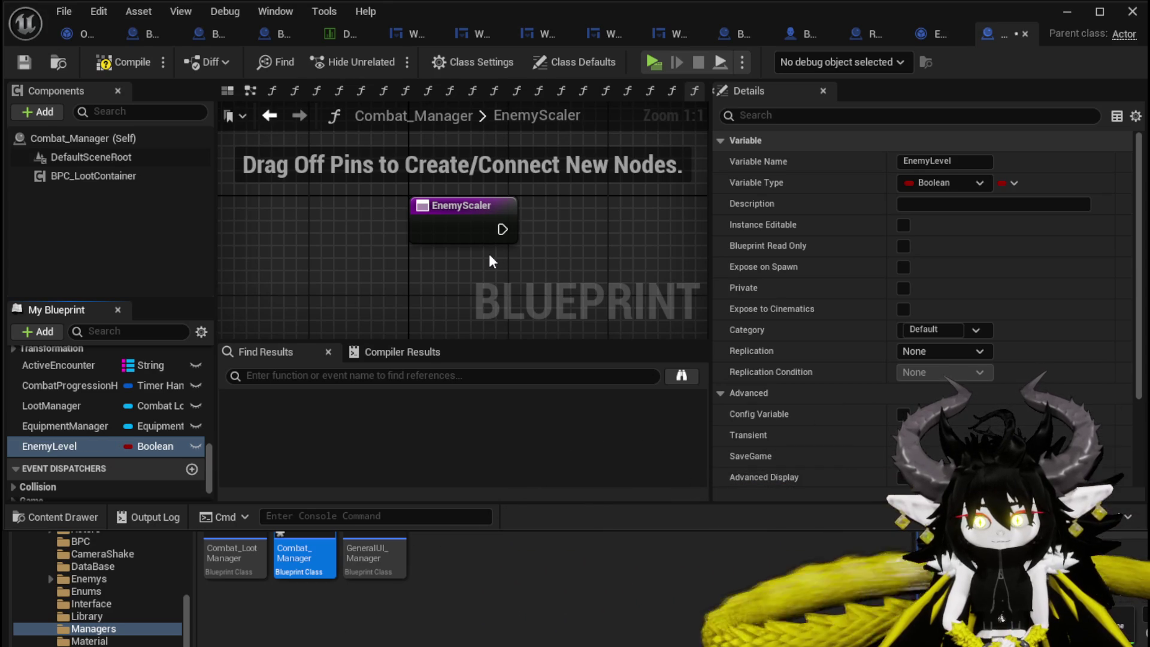
click(934, 182)
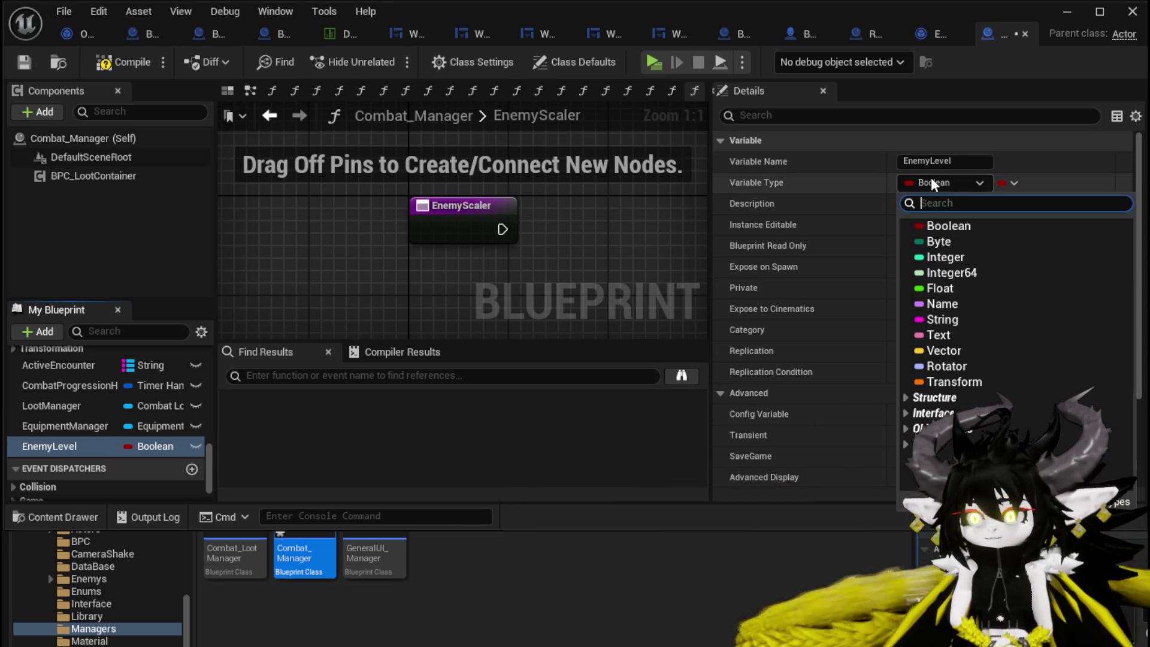
click(947, 258)
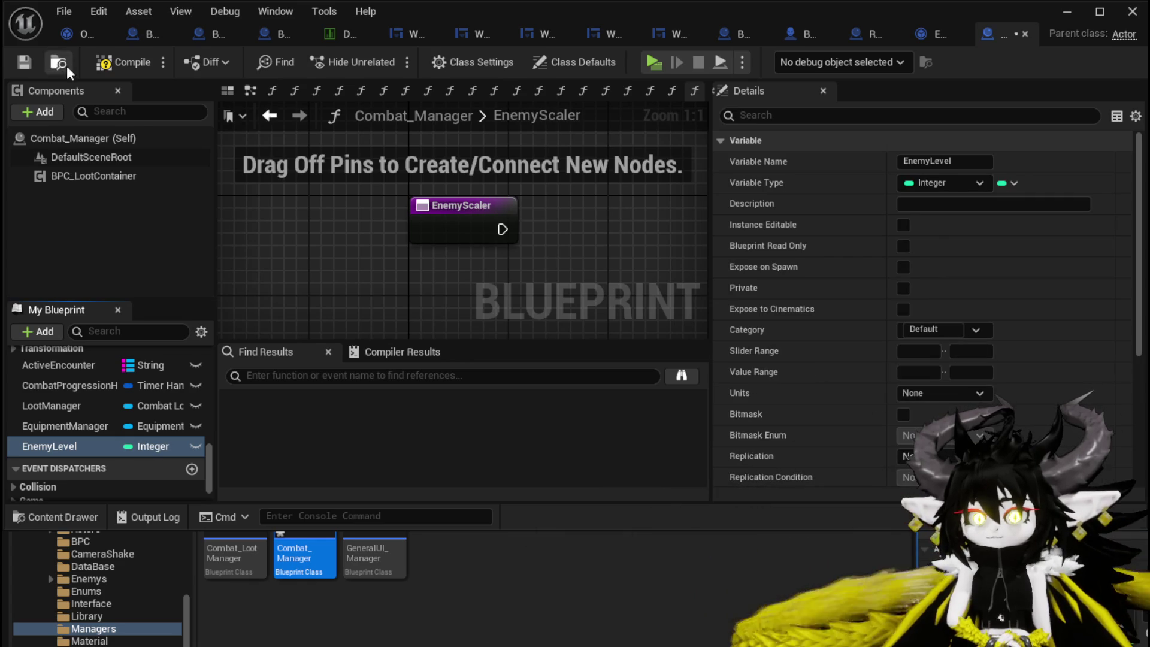
Compile and save, then place an EnemyLevel getter in the EnemyScaler graph.
click(25, 62)
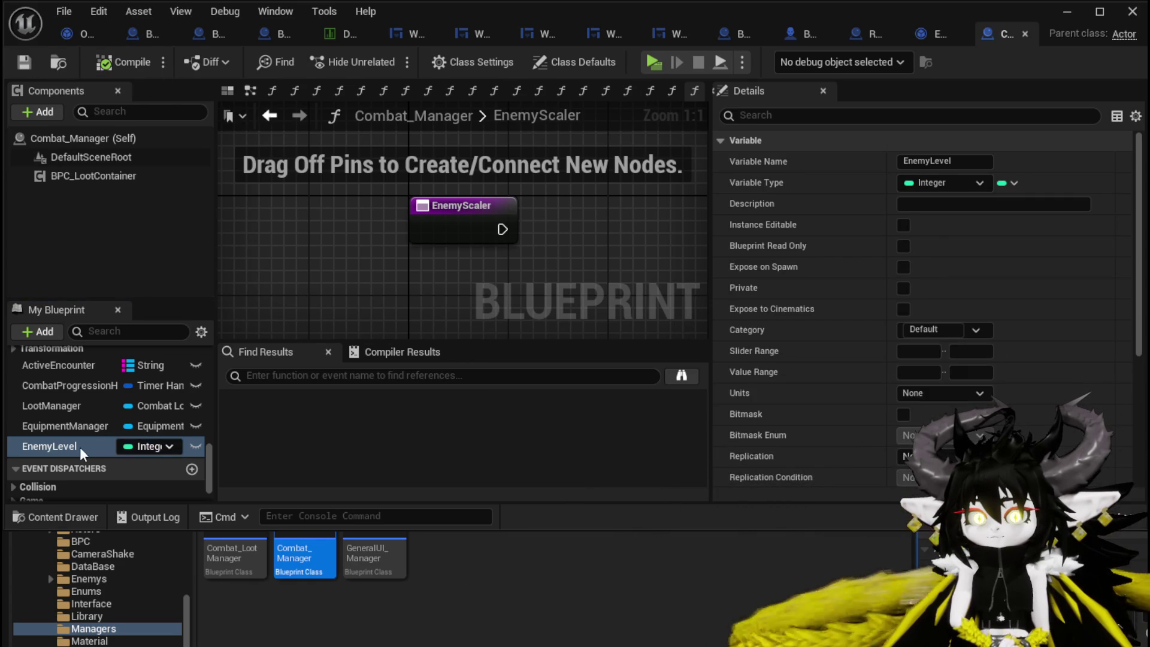
scroll(958, 360, down, 5)
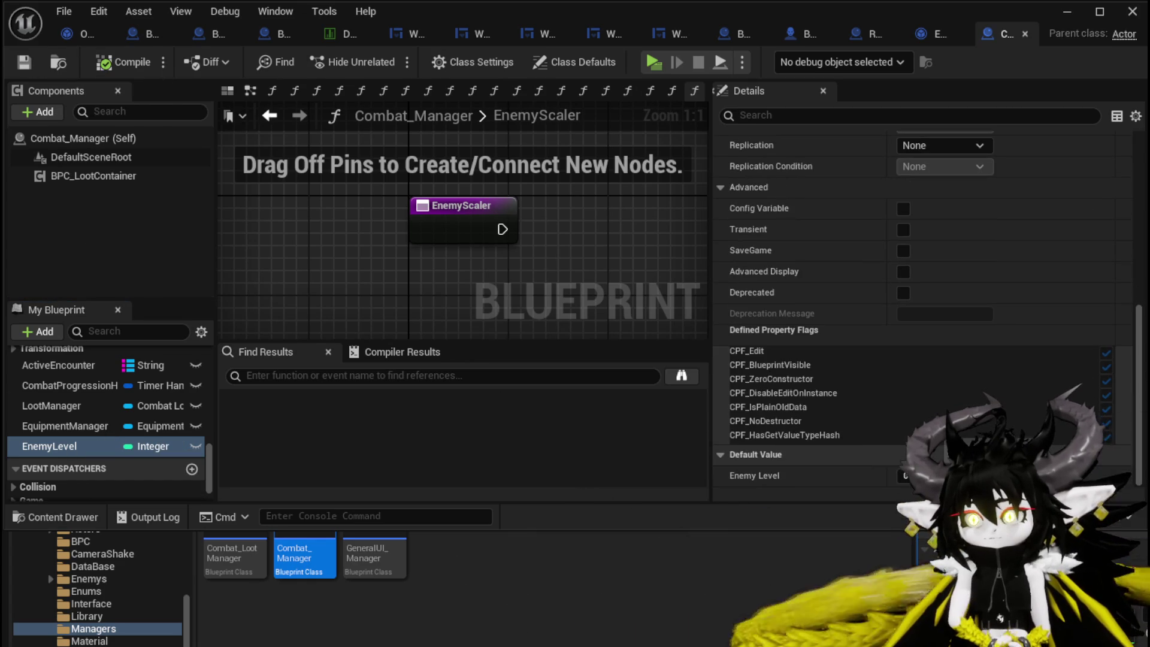
click(19, 62)
mouse_move(50, 447)
mouse_down()
mouse_move(424, 251)
mouse_move(478, 298)
mouse_up()
click(480, 298)
drag(312, 255, 274, 305)
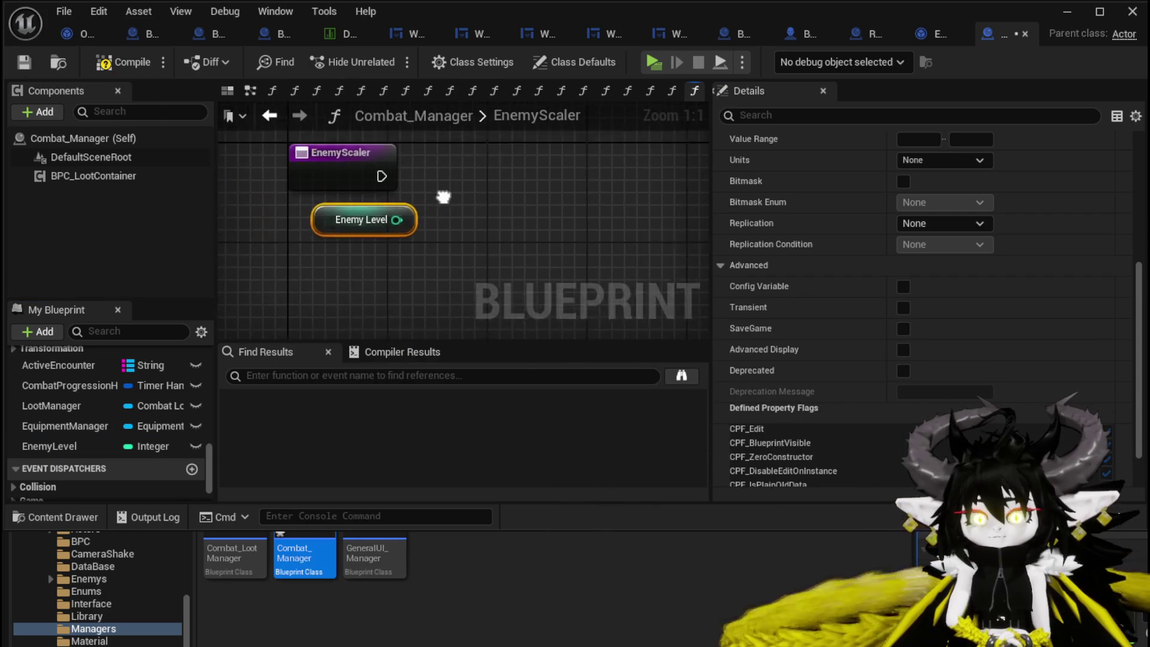
drag(371, 218, 360, 294)
Give EnemyScaler three Float inputs (NewParam, NewParam1, NewParam2), then compile and save.
click(357, 159)
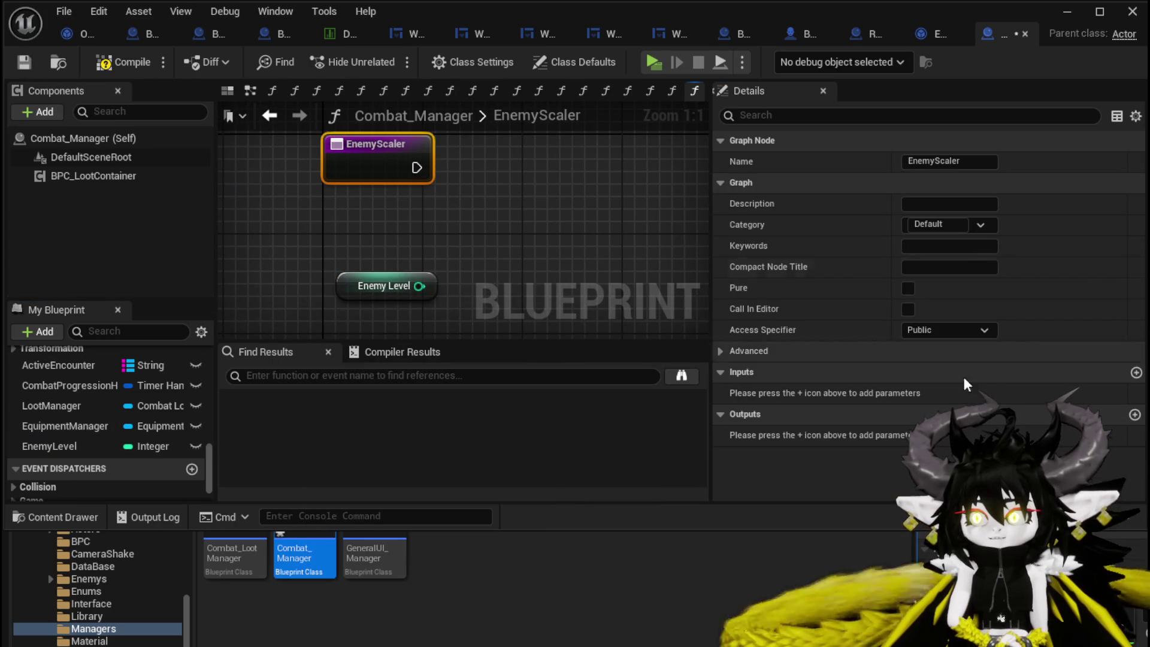
click(1136, 374)
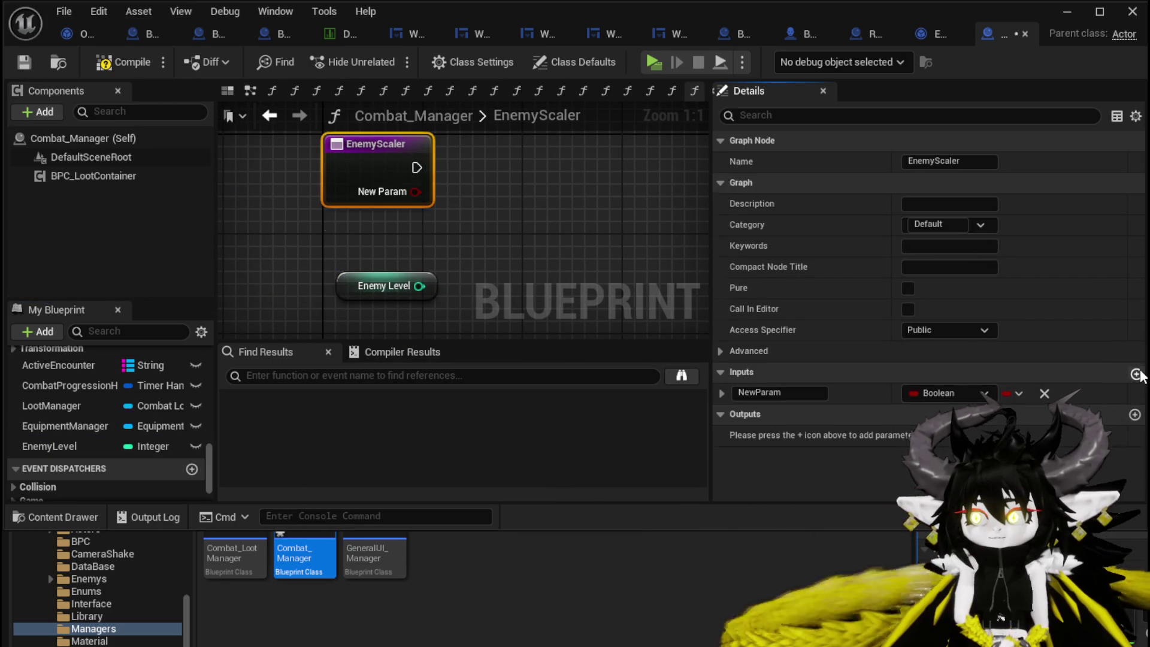
click(1136, 373)
click(1137, 374)
click(951, 393)
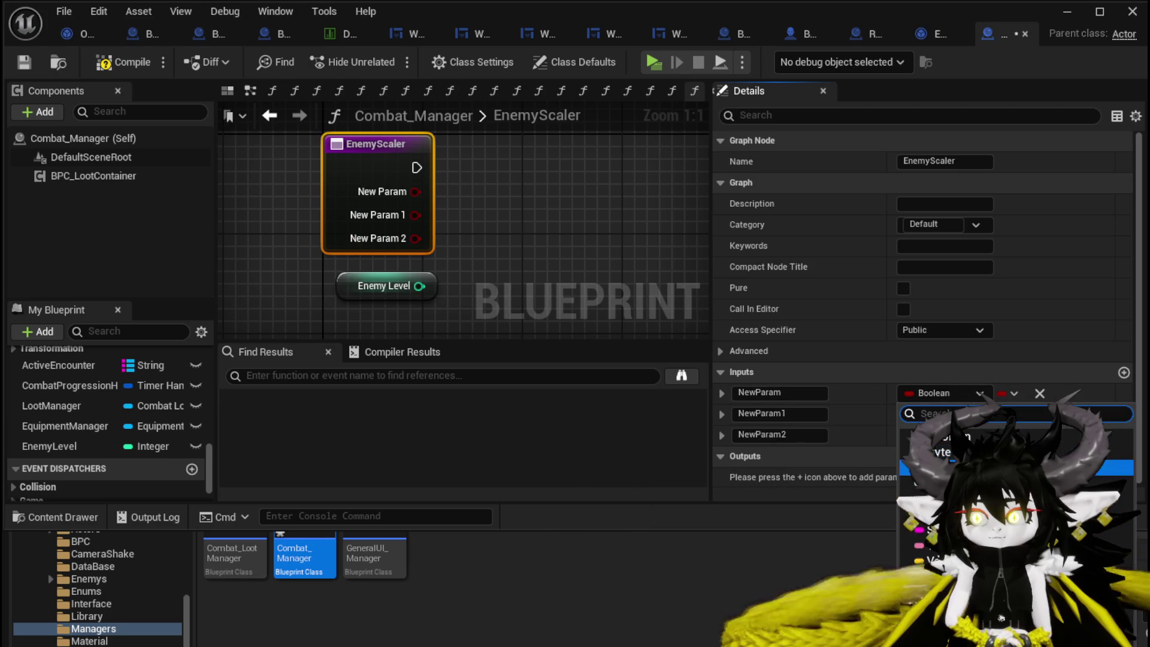
click(934, 497)
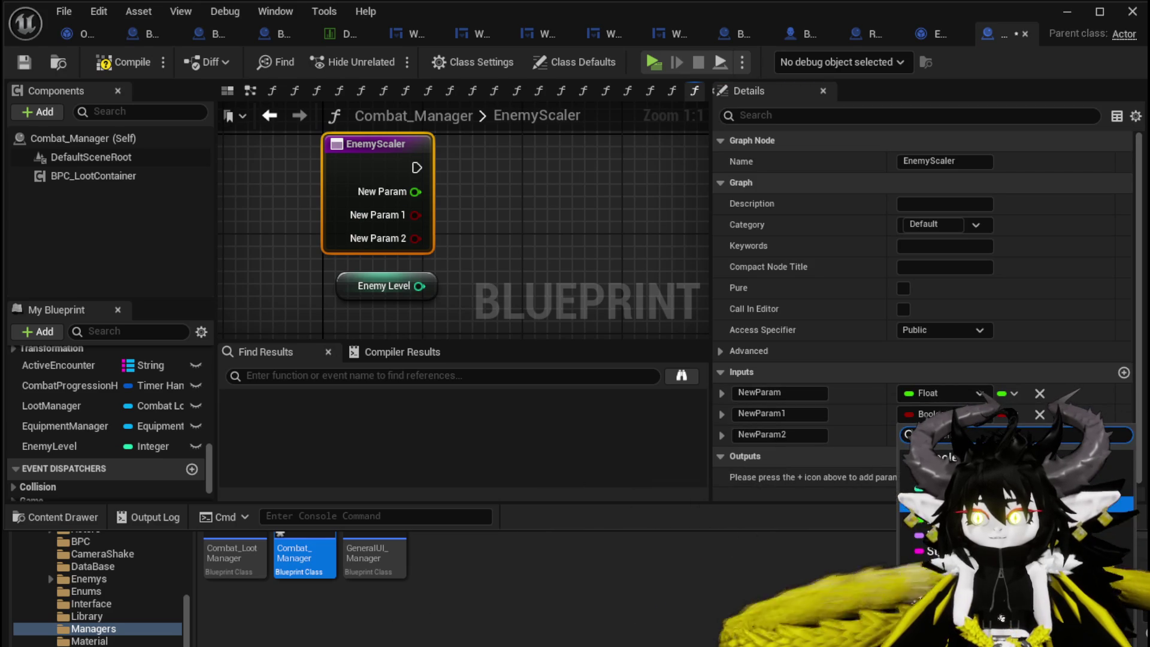
click(951, 414)
click(934, 518)
click(951, 435)
click(935, 540)
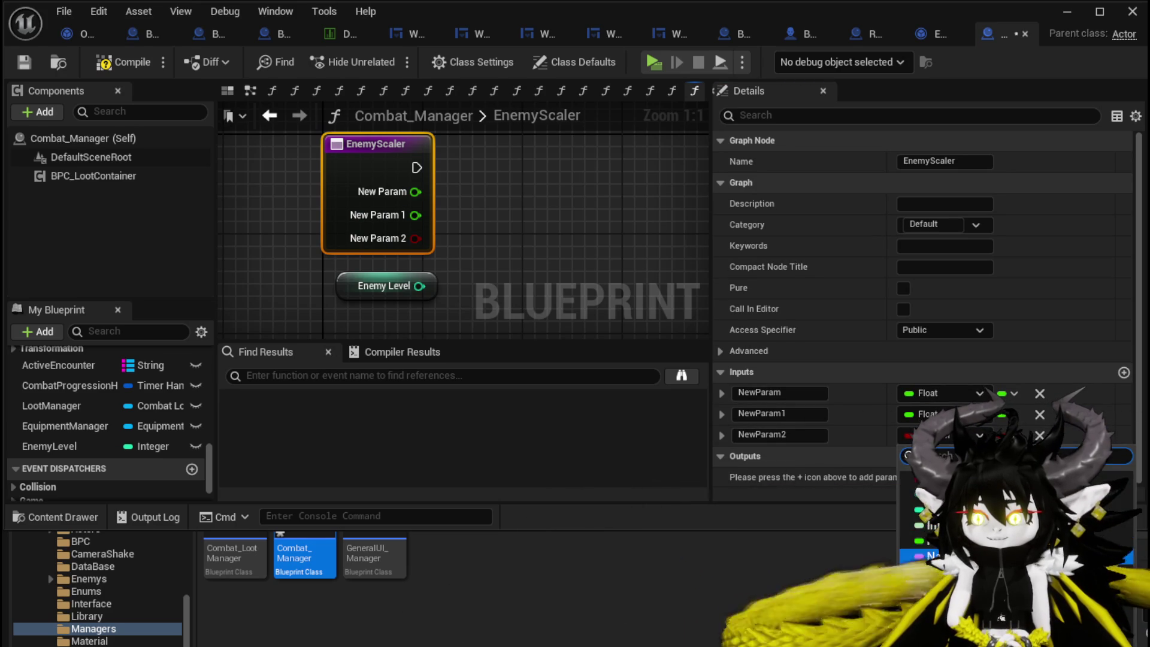
click(114, 60)
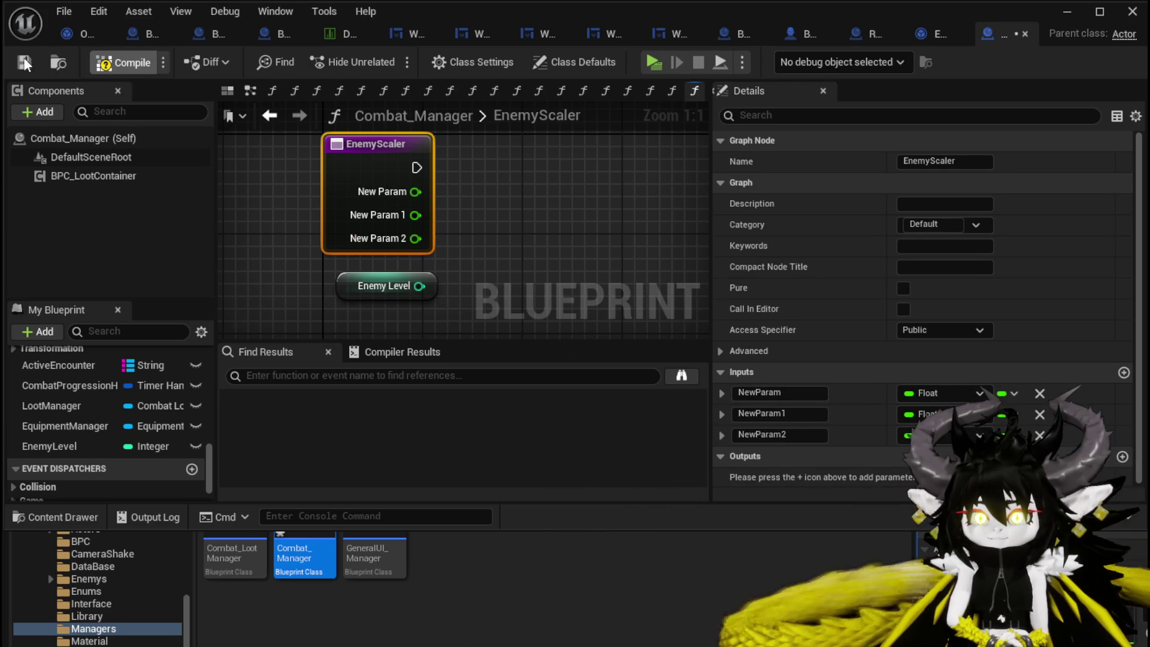
click(22, 62)
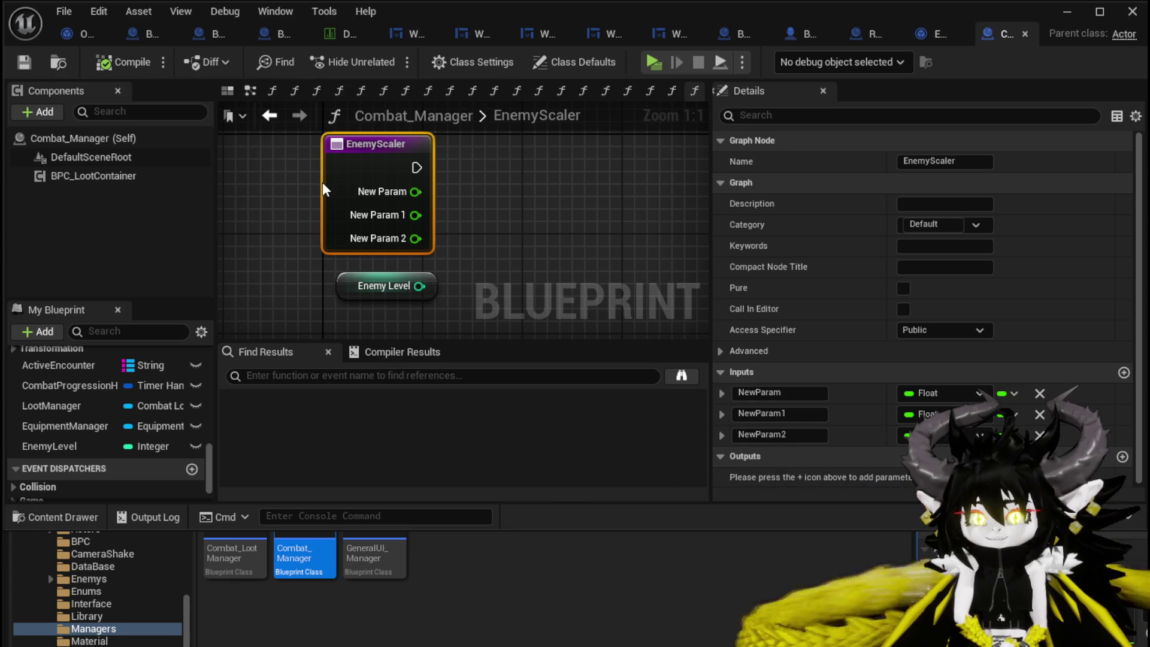
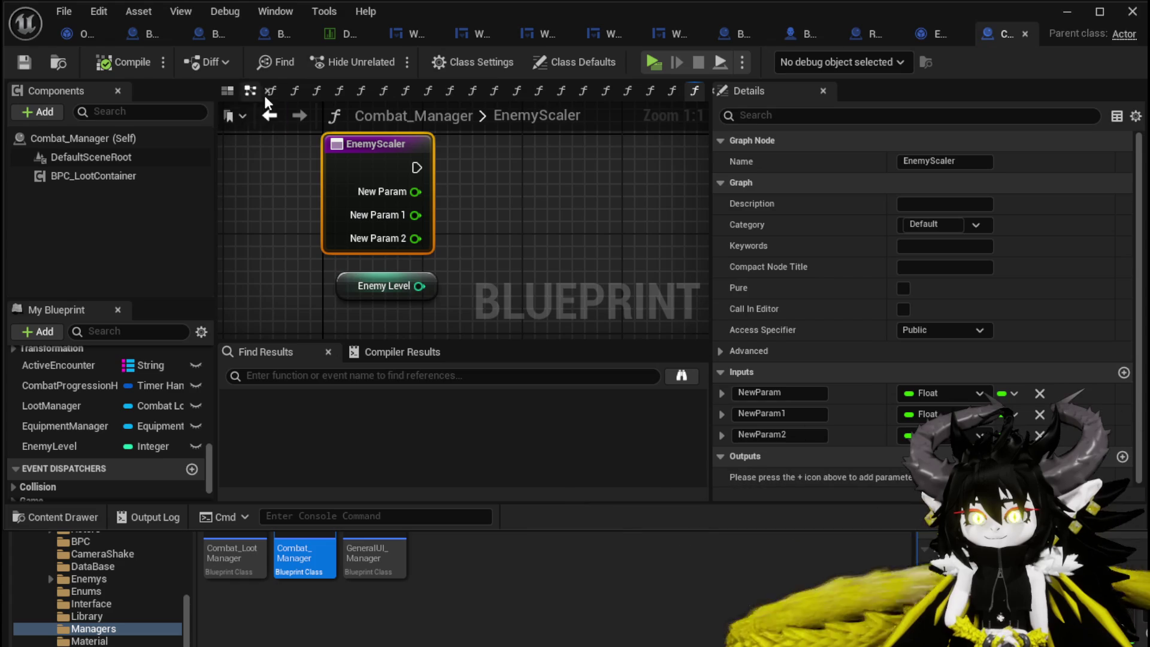
Place an EnemyScaler call in the SpawnEnemyBattler graph and make the function pure.
click(263, 116)
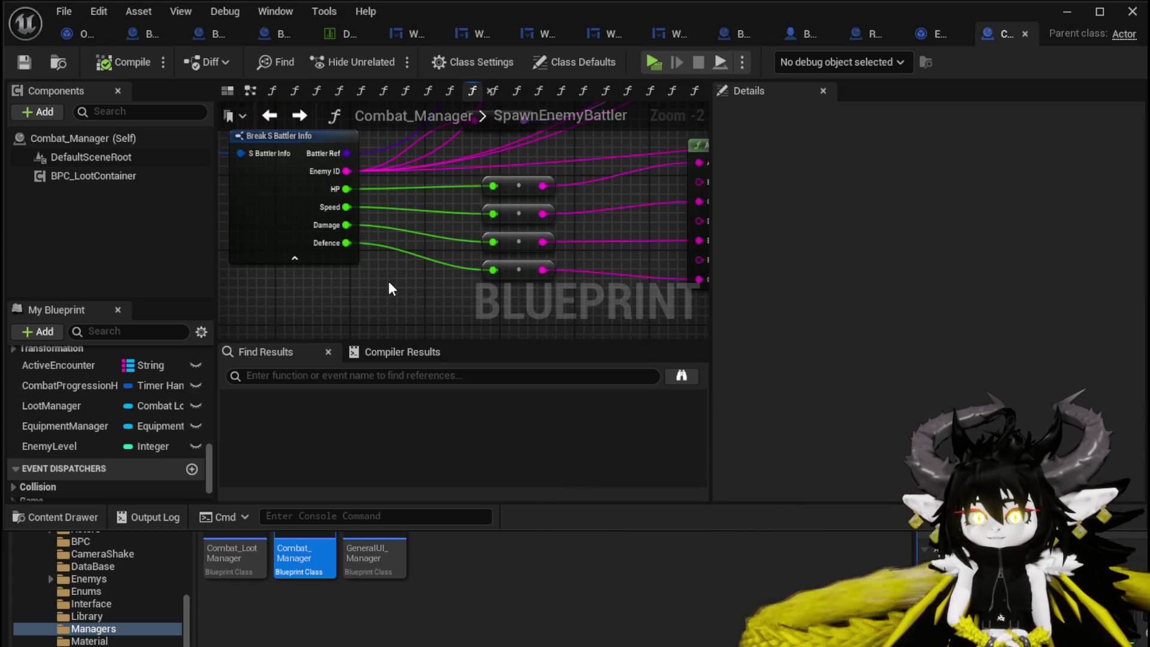
mouse_move(388, 282)
mouse_down()
mouse_move(397, 262)
mouse_move(292, 280)
mouse_move(465, 182)
mouse_up()
drag(325, 281, 388, 290)
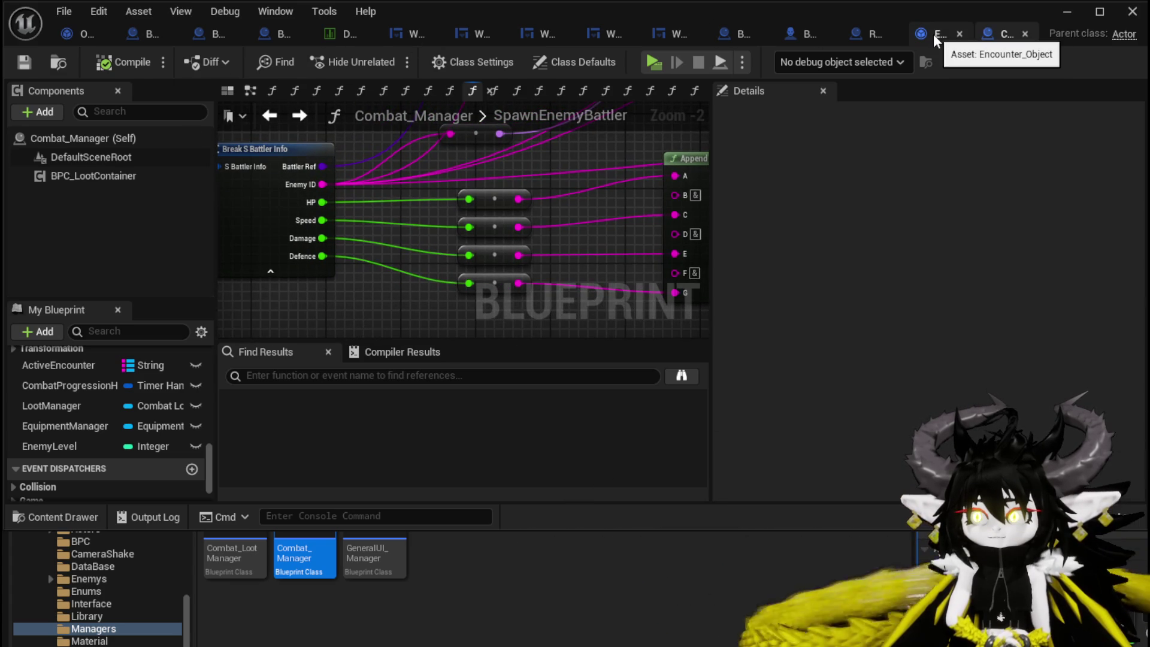
scroll(99, 396, down, 2)
scroll(103, 387, up, 5)
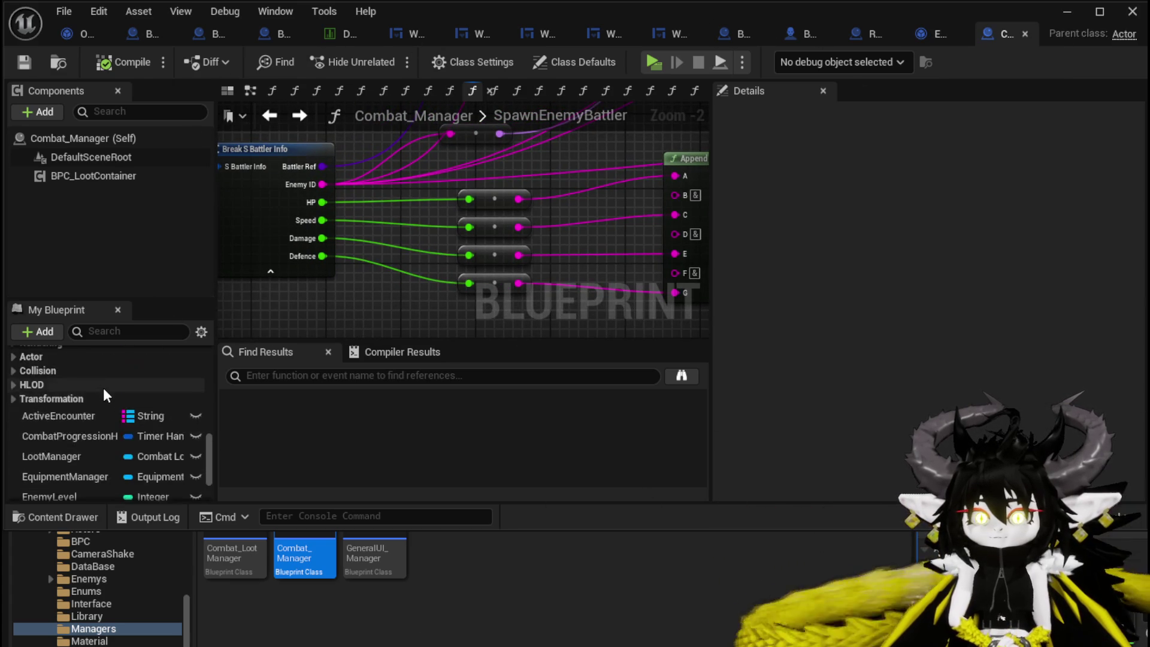
mouse_move(105, 376)
mouse_down()
mouse_move(330, 276)
mouse_move(377, 209)
mouse_up()
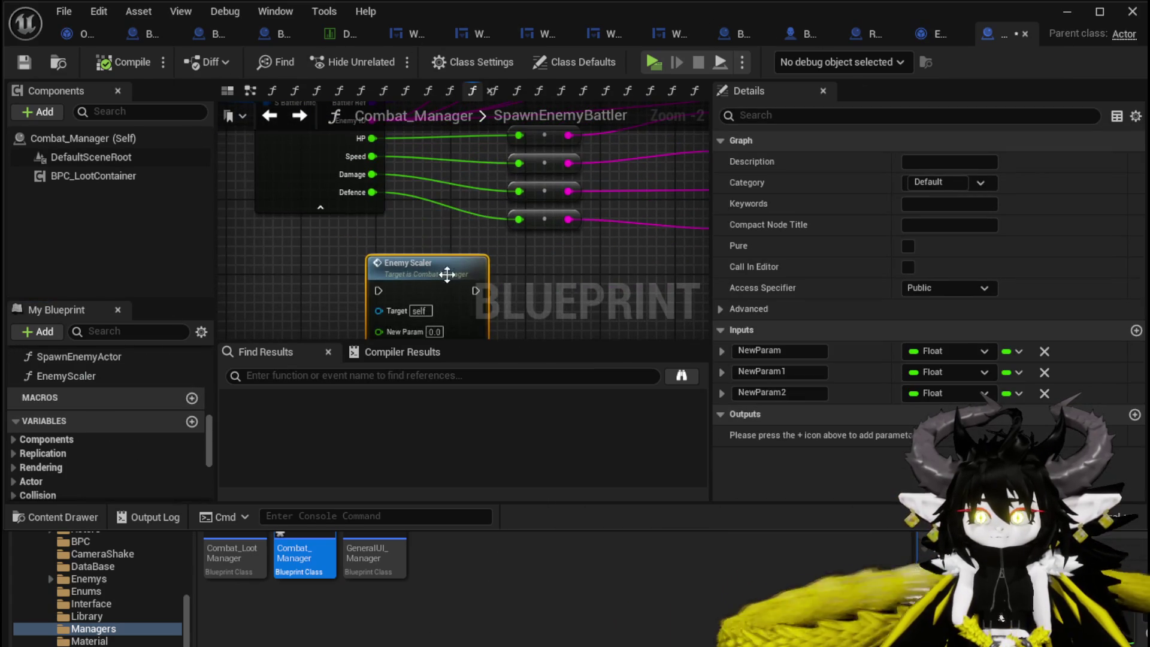
click(907, 246)
Wire Break S Battler Info's HP, Speed and Damage outputs into Enemy Scaler's three inputs.
mouse_move(439, 264)
mouse_down()
mouse_move(461, 228)
mouse_move(297, 232)
mouse_up()
drag(540, 286, 501, 173)
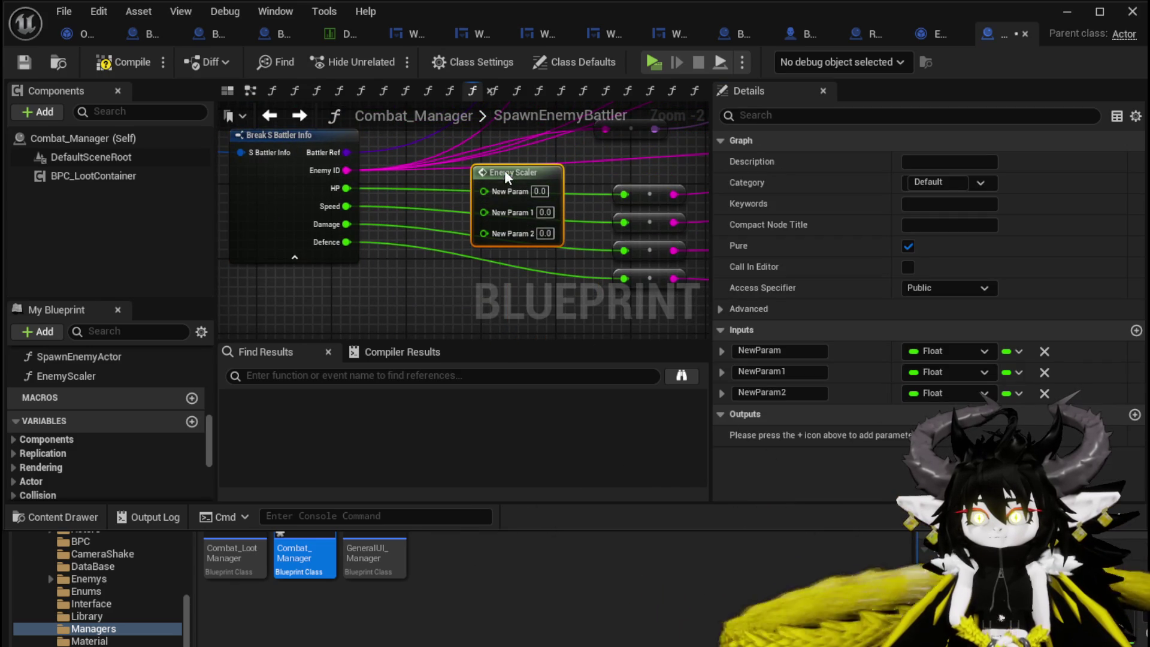
drag(346, 188, 497, 192)
drag(325, 207, 495, 204)
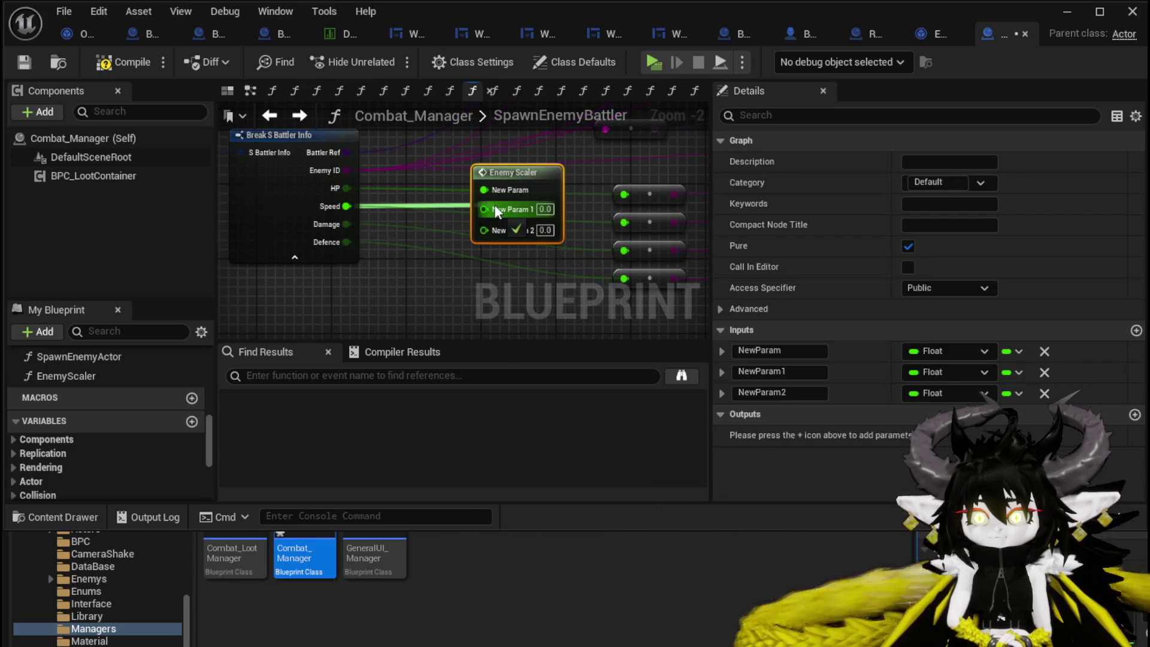
drag(332, 223, 486, 226)
Open EnemyScaler and rename its three inputs HP, Speed and Offensive.
double_click(522, 191)
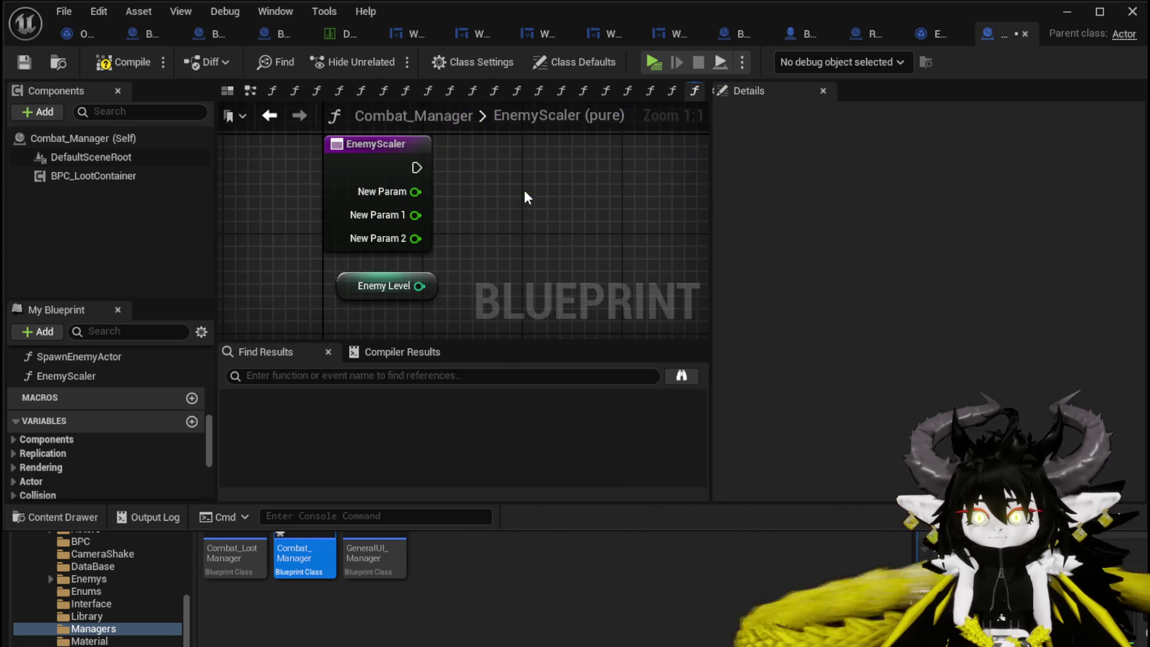
double_click(759, 392)
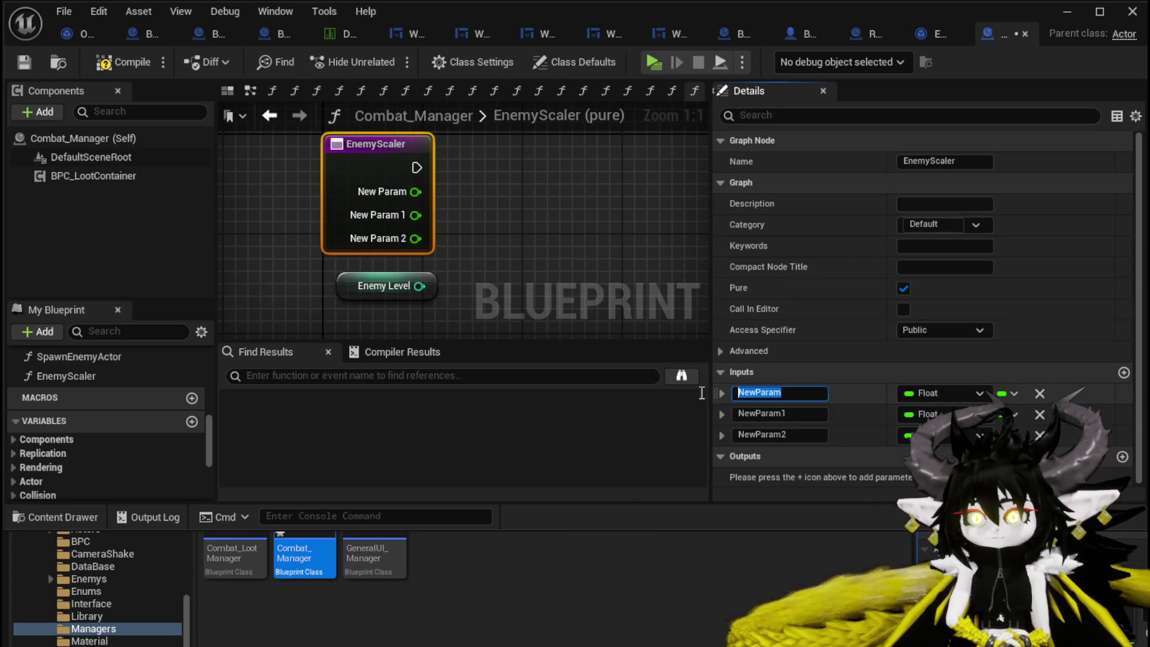
text(HP)
key(Return)
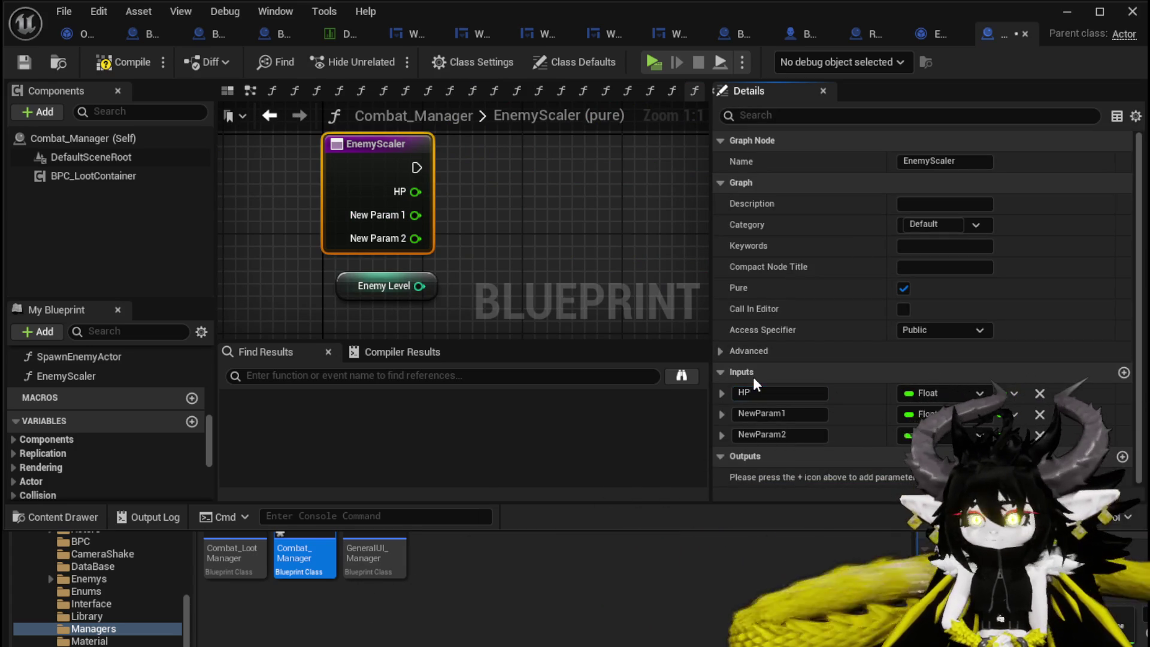
double_click(760, 414)
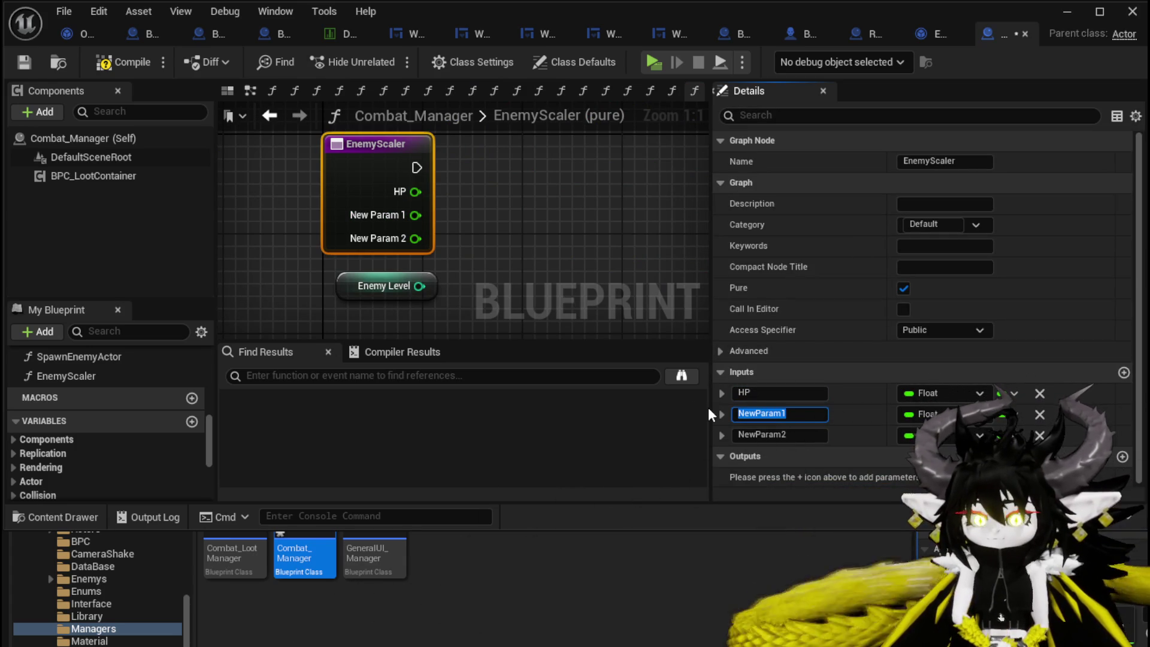
text(Speed)
key(Return)
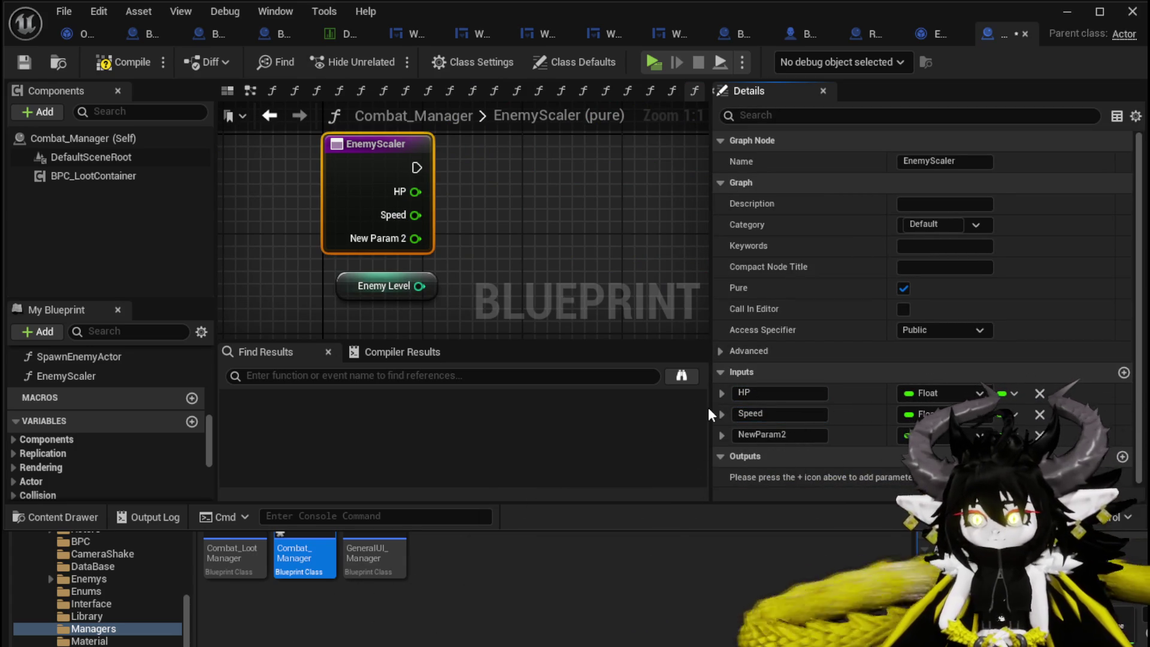
double_click(801, 436)
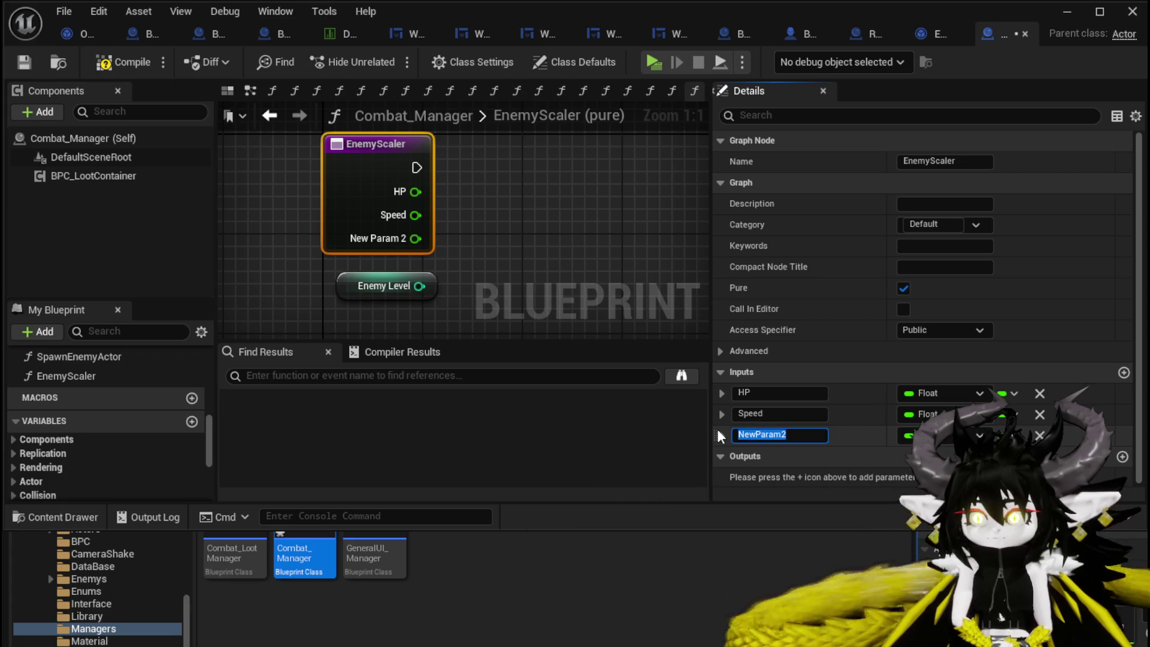
text(Offensive)
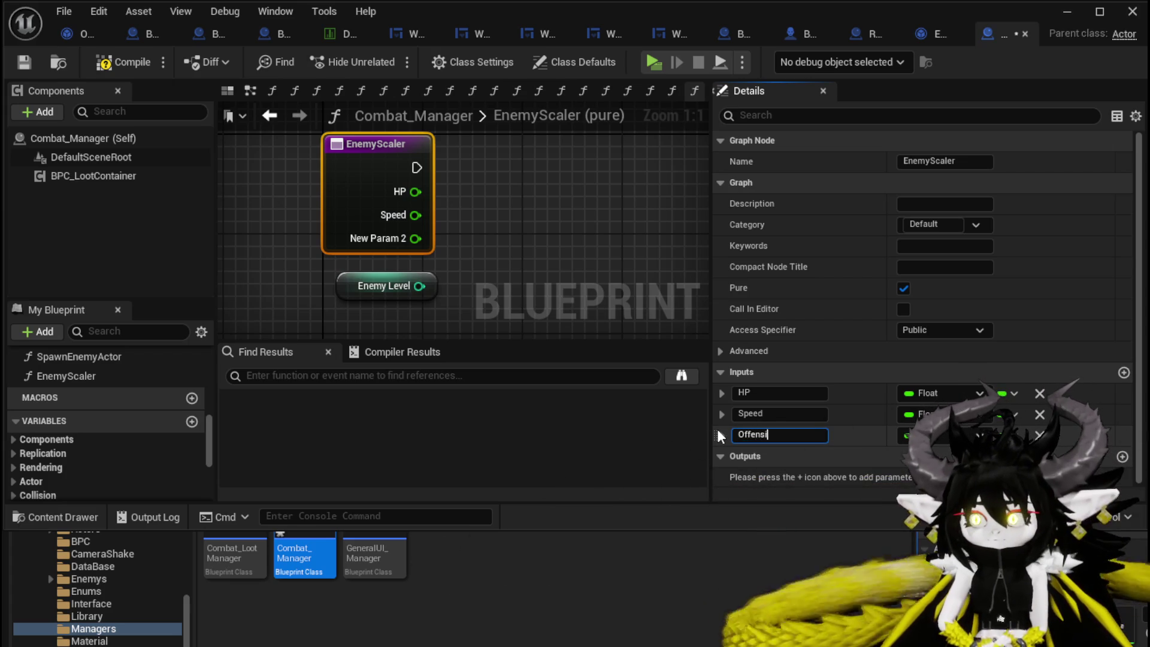
key(Return)
Rename the Speed input to Utility and add a fourth input named Defensive.
double_click(729, 412)
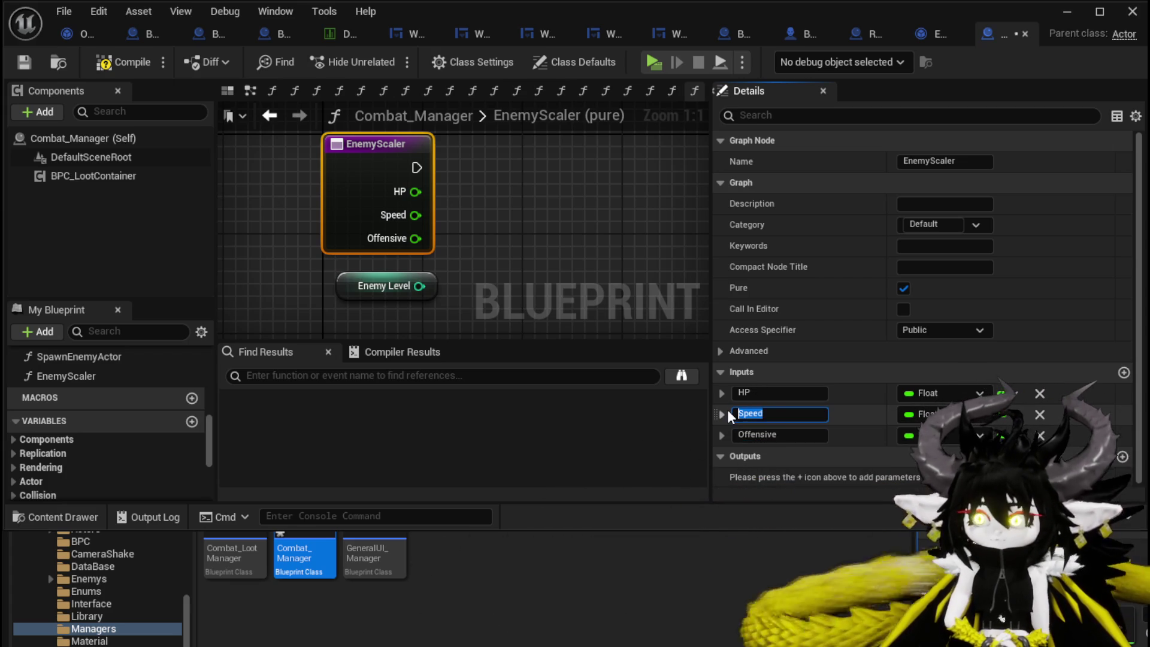
text(Utility)
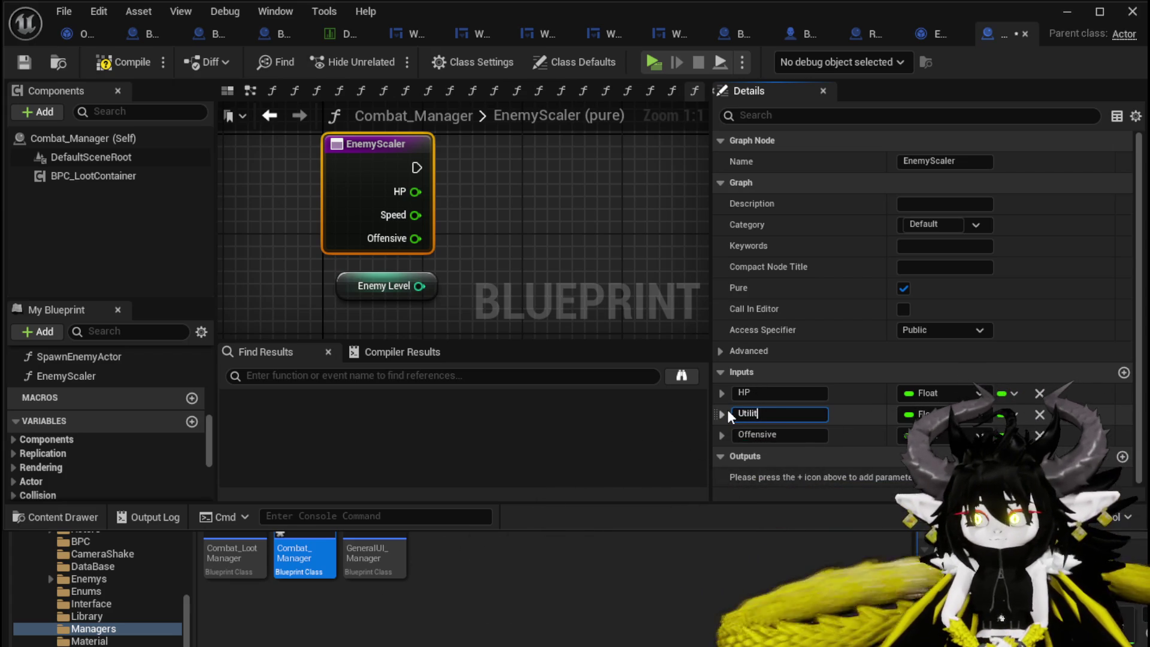
key(Return)
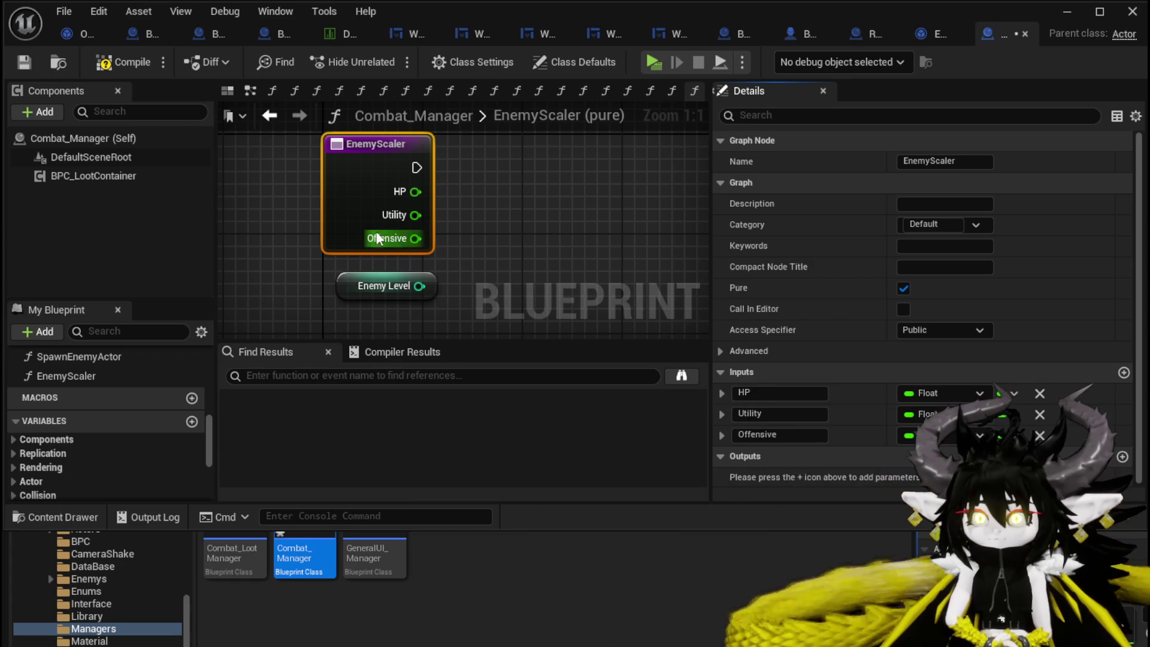
click(1124, 372)
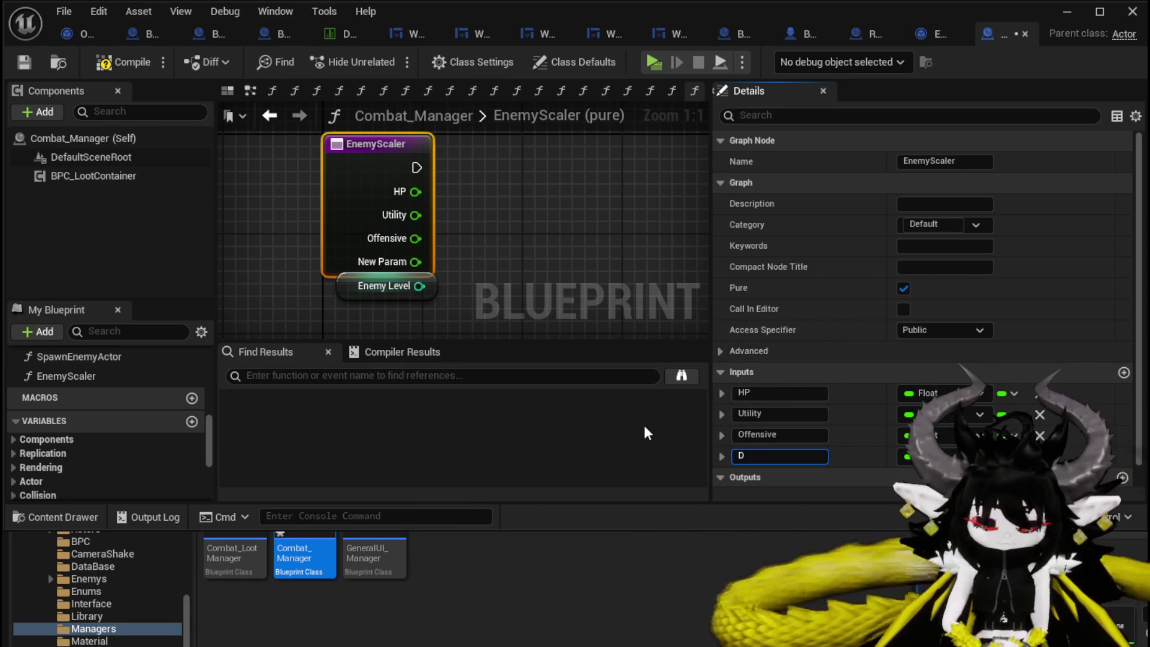
text(Def)
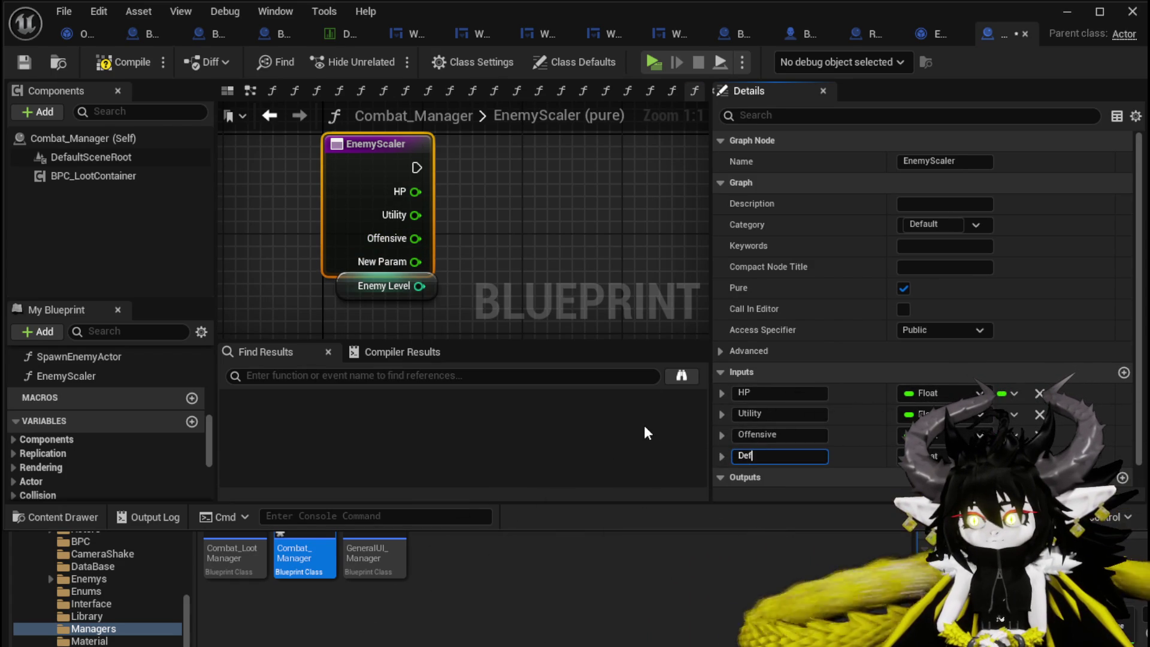
text(ensiv)
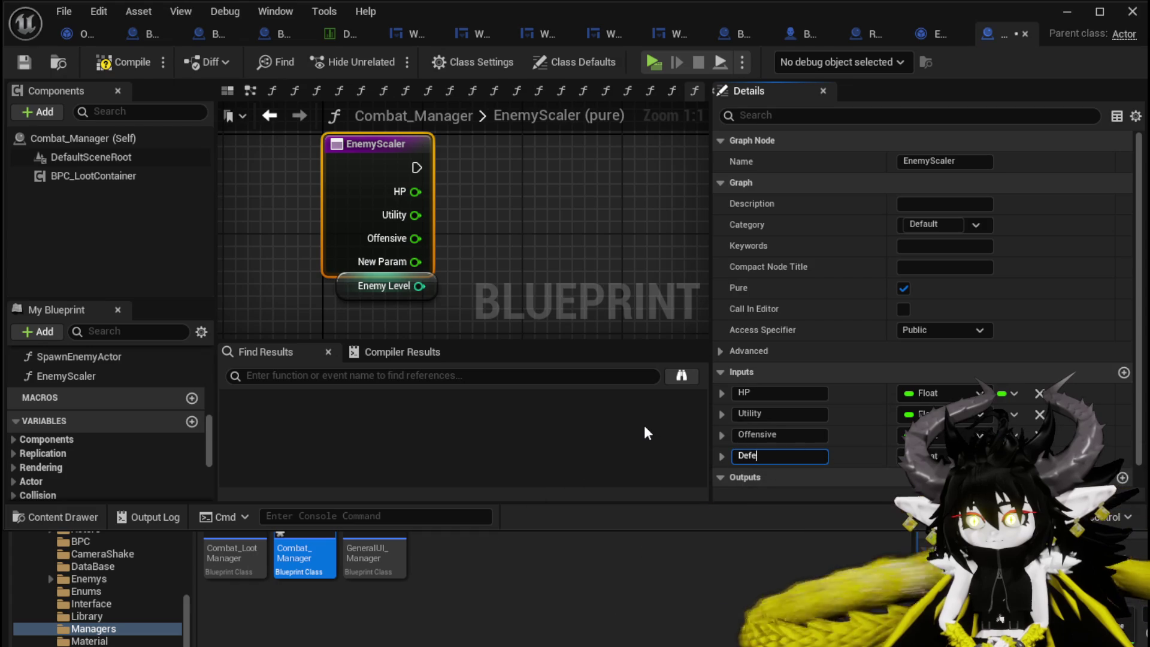
text(e)
key(Return)
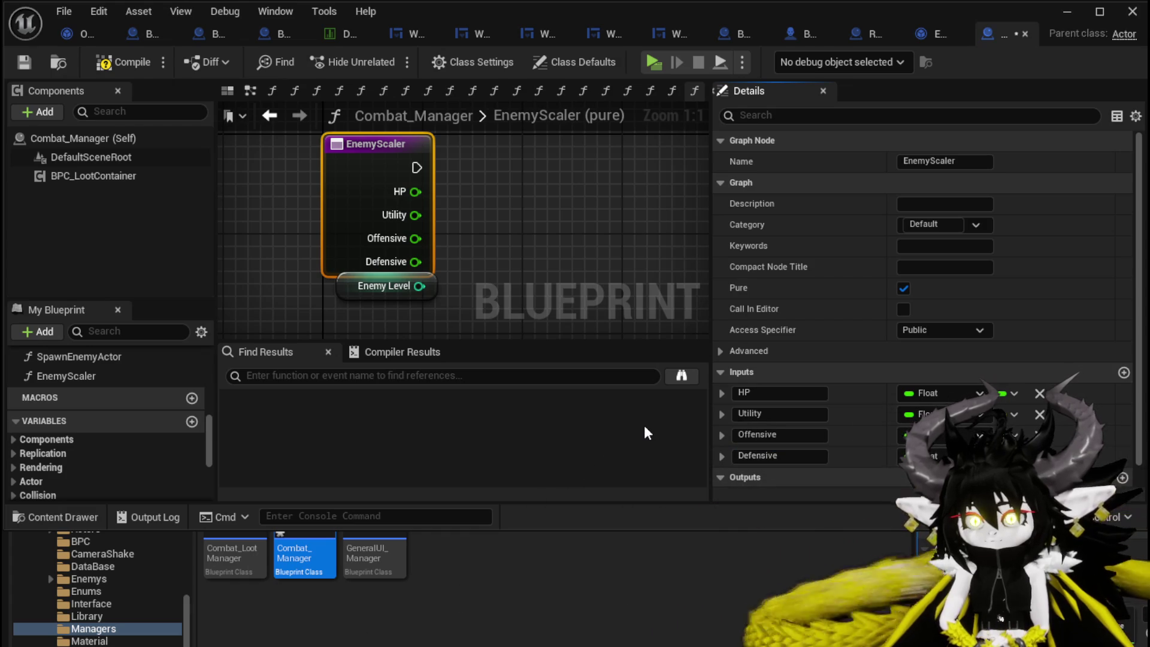
Add a Multiply node that multiplies HP by Enemy Level.
drag(374, 288, 374, 314)
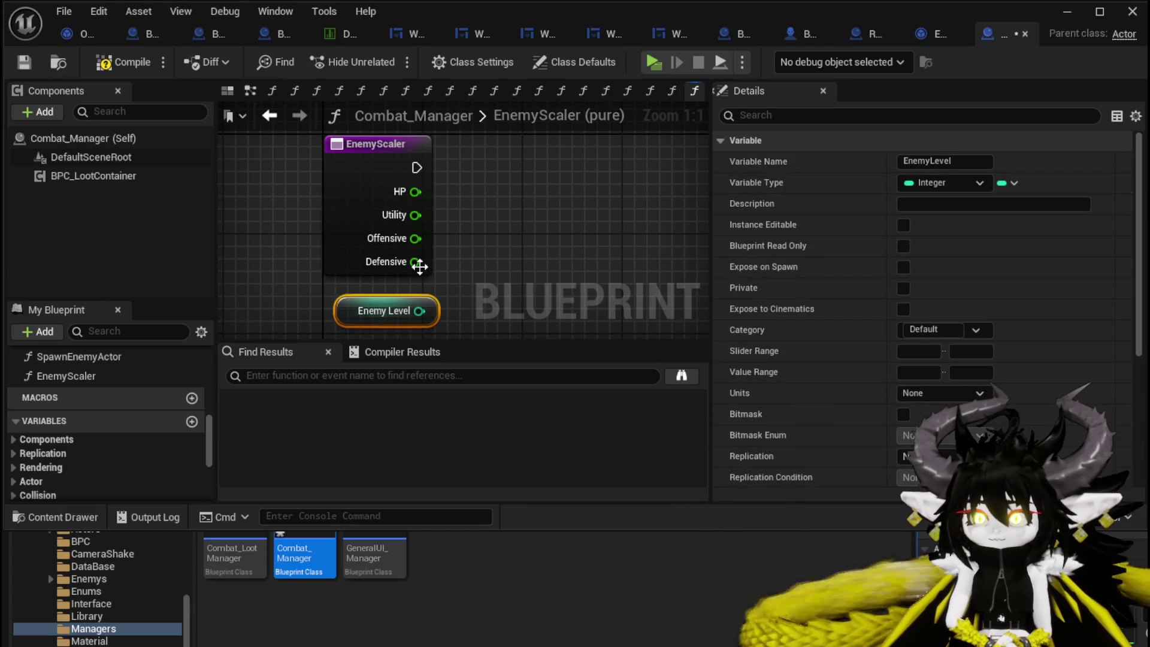
drag(356, 178, 491, 170)
text(*)
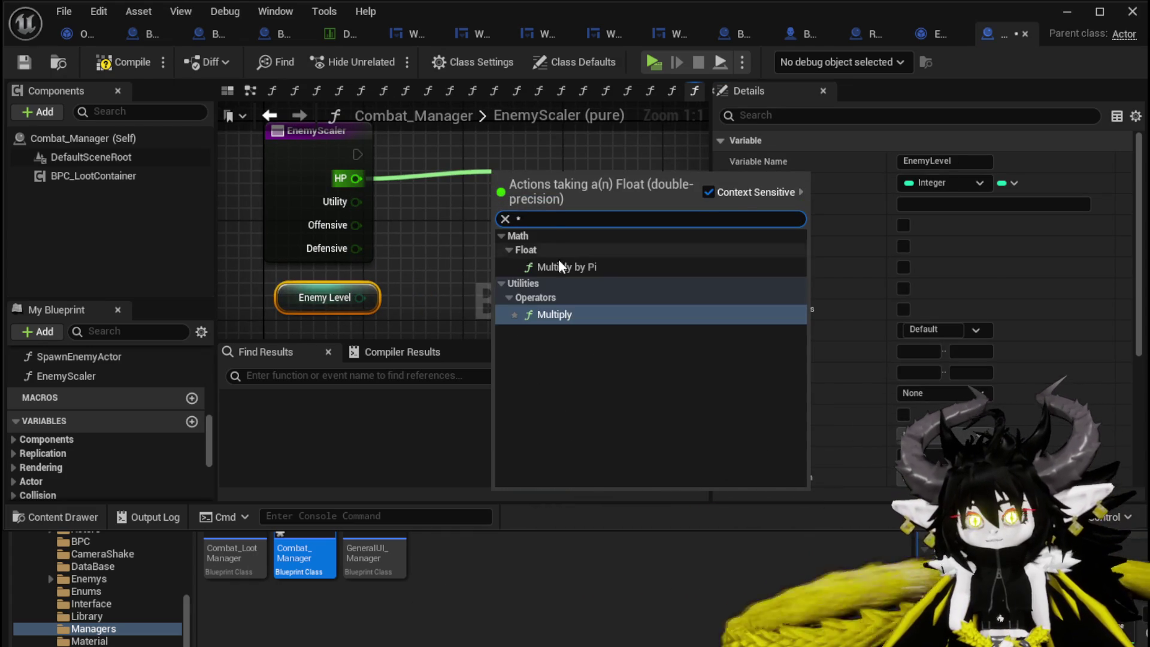
click(545, 315)
mouse_move(360, 298)
mouse_down()
mouse_move(504, 210)
mouse_move(544, 170)
mouse_up()
Add a second Multiply node computing Utility times Enemy Level.
click(544, 208)
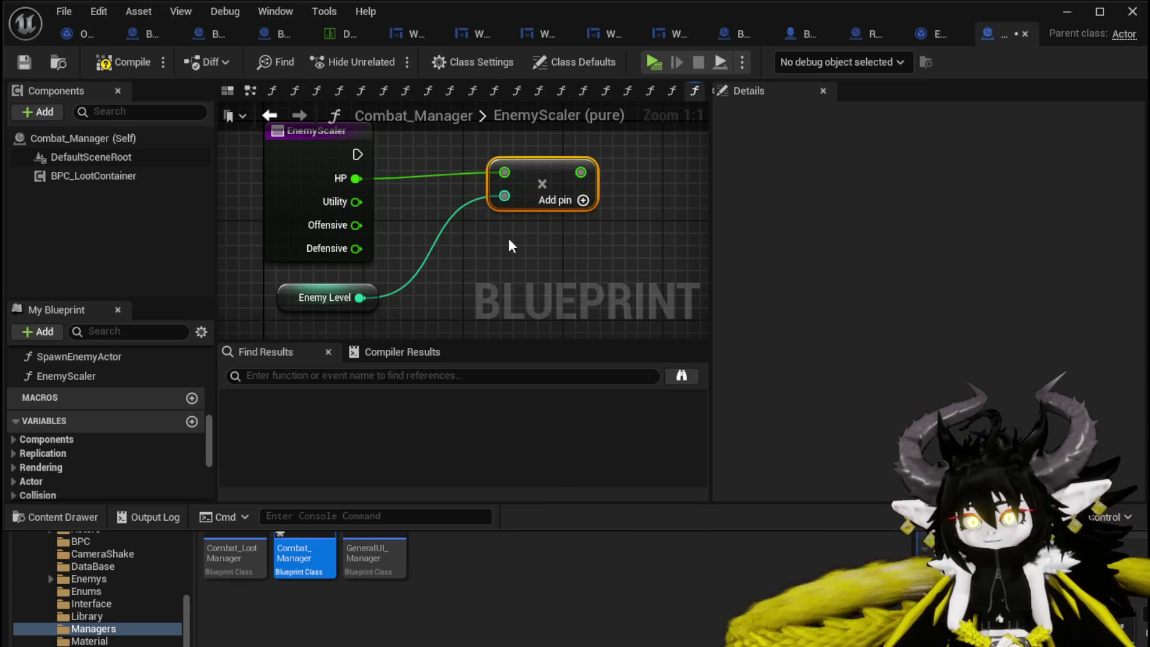
click(508, 239)
drag(564, 249, 551, 249)
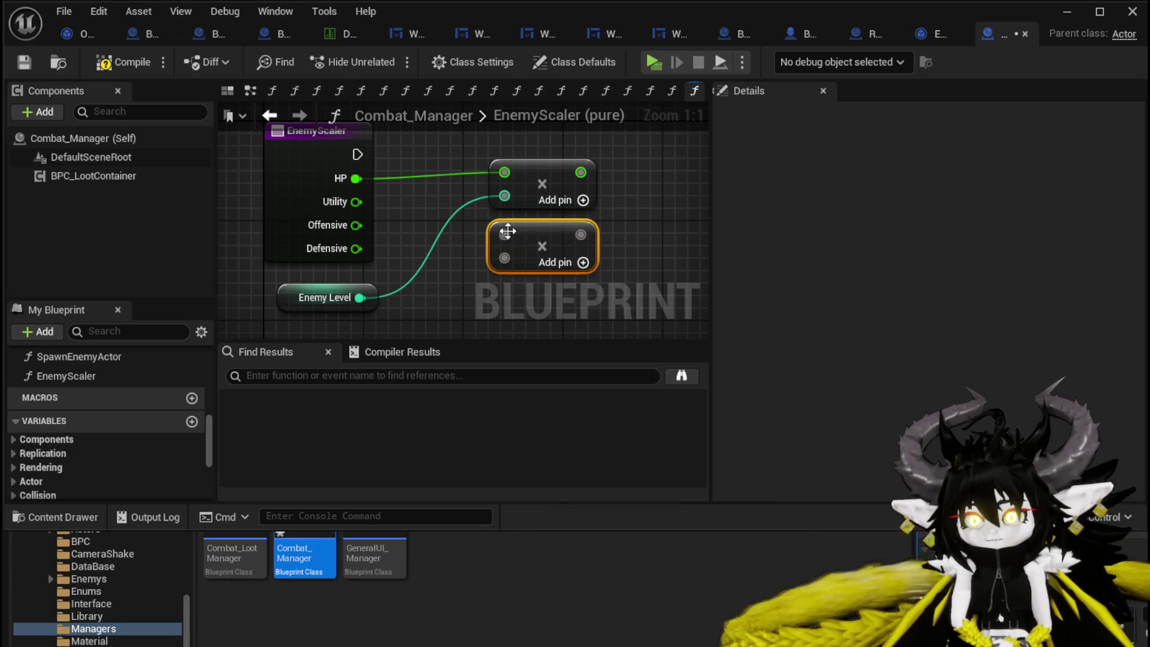
mouse_move(357, 201)
mouse_down()
mouse_move(395, 231)
mouse_move(504, 234)
mouse_up()
mouse_move(359, 298)
mouse_down()
mouse_move(504, 260)
mouse_move(554, 138)
mouse_up()
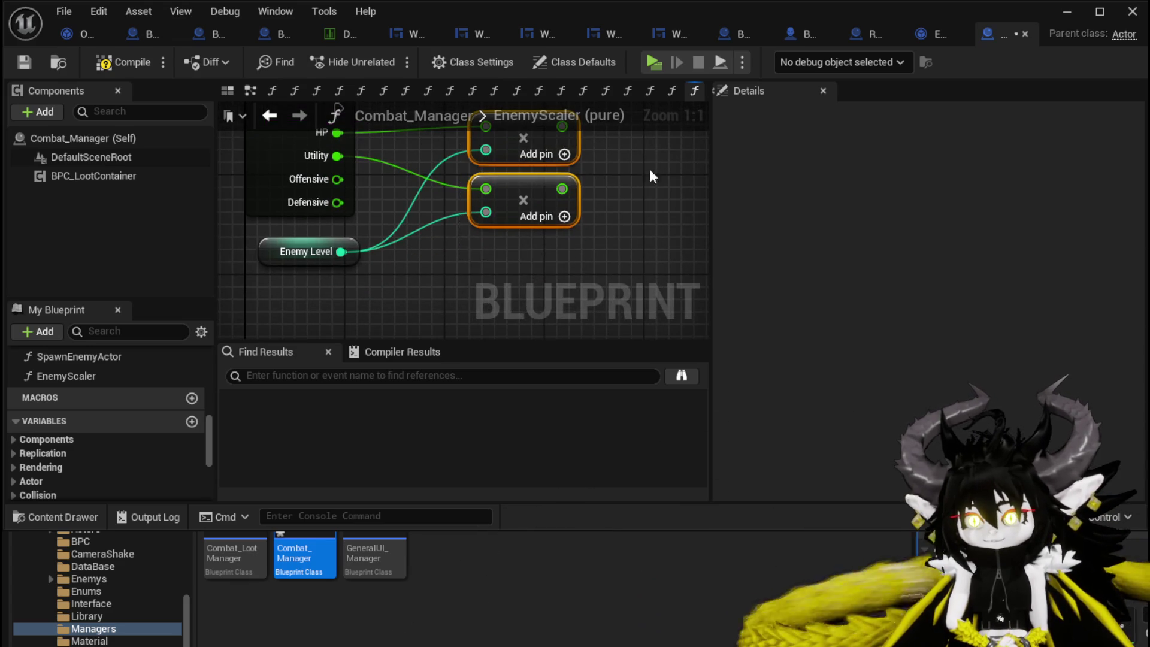
Duplicate both multiply nodes and wire Offensive and Defensive each multiplied by Enemy Level.
drag(486, 239, 515, 222)
key(ctrl+c)
key(ctrl+v)
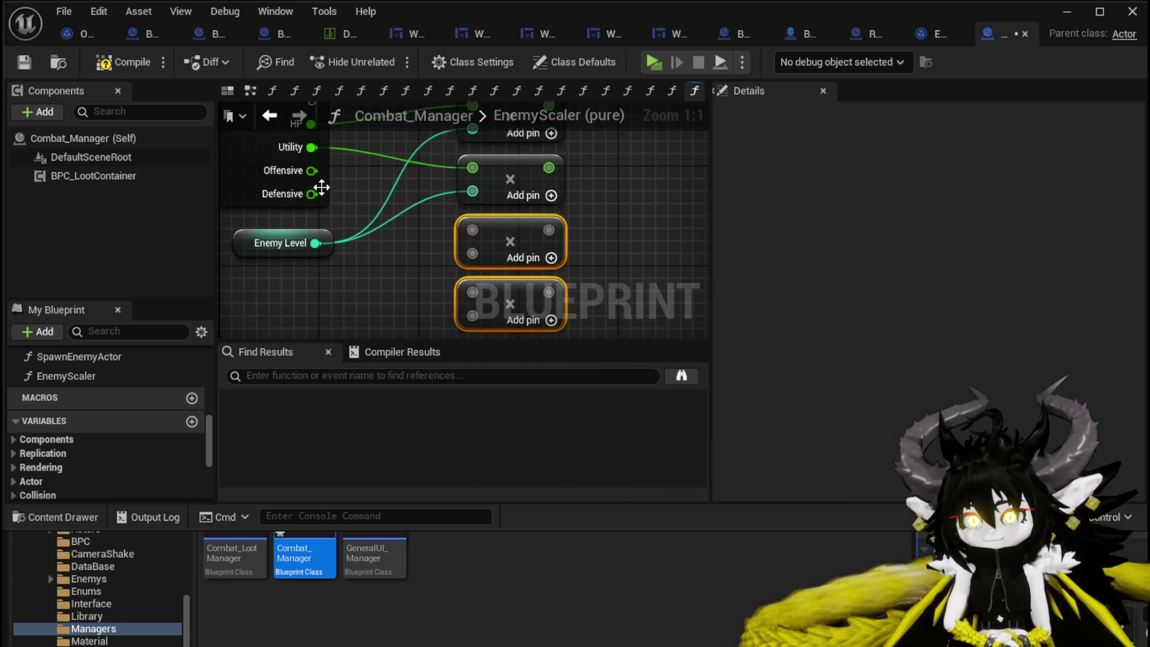
mouse_move(311, 171)
mouse_down()
mouse_move(404, 232)
mouse_move(472, 230)
mouse_up()
drag(315, 243, 473, 253)
mouse_move(311, 193)
mouse_down()
mouse_move(388, 221)
mouse_move(473, 292)
mouse_up()
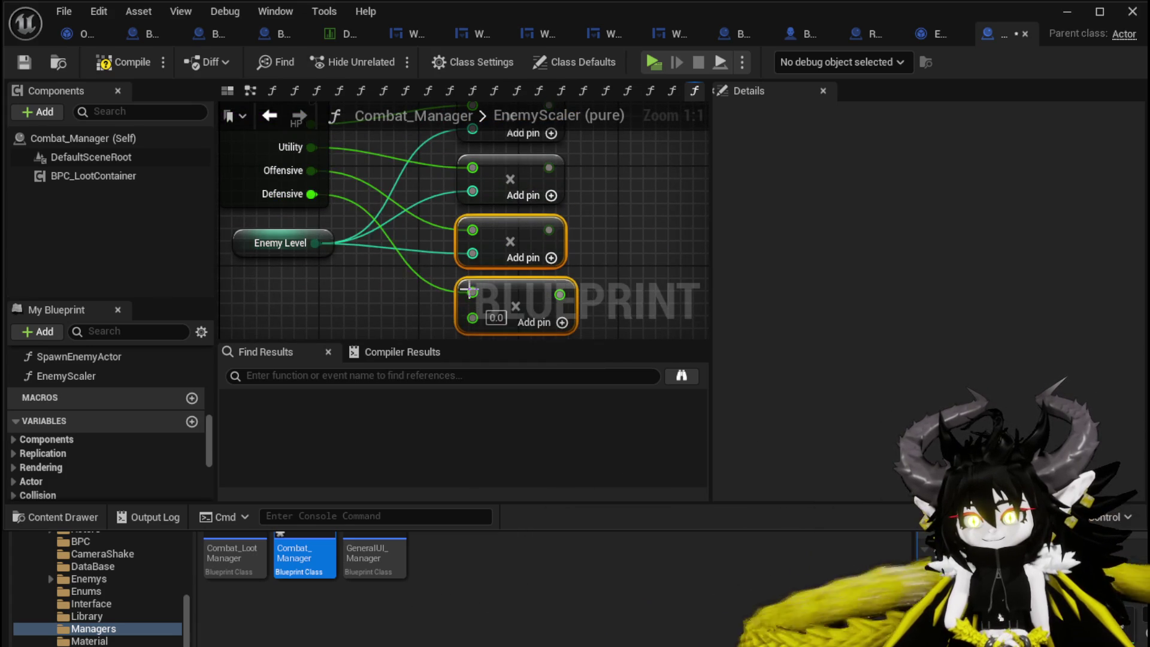
drag(315, 243, 466, 315)
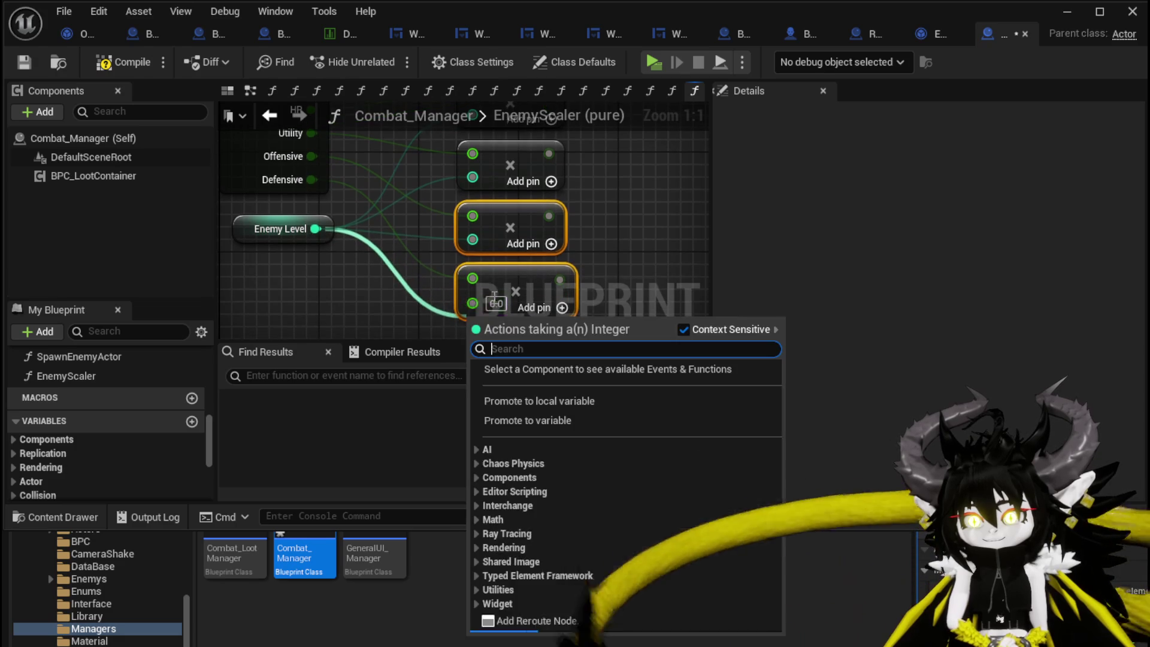
mouse_move(315, 228)
mouse_down()
mouse_move(482, 306)
mouse_move(472, 301)
mouse_up()
scroll(384, 306, down, 2)
click(335, 237)
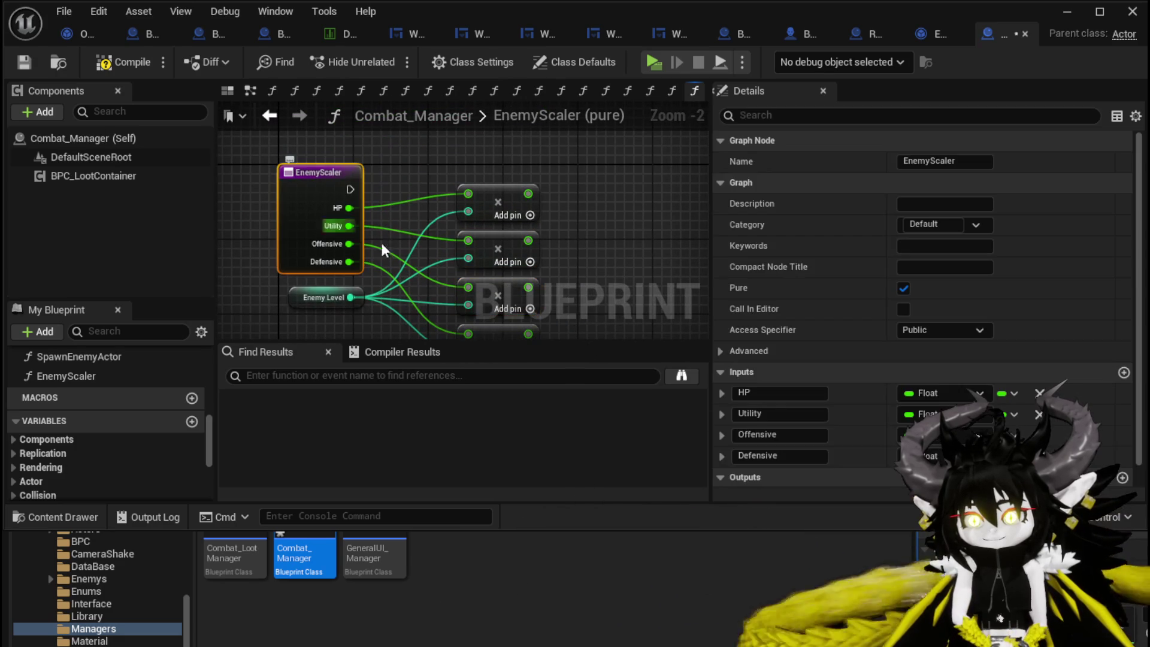
Save Combat_Manager and give EnemyScaler a Return Node with four outputs.
key(ctrl+shift+s)
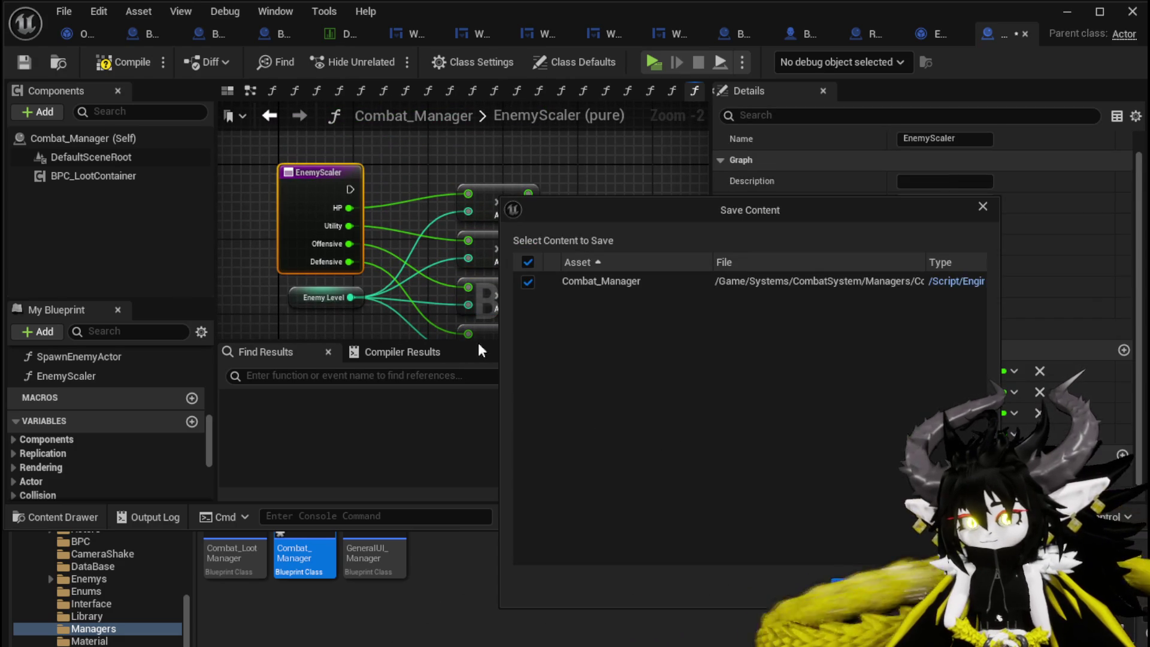
key(Return)
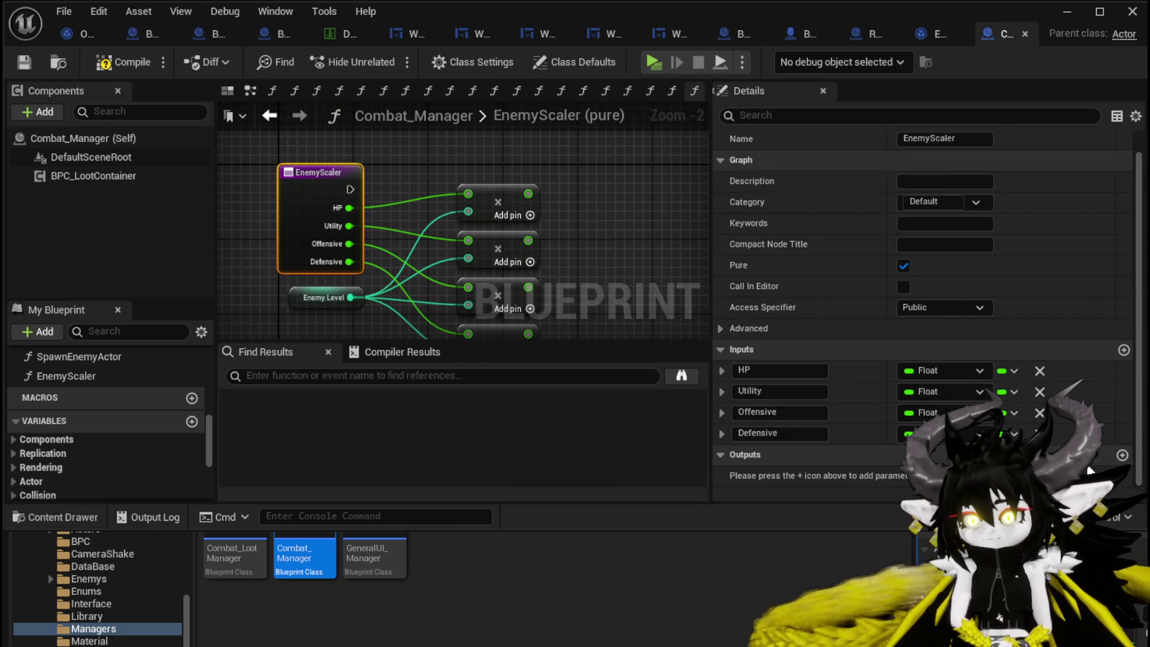
click(1122, 457)
mouse_move(488, 172)
mouse_down()
mouse_move(695, 176)
mouse_move(620, 172)
mouse_up()
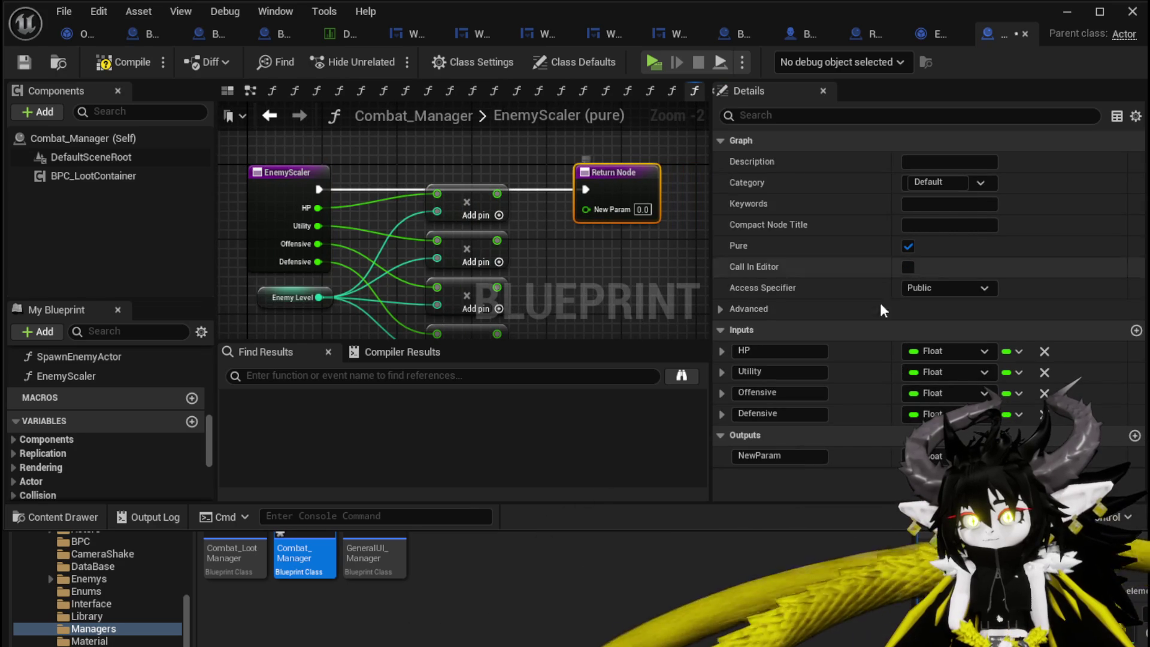
click(1135, 436)
click(1121, 436)
click(1122, 436)
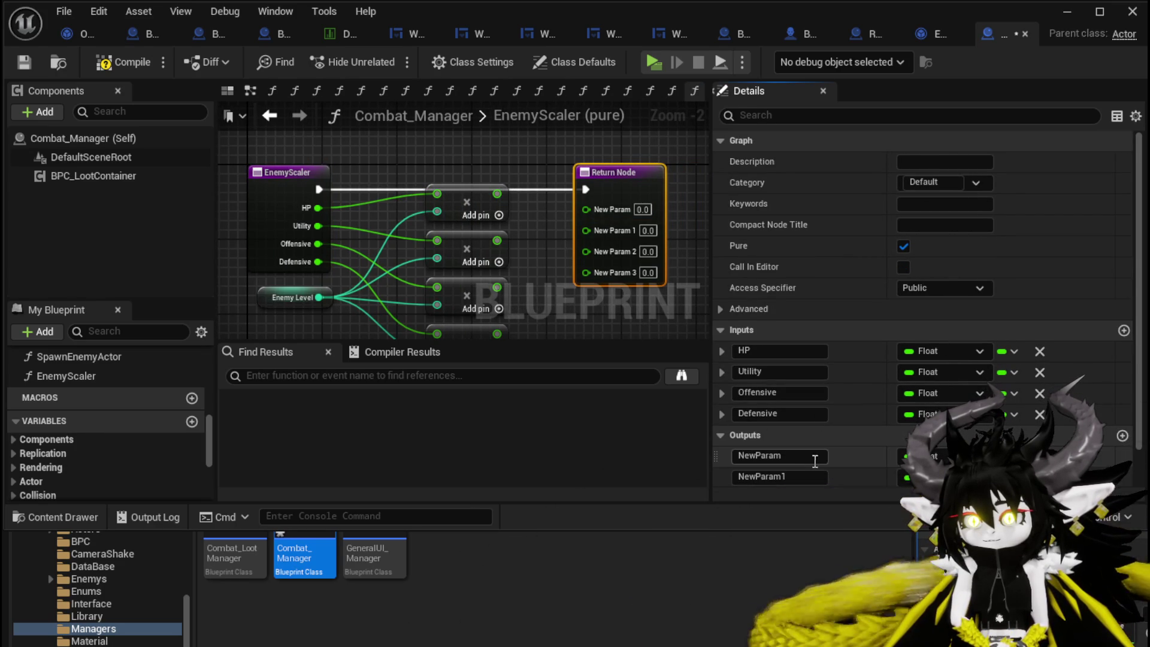
scroll(803, 450, down, 2)
Rename the first two outputs HPout and UtilityOut.
double_click(784, 413)
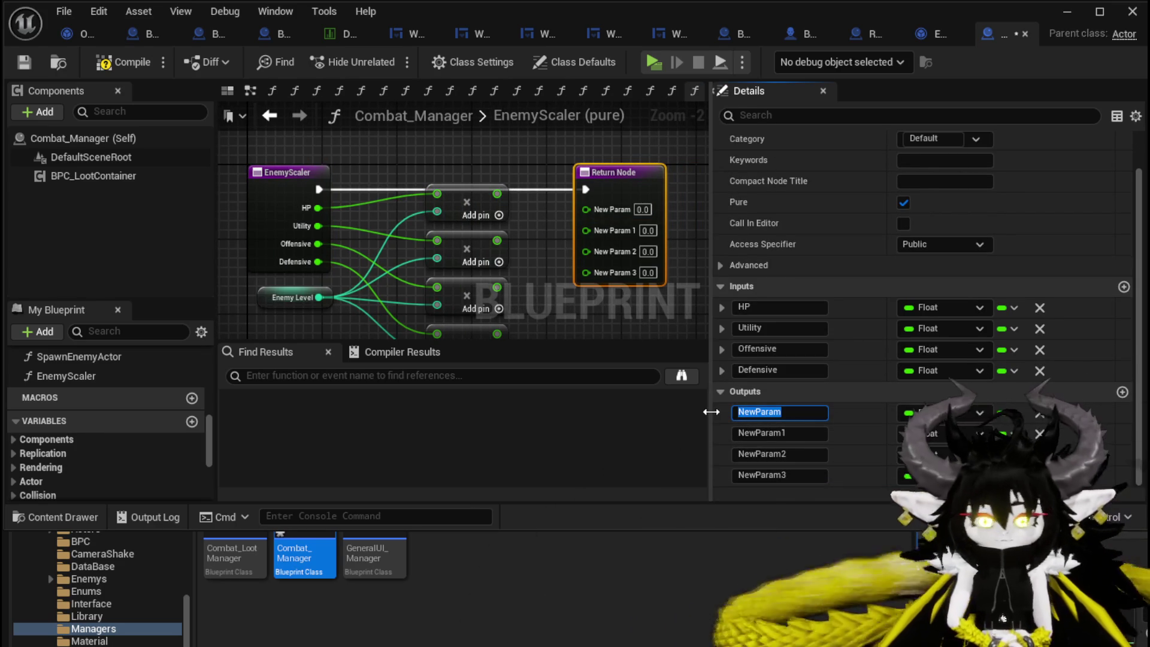
text(HP)
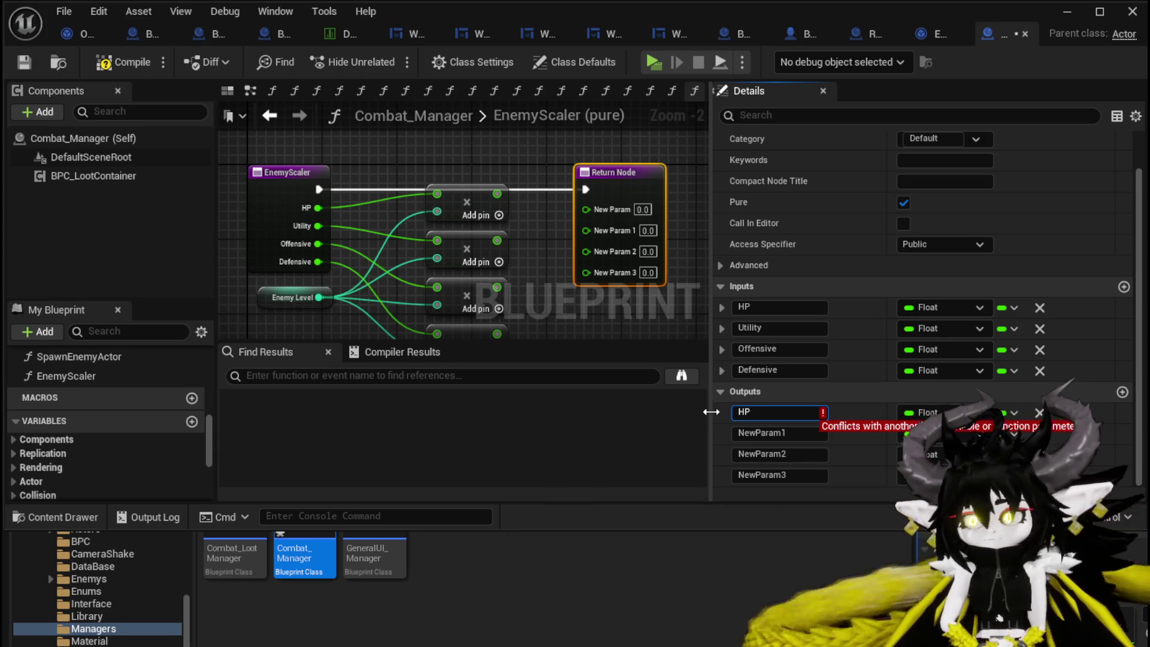
text(out)
key(Return)
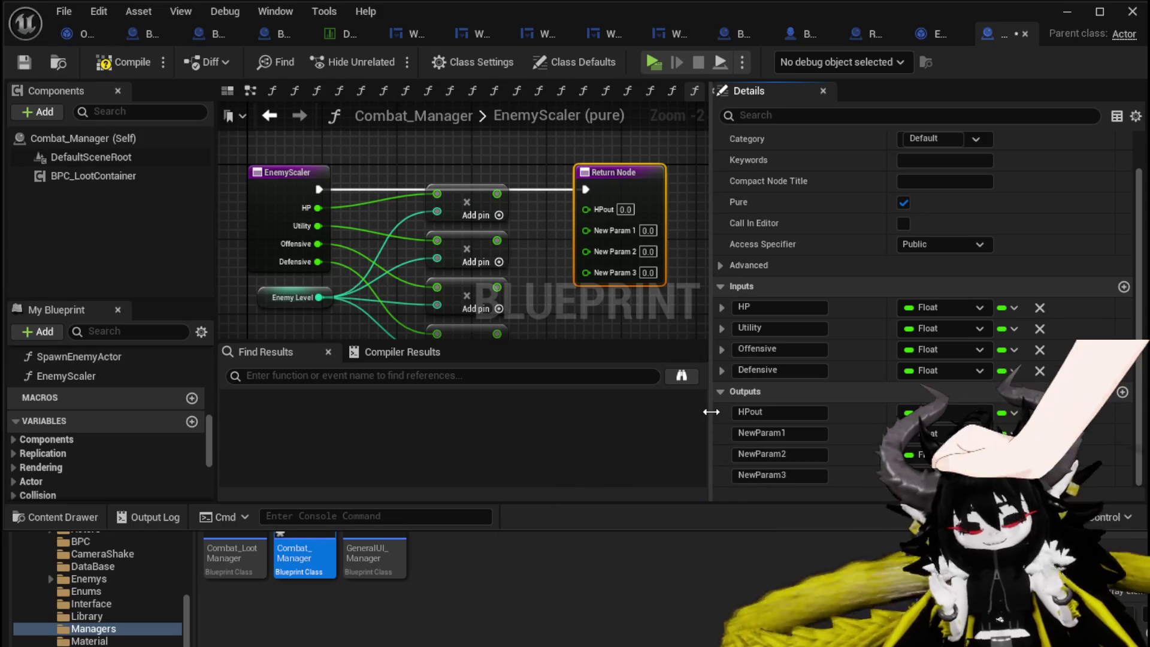
click(798, 432)
text(De)
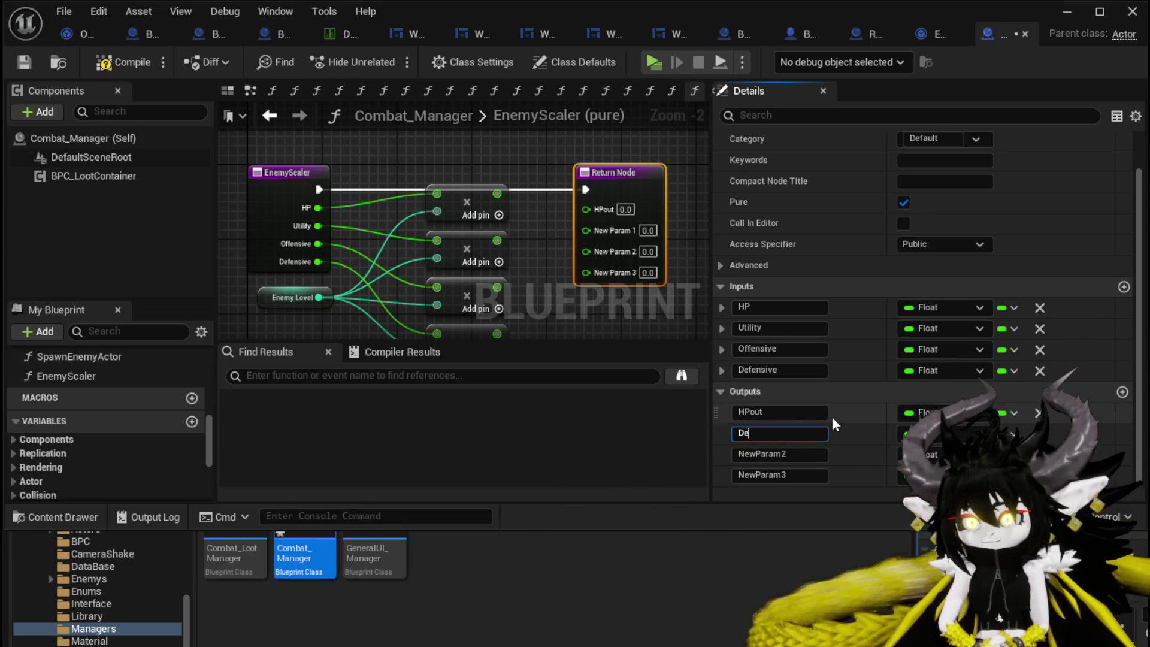
key(BackSpace)
text(Utilit)
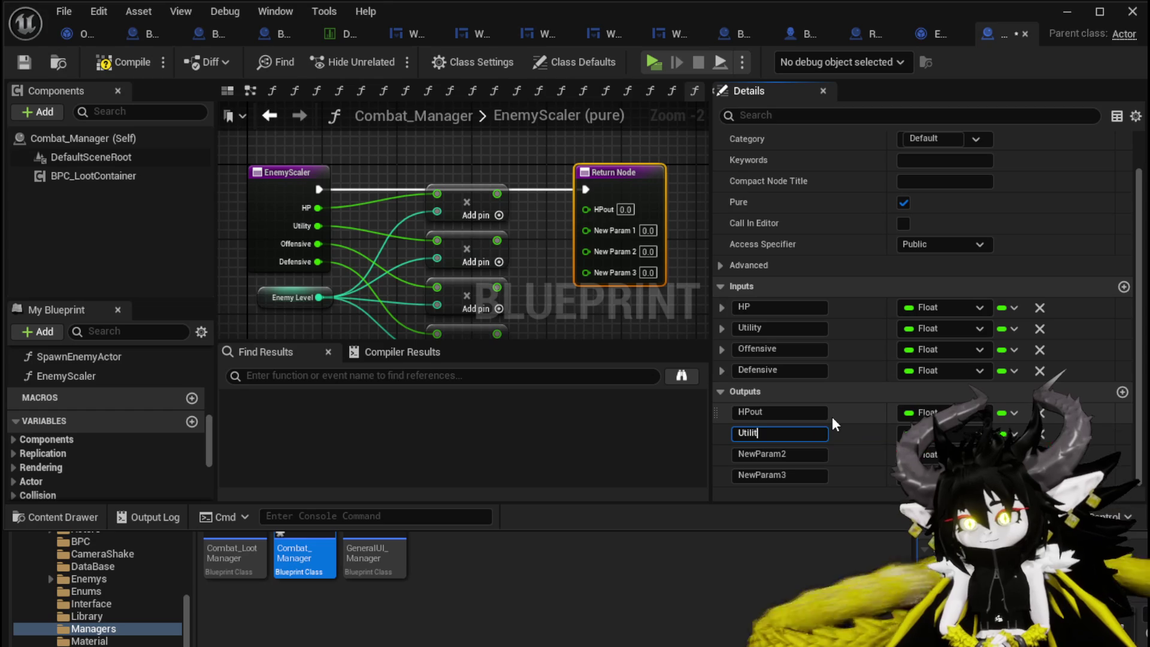
text(y0ut)
key(Return)
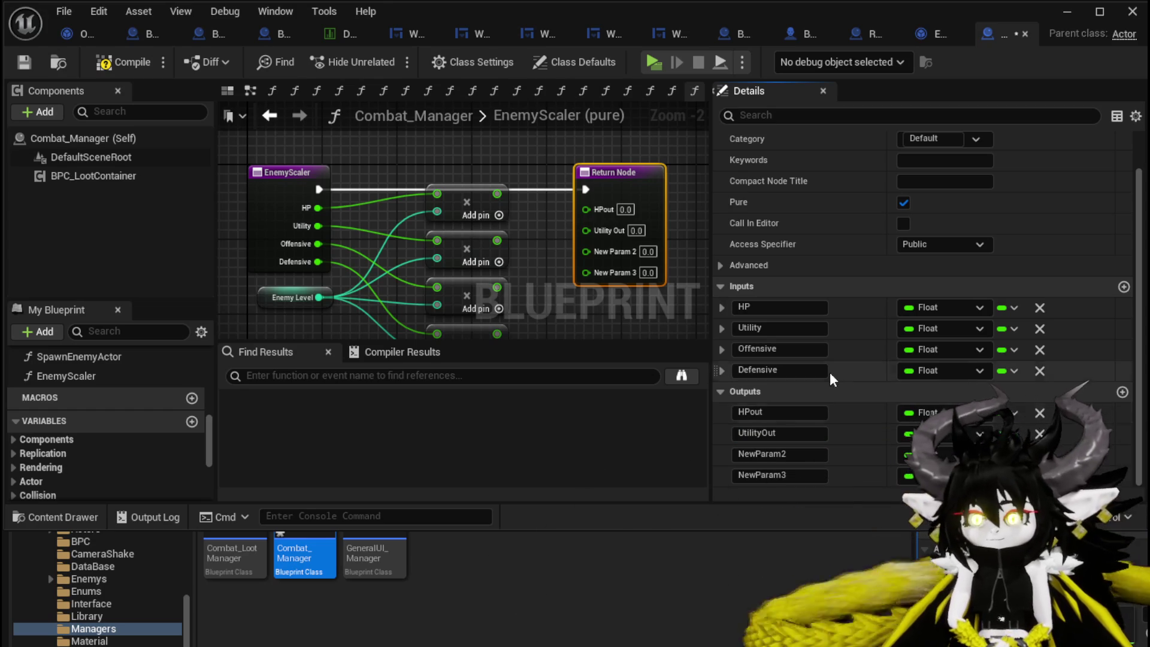
Rename the remaining outputs OffensiveOut and DefensiveOut.
click(782, 454)
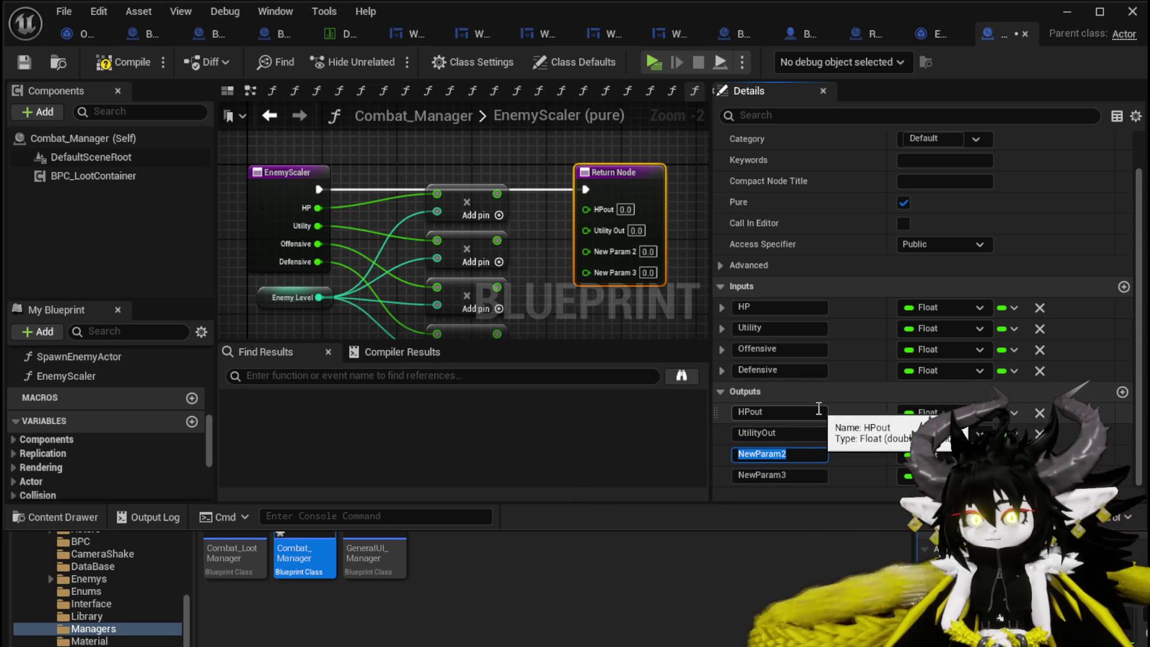
text(Offensi)
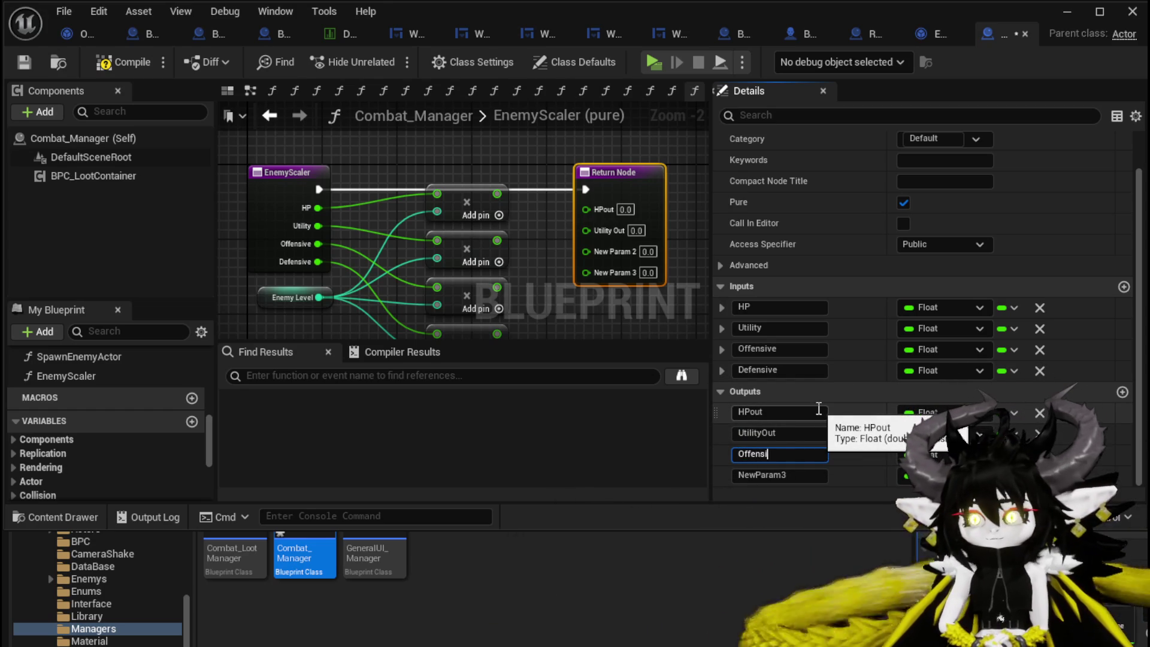
text(veOut)
key(Return)
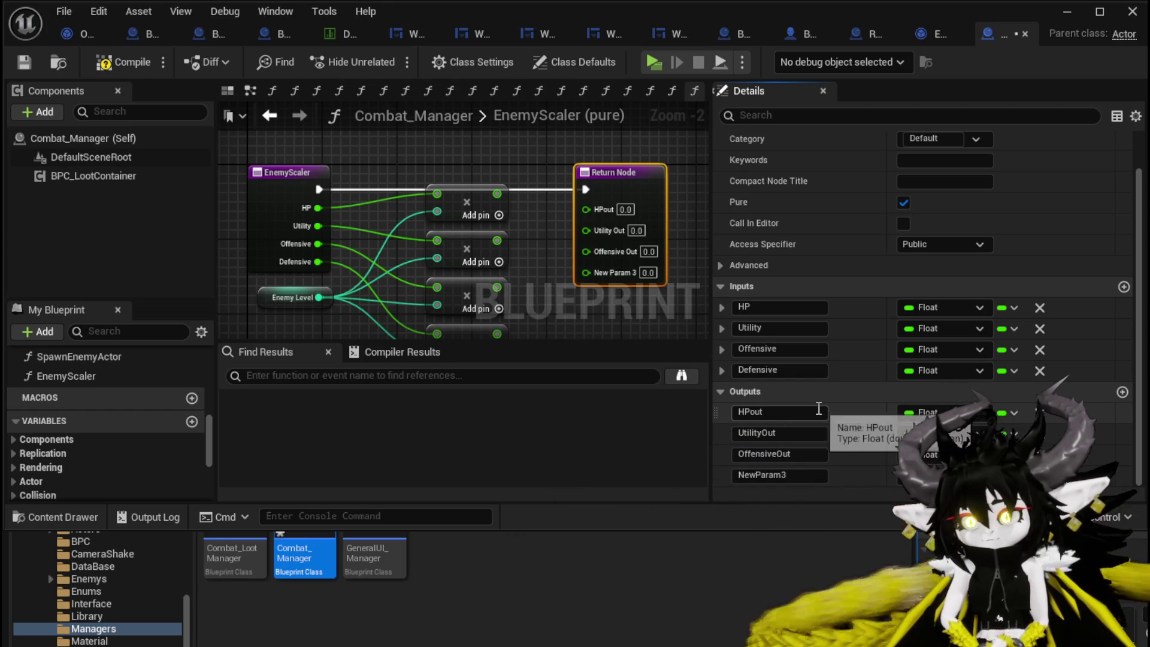
click(775, 475)
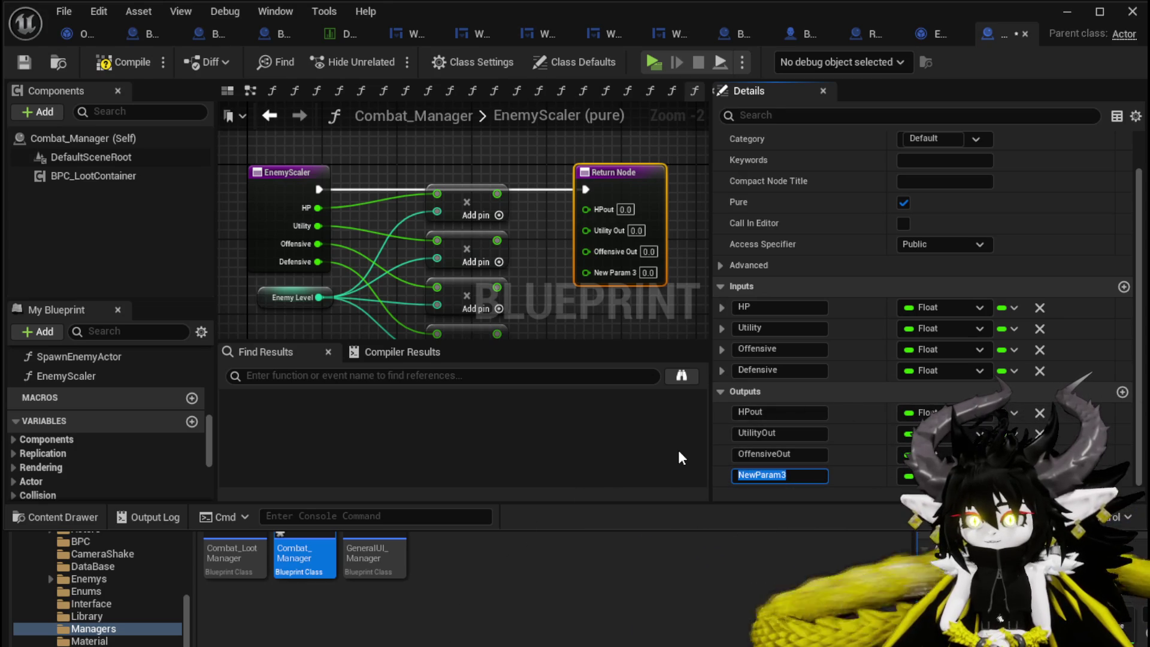
text(Defensive)
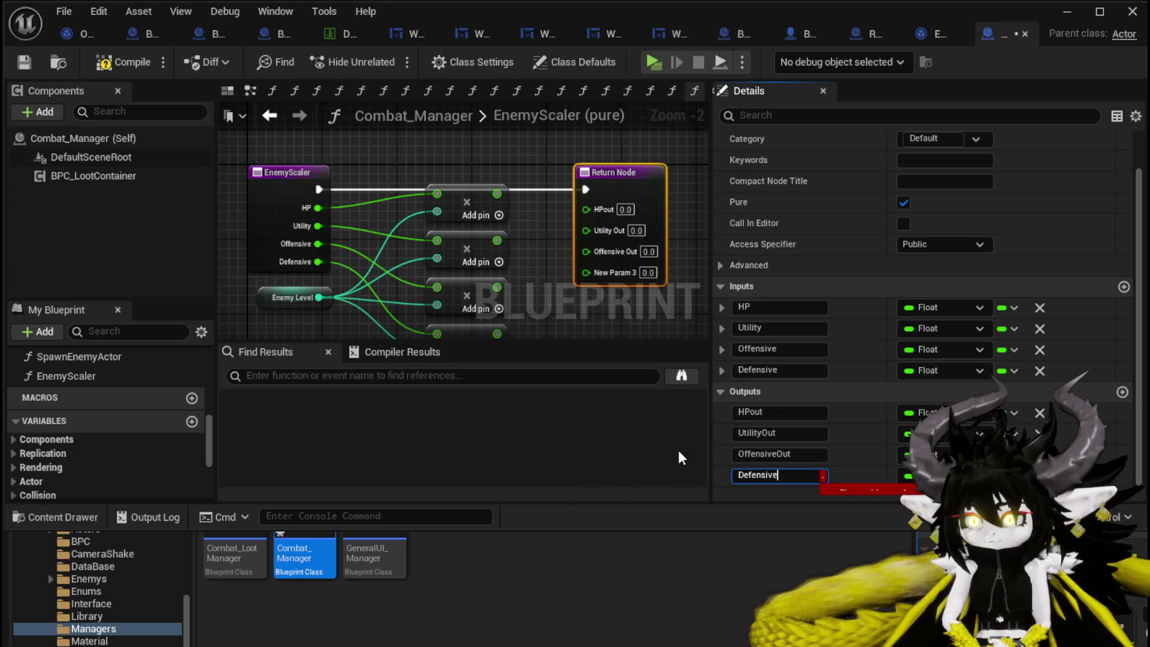
text(Out)
key(Return)
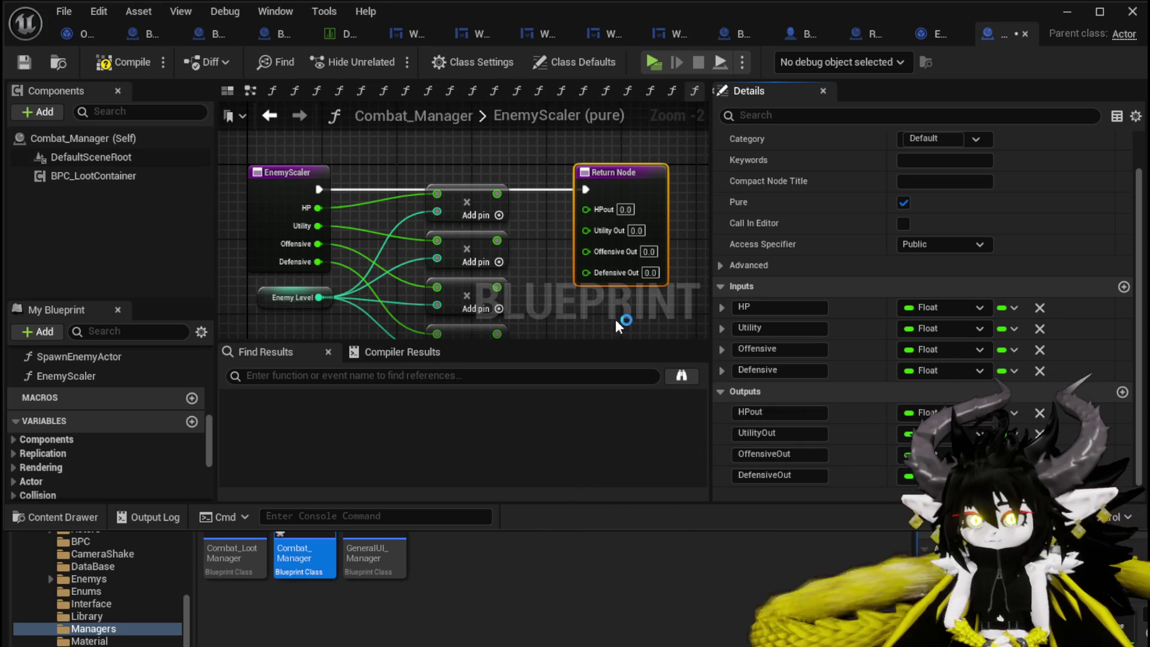
Connect the first three multiply results to HPout, UtilityOut and OffensiveOut.
drag(498, 193, 586, 208)
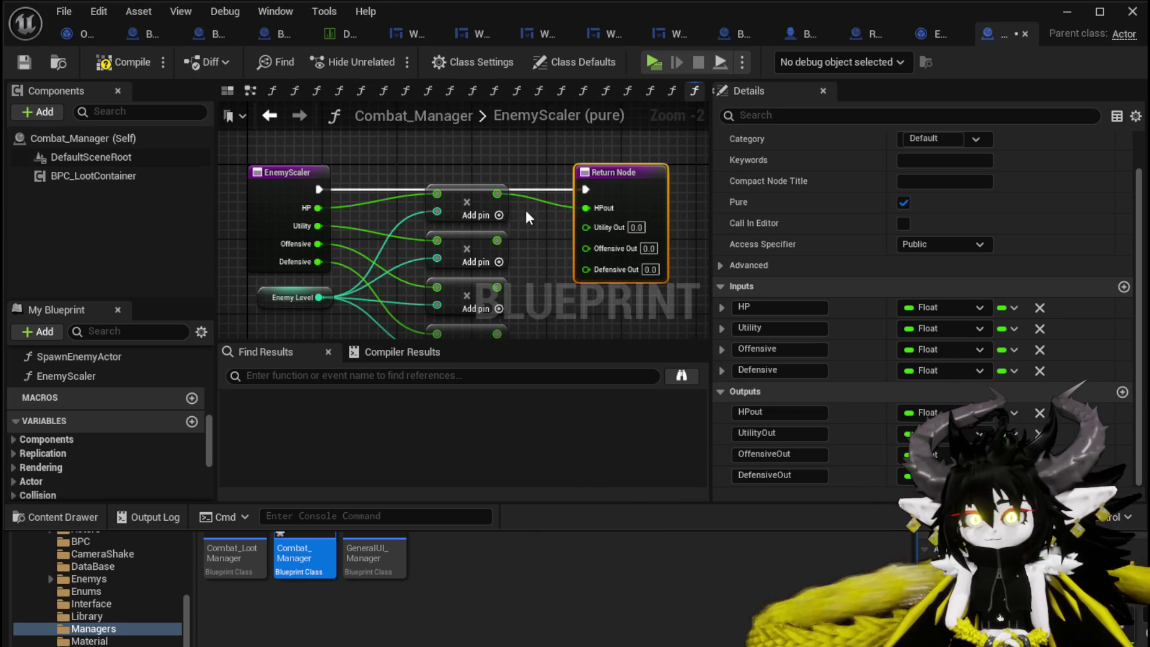
drag(496, 240, 585, 227)
mouse_move(497, 287)
mouse_down()
mouse_move(587, 246)
mouse_move(509, 265)
mouse_move(568, 217)
mouse_up()
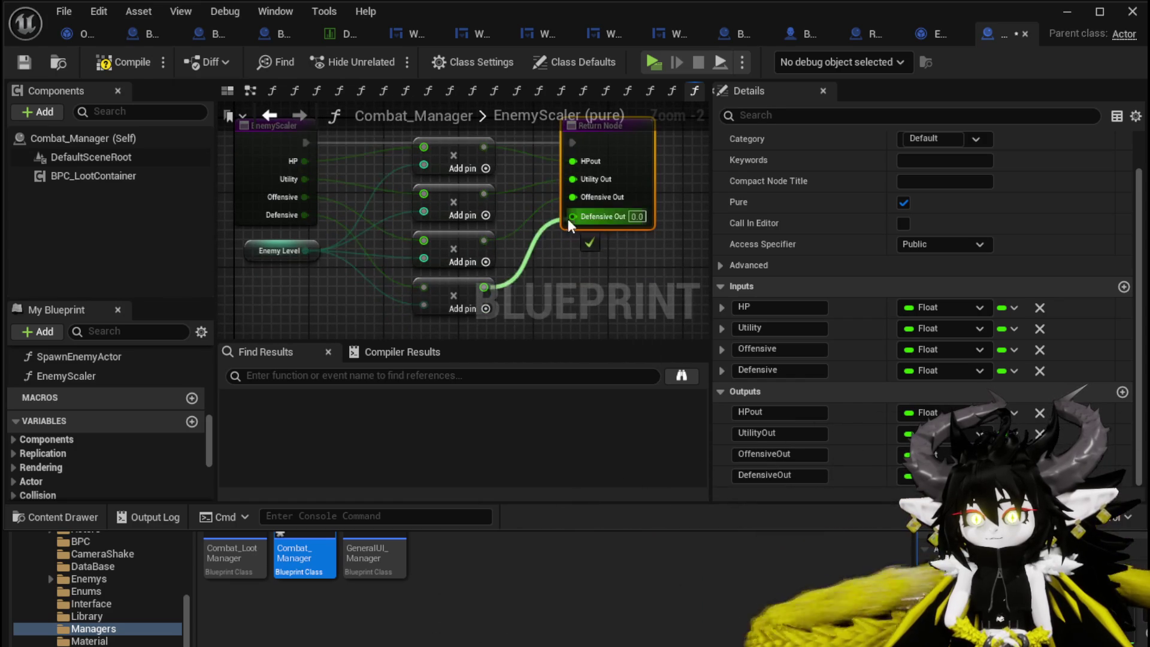
Save Combat_Manager, nudge the multiply nodes into a tidy layout, and save again.
click(22, 61)
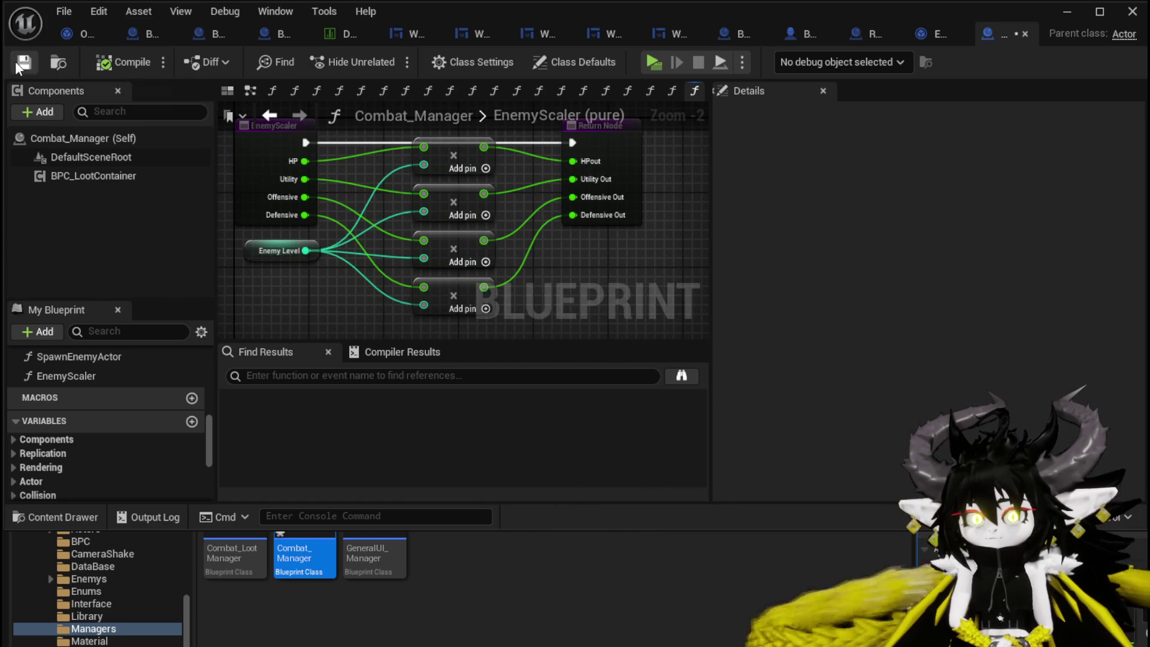
scroll(392, 180, down, 1)
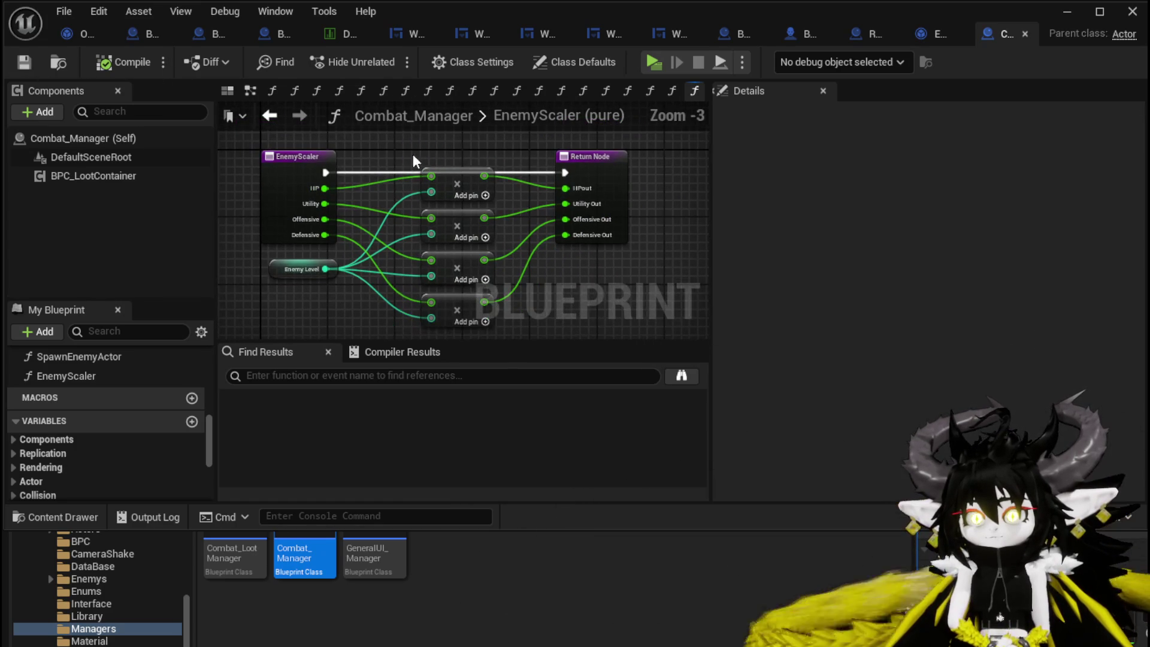
drag(448, 199, 446, 200)
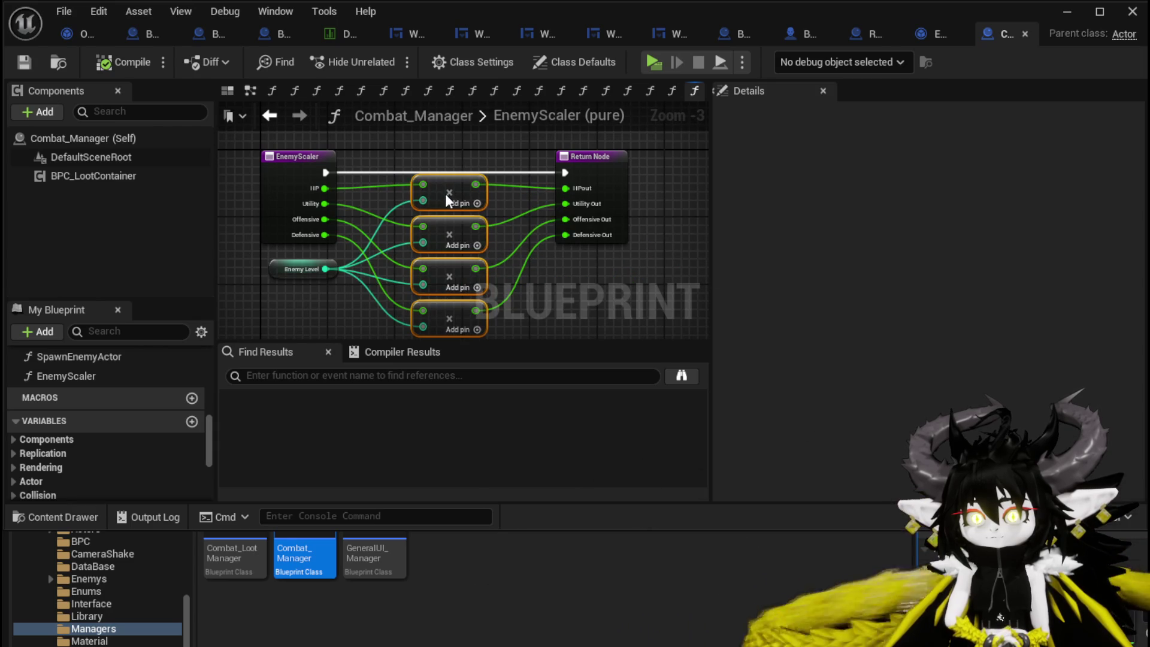
click(25, 62)
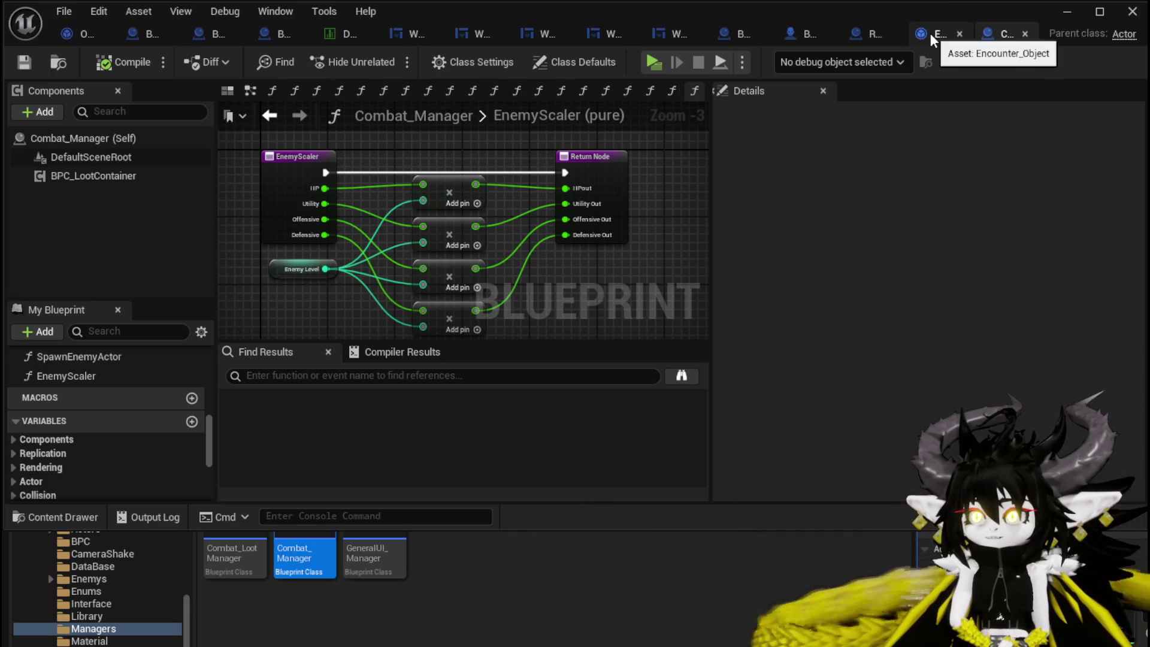
click(272, 115)
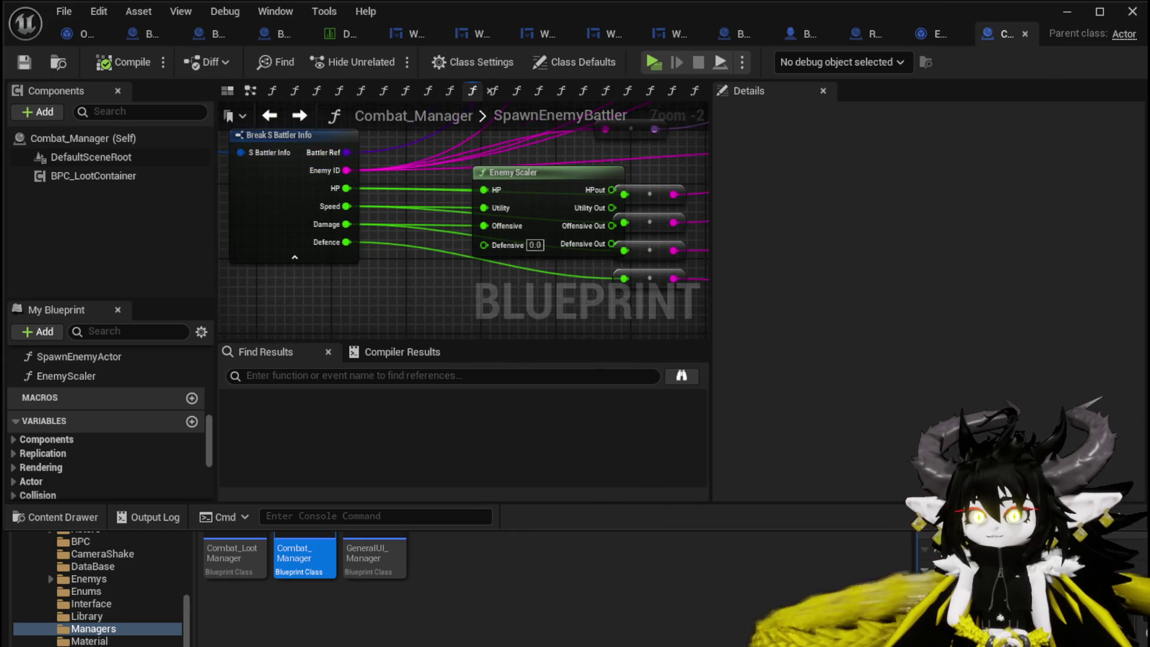
mouse_move(411, 198)
mouse_down()
mouse_move(377, 193)
mouse_move(458, 182)
mouse_up()
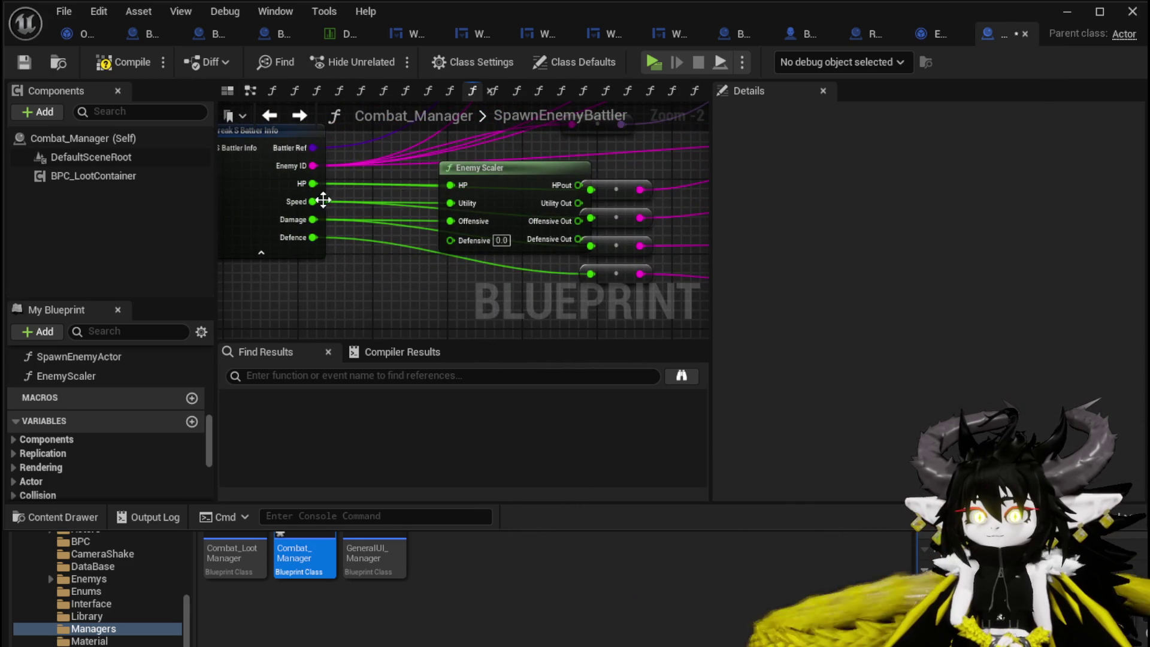
mouse_move(314, 202)
mouse_down()
mouse_move(426, 200)
mouse_move(461, 206)
mouse_move(461, 221)
mouse_up()
drag(313, 237, 449, 240)
mouse_move(523, 181)
mouse_down()
mouse_move(476, 191)
mouse_move(590, 190)
mouse_up()
mouse_move(513, 212)
mouse_down()
mouse_move(583, 215)
mouse_move(591, 246)
mouse_up()
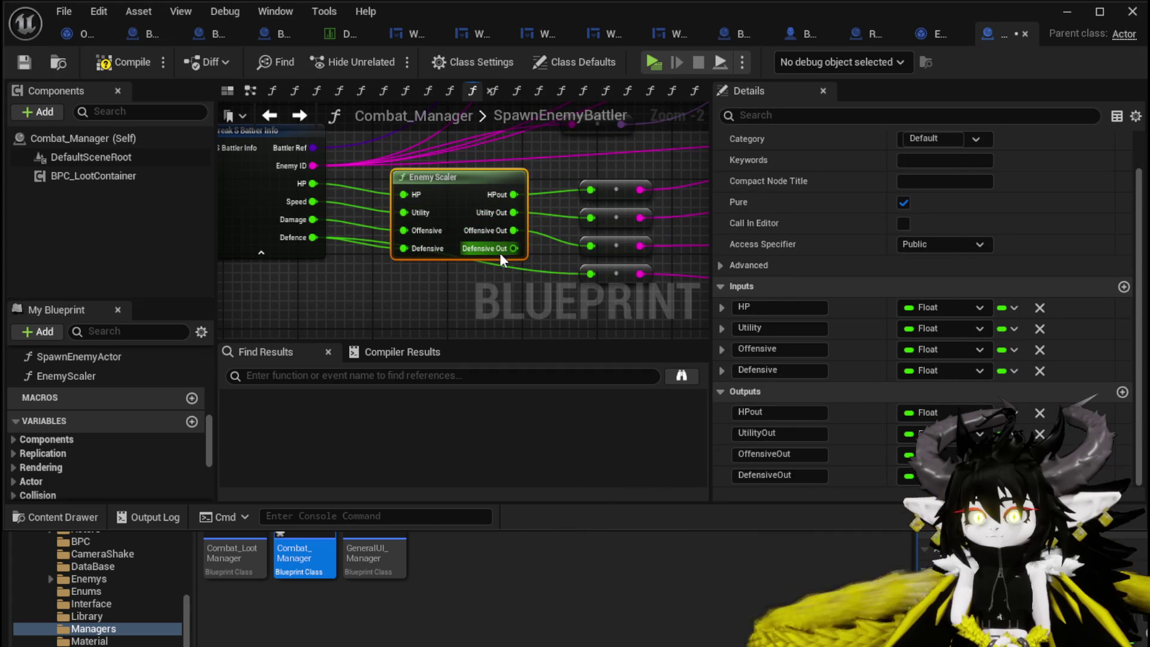
drag(499, 253, 591, 273)
drag(457, 186, 437, 213)
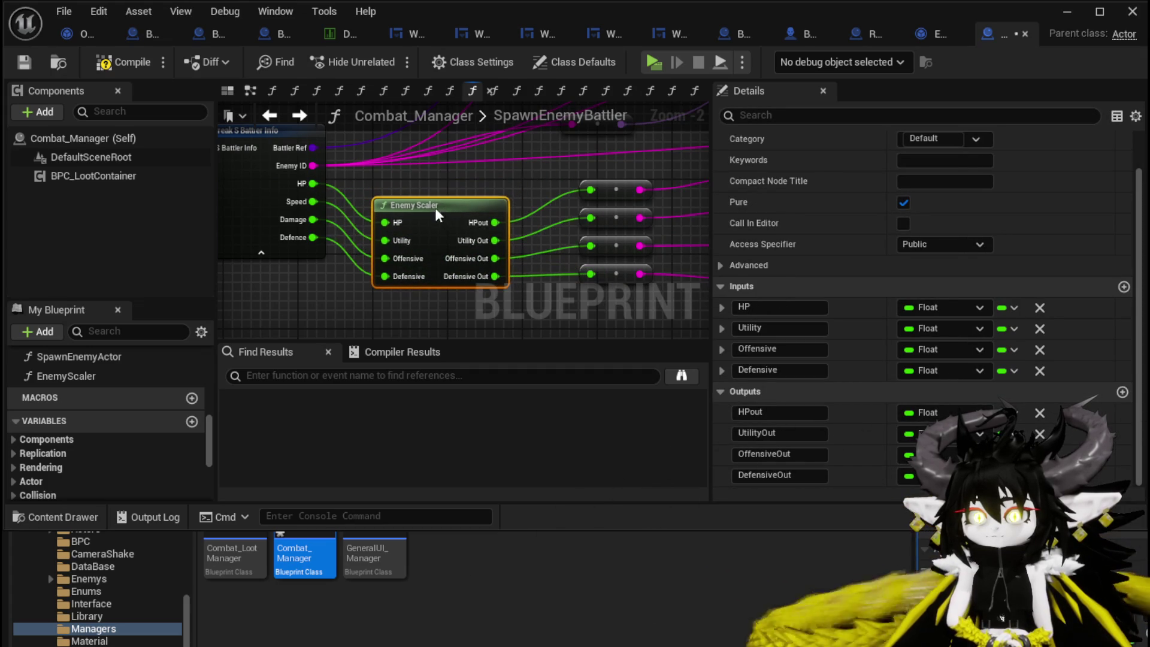
click(438, 188)
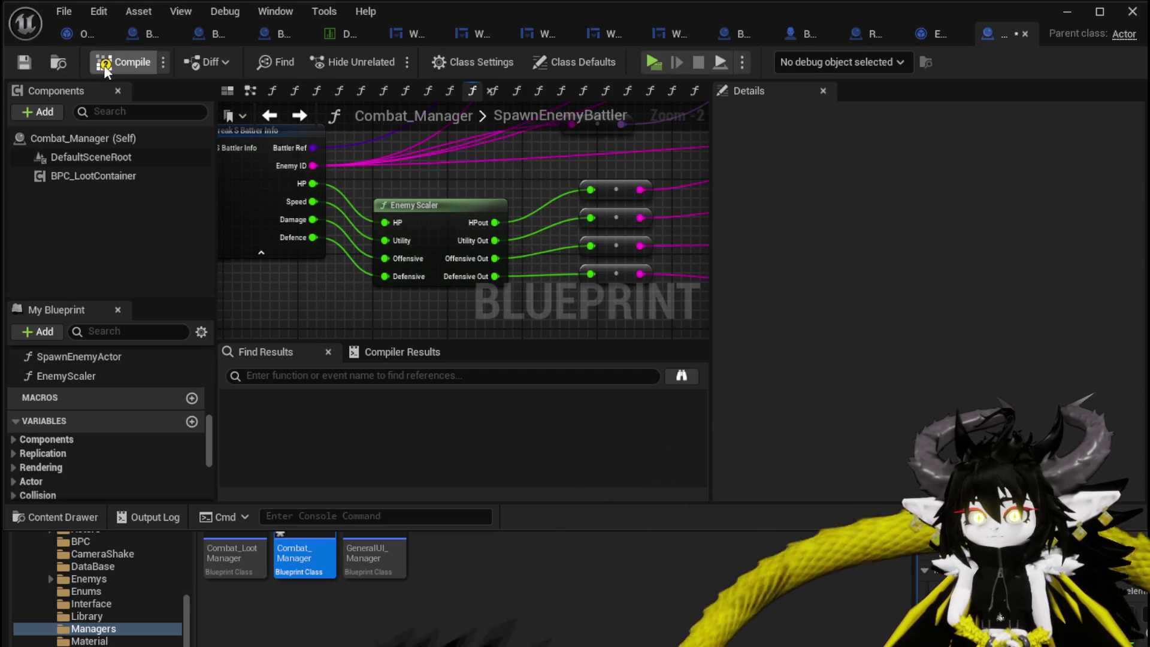
click(24, 63)
scroll(149, 453, down, 5)
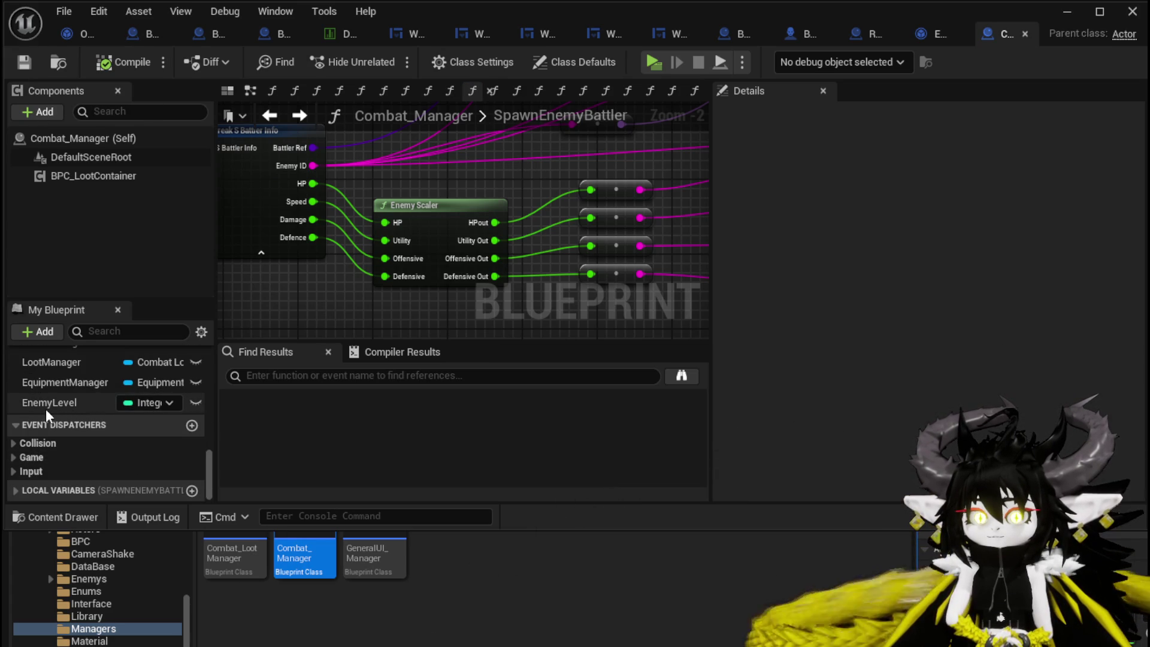
click(452, 211)
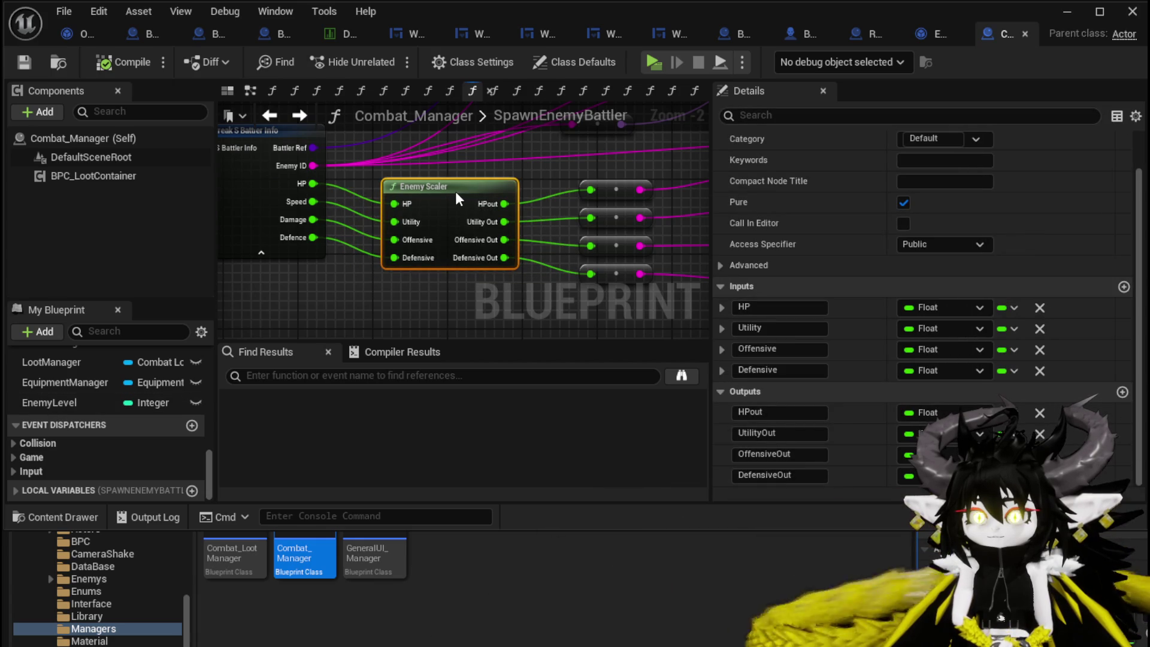
scroll(339, 318, down, 3)
drag(339, 317, 515, 314)
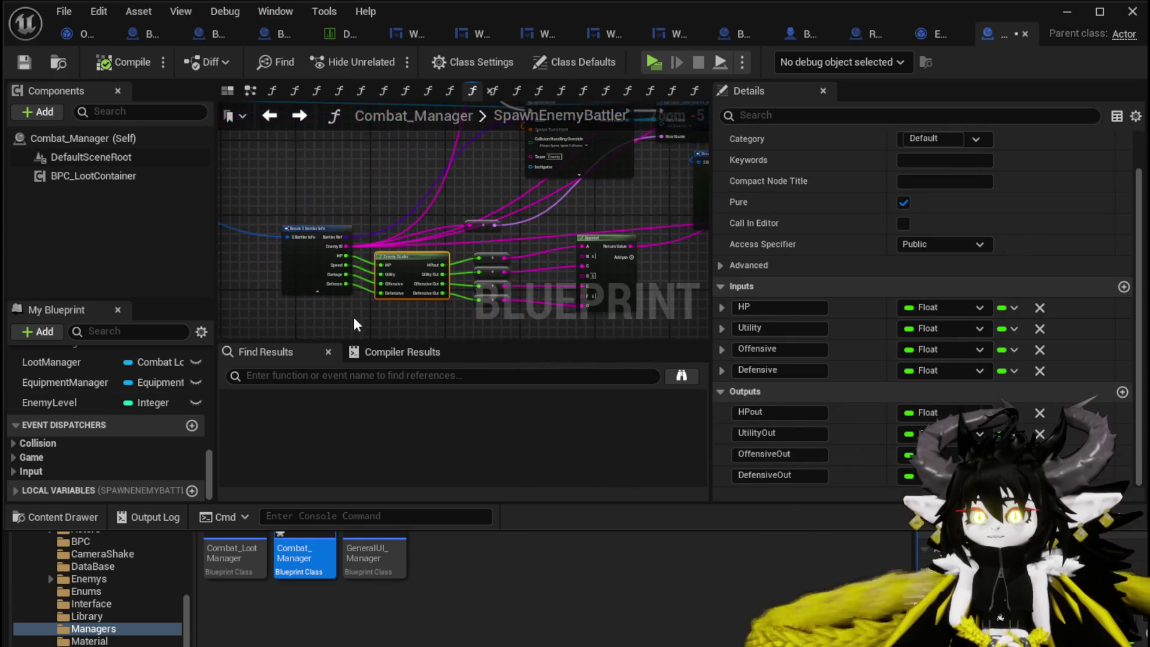
click(358, 180)
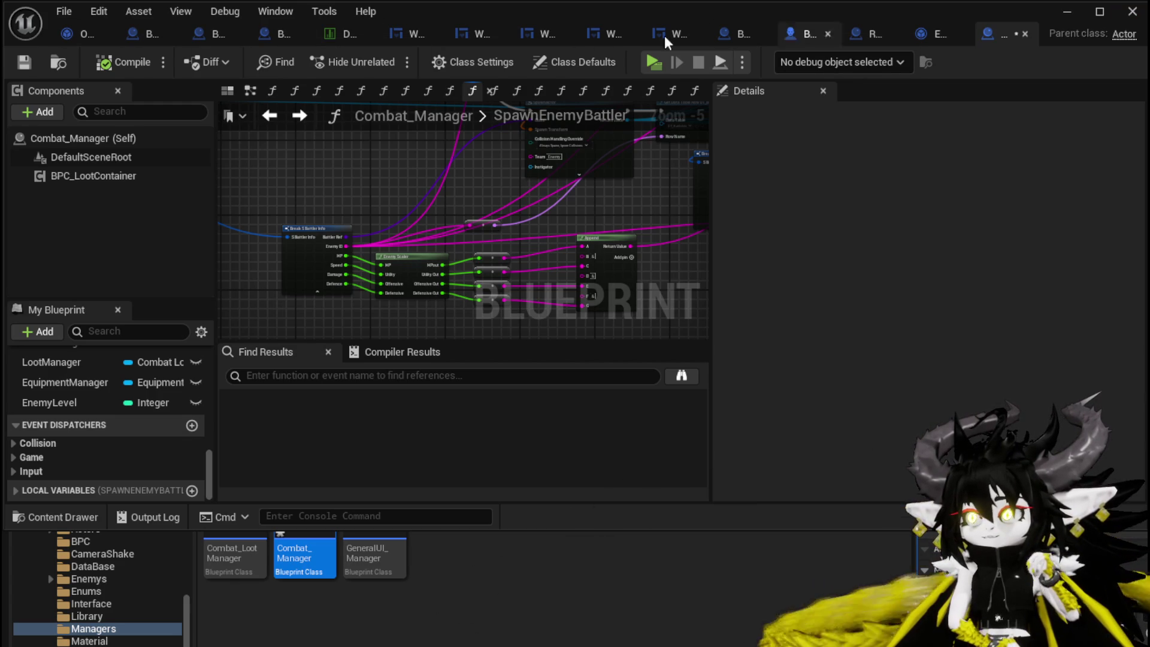
Minimize the Blueprint editor and save the changed Combat_Manager asset.
click(1065, 13)
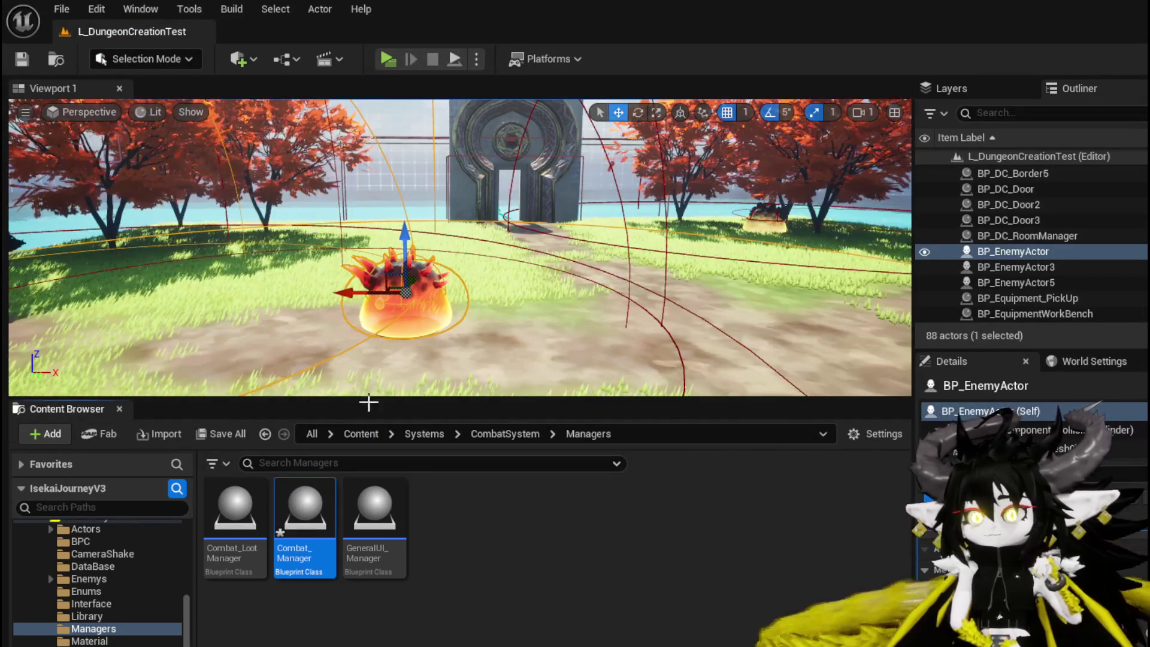
key(ctrl+s)
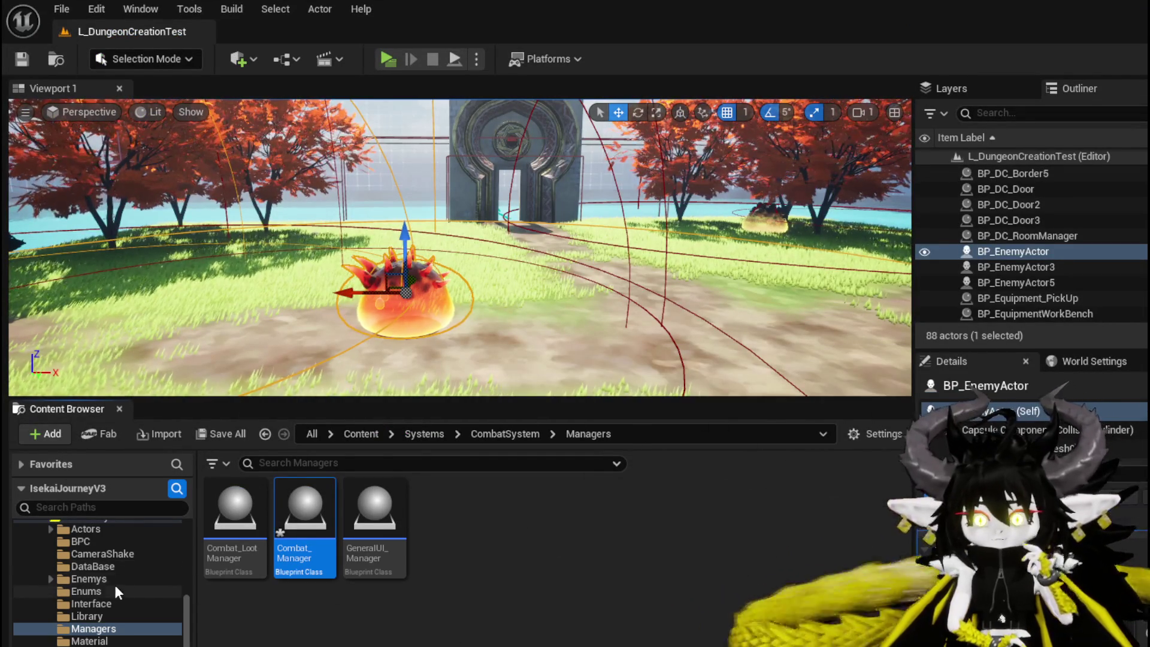
scroll(112, 580, down, 10)
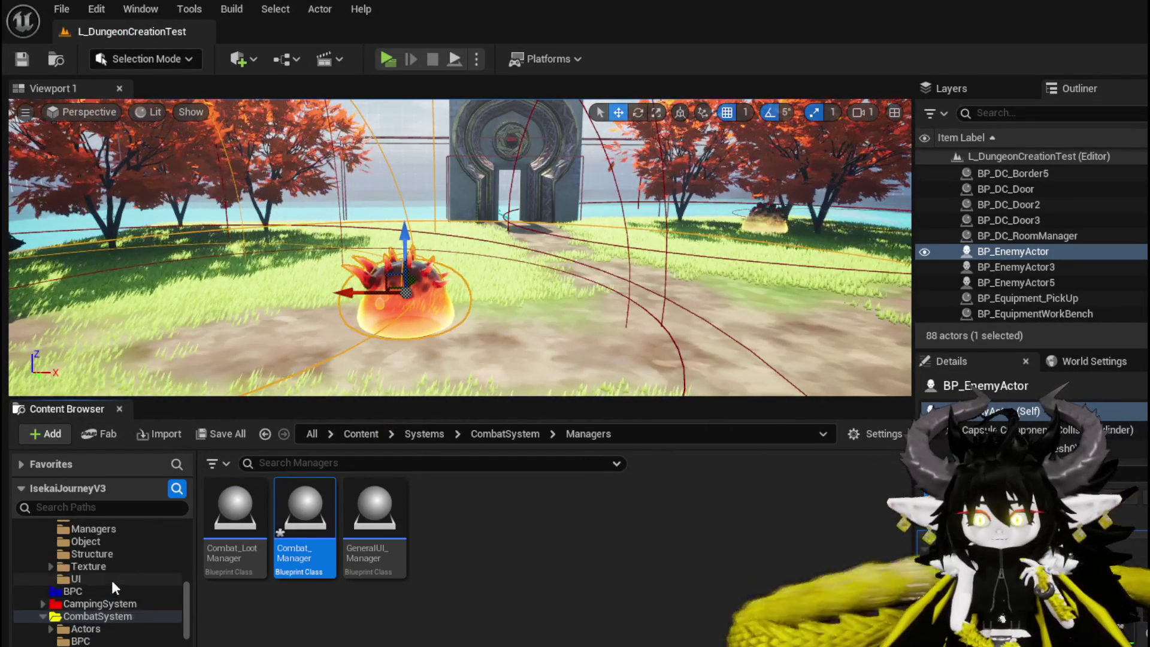
scroll(111, 574, down, 10)
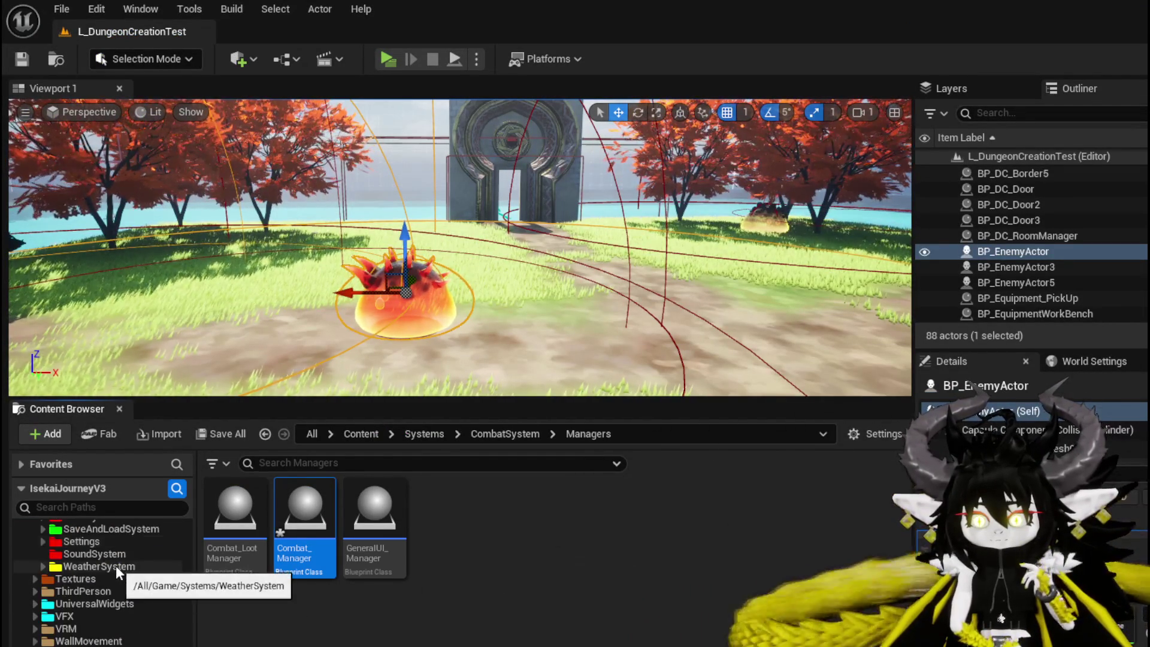
click(97, 591)
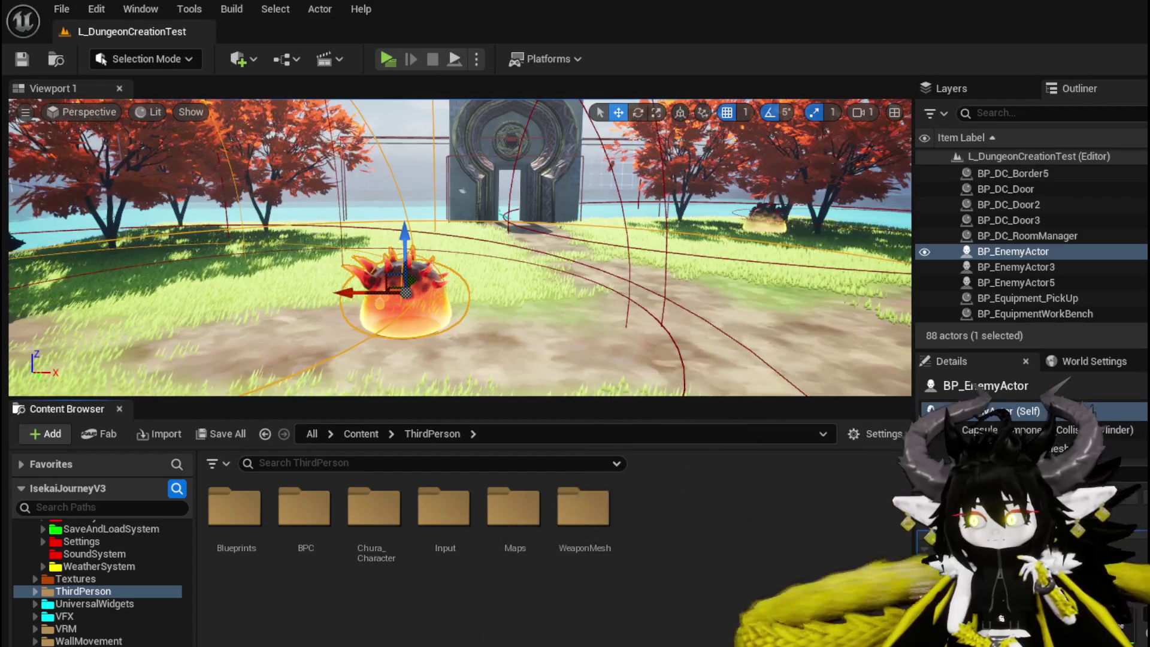
key(ctrl+shift+s)
click(866, 588)
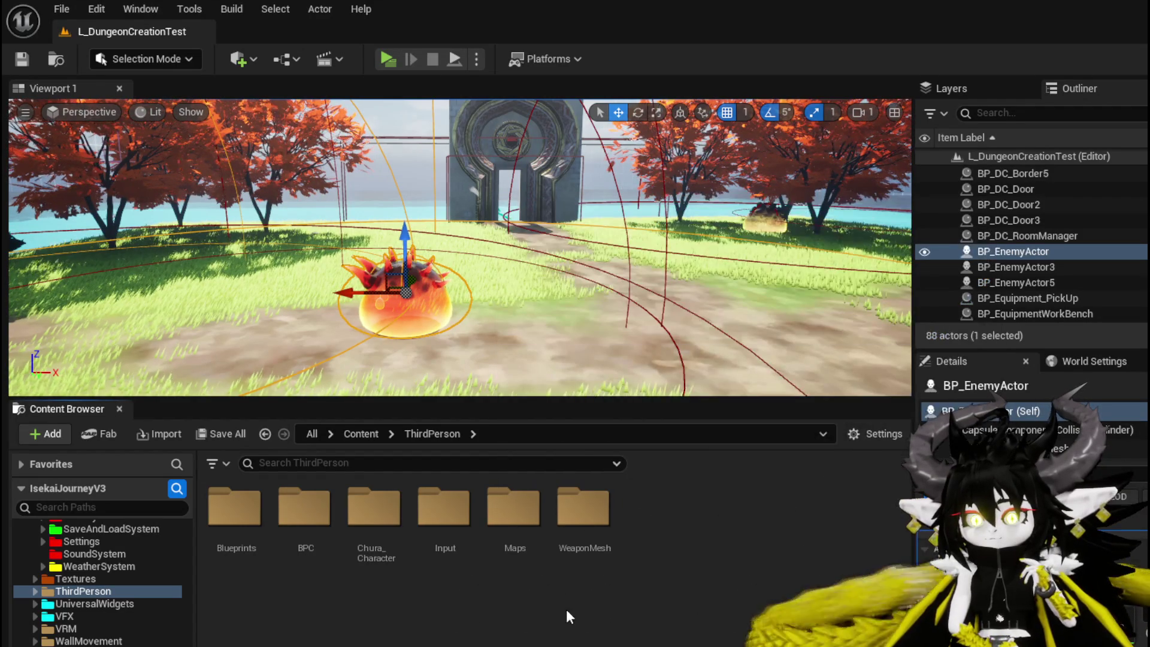
Open BP_ThirdPersonCharacter from the ThirdPerson > Blueprints folder.
click(225, 508)
double_click(225, 509)
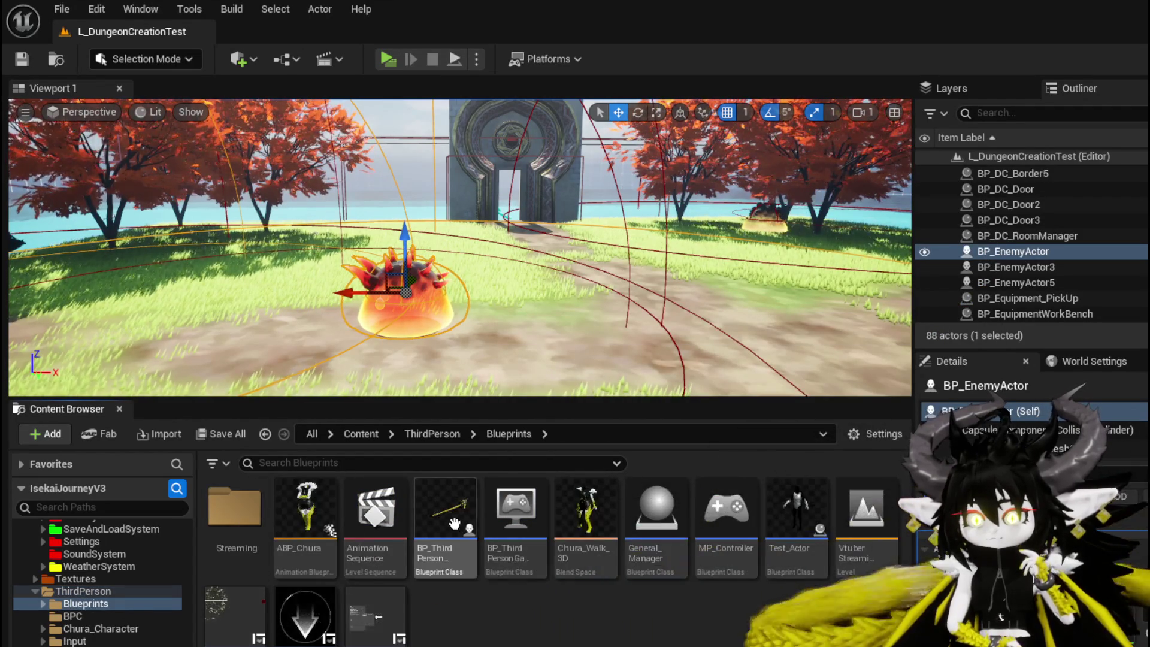
double_click(445, 507)
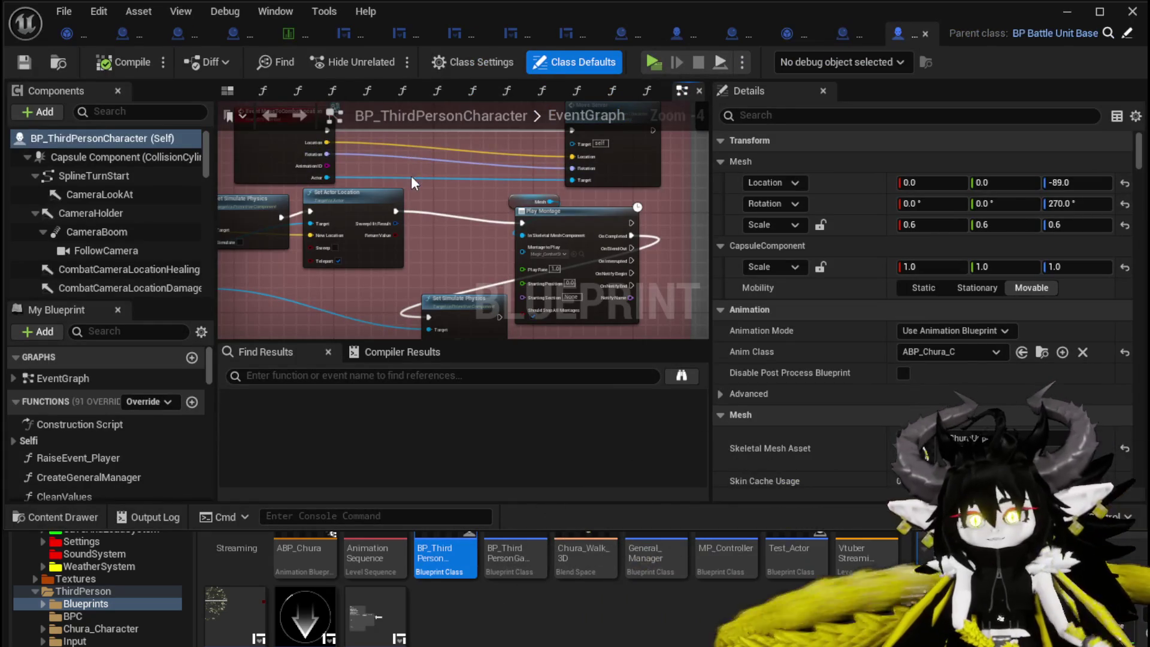
Search the EventGraph for 'De' and jump to the Debug Key T event.
text(Debug Key)
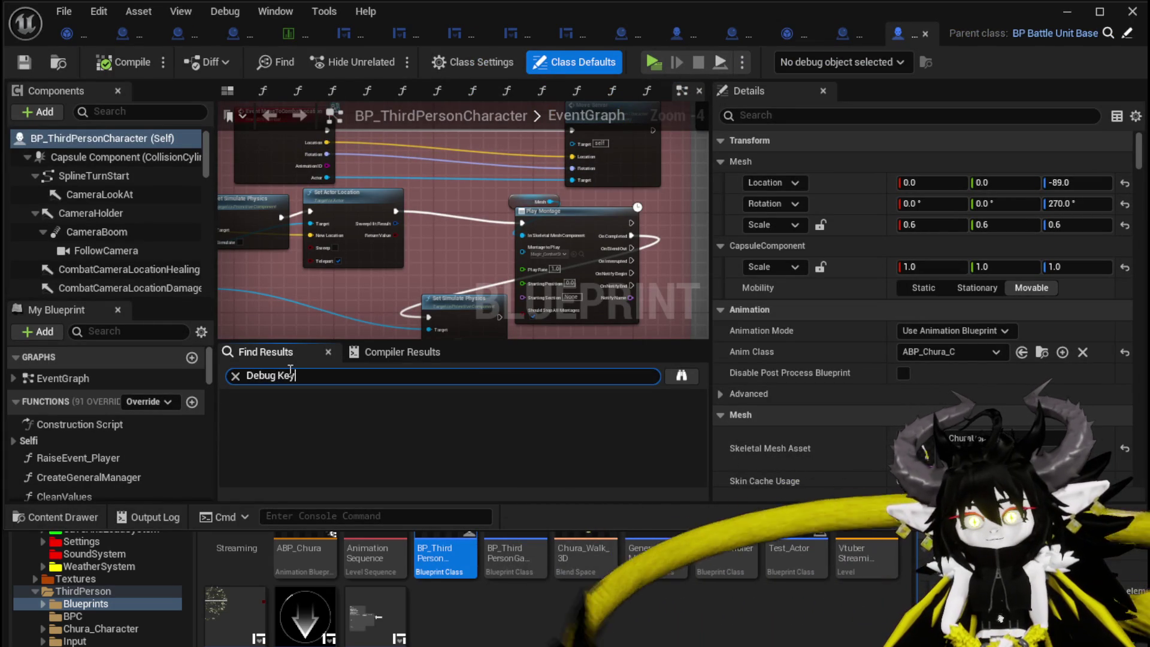
key(Return)
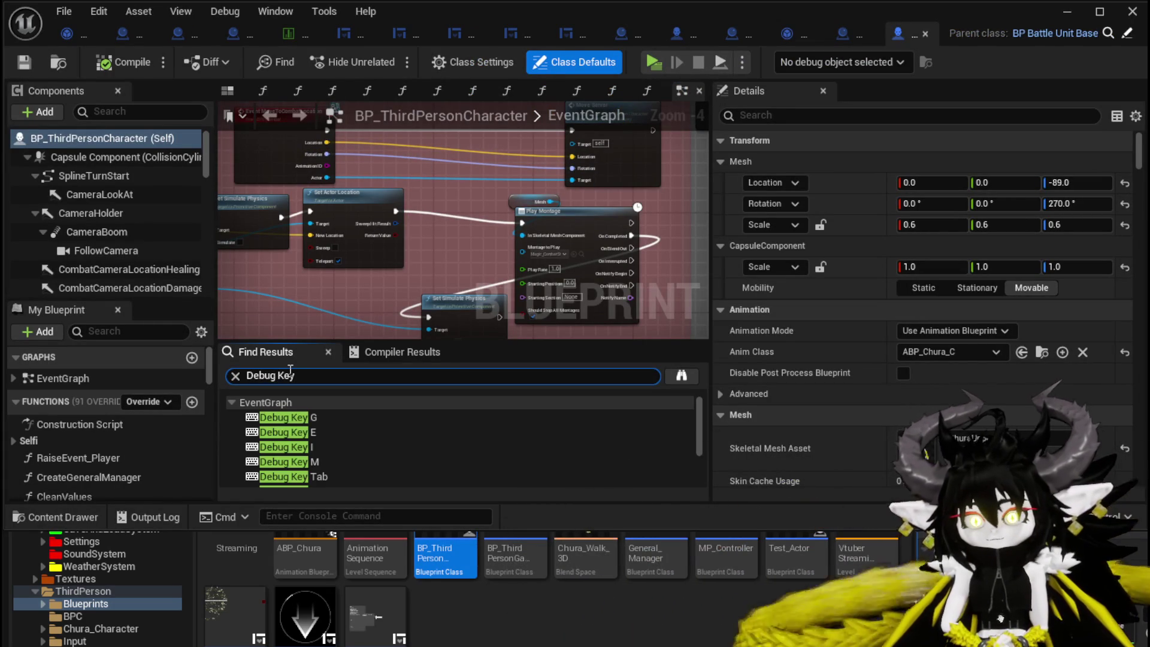
scroll(346, 444, down, 5)
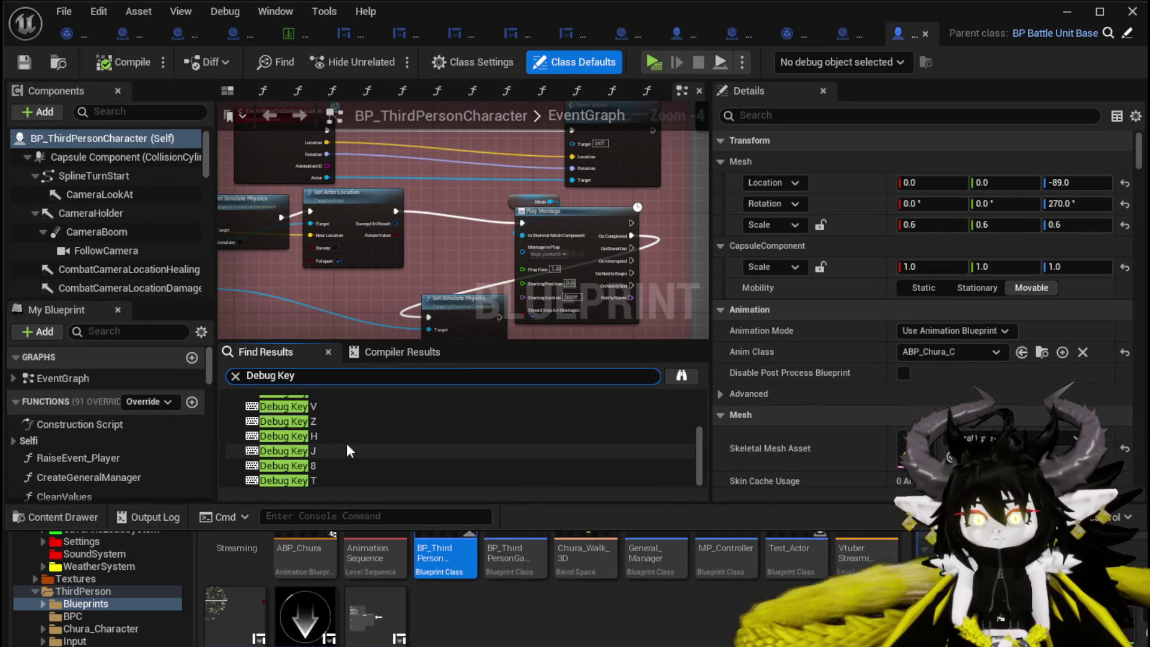
click(309, 477)
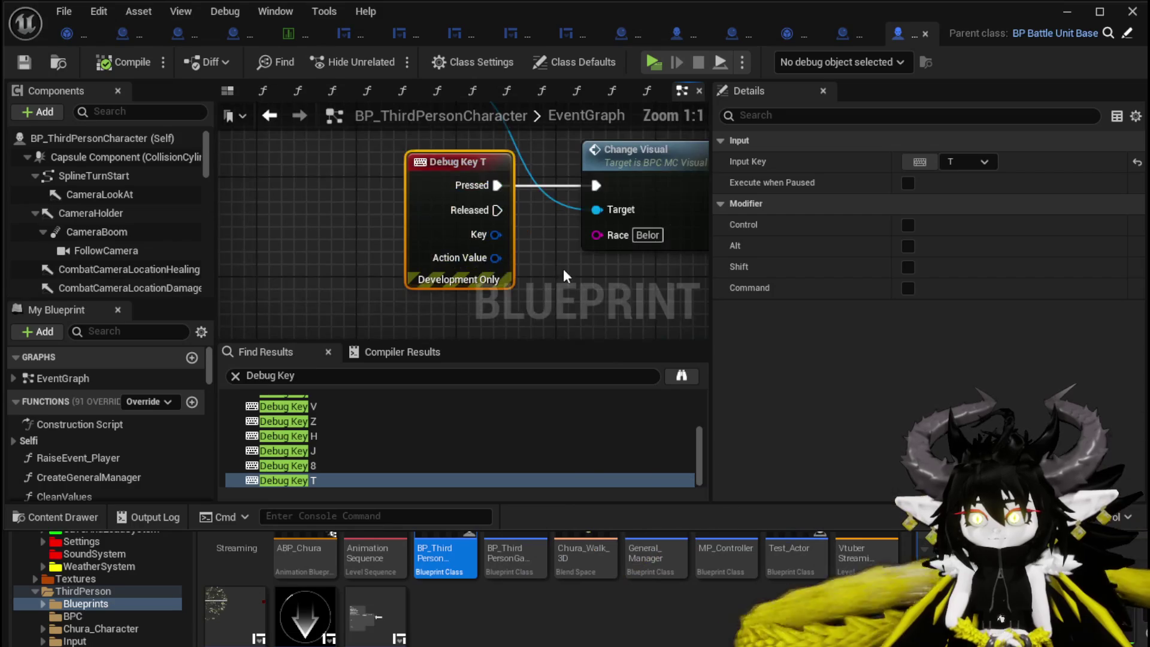
Add a Get Combat Manager node near Debug Key T with Self as its Context.
mouse_move(359, 269)
mouse_down()
mouse_move(360, 228)
mouse_move(343, 267)
mouse_up()
right_click(279, 183)
text(get )
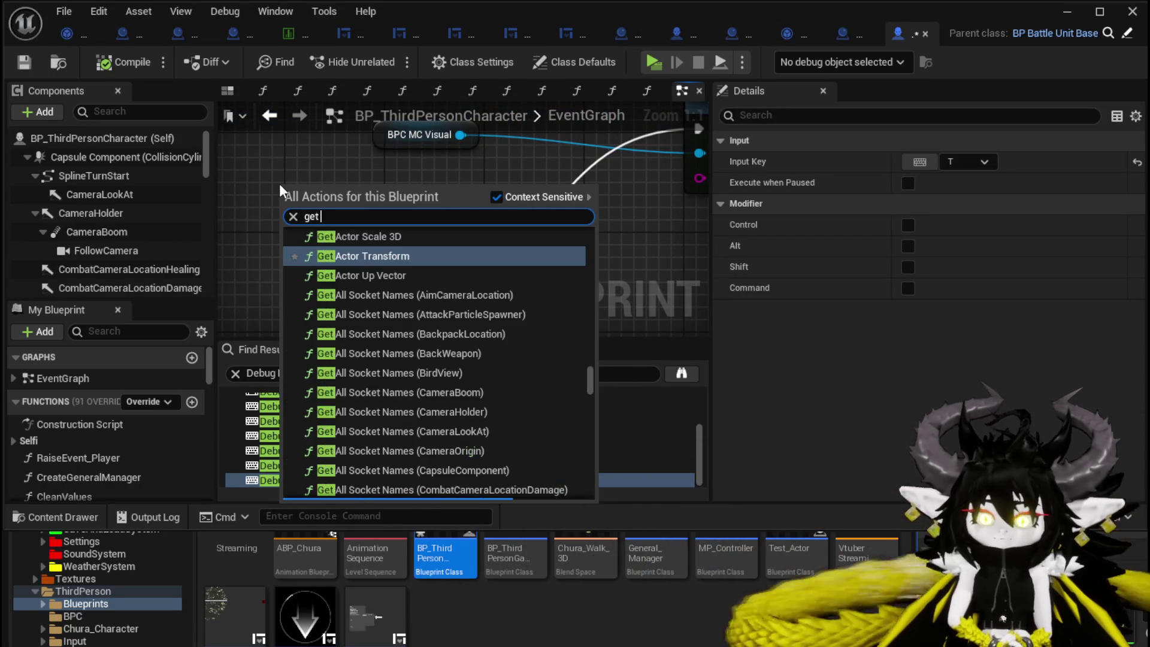
text(comba)
key(Return)
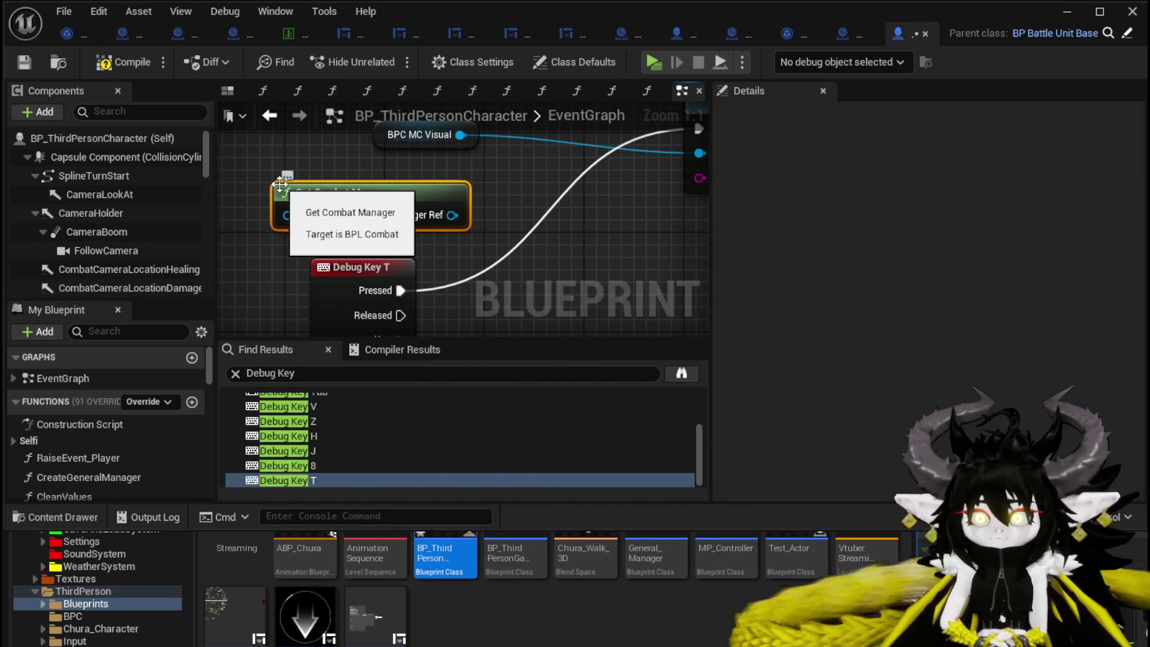
mouse_move(306, 183)
mouse_down()
mouse_move(450, 193)
mouse_move(377, 206)
mouse_move(307, 188)
mouse_up()
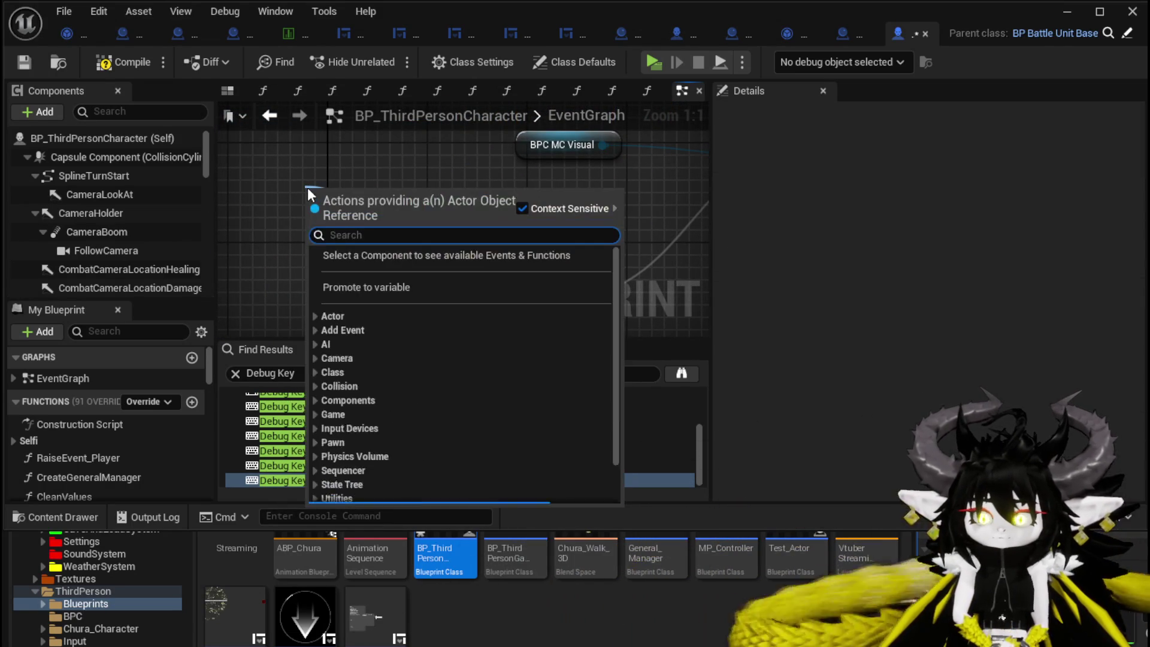
text(Self)
key(Return)
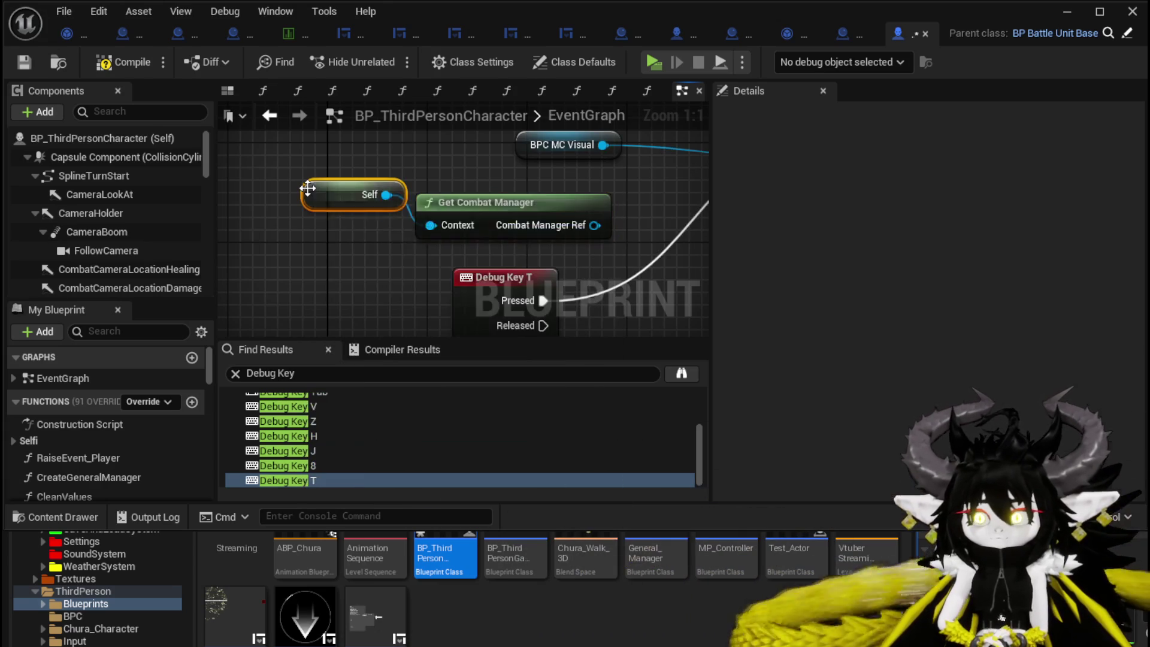
Add SET Enemy Level and Get Enemy Level nodes on the Combat Manager reference.
mouse_move(515, 258)
mouse_down()
mouse_move(382, 188)
mouse_move(496, 247)
mouse_move(507, 235)
mouse_up()
text(Set Enemy)
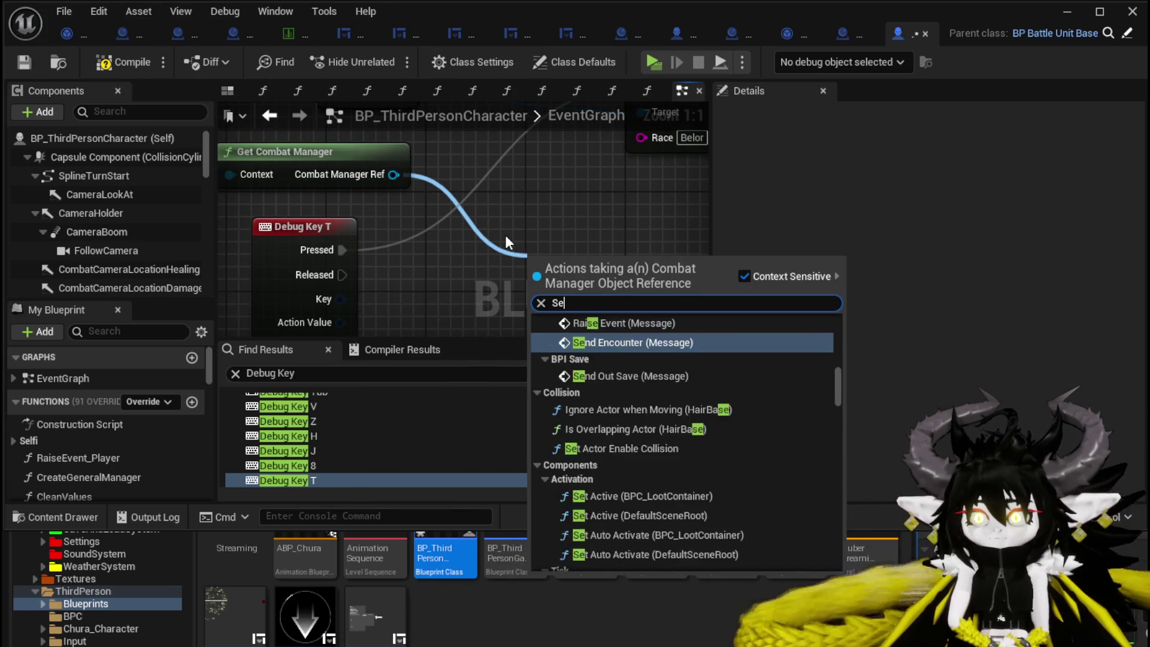
key(Return)
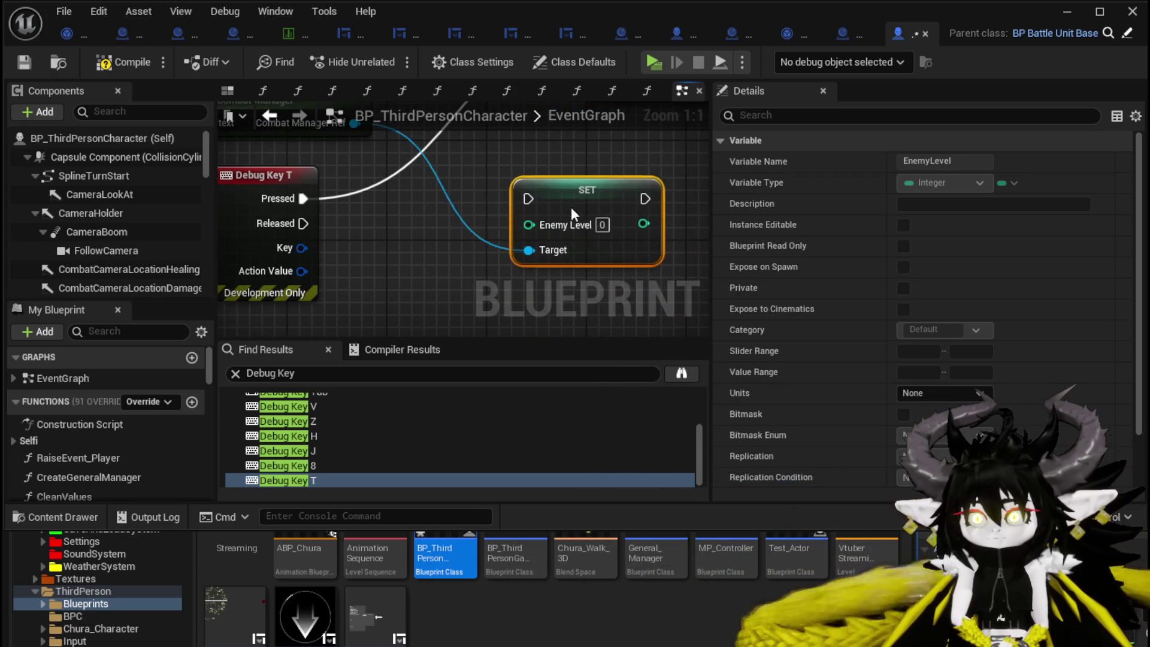
drag(409, 171, 437, 239)
text(get)
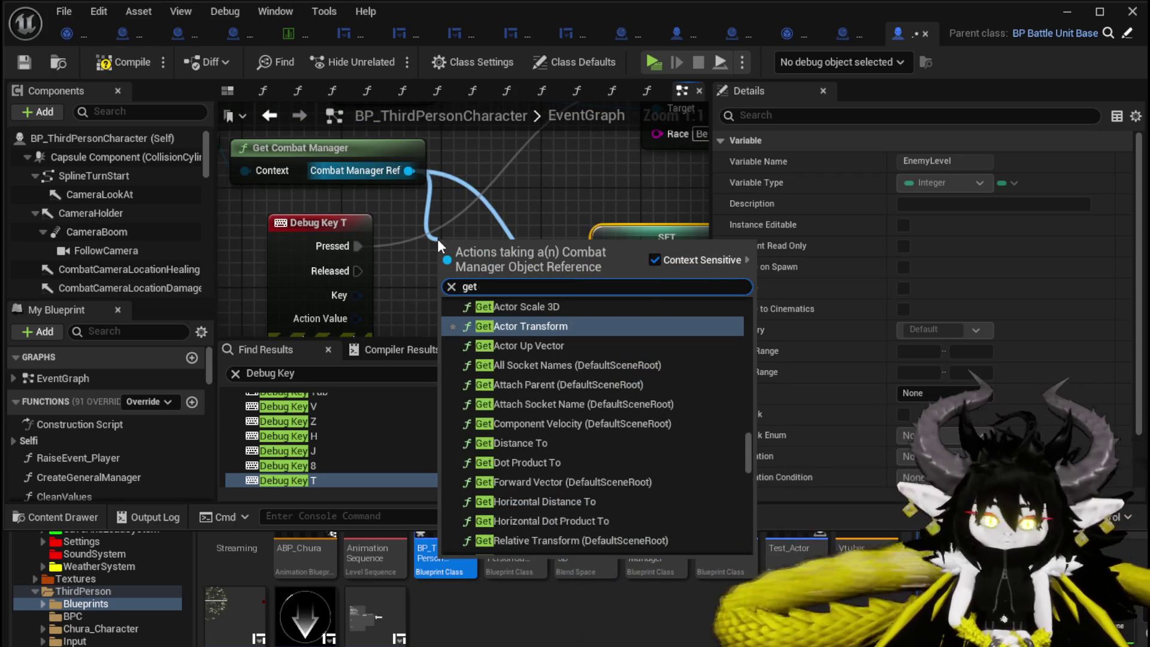
text( enemy leve)
key(Return)
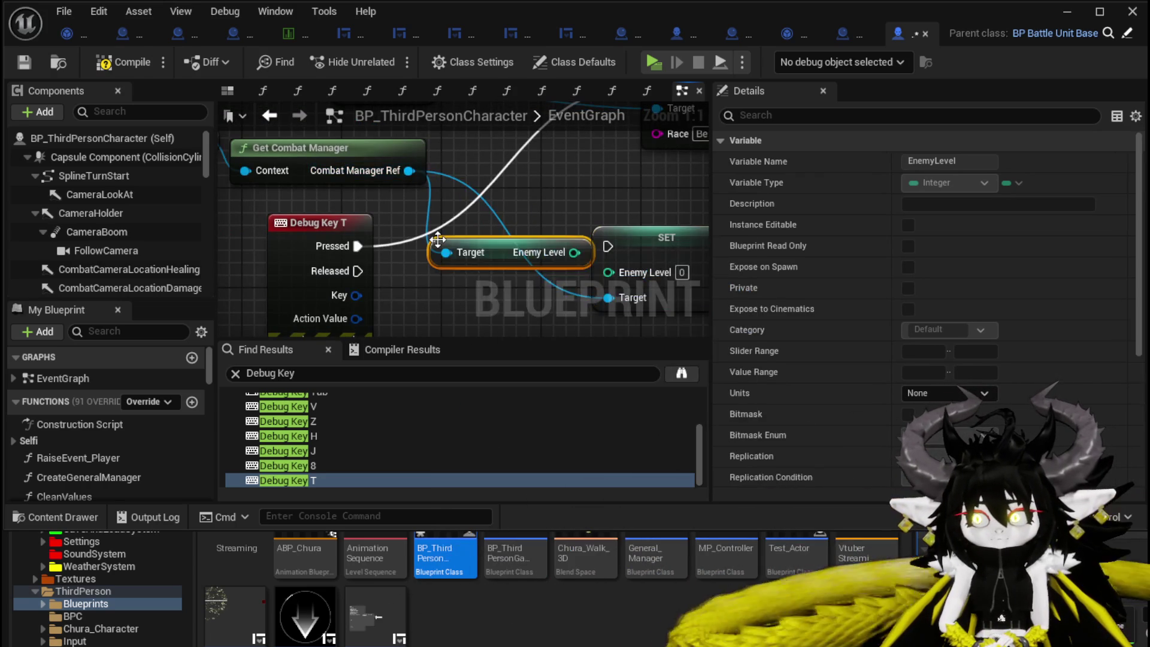
Add Enemy Level plus 1 and feed the result into SET Enemy Level.
drag(573, 252, 487, 288)
text(+)
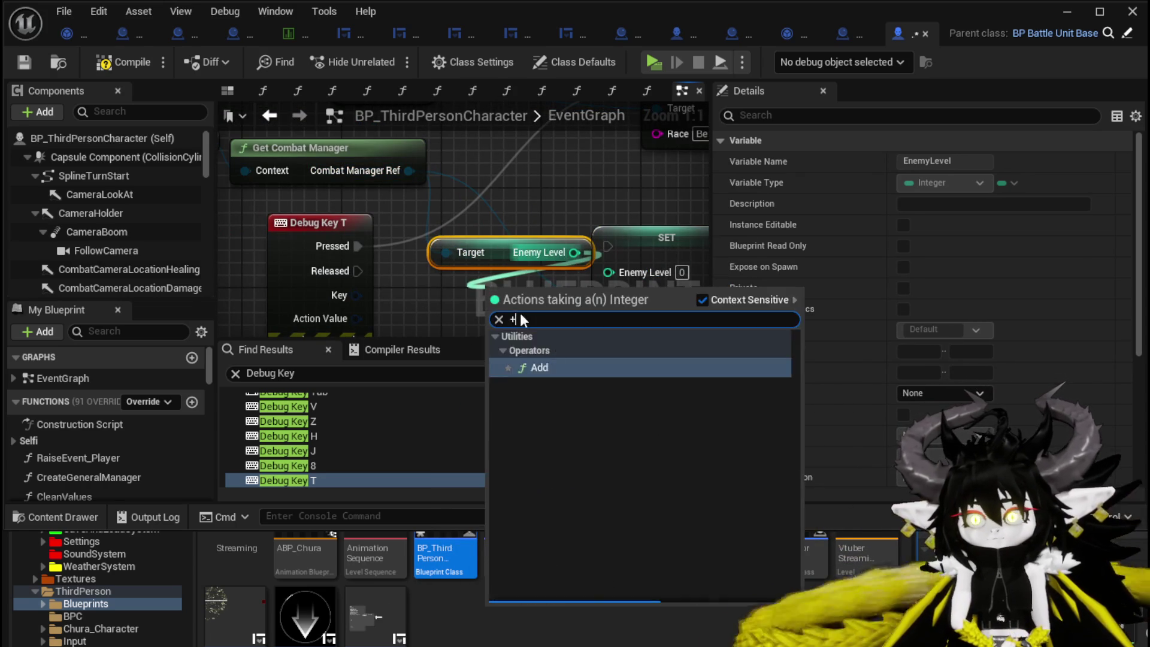
click(526, 408)
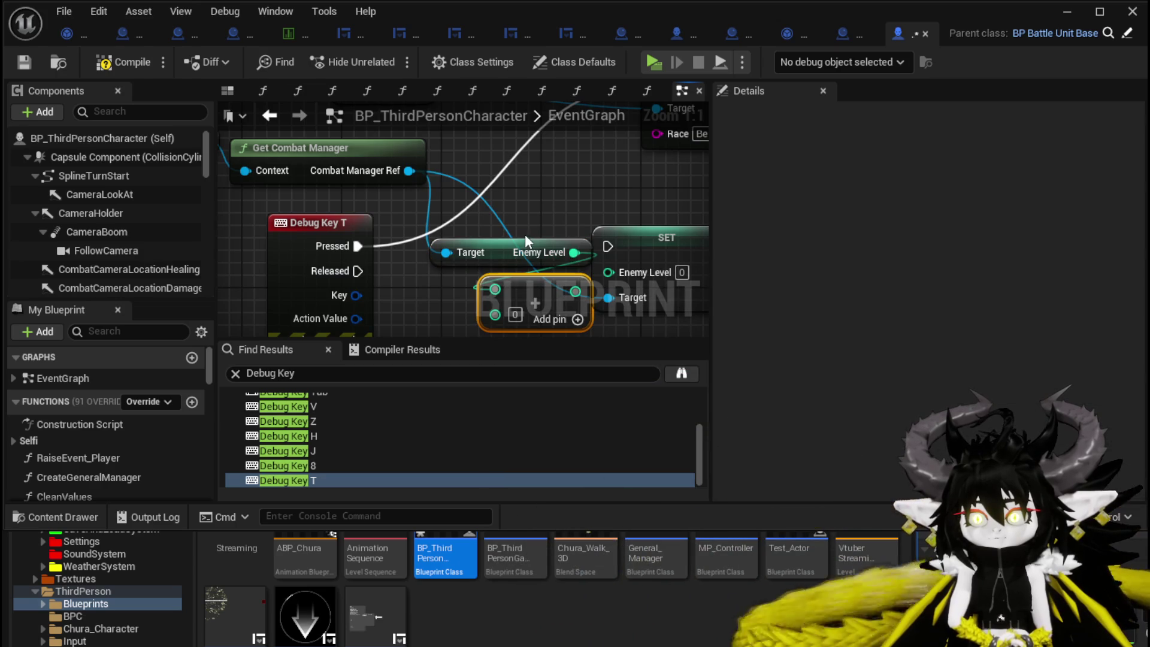
drag(525, 238, 429, 215)
drag(623, 275, 623, 274)
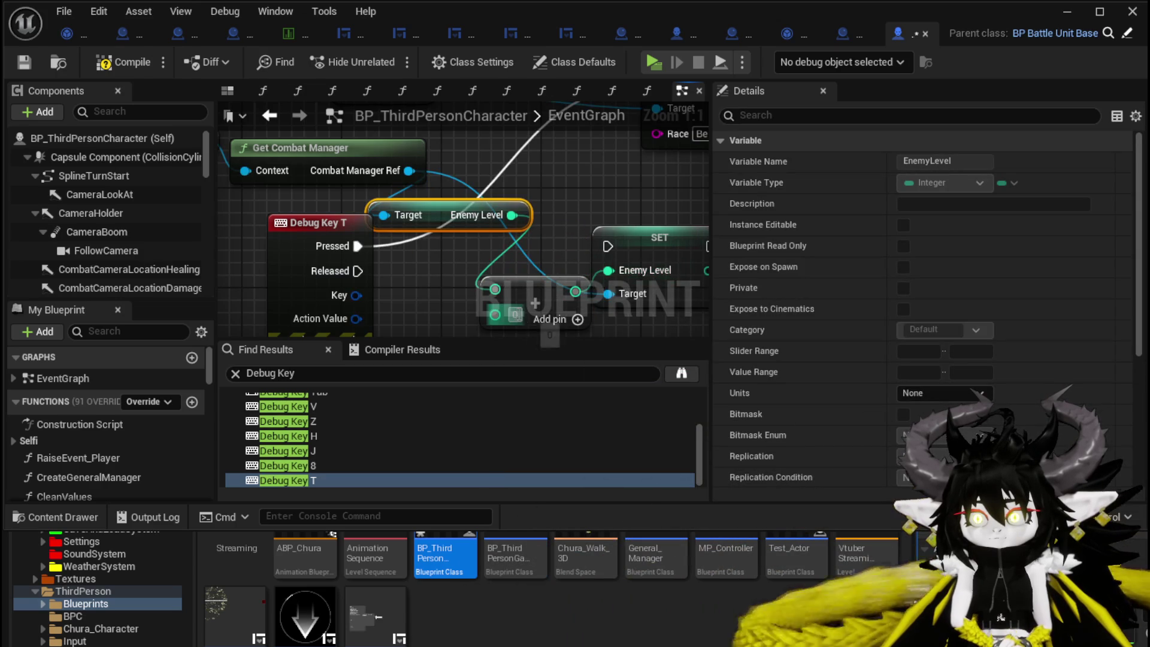
drag(534, 285, 388, 257)
Print the new Enemy Level after SET and trigger SET from Debug Key T.
drag(564, 218, 684, 214)
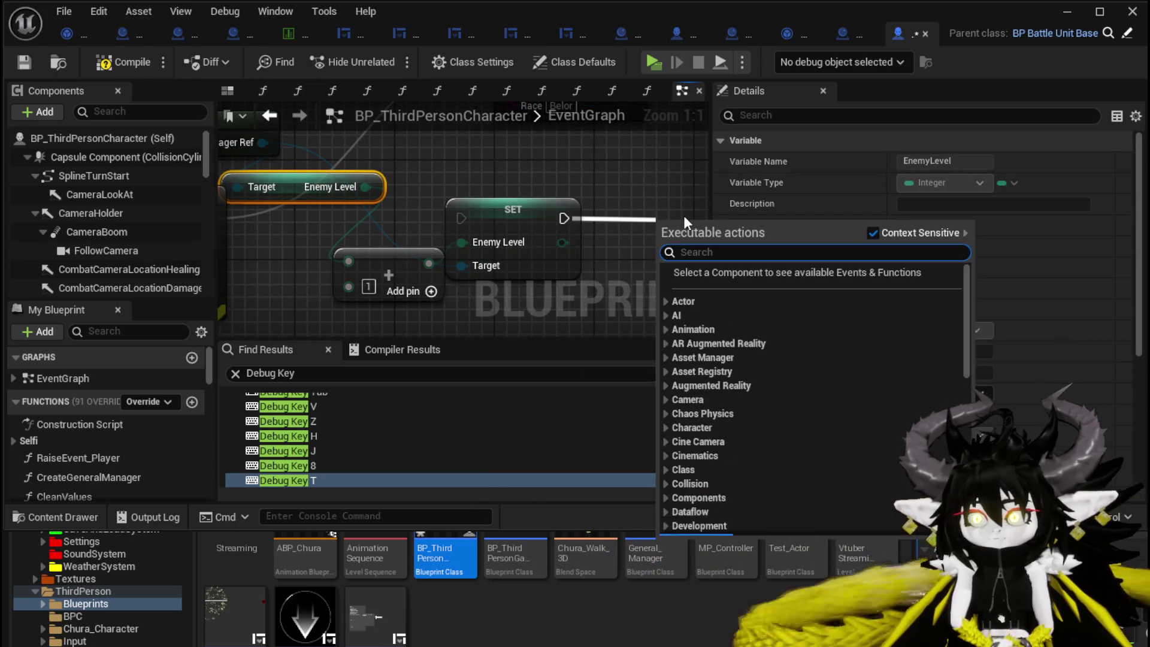
text(Print String)
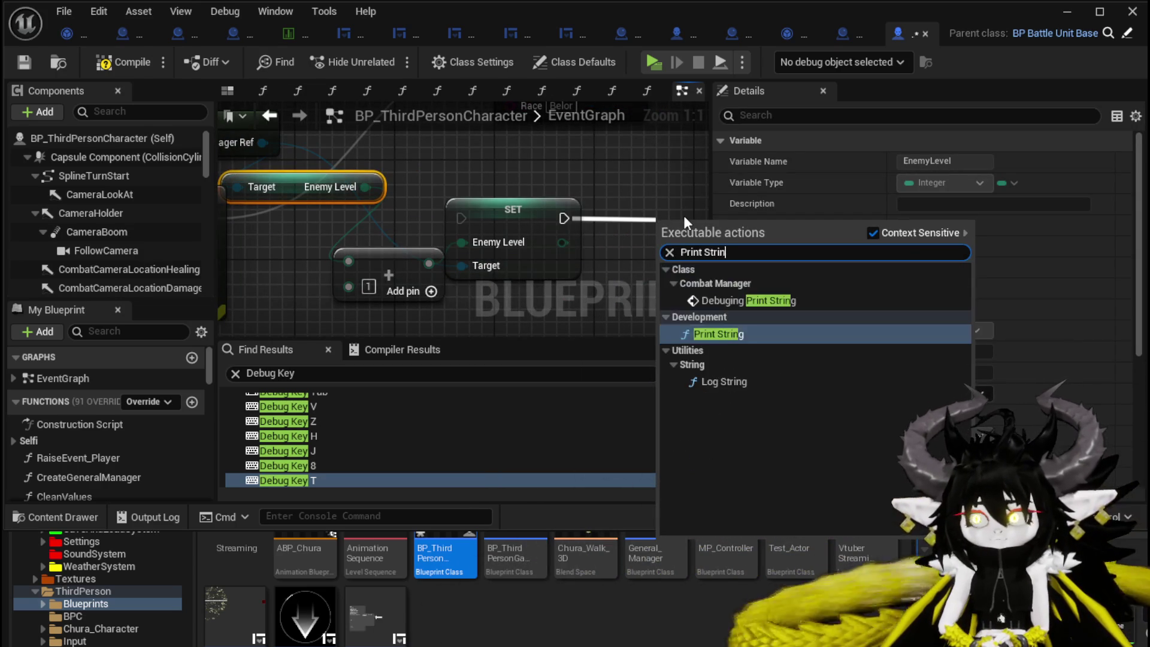
key(Return)
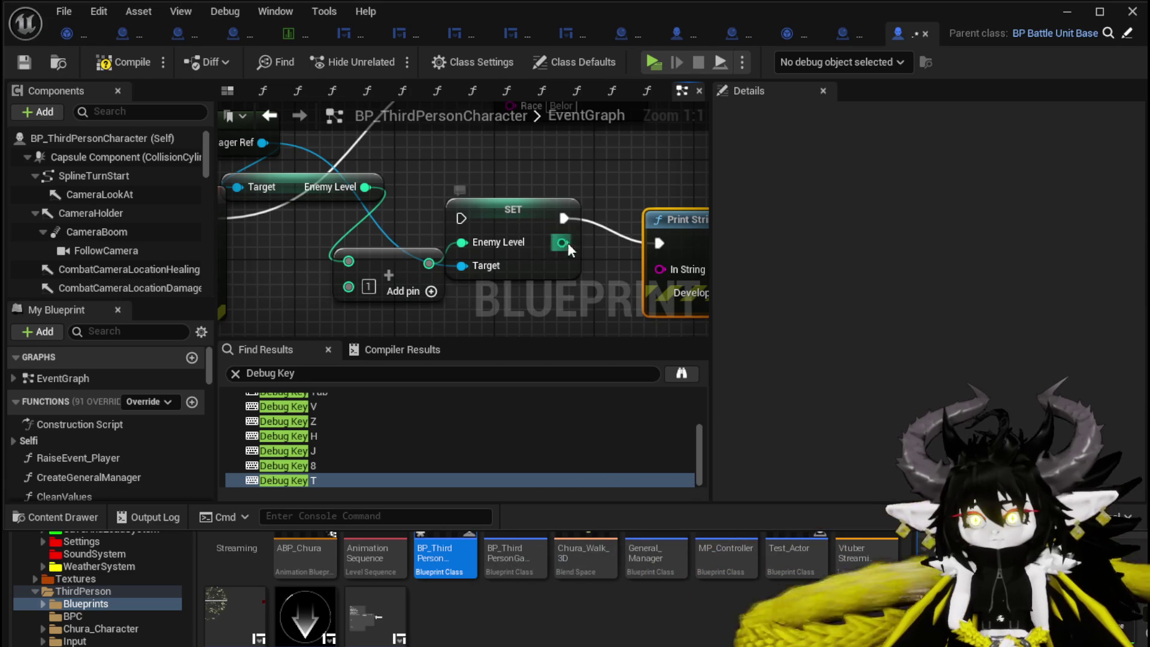
drag(570, 249, 660, 269)
mouse_move(674, 219)
mouse_down()
mouse_move(699, 196)
mouse_move(642, 200)
mouse_up()
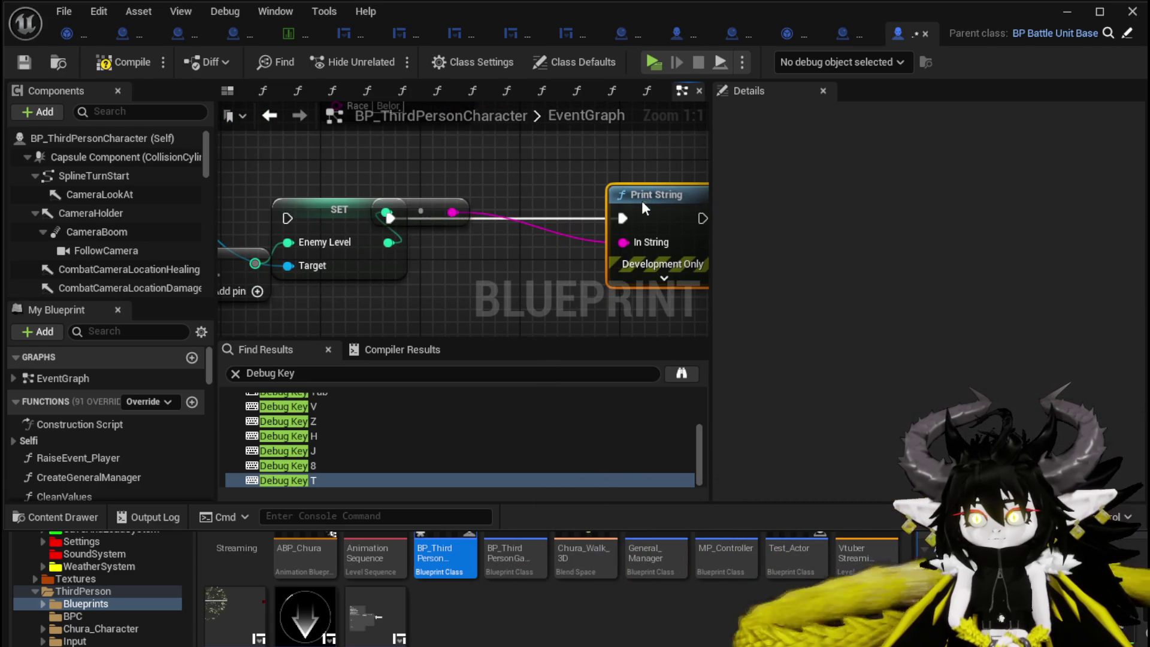
drag(435, 212, 518, 285)
scroll(300, 239, down, 2)
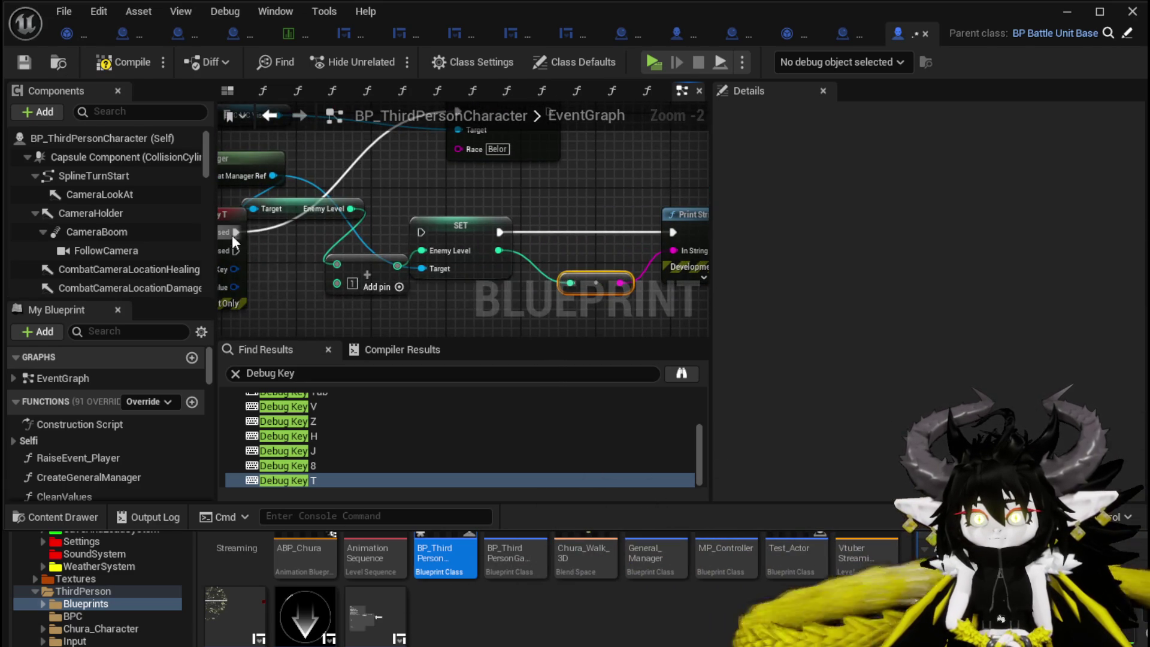
mouse_move(236, 231)
mouse_down()
mouse_move(432, 236)
mouse_move(422, 232)
mouse_up()
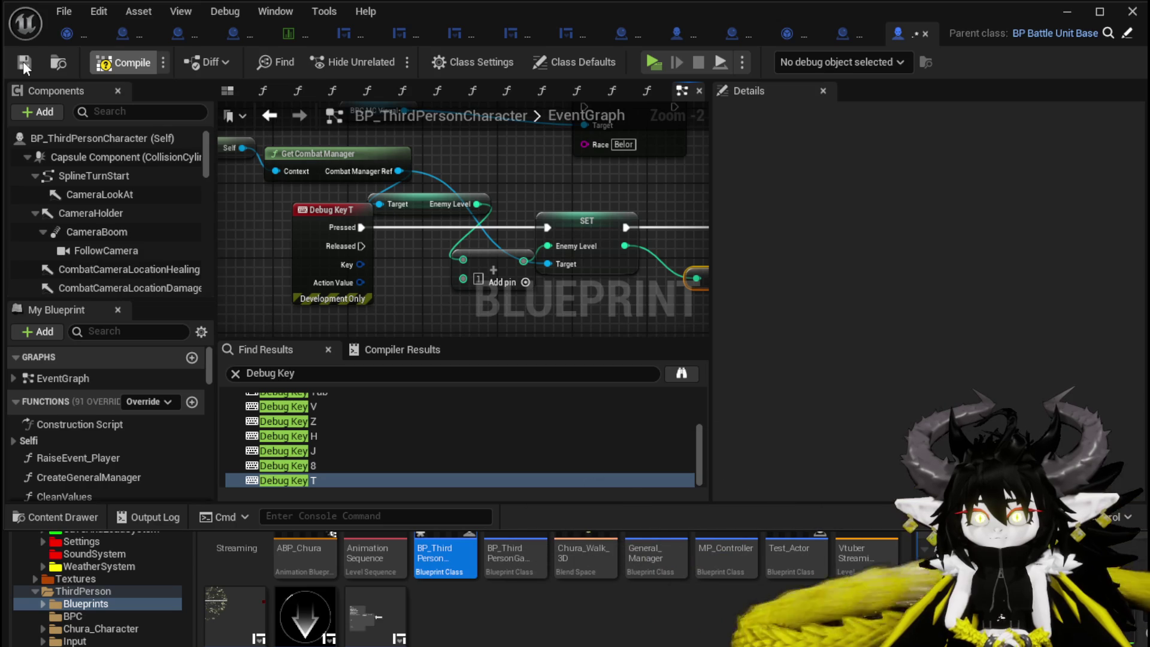
Delete the broken Train Station 2 teleport nodes and recompile BP_ThirdPersonCharacter cleanly.
click(101, 63)
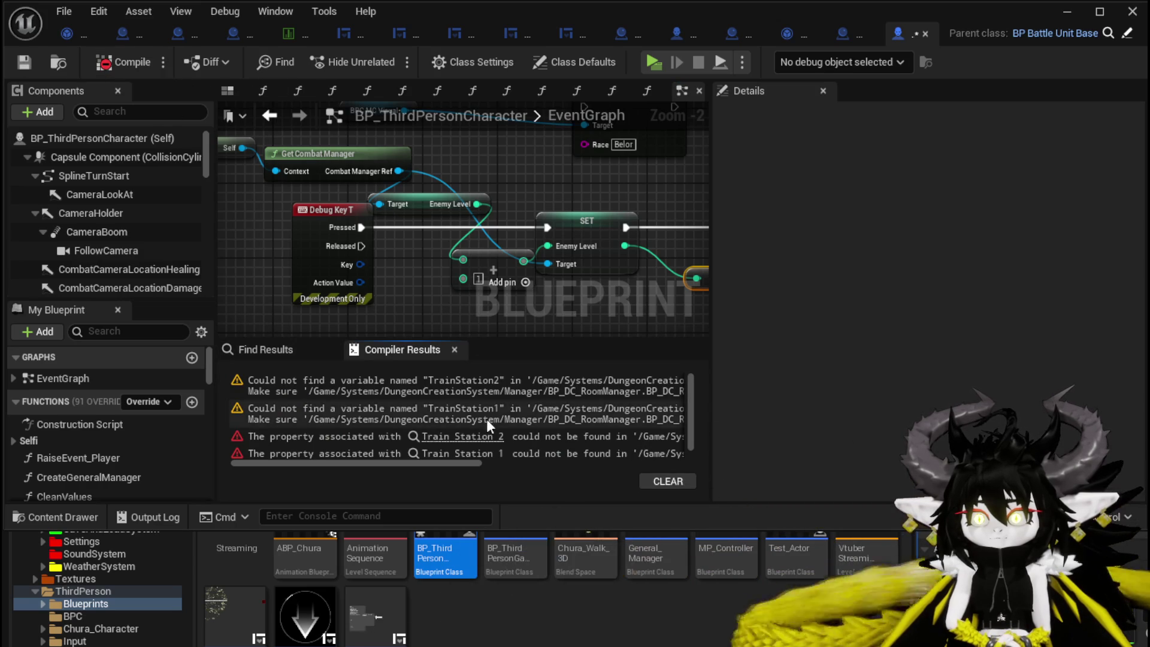
click(479, 438)
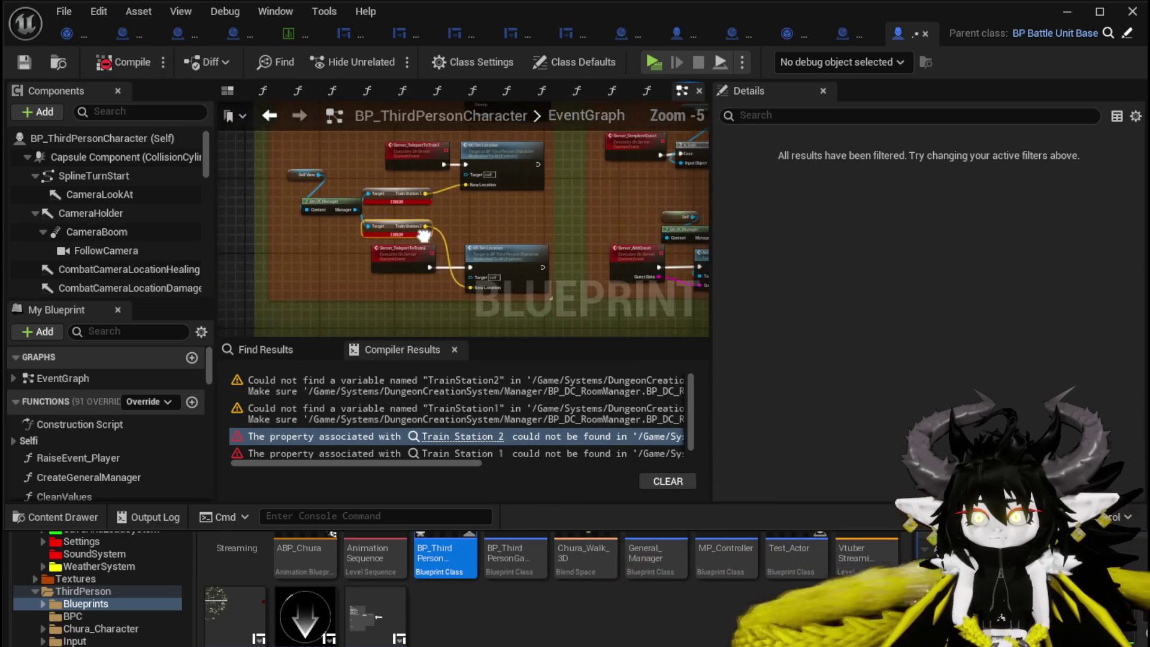
mouse_move(369, 265)
mouse_down()
mouse_move(502, 317)
mouse_move(505, 295)
mouse_up()
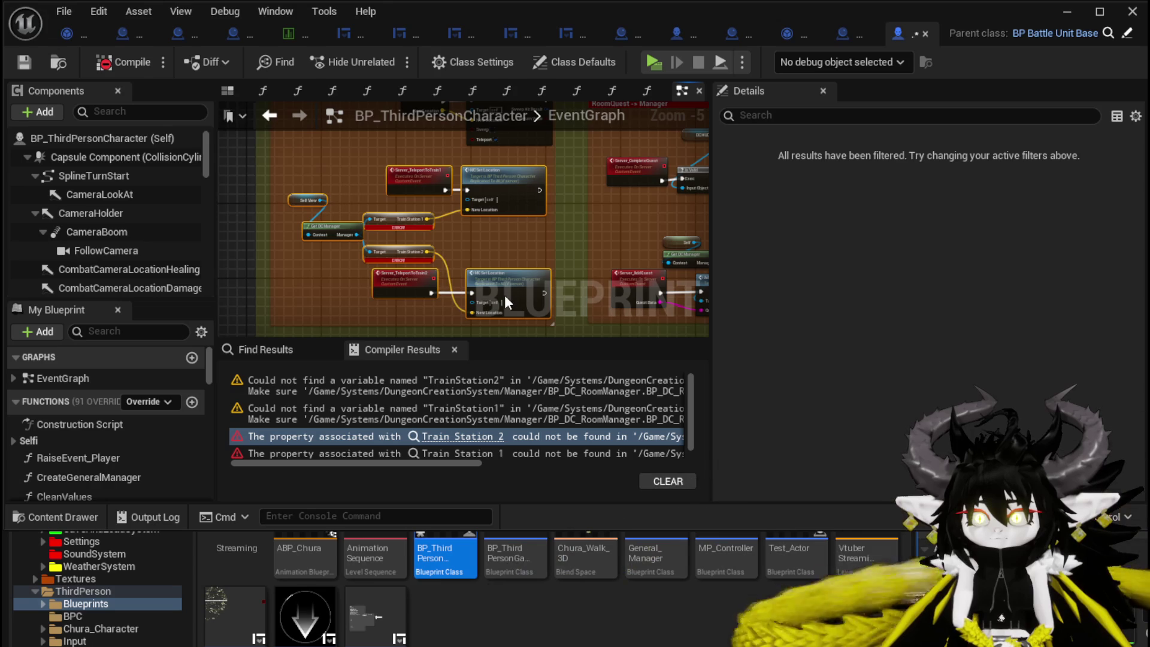
key(Delete)
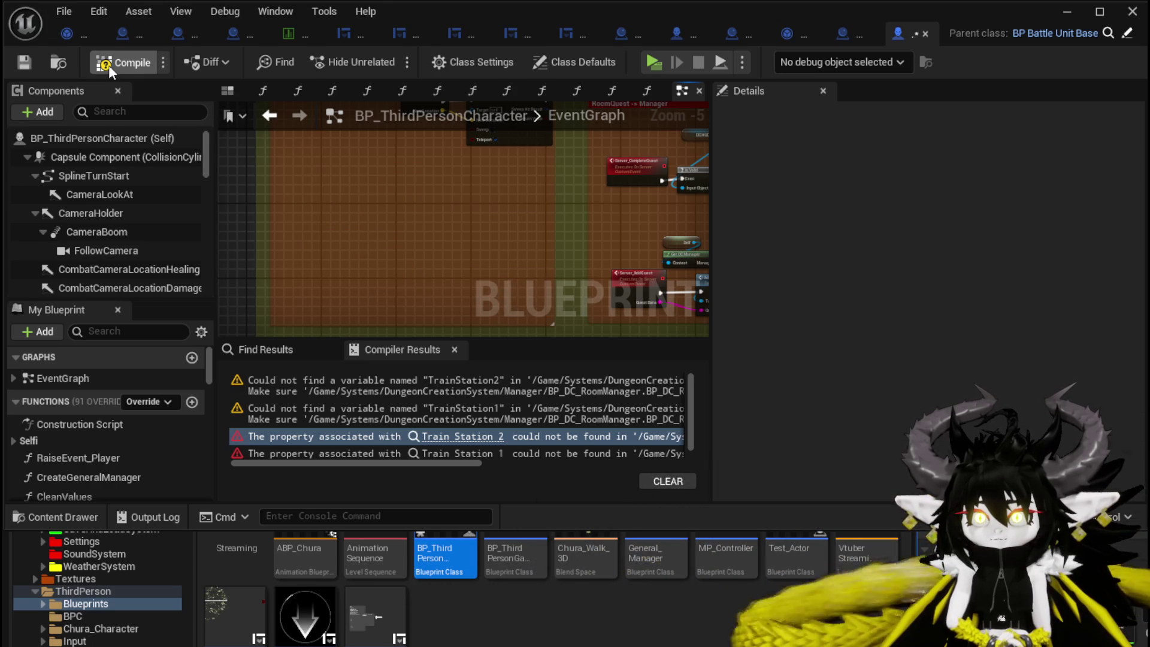
click(109, 65)
scroll(79, 432, down, 15)
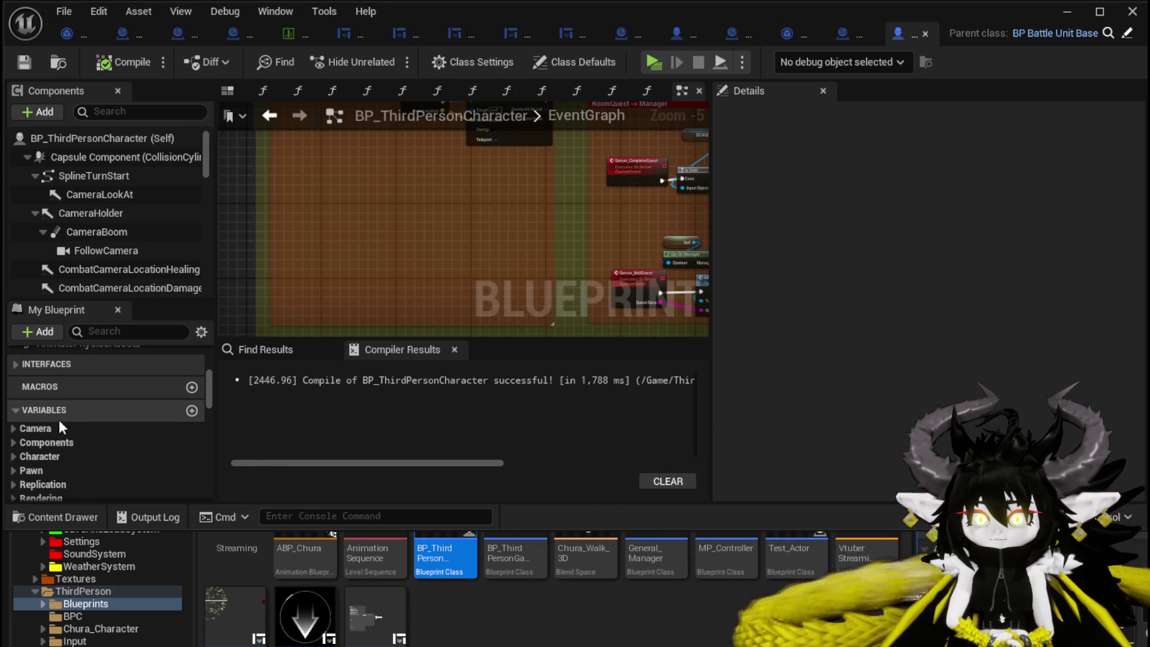
Expand the DC Manager Stuff variable category and save the character blueprint.
scroll(59, 419, down, 5)
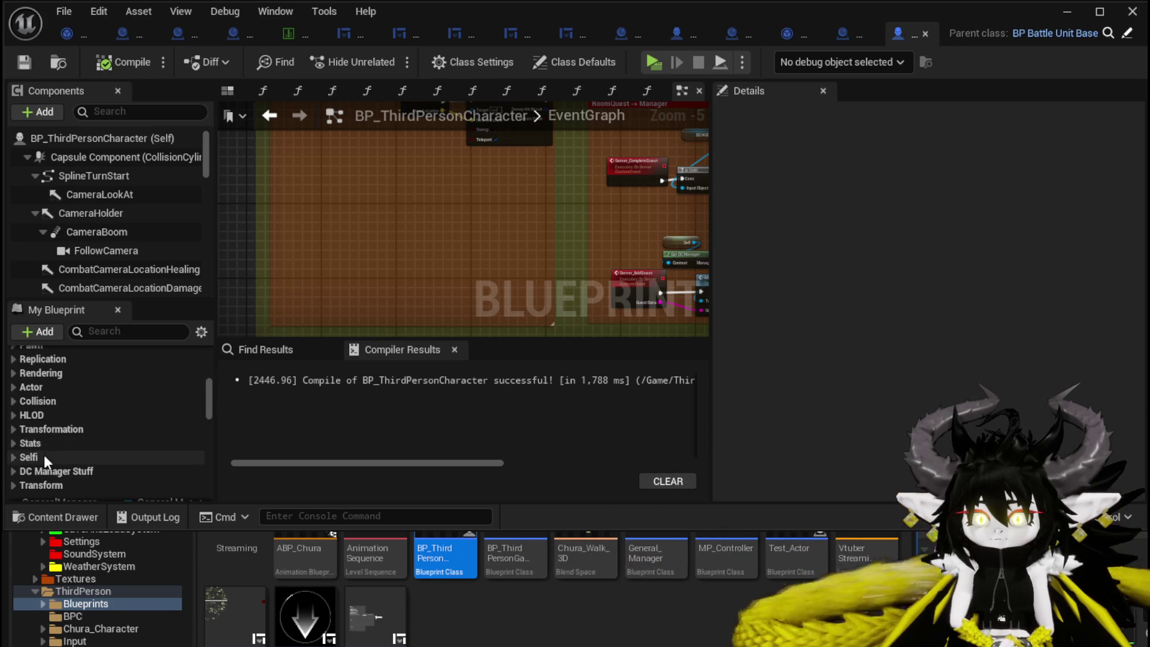
click(14, 472)
scroll(67, 447, down, 3)
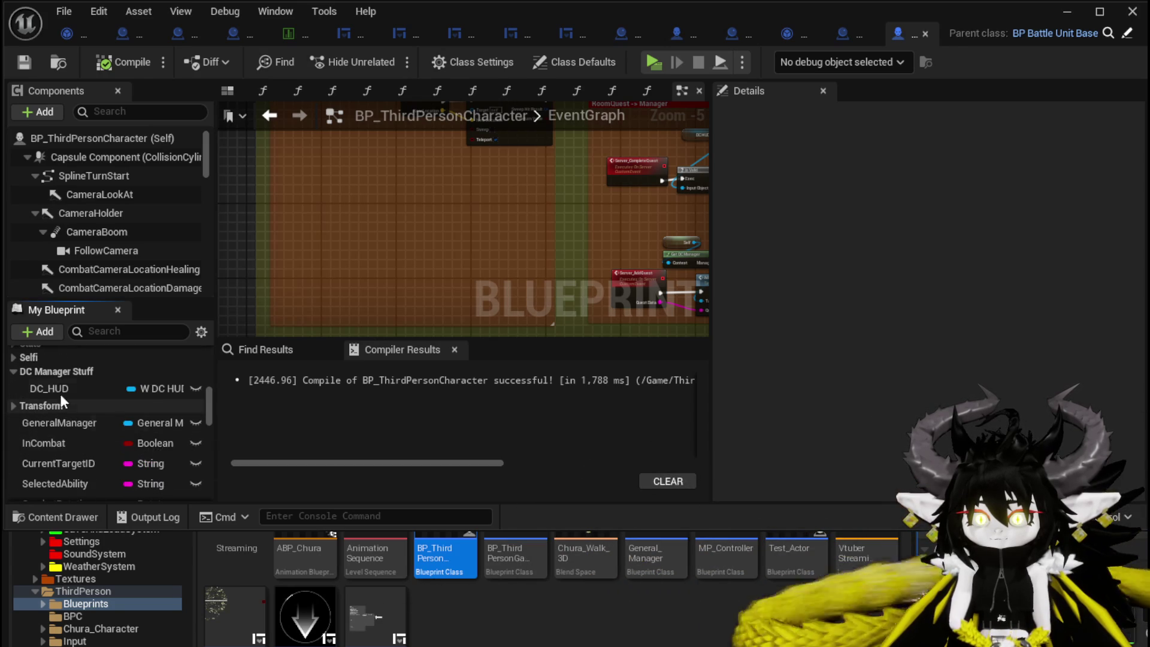
click(21, 370)
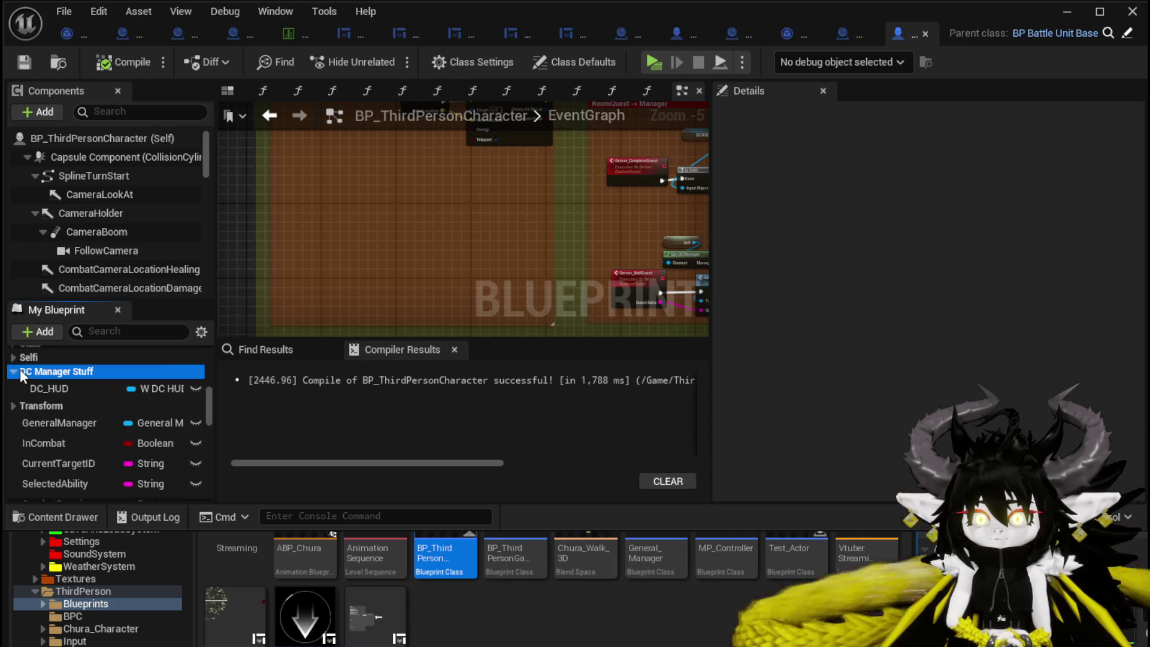
scroll(49, 379, down, 5)
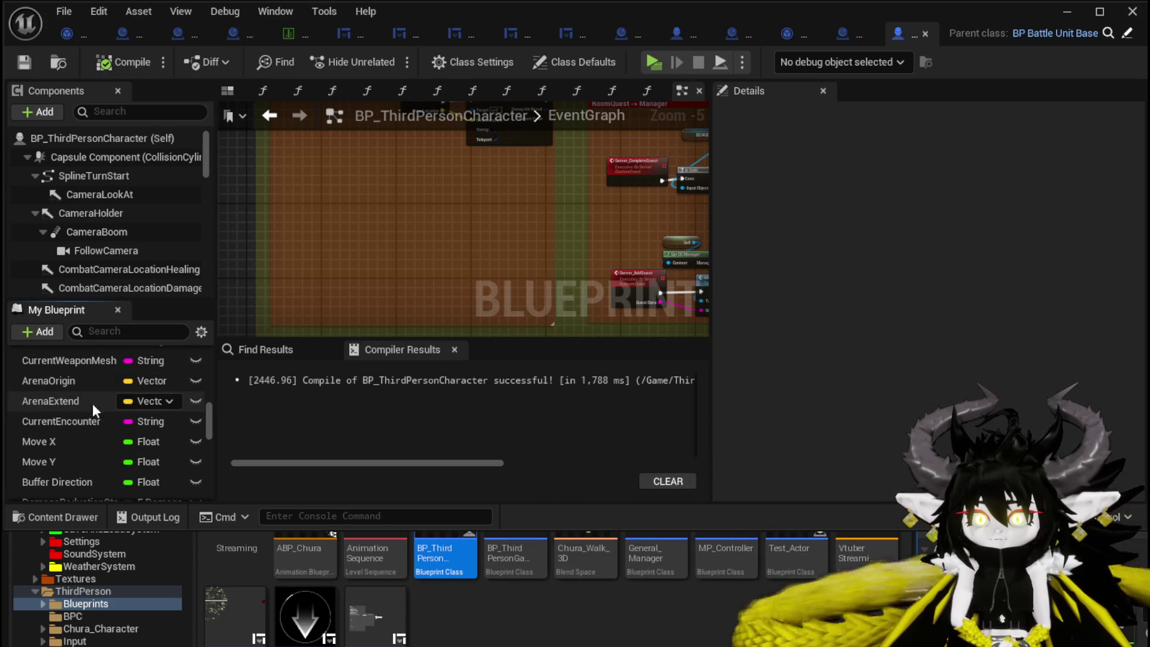
scroll(134, 422, down, 5)
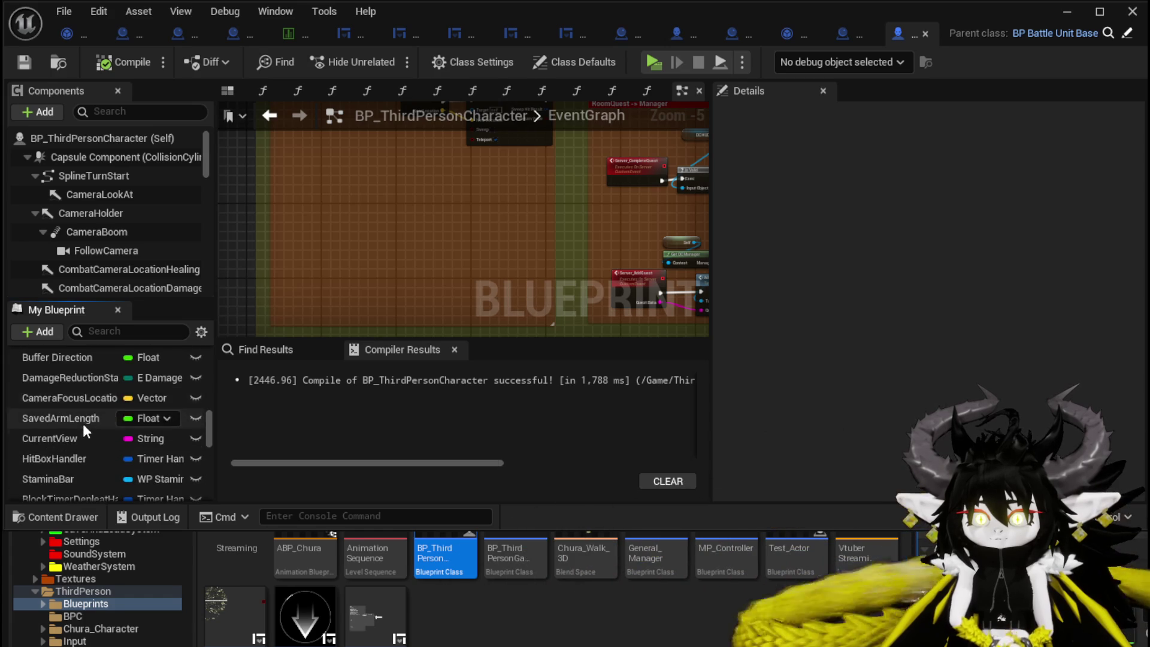
scroll(85, 430, down, 15)
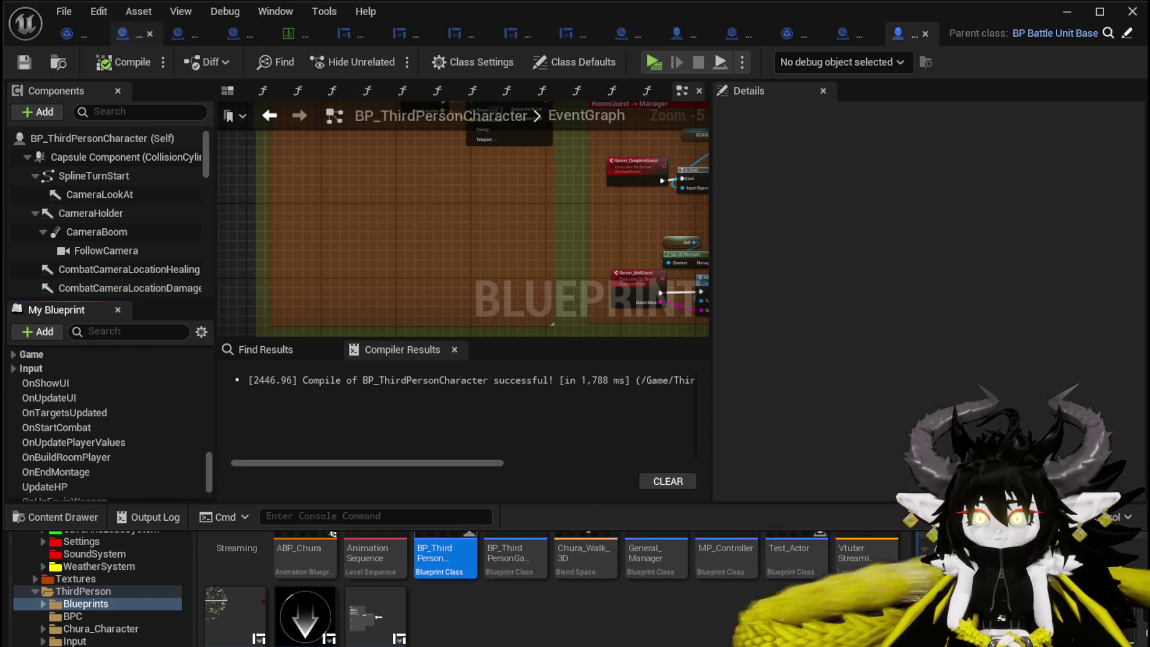
click(28, 60)
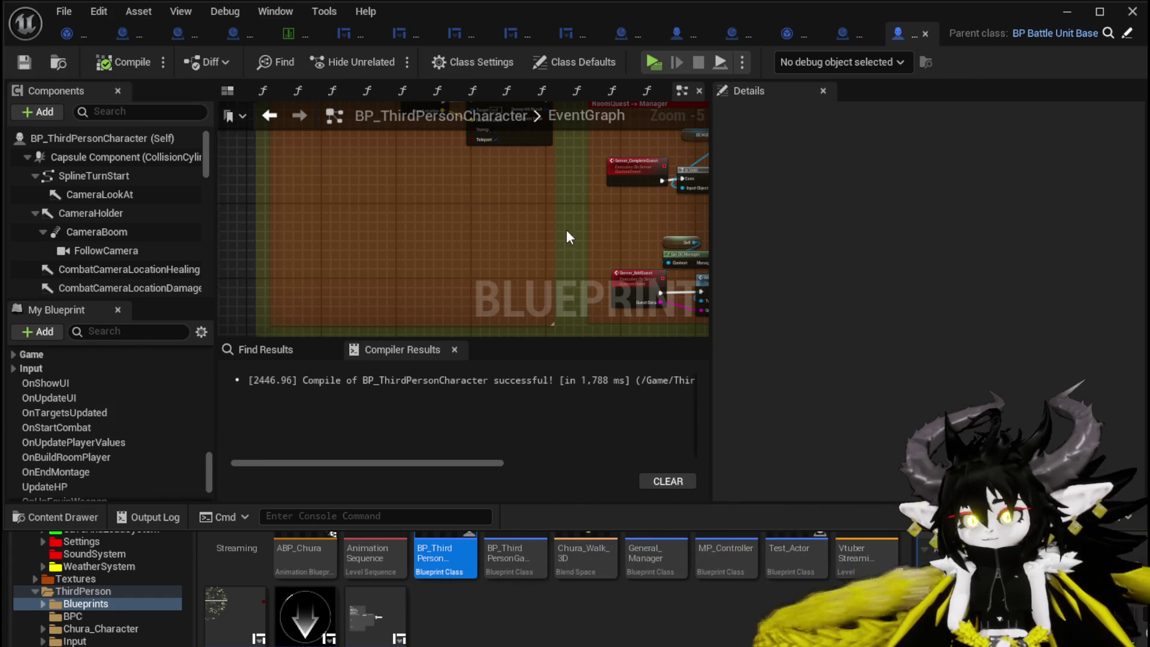
Delete the four RoomTeleportation set-location nodes and save the blueprint.
scroll(569, 236, down, 4)
scroll(286, 251, up, 6)
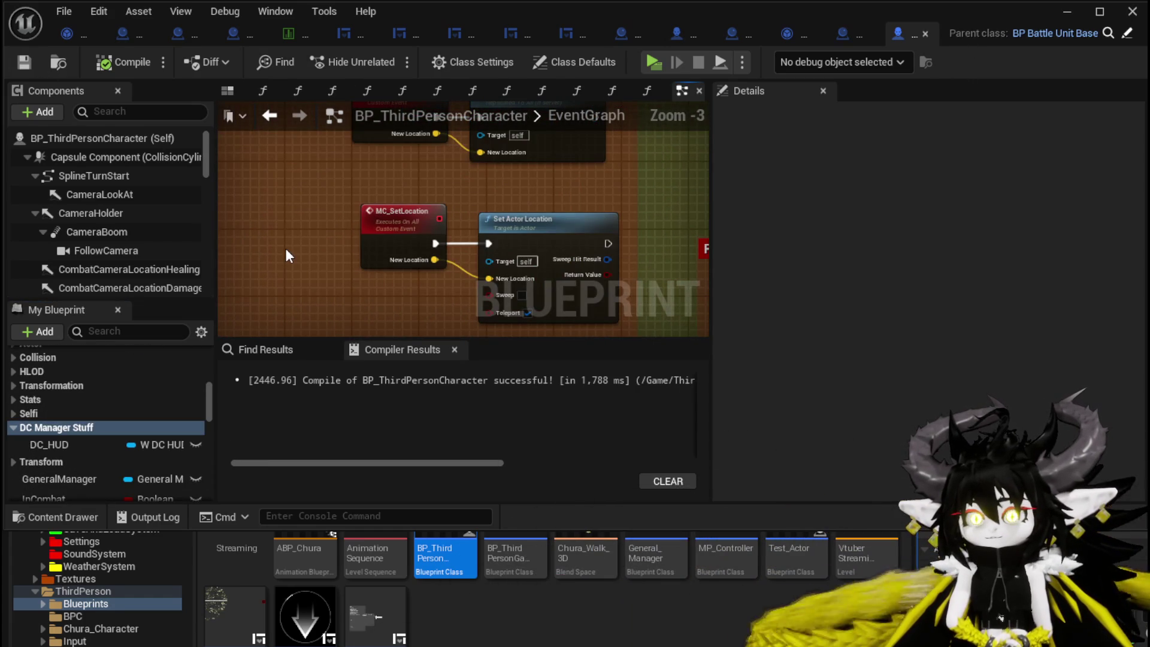
scroll(285, 248, down, 1)
mouse_move(288, 252)
mouse_down()
mouse_move(306, 283)
mouse_move(348, 304)
mouse_up()
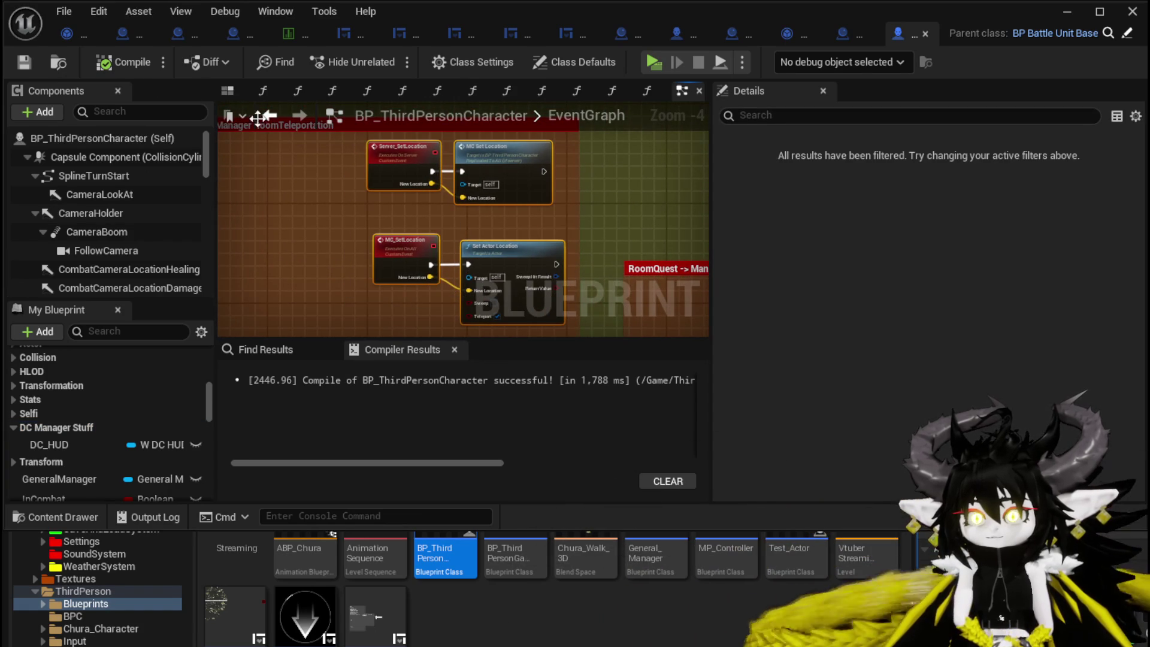
key(Delete)
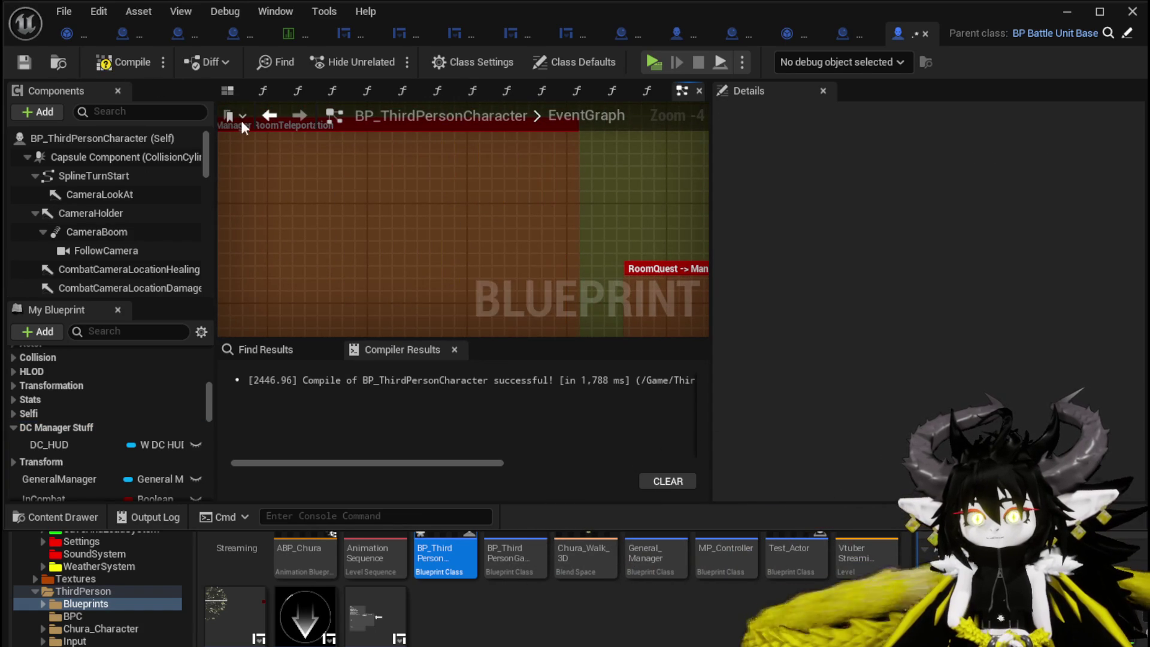
click(23, 62)
Save the blueprint again, minimize the Blueprint editor, and start play-in-editor with Alt+P.
scroll(448, 196, down, 5)
drag(256, 264, 224, 254)
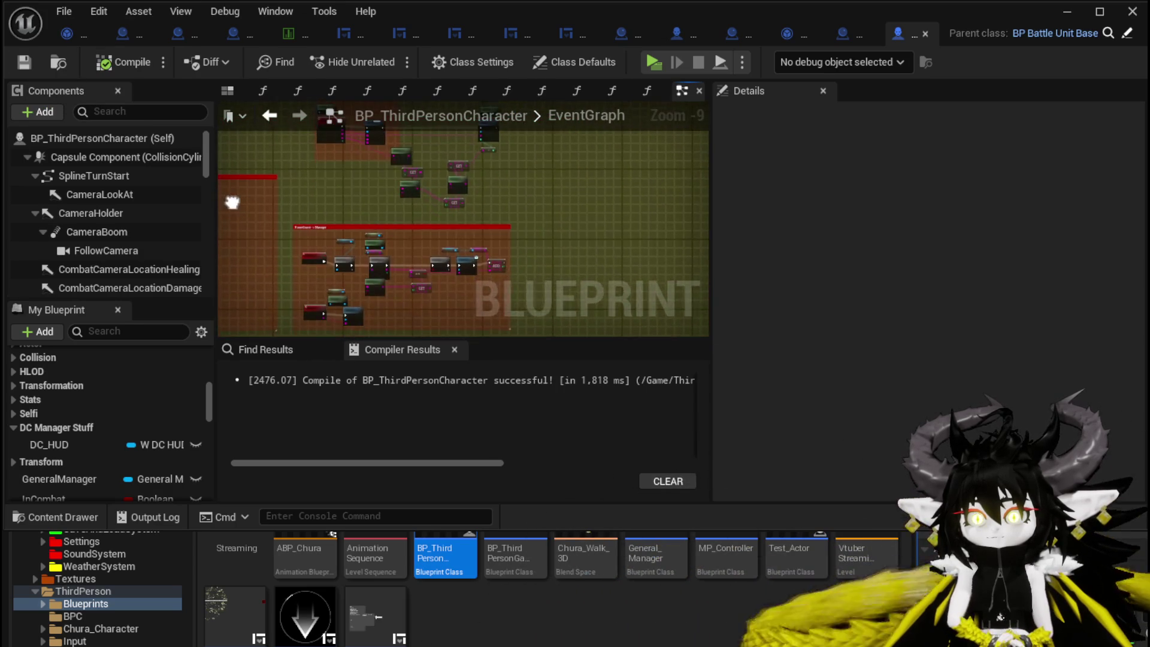
drag(527, 240, 561, 286)
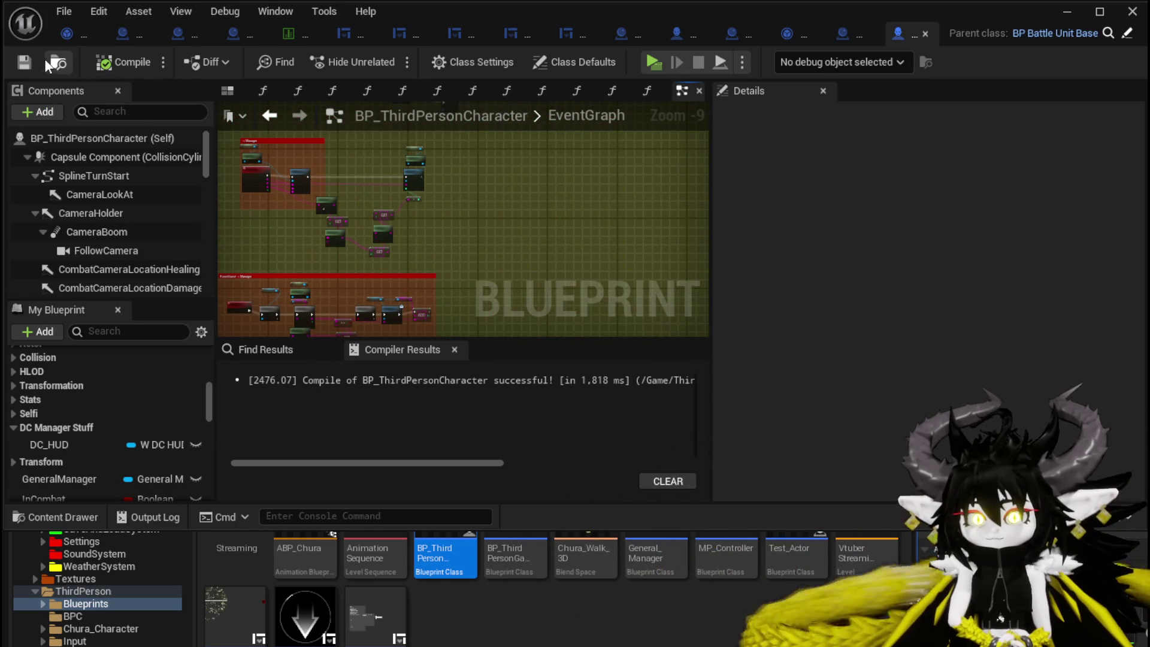
click(24, 62)
click(1069, 16)
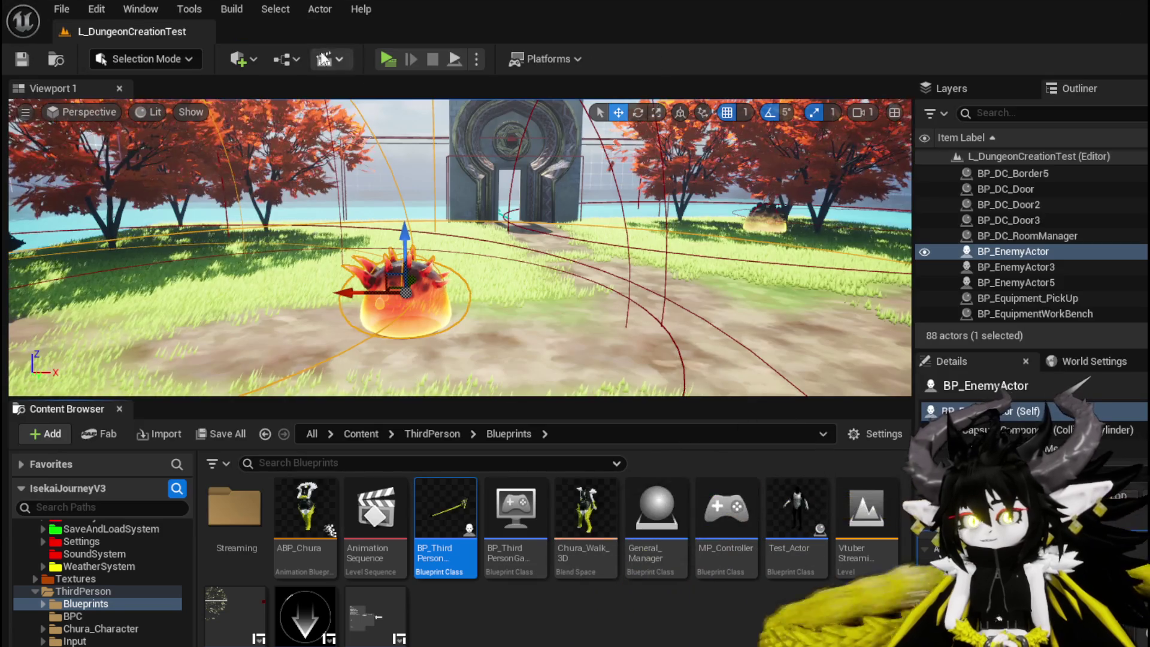
key(alt+p)
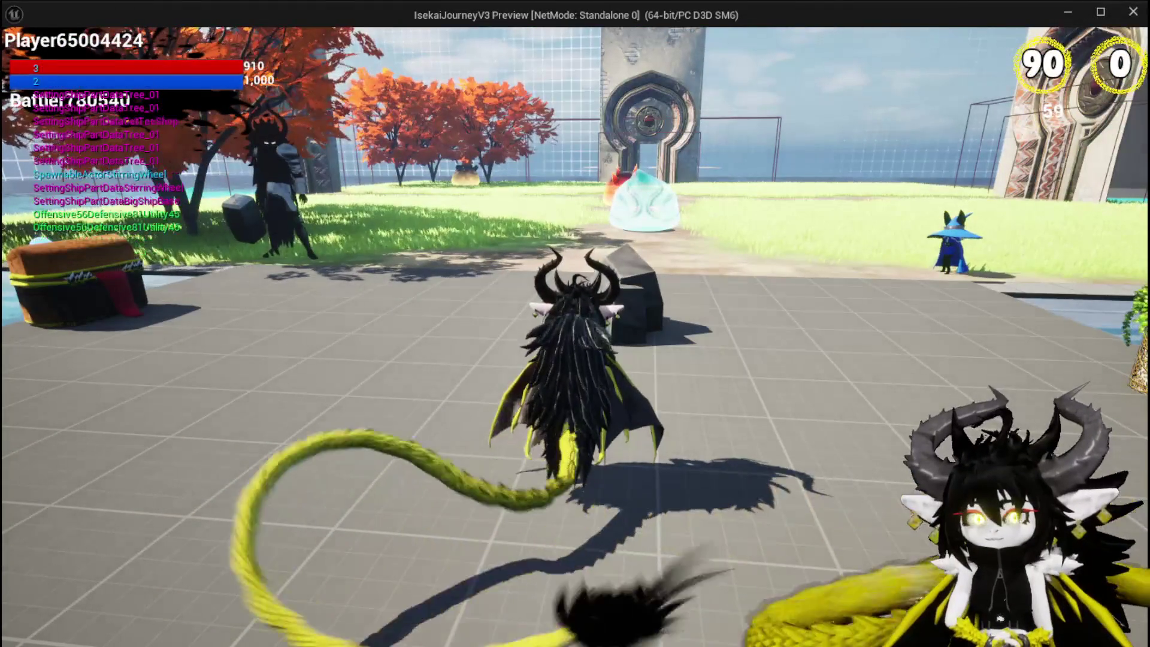
Run the character forward with W into the blue water slime to trigger combat.
key(w)
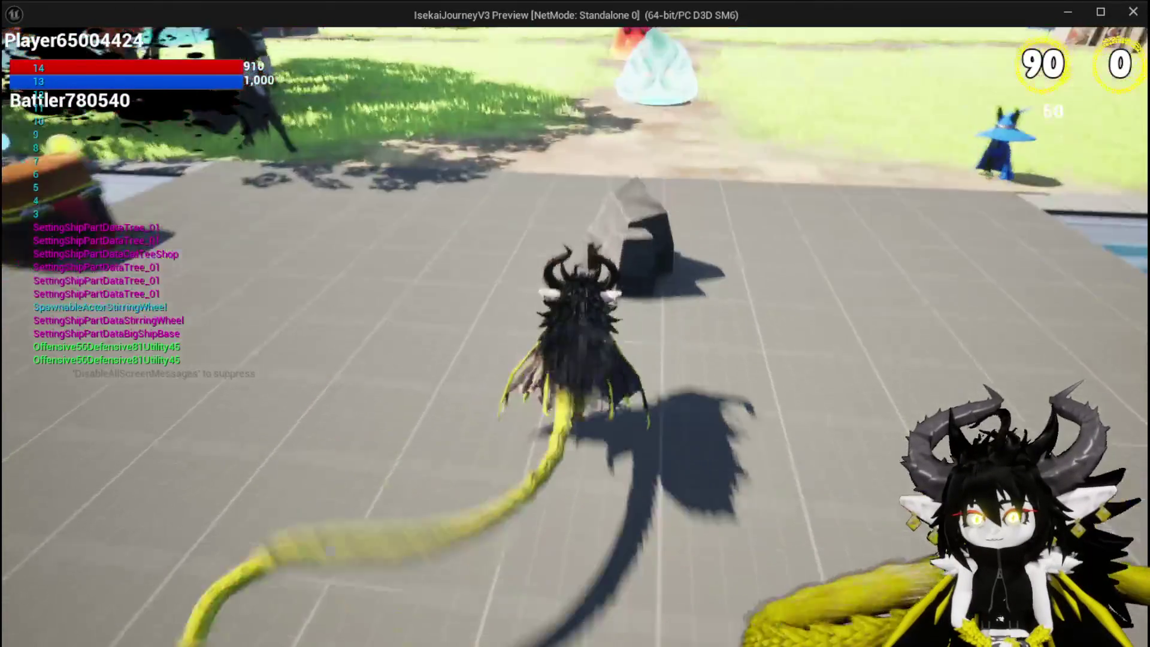
key(w)
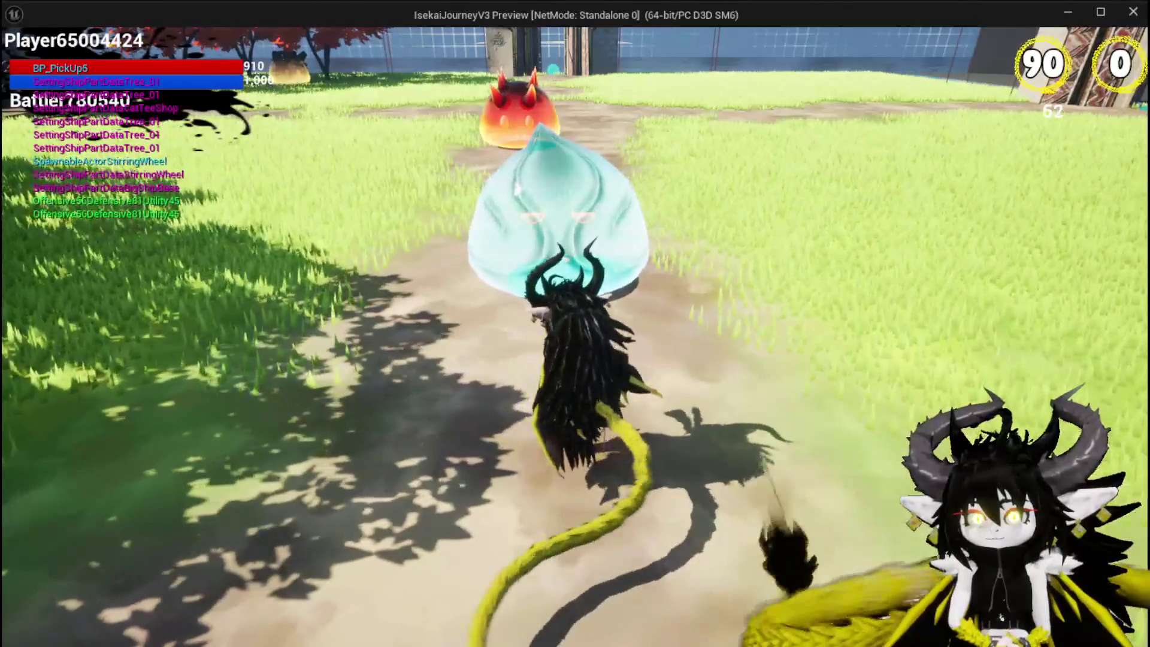
key(w)
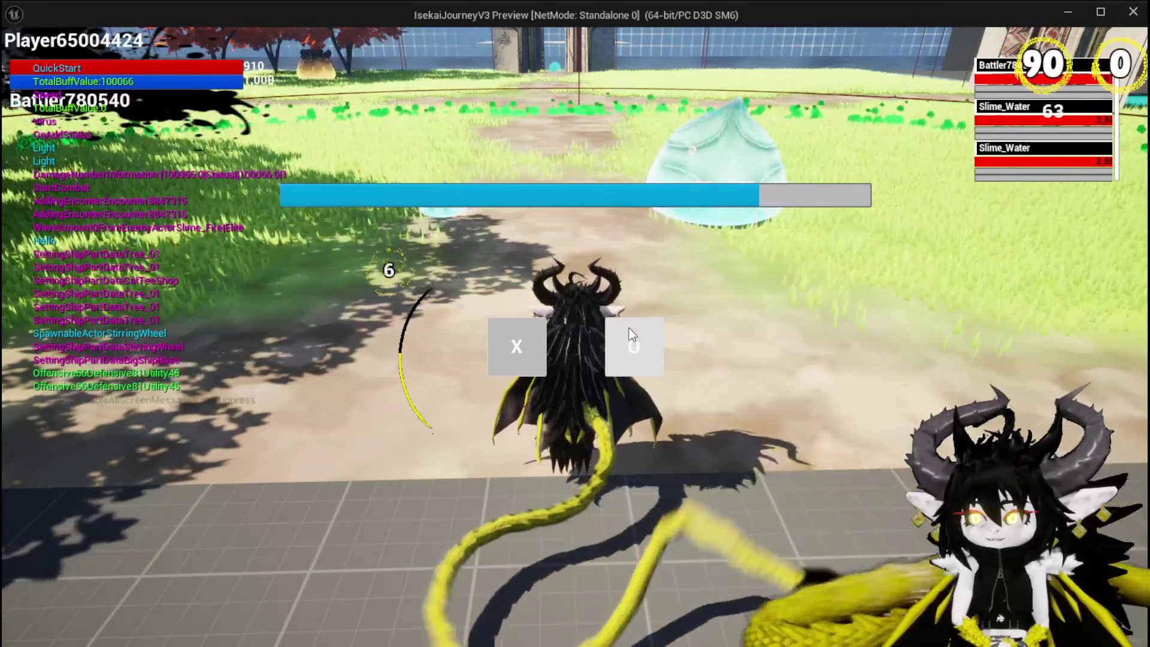
Dismiss the encounter prompt and cast the Free AIM Fire card at the water slimes.
click(519, 347)
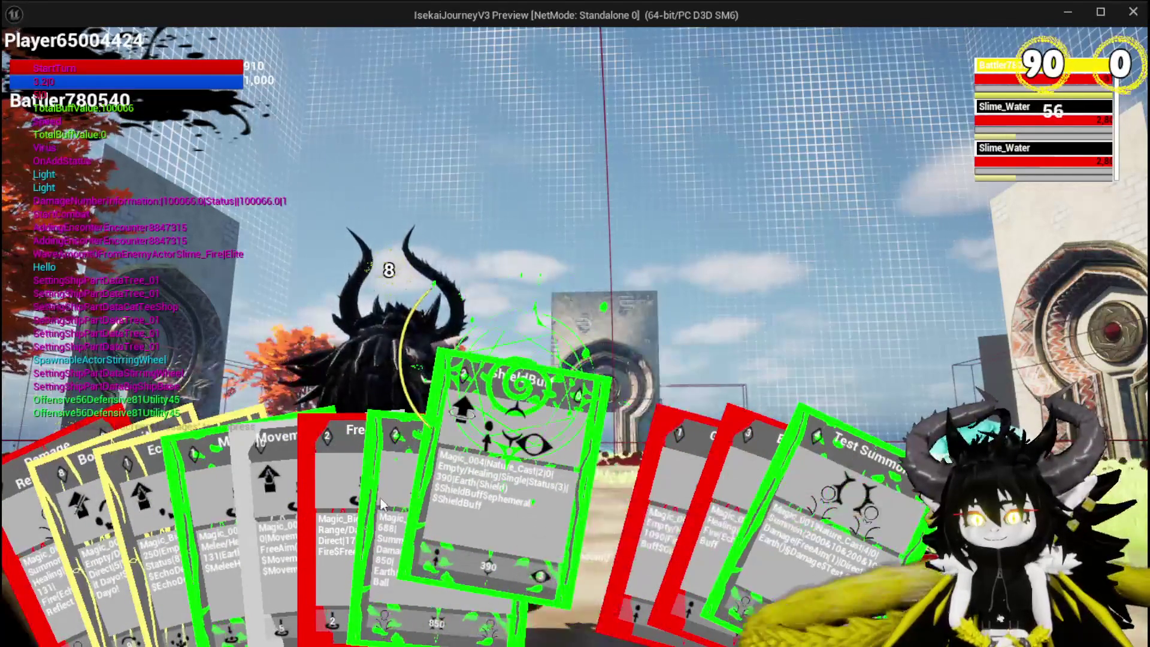
click(407, 500)
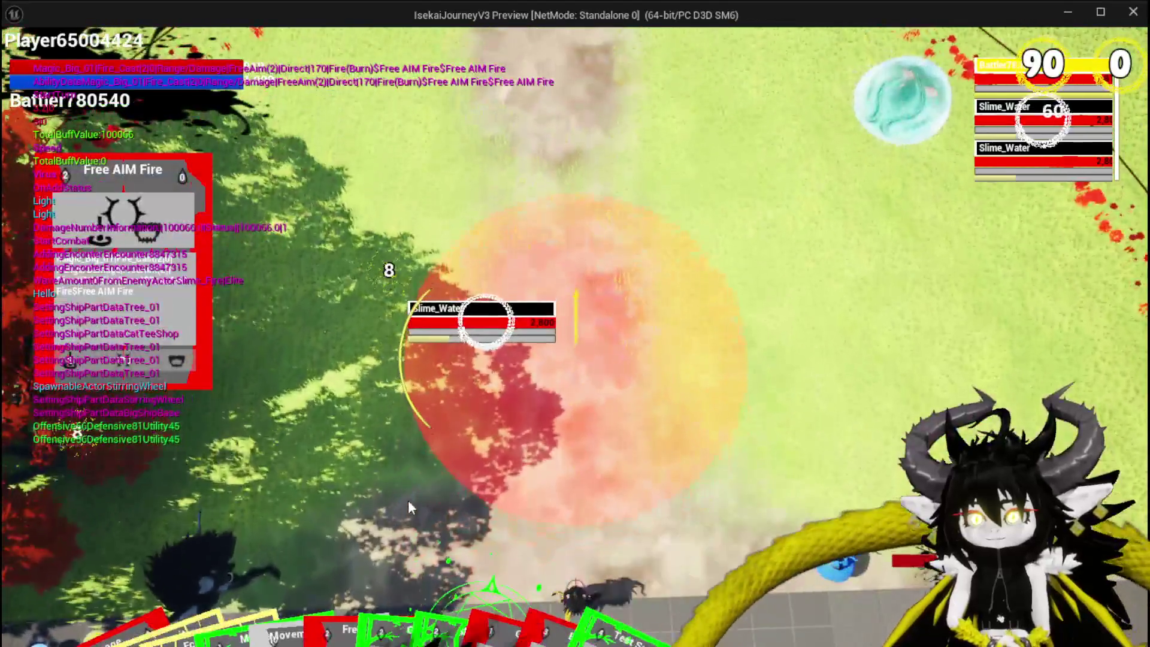
click(408, 503)
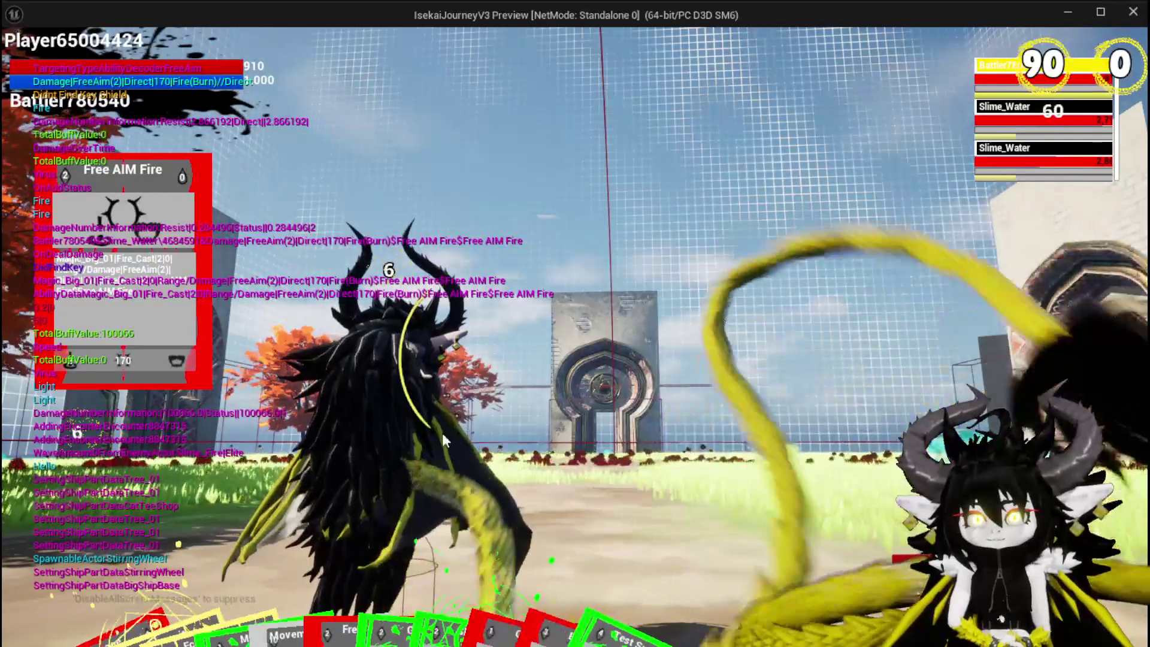
mouse_move(455, 563)
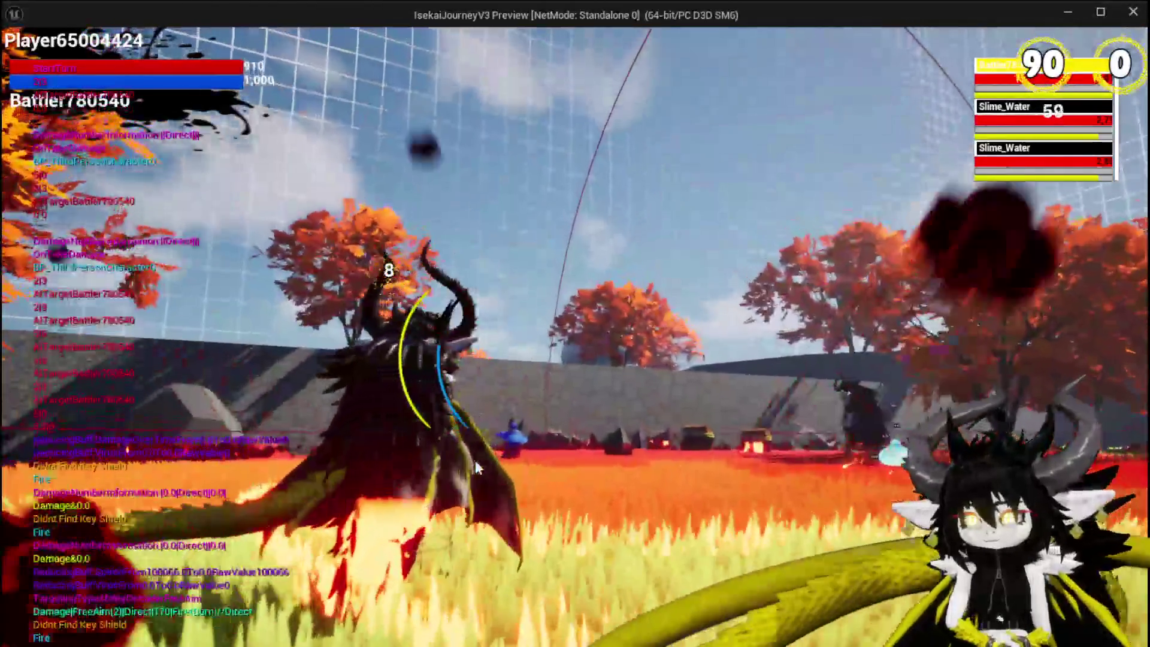
Pick up the Free AIM Fire card, then play and aim the Giga Ball summon.
mouse_move(358, 599)
click(322, 510)
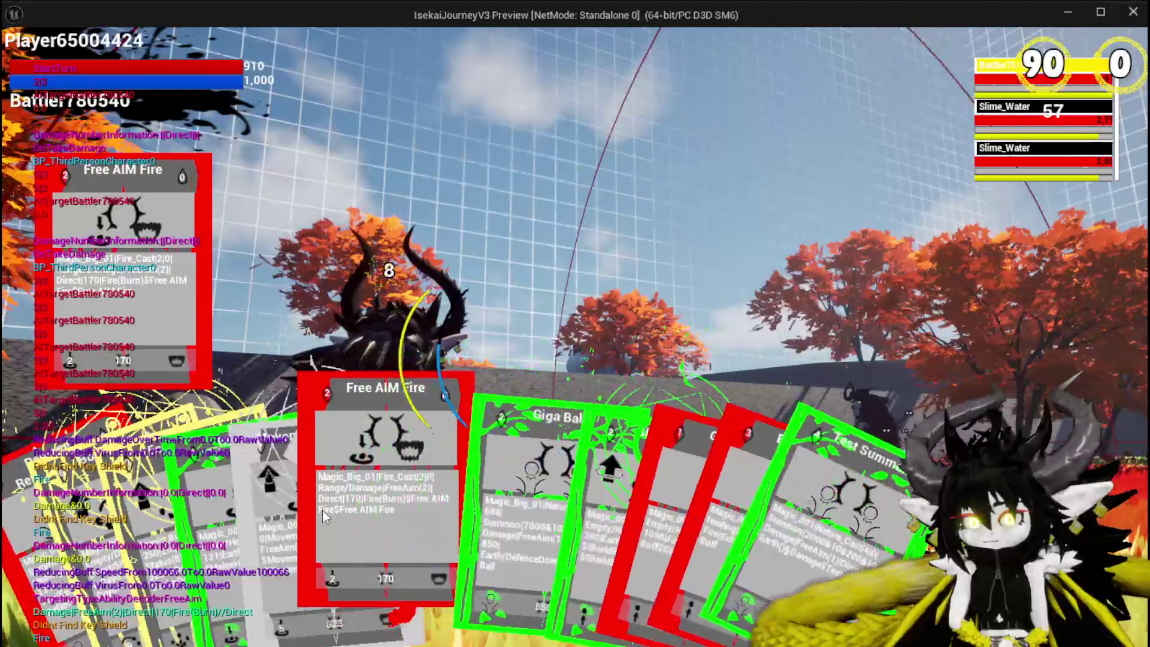
mouse_move(227, 503)
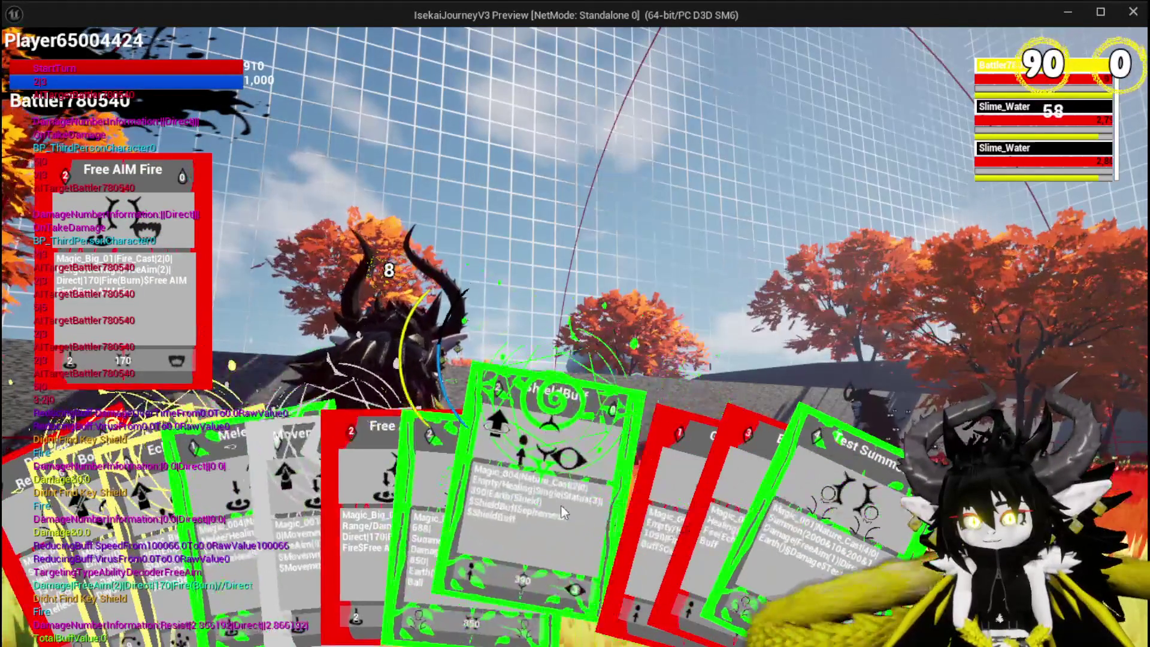
mouse_move(375, 506)
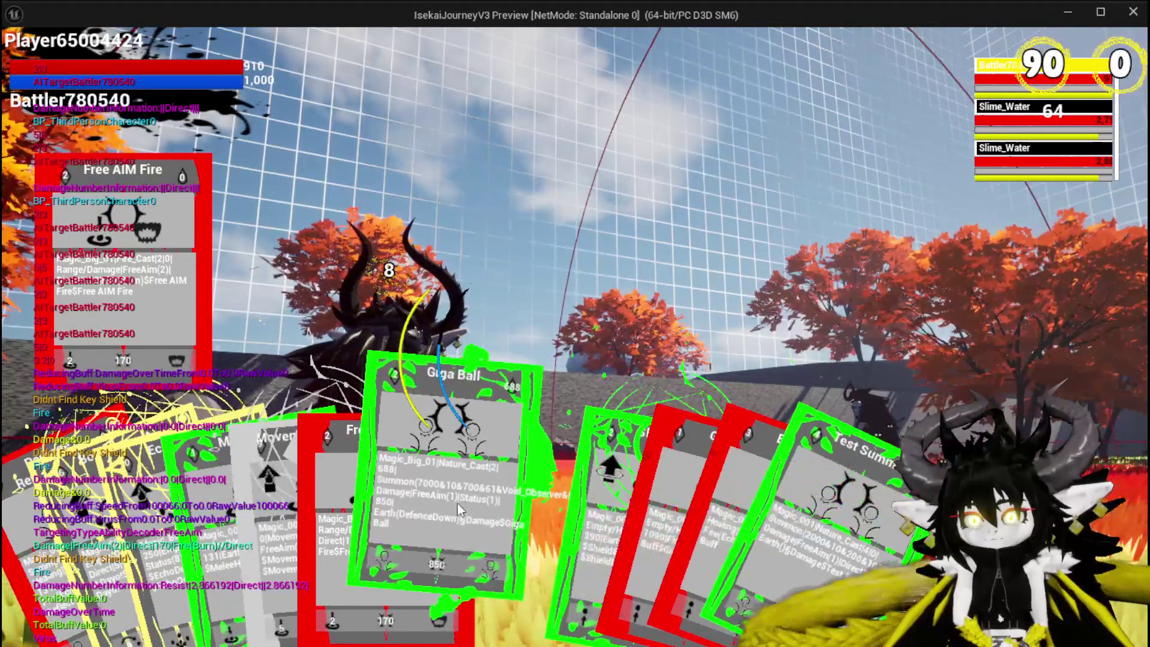
click(447, 509)
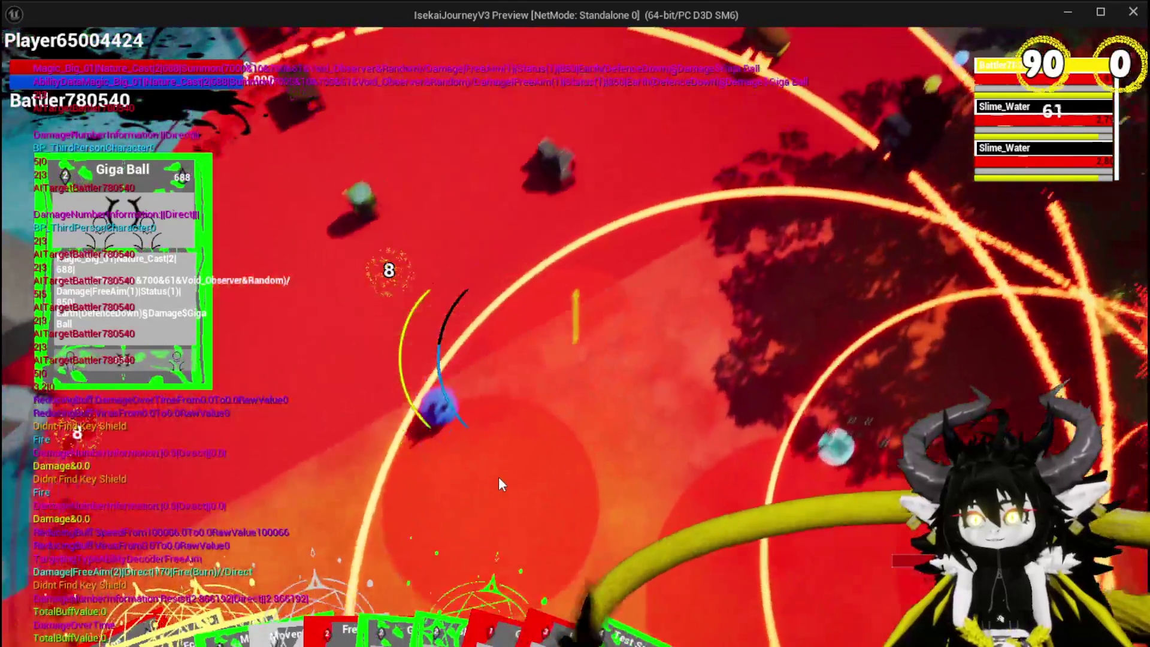
click(498, 479)
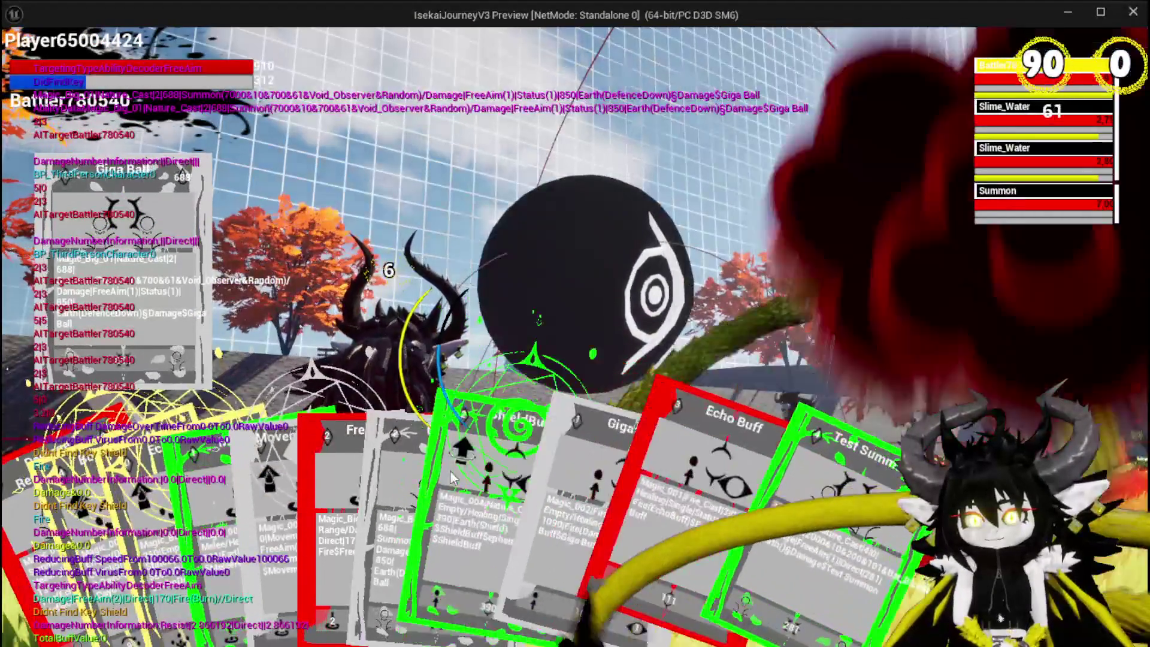
Play the Shield Buff and Echo Buff cards, then switch back to the editor.
click(453, 478)
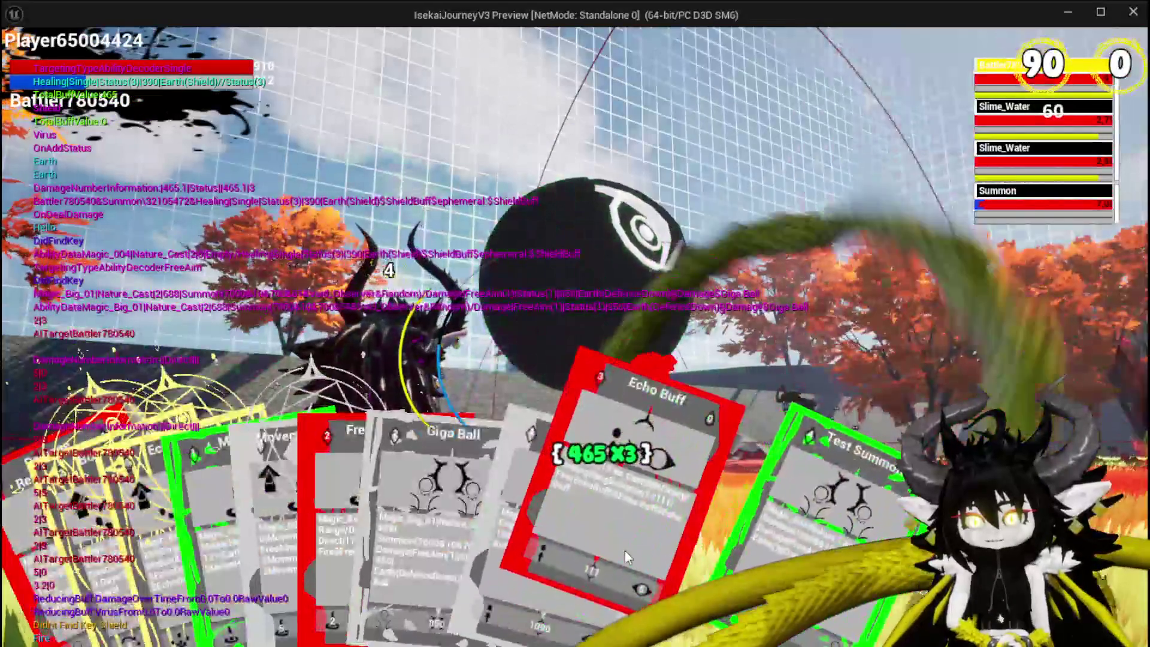
click(624, 551)
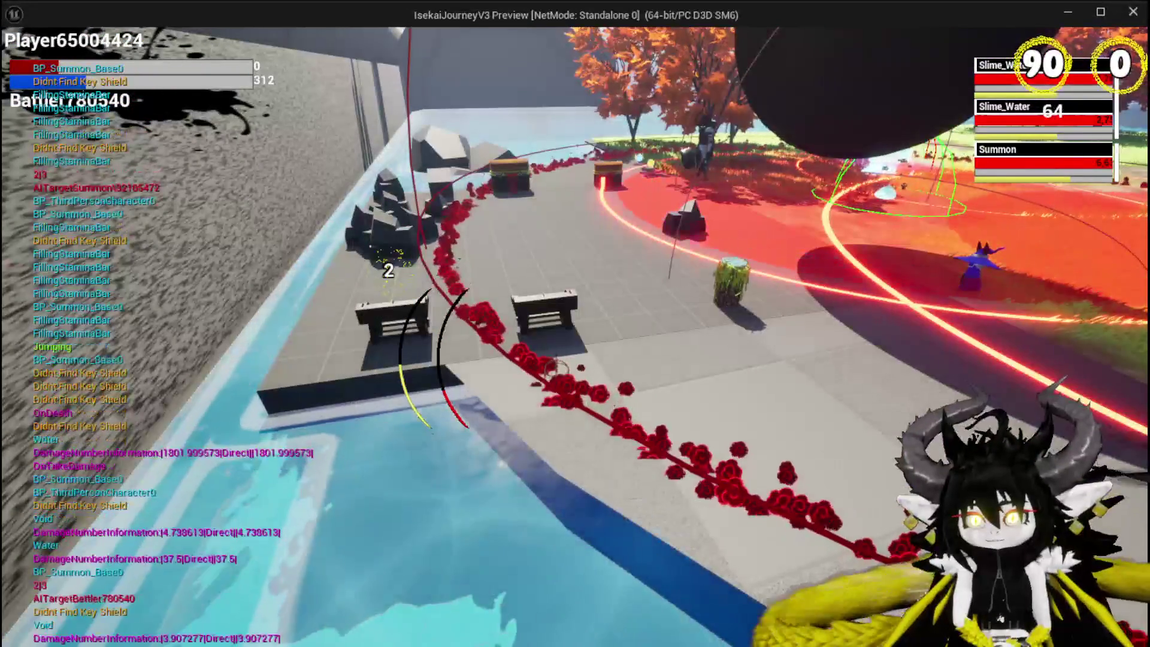
key(alt+Tab)
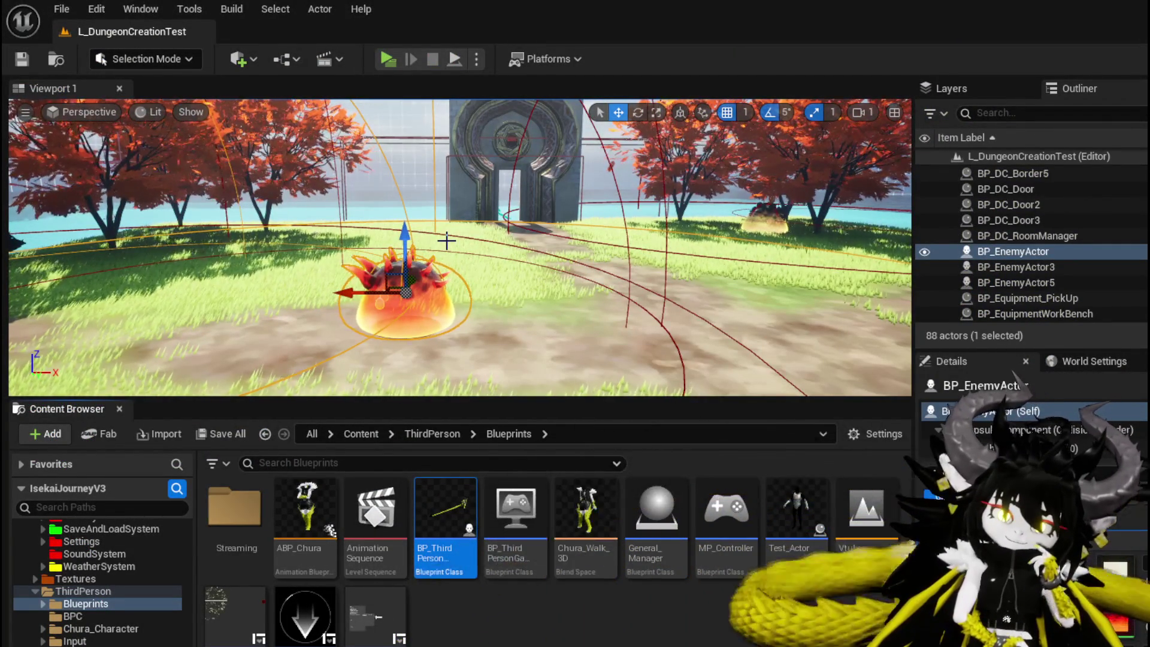
click(387, 58)
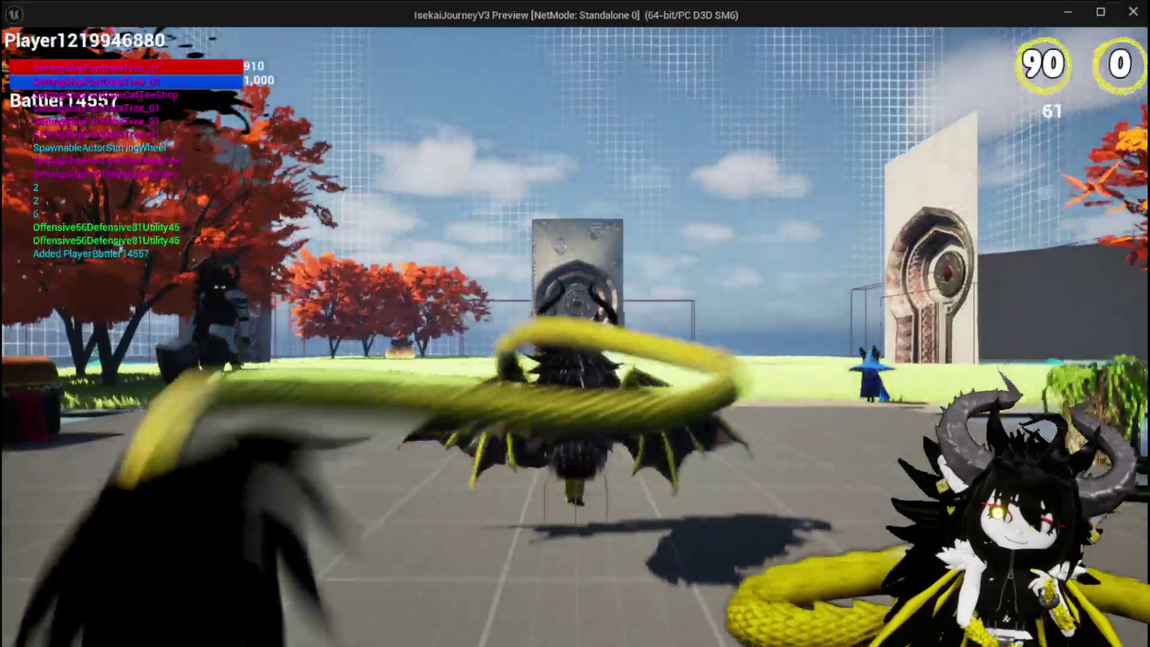
key(w)
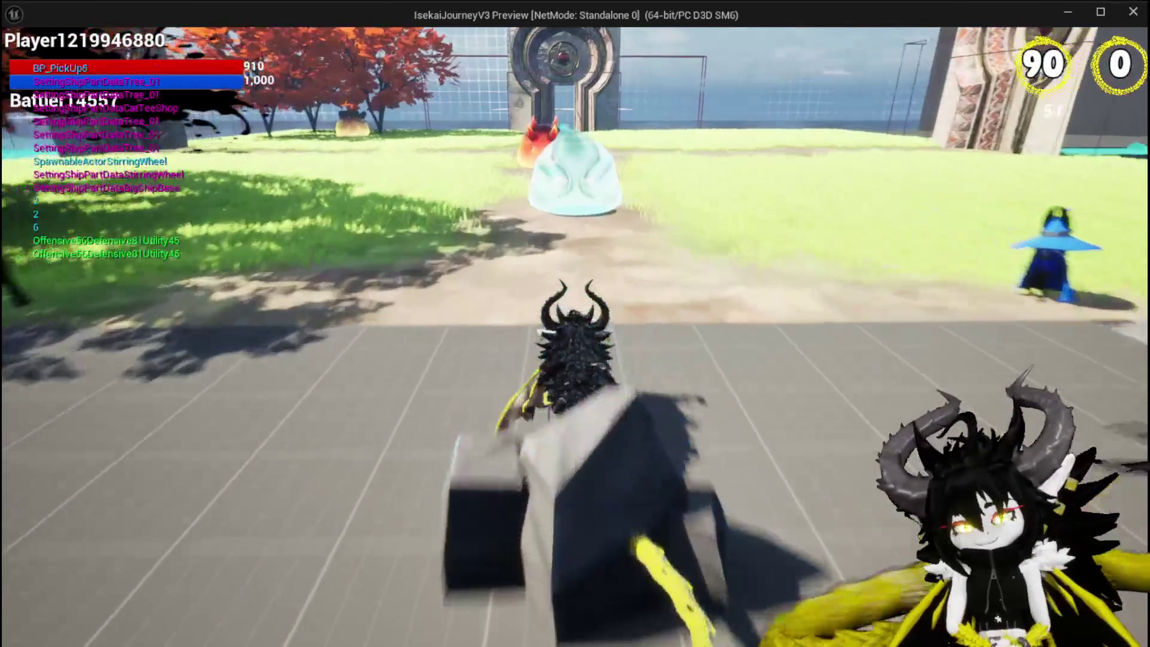
key(w)
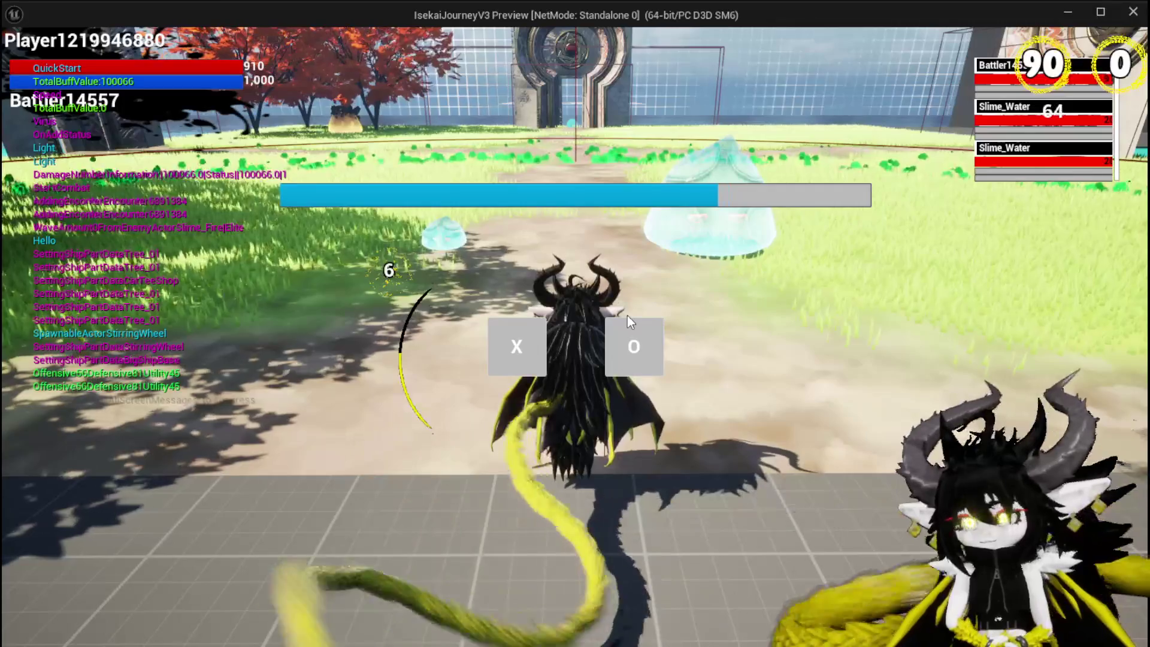
key(Escape)
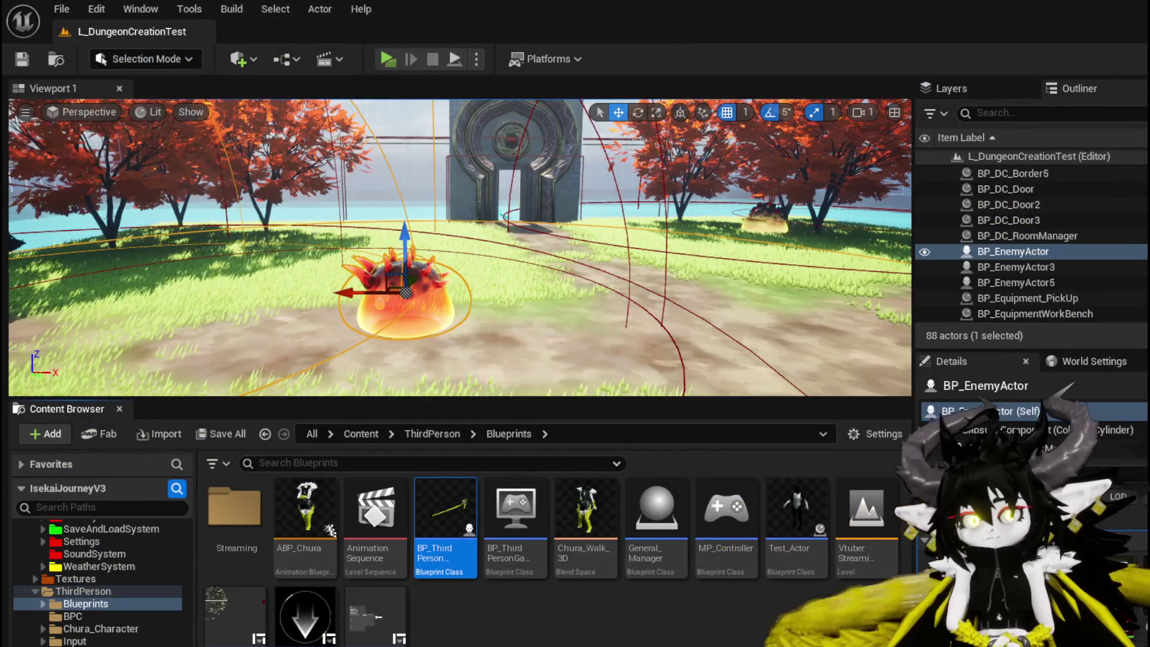
Launch Play mode again, walk into the water slime, and switch back to the editor mid-play.
click(387, 59)
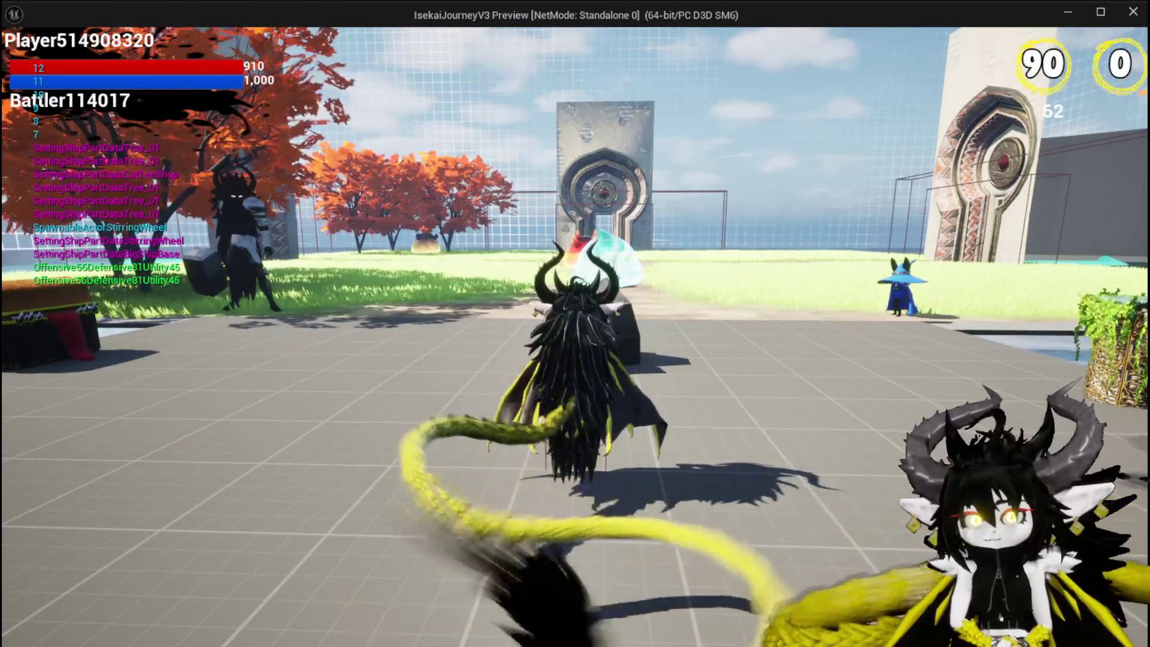
key(w)
key(w)
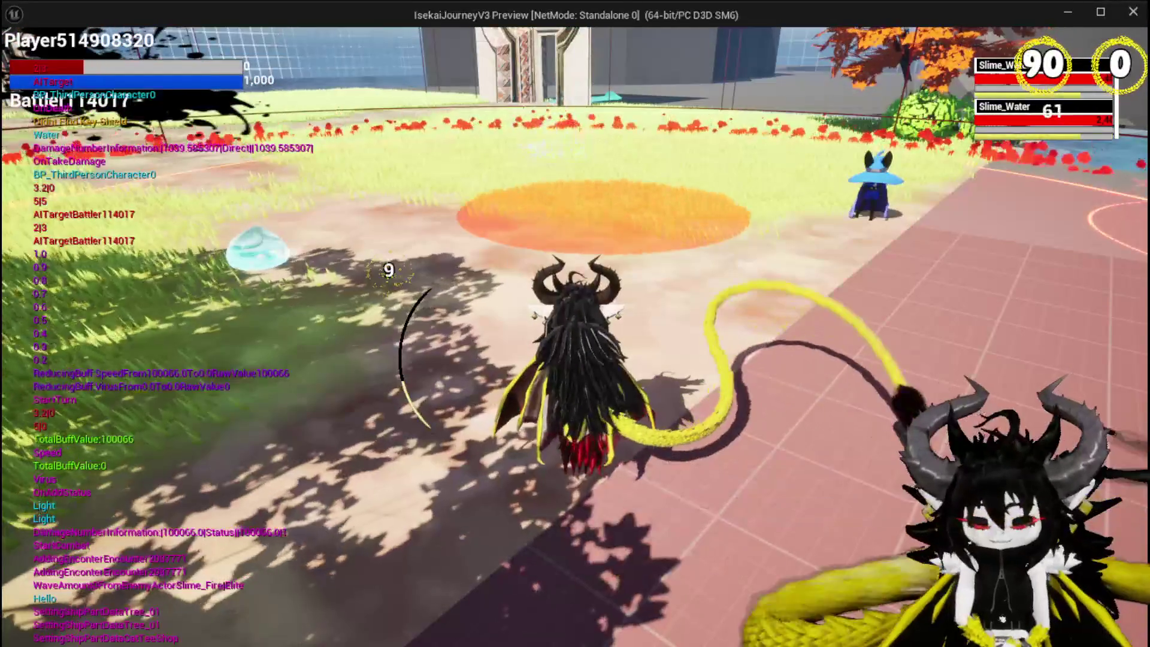
key(alt+Tab)
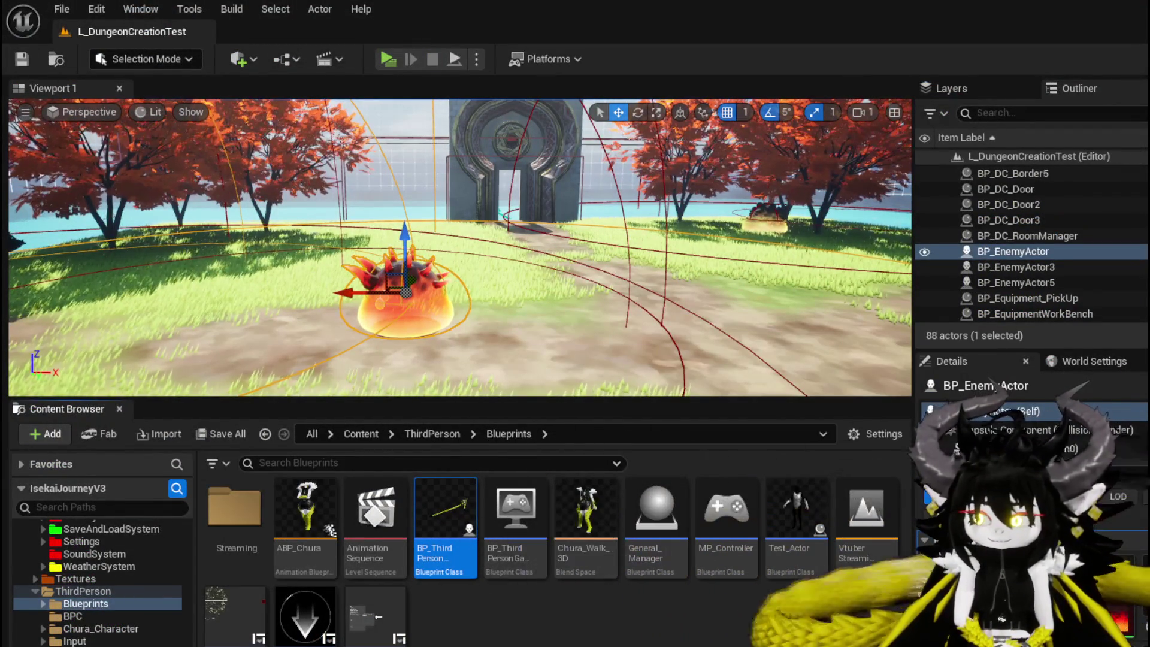
Return to the running game, run to the water slime, and hit it with Free AIM Fire.
key(alt+Tab)
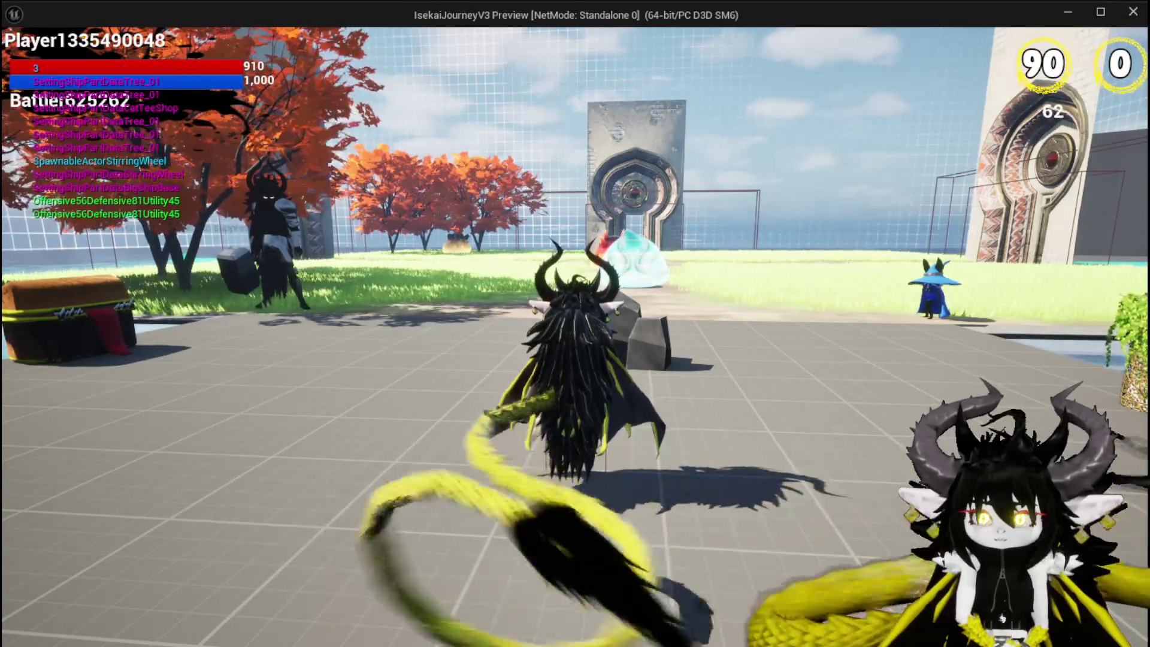
key(w)
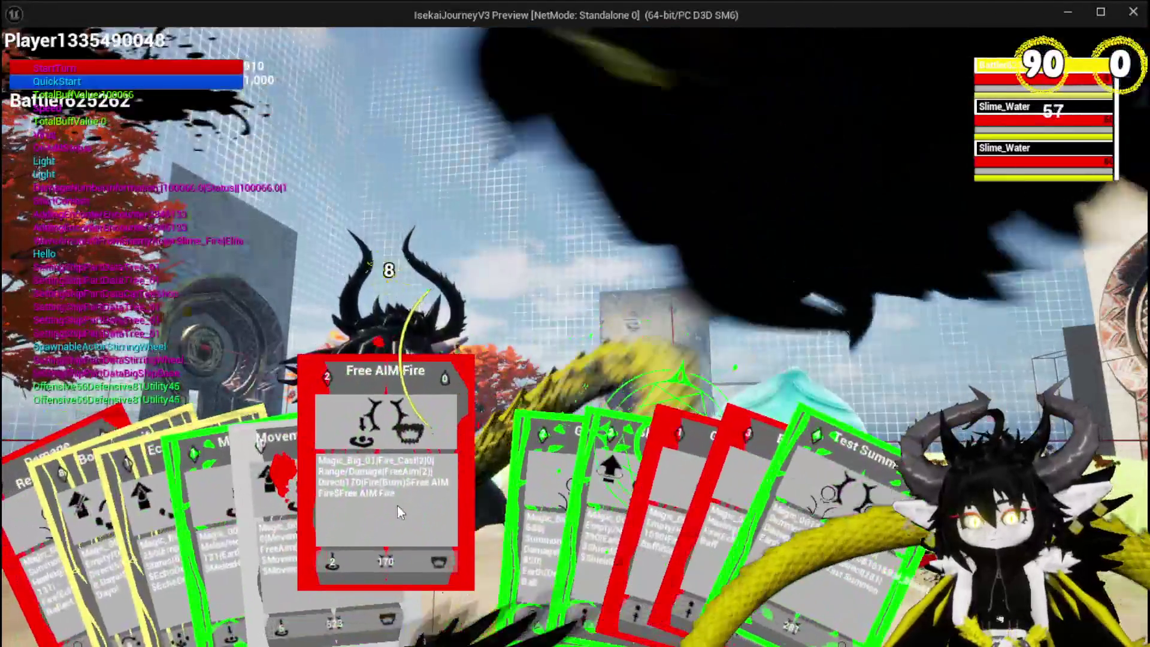
click(398, 506)
click(398, 507)
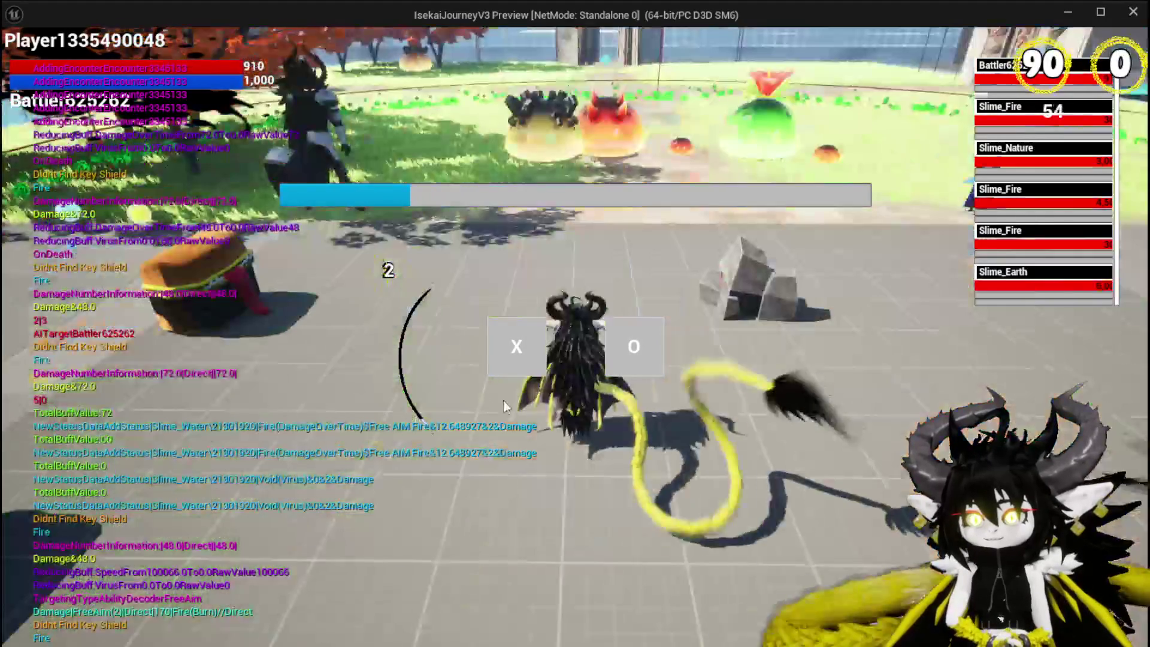
Accept the fire, nature and earth slime encounter and cycle enemy targets twice with E.
click(508, 371)
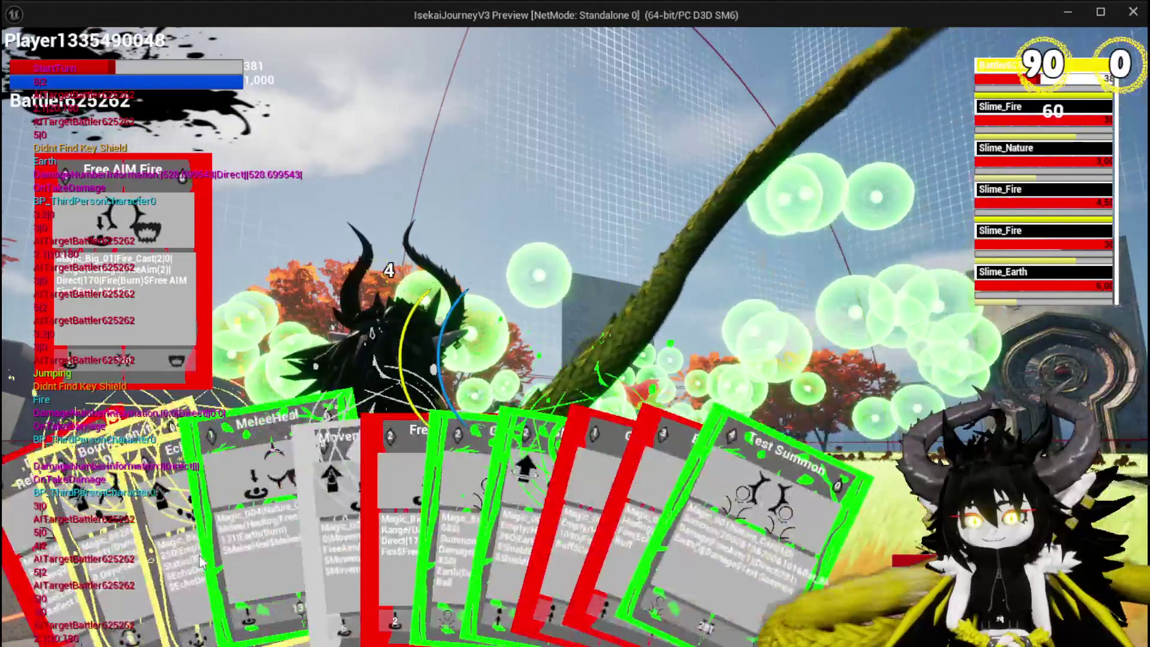
key(e)
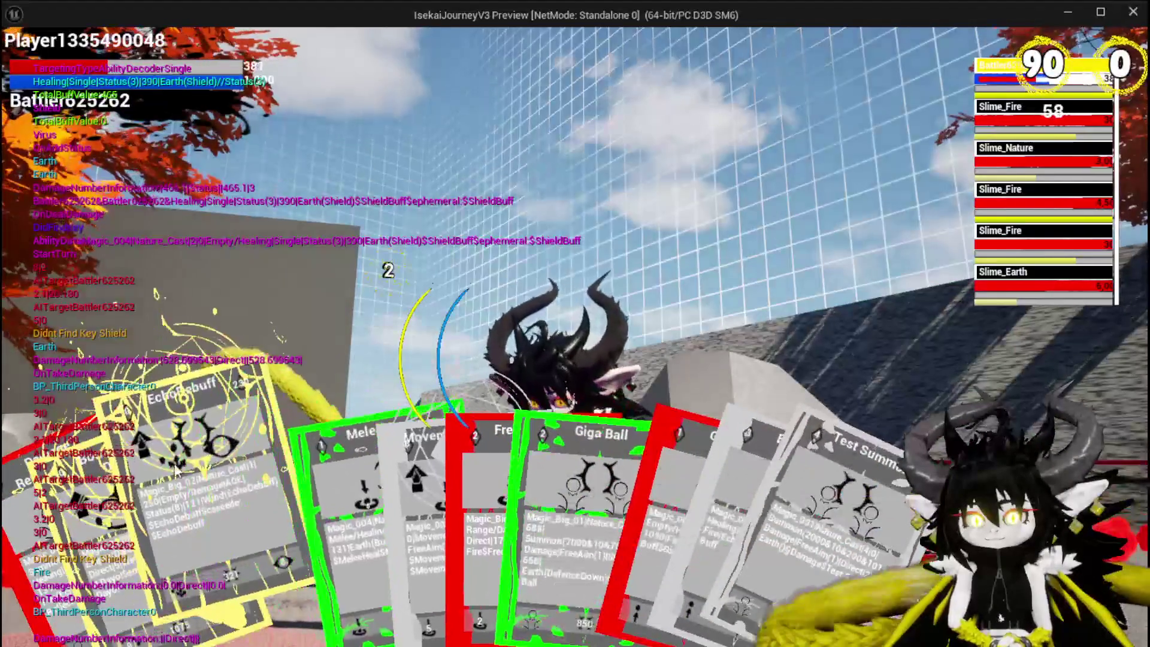
key(e)
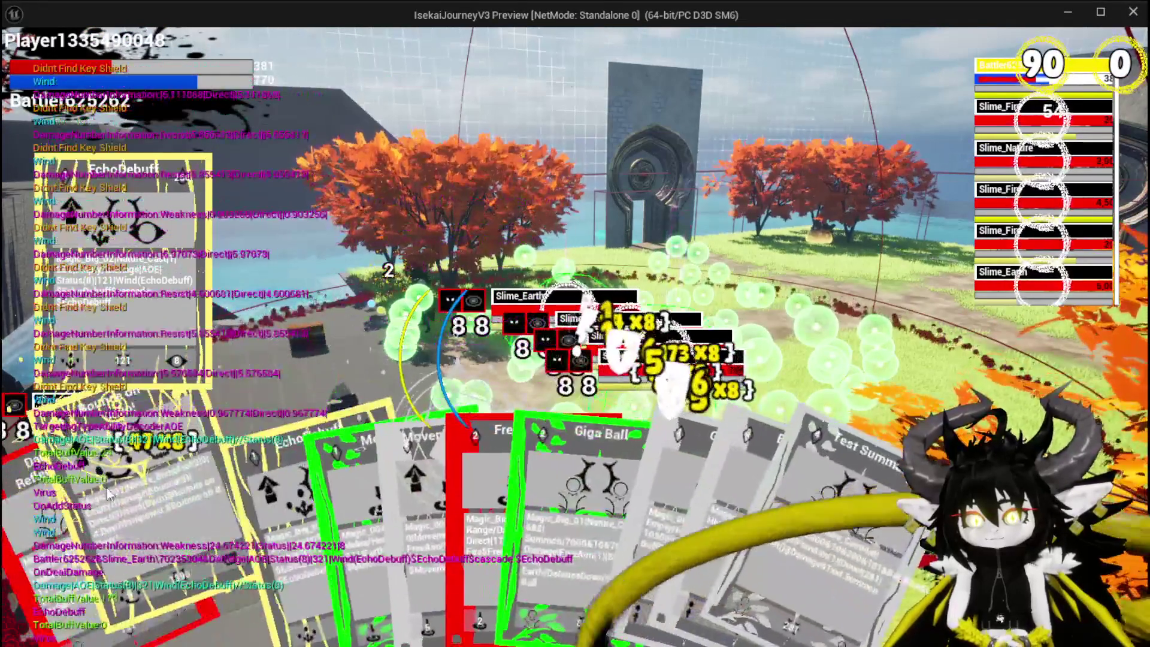
Play the Bounce on it Dayo! card against the slime group.
click(521, 410)
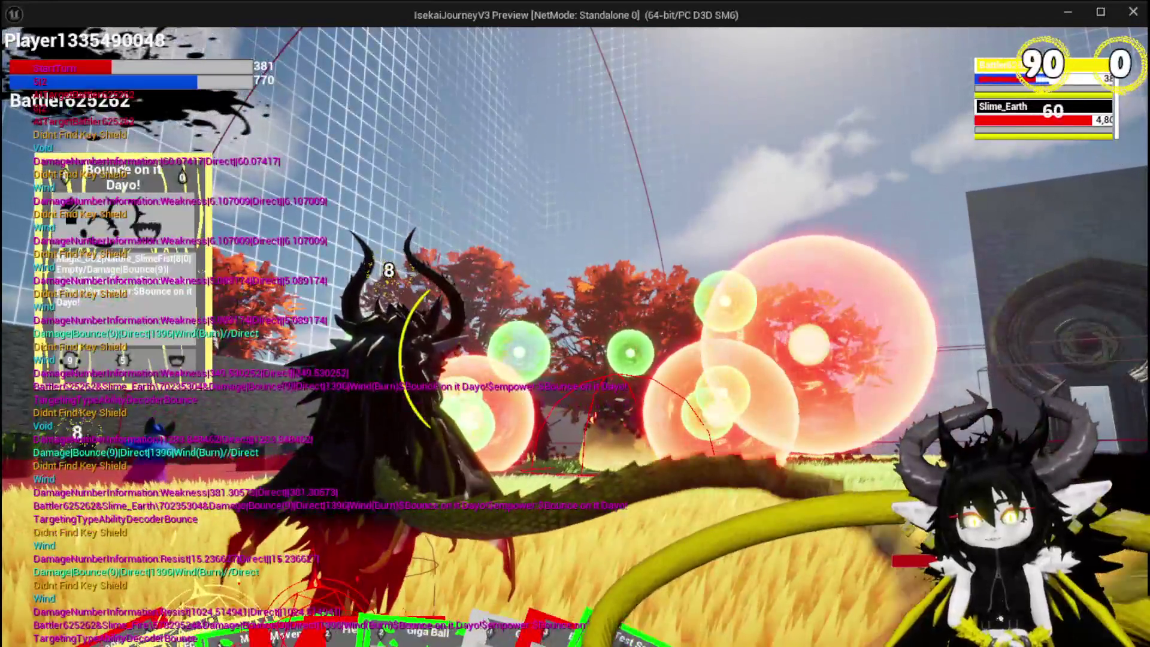
mouse_move(358, 563)
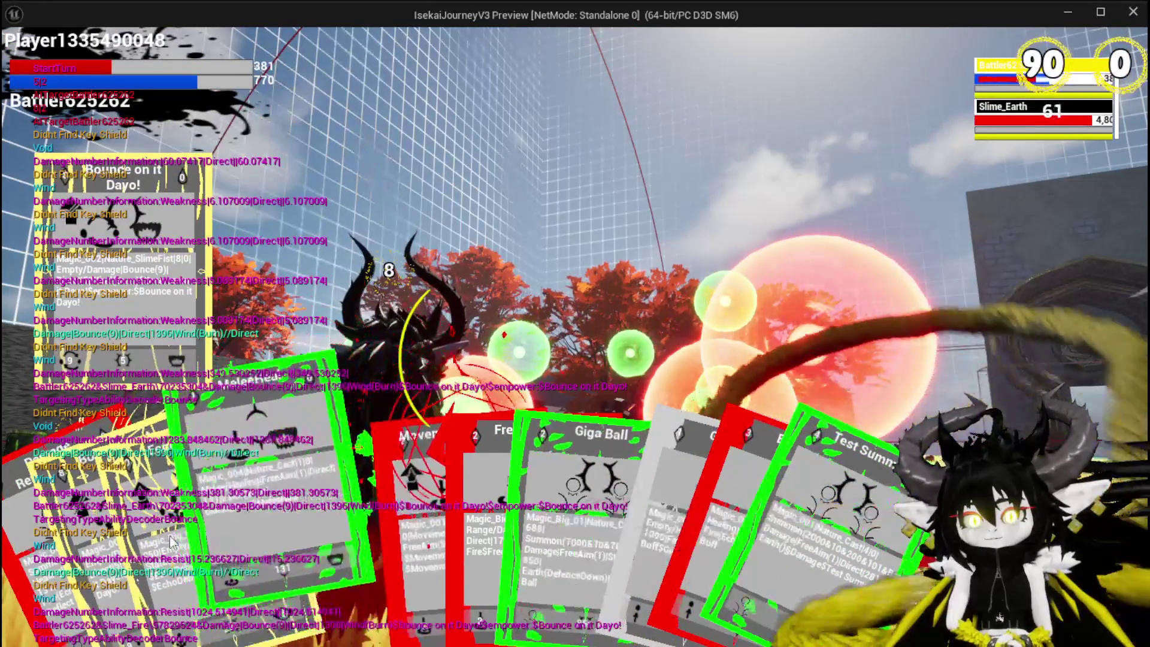
mouse_move(181, 533)
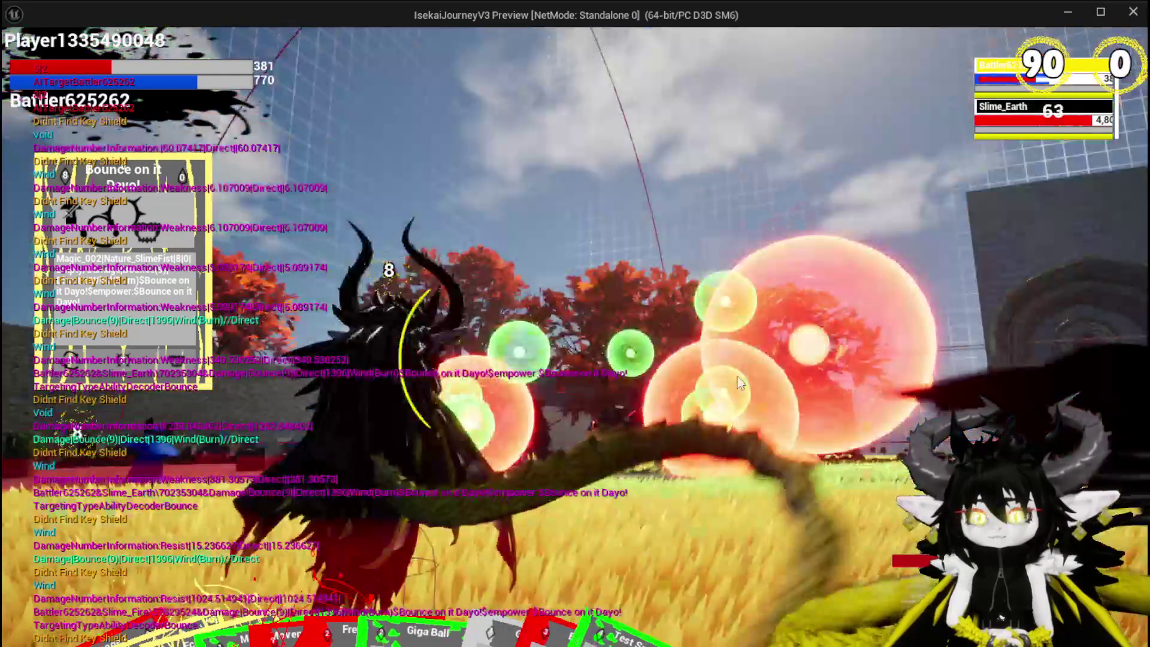
mouse_move(121, 571)
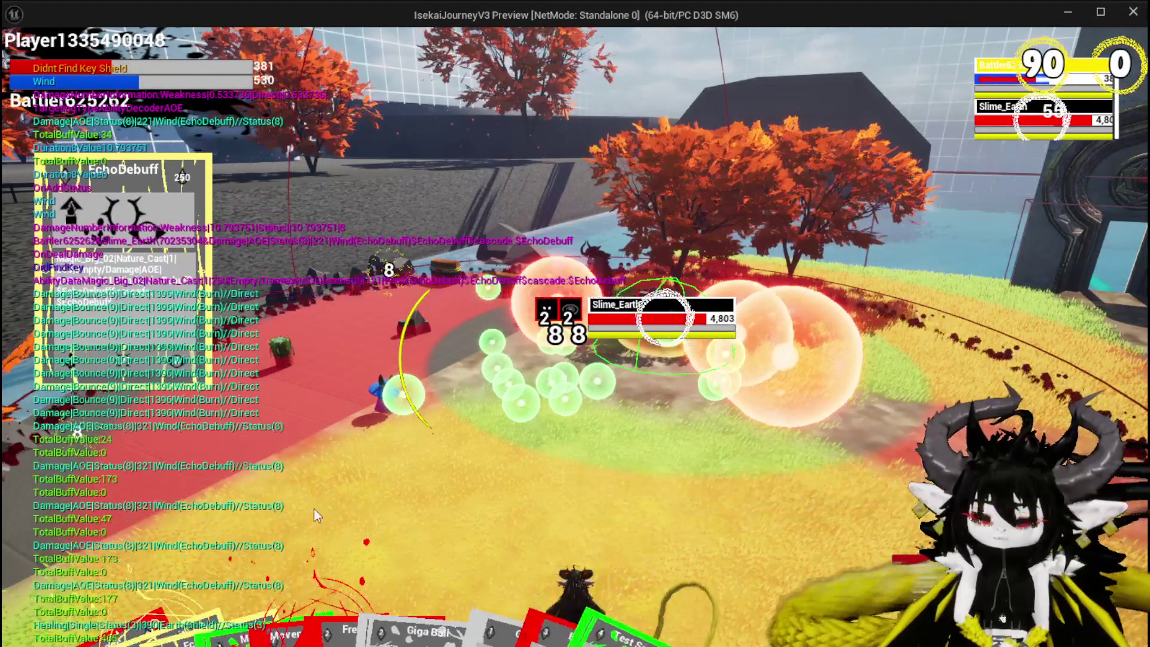
Let the Echo Debuff cascade strike Slime_Earth again, which holds at 4,803 HP.
mouse_move(124, 569)
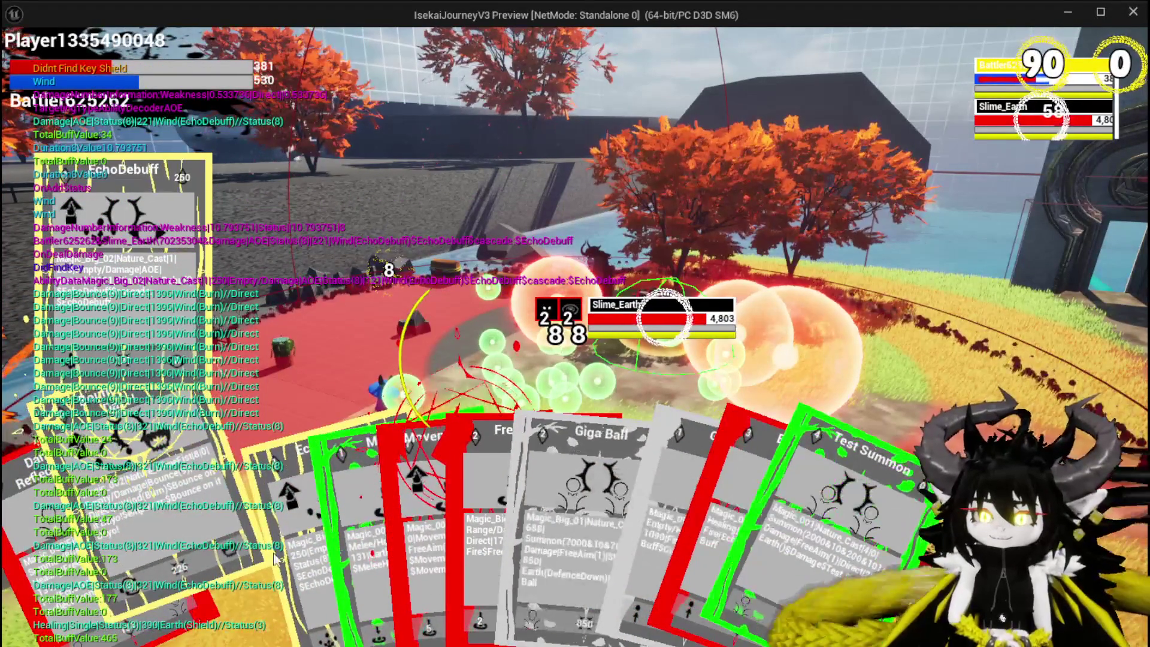
Cast Free AIM Fire at the lone Slime_Earth from the top-down aiming view.
mouse_move(700, 555)
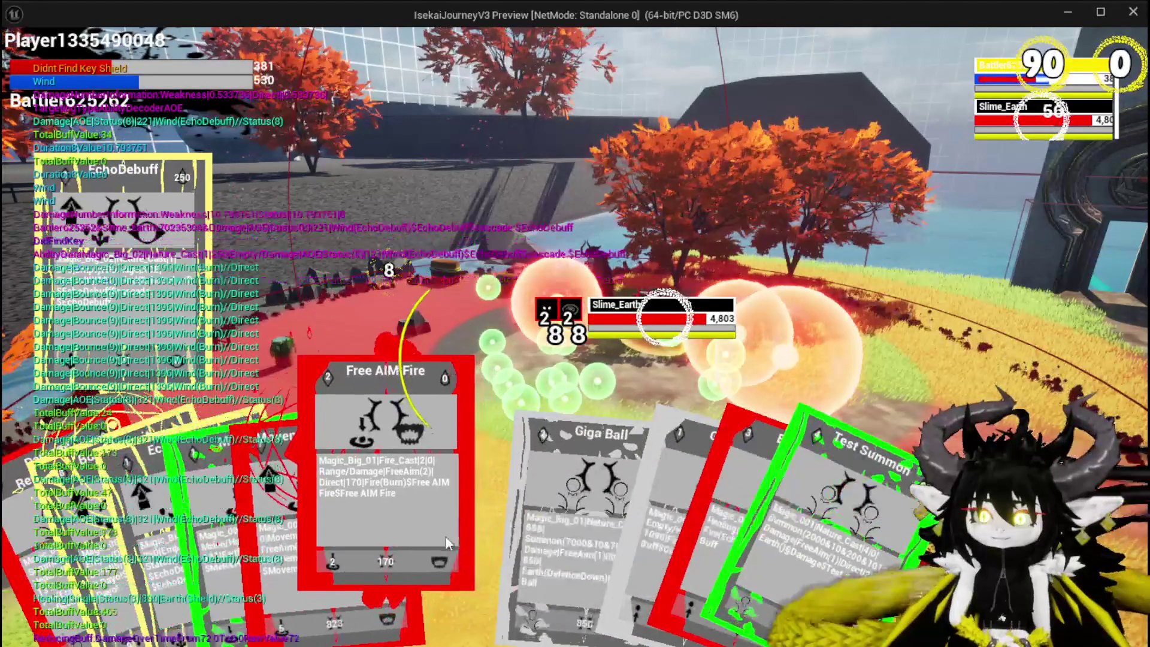
click(445, 538)
click(445, 538)
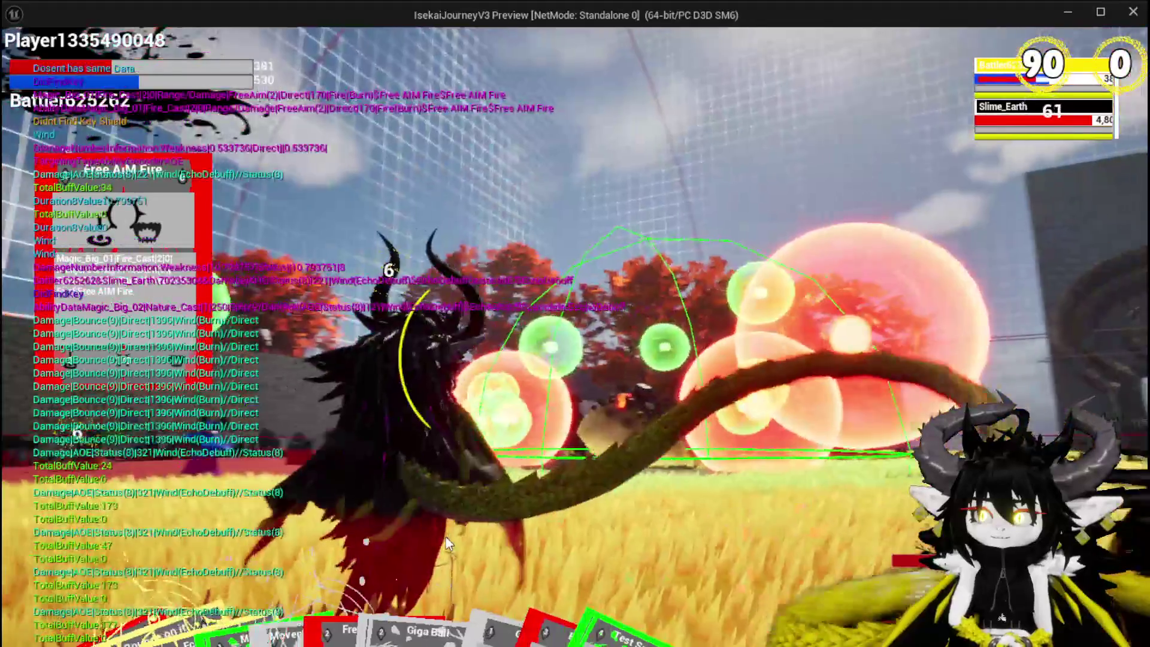